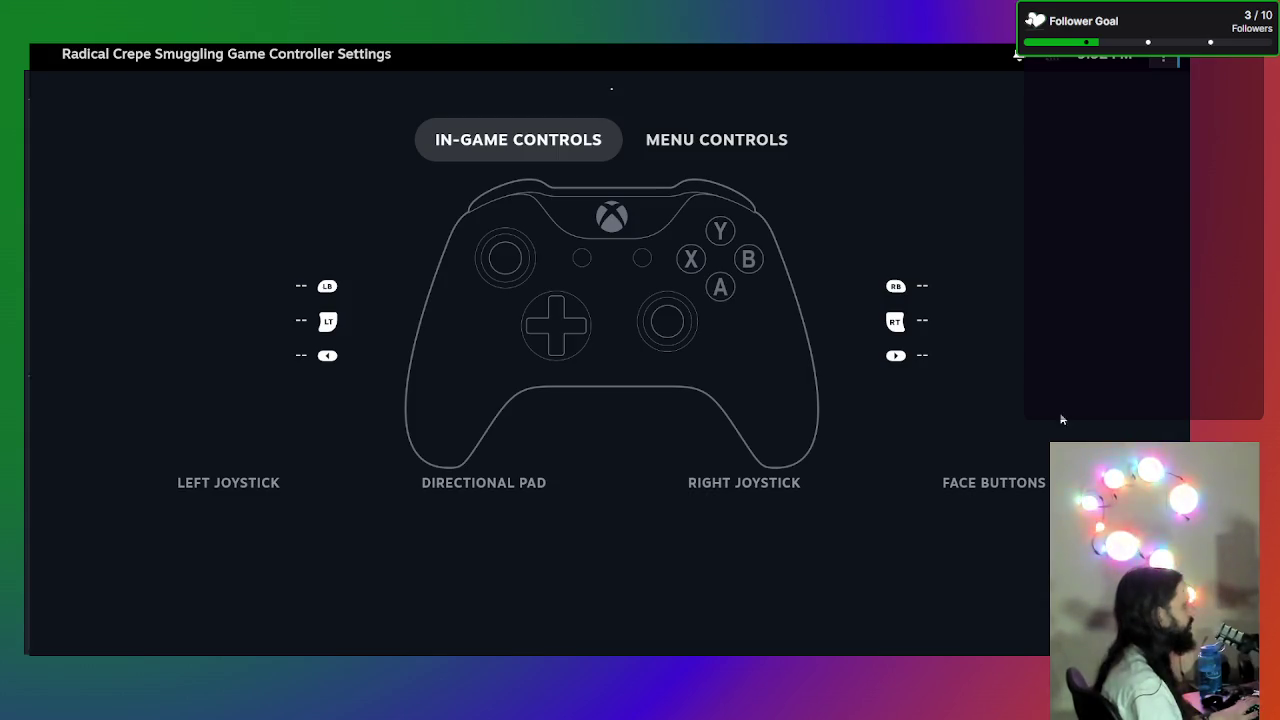
- Browse the controller layouts and the A button's game actions, then bring the VS Code editor onscreen
{"action": "left_click", "coordinate": [716, 139]}
{"action": "left_click", "coordinate": [557, 139]}
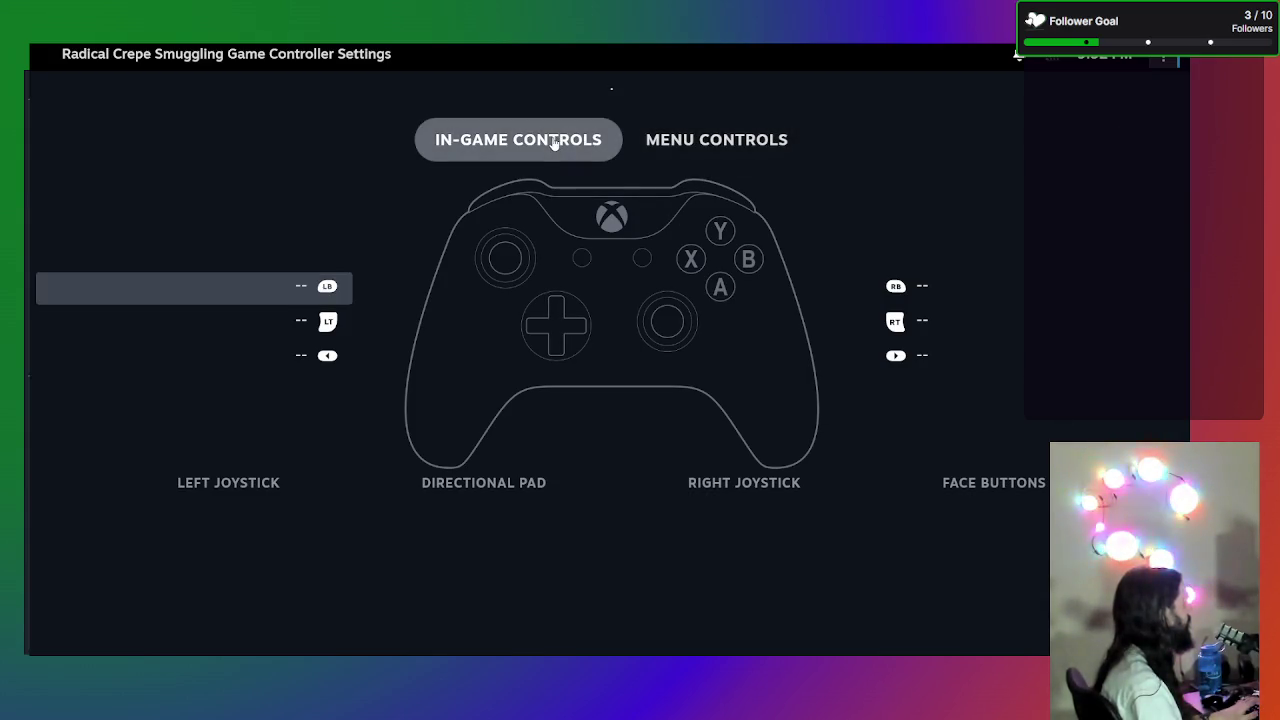
{"action": "left_click", "coordinate": [336, 288]}
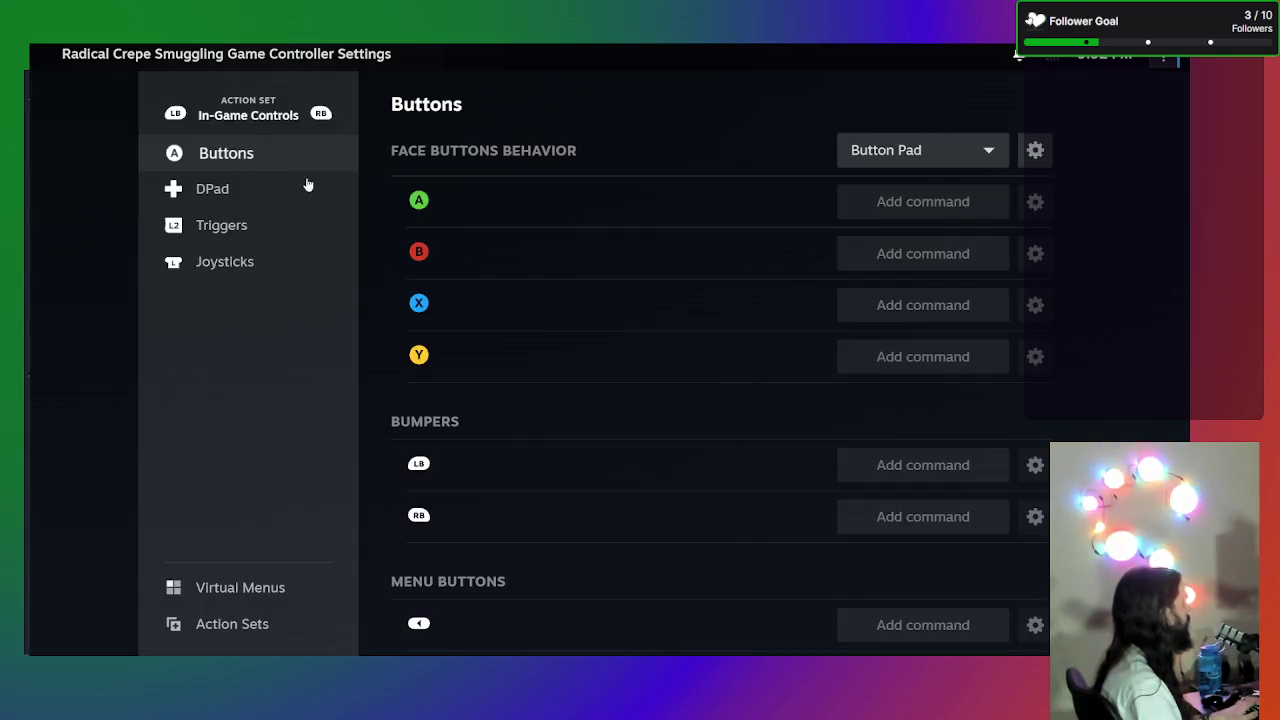
{"action": "left_click", "coordinate": [858, 208]}
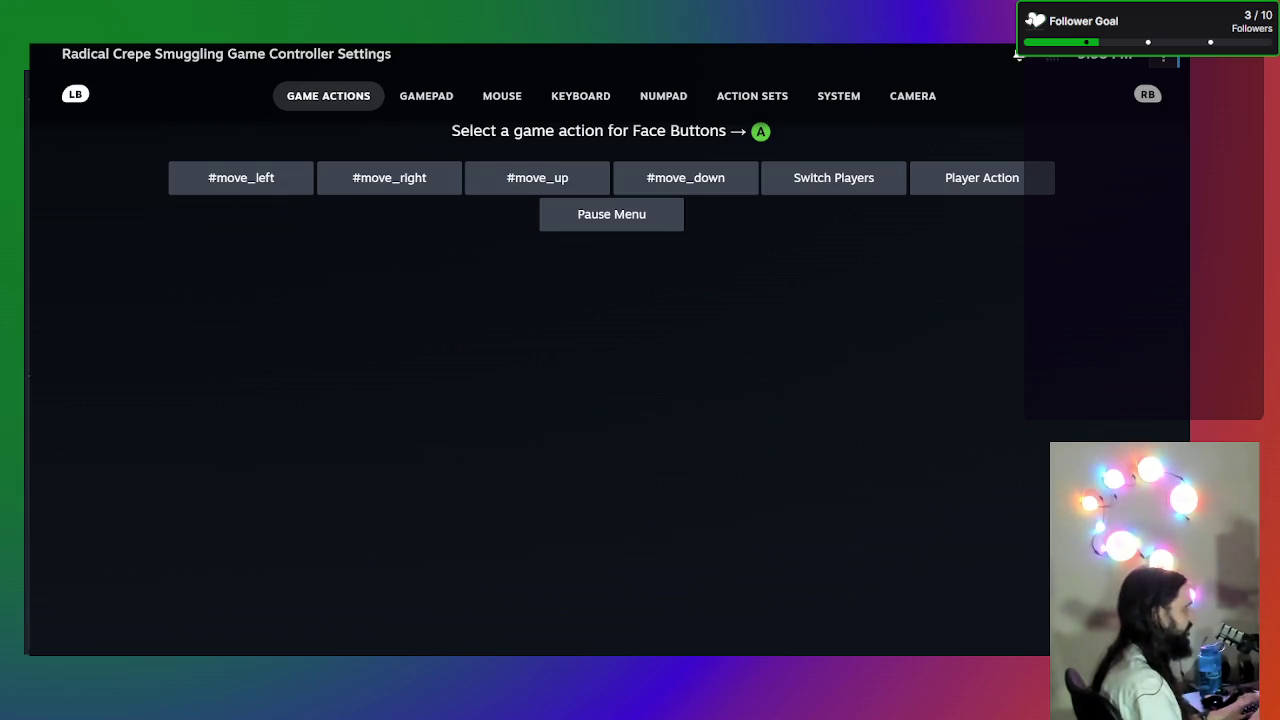
{"action": "key", "text": "Escape"}
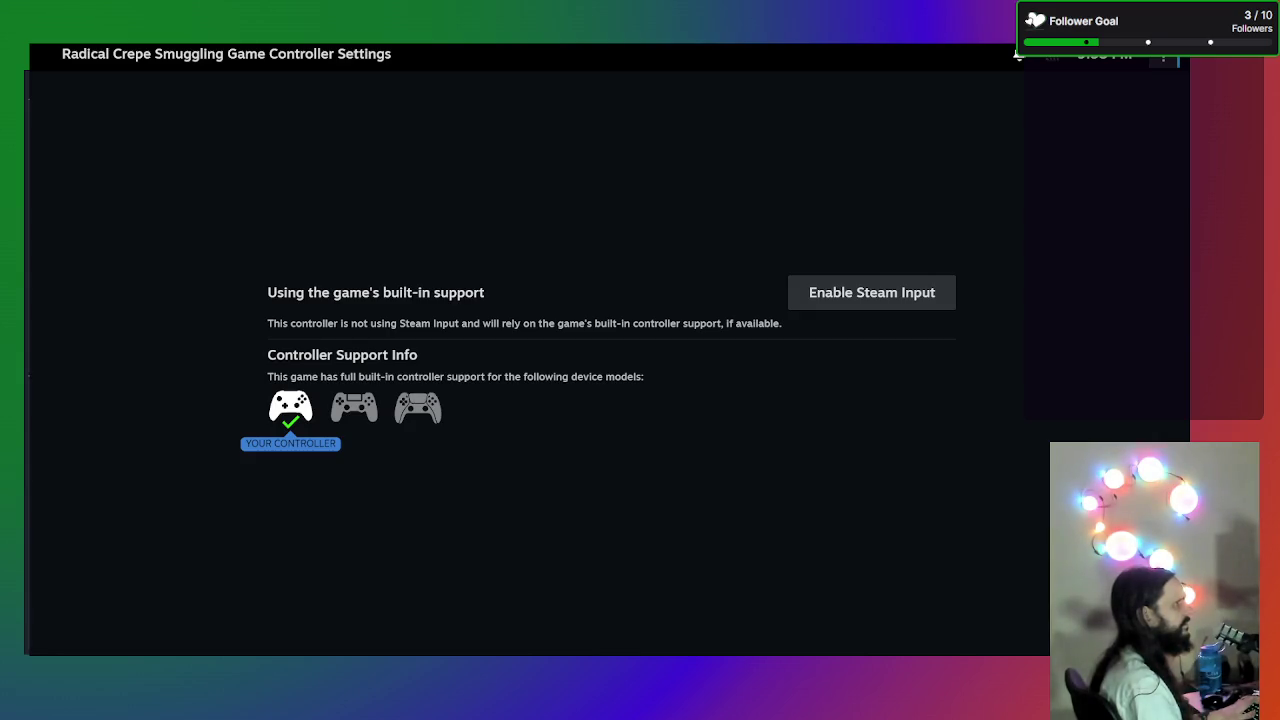
{"action": "left_click_drag", "start_coordinate": [1279, 110], "coordinate": [743, 45]}
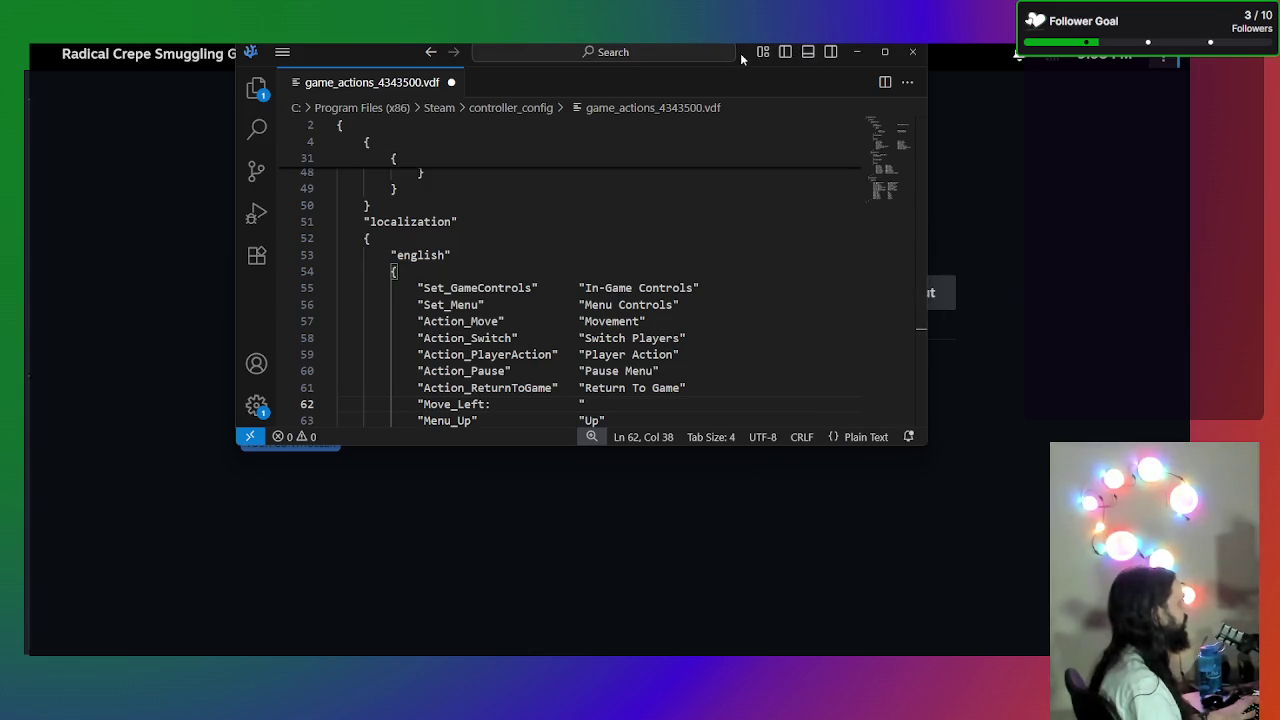
- Maximize VS Code and add the Move_Left localization entry reading "Move Left"
{"action": "left_click", "coordinate": [884, 52]}
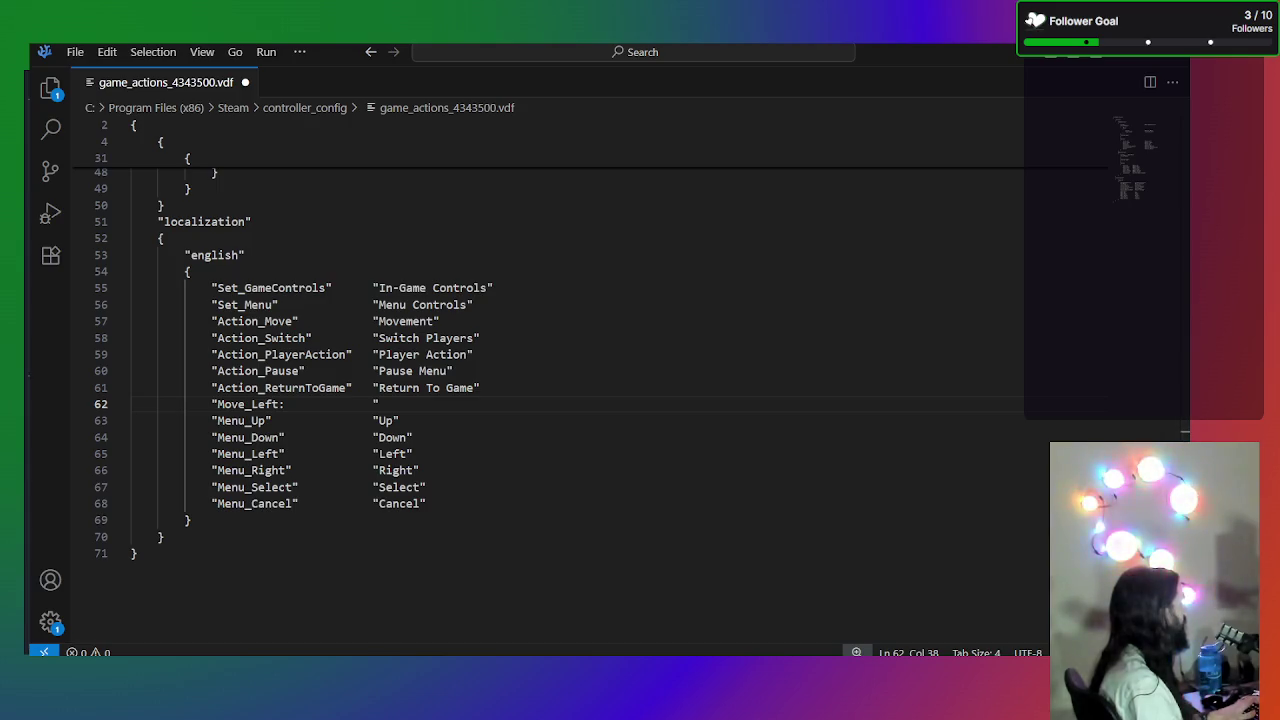
{"action": "mouse_move", "coordinate": [371, 670]}
{"action": "left_click", "coordinate": [371, 610]}
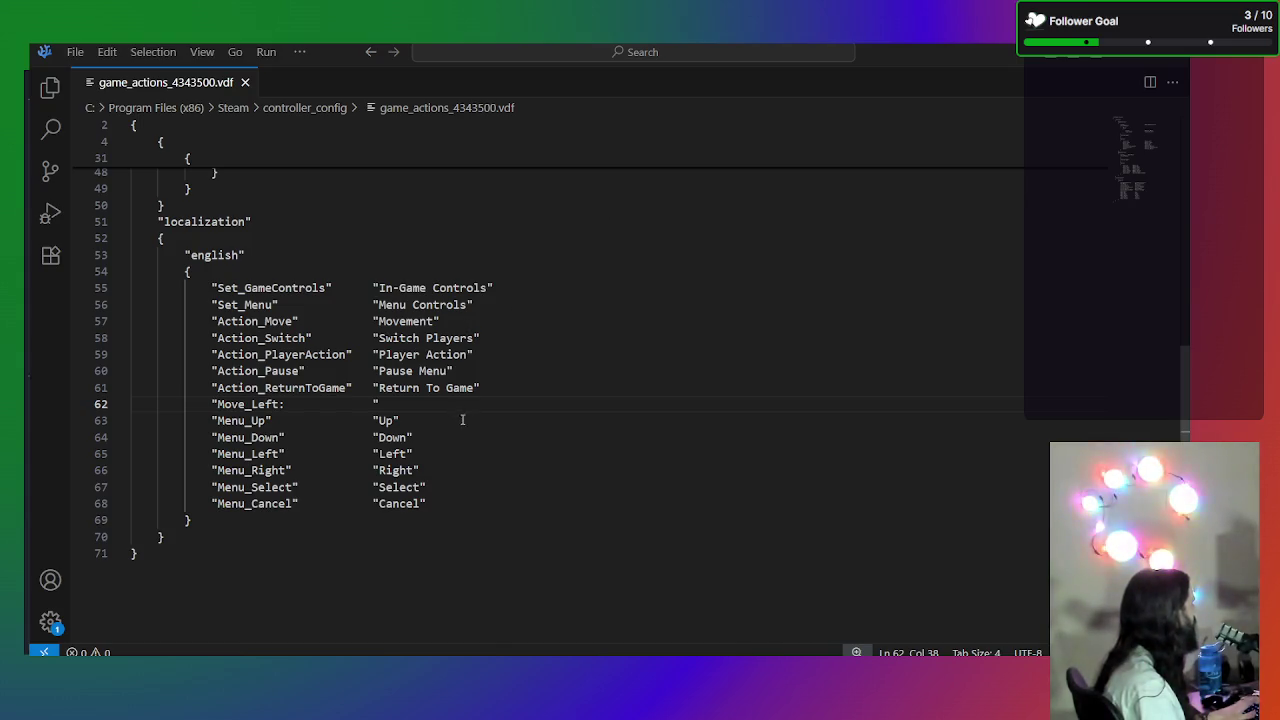
{"action": "type", "text": "Moc"}
{"action": "key", "text": "BackSpace"}
{"action": "type", "text": "ve L"}
{"action": "key", "text": "BackSpace"}
{"action": "key", "text": "BackSpace"}
{"action": "key", "text": "BackSpace"}
{"action": "key", "text": "BackSpace"}
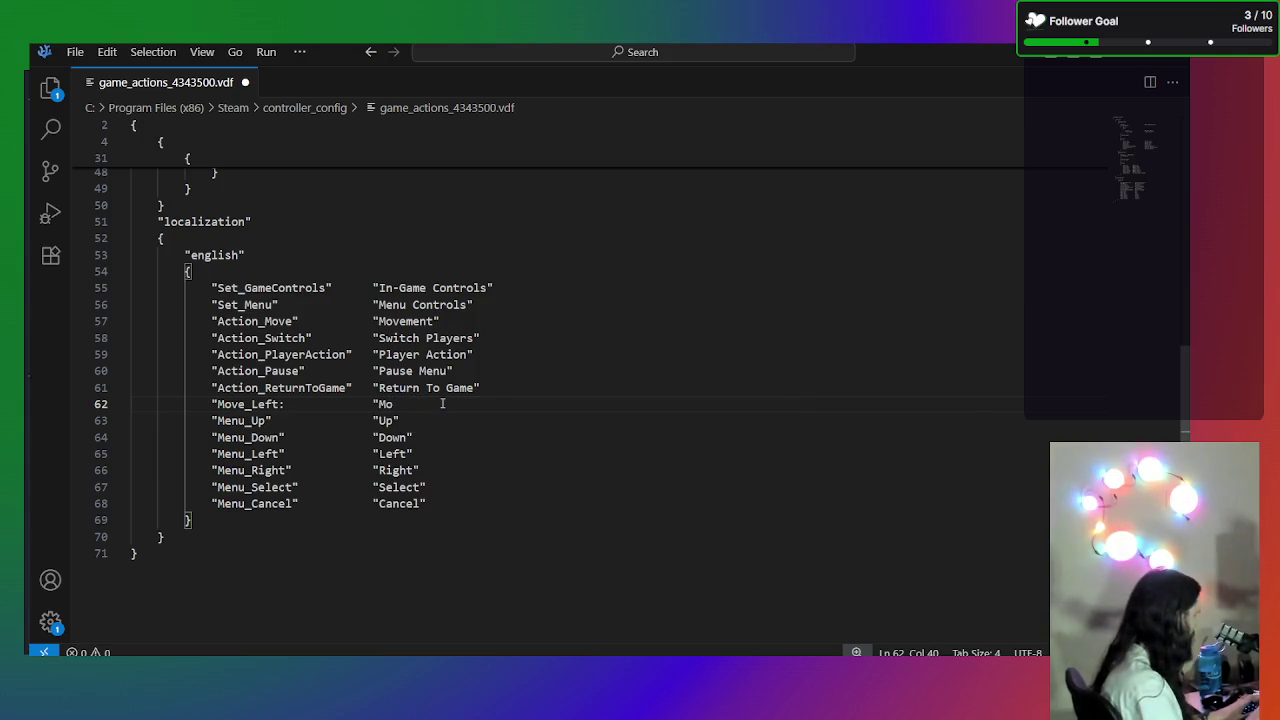
{"action": "type", "text": "ve Left\""}
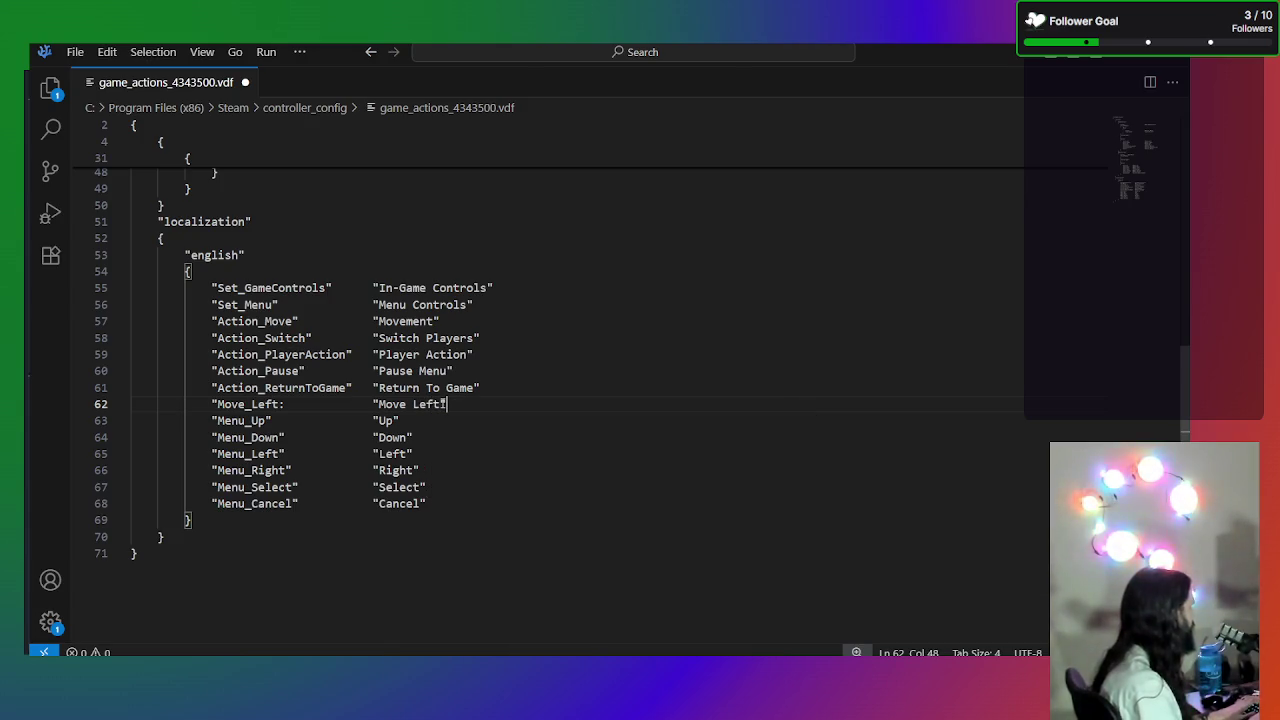
{"action": "key", "text": "Return"}
- Add the Move_Right entry labelled "Move Right", fixing the Move_Left line's stray colon
{"action": "type", "text": "\"Move"}
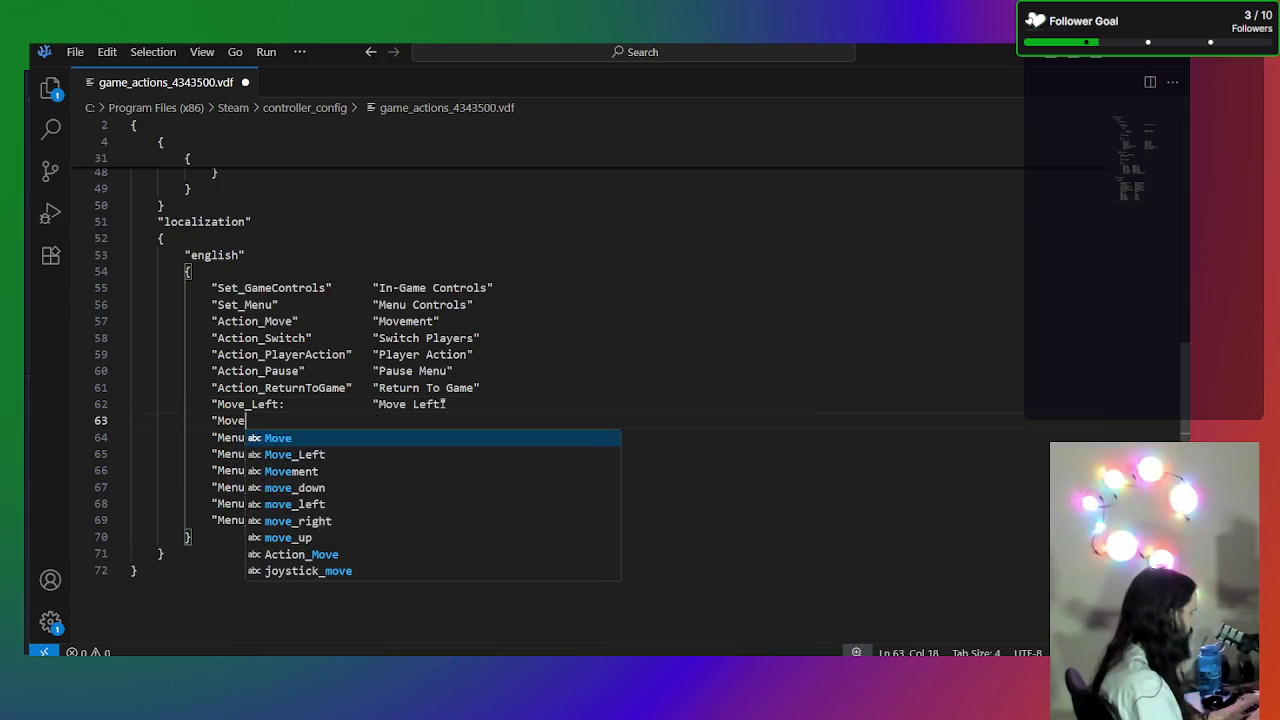
{"action": "type", "text": "_Right"}
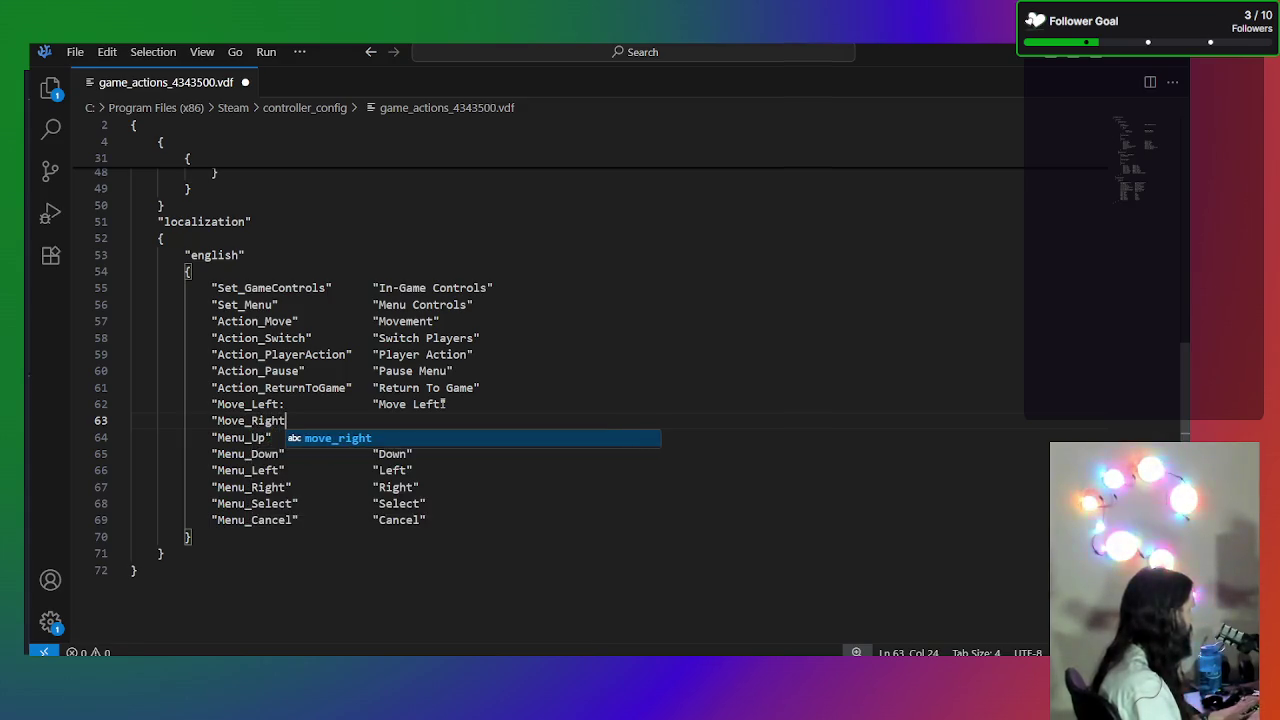
{"action": "type", "text": "\""}
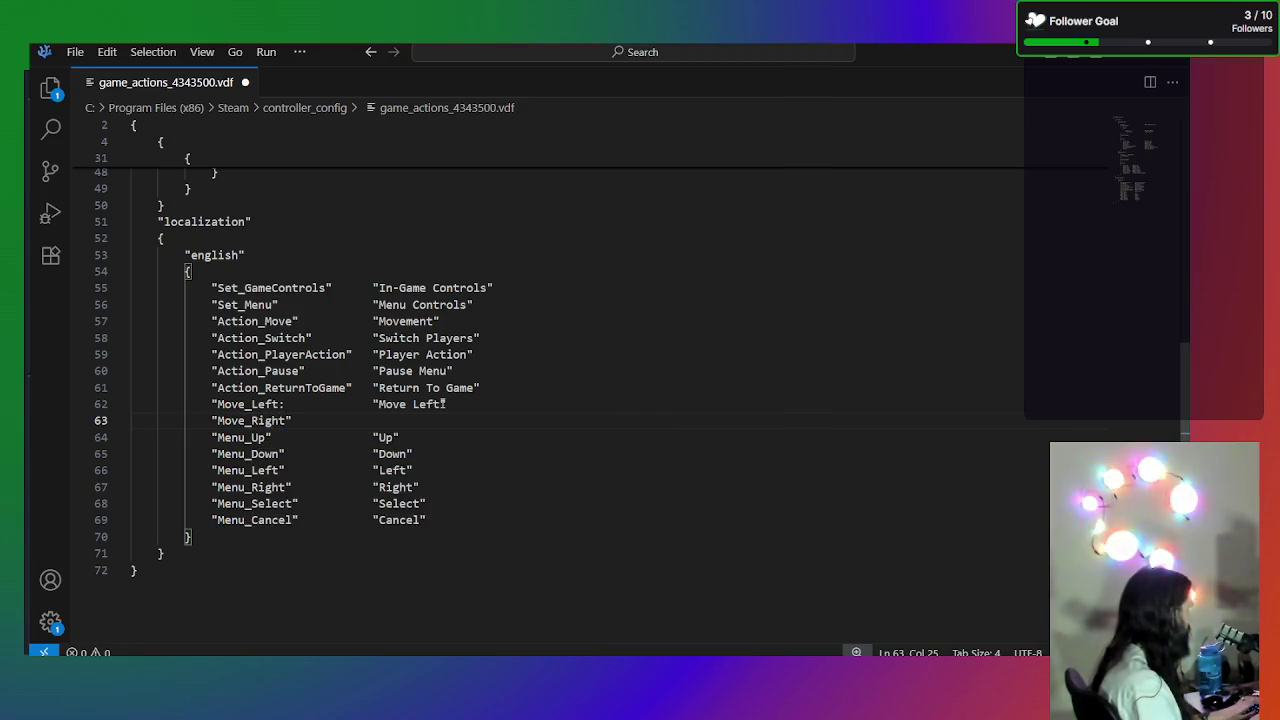
{"action": "key", "text": "Up"}
{"action": "key", "text": "BackSpace"}
{"action": "type", "text": "\""}
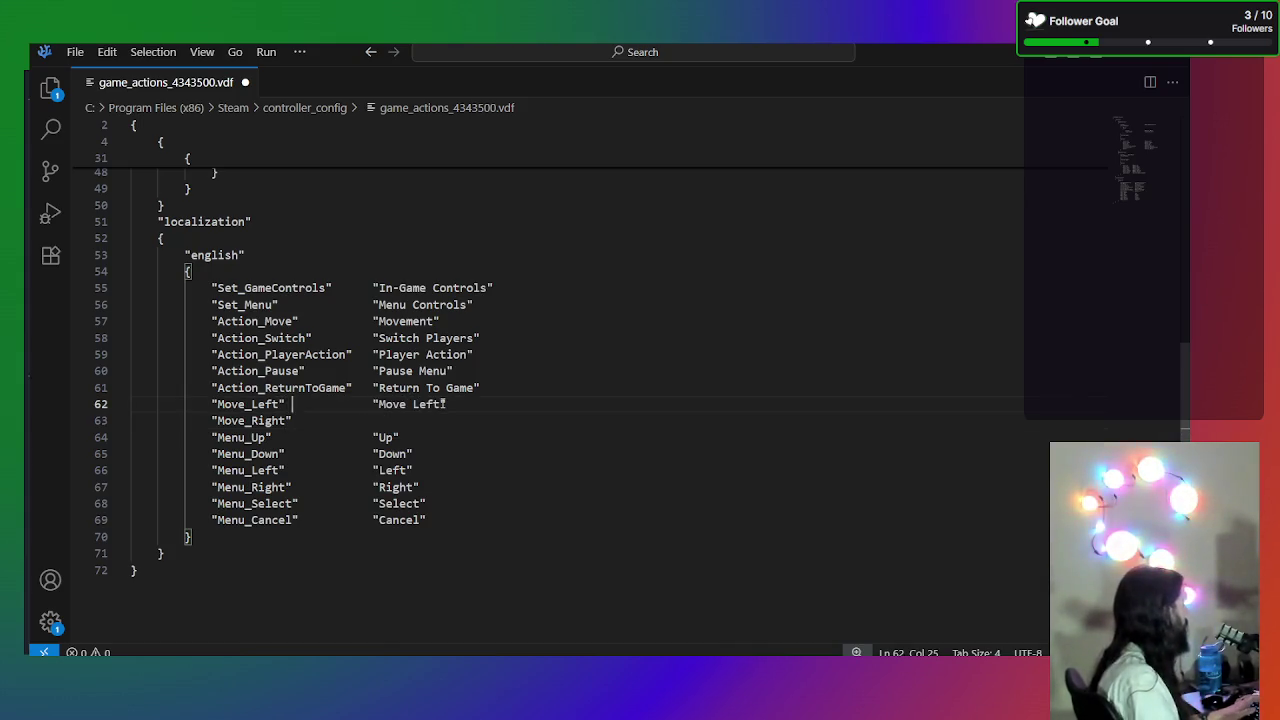
{"action": "key", "text": "Down"}
{"action": "key", "text": "Down"}
{"action": "key", "text": "Up"}
{"action": "key", "text": "Tab"}
{"action": "key", "text": "Tab"}
{"action": "key", "text": "Tab"}
{"action": "type", "text": "\"Move"}
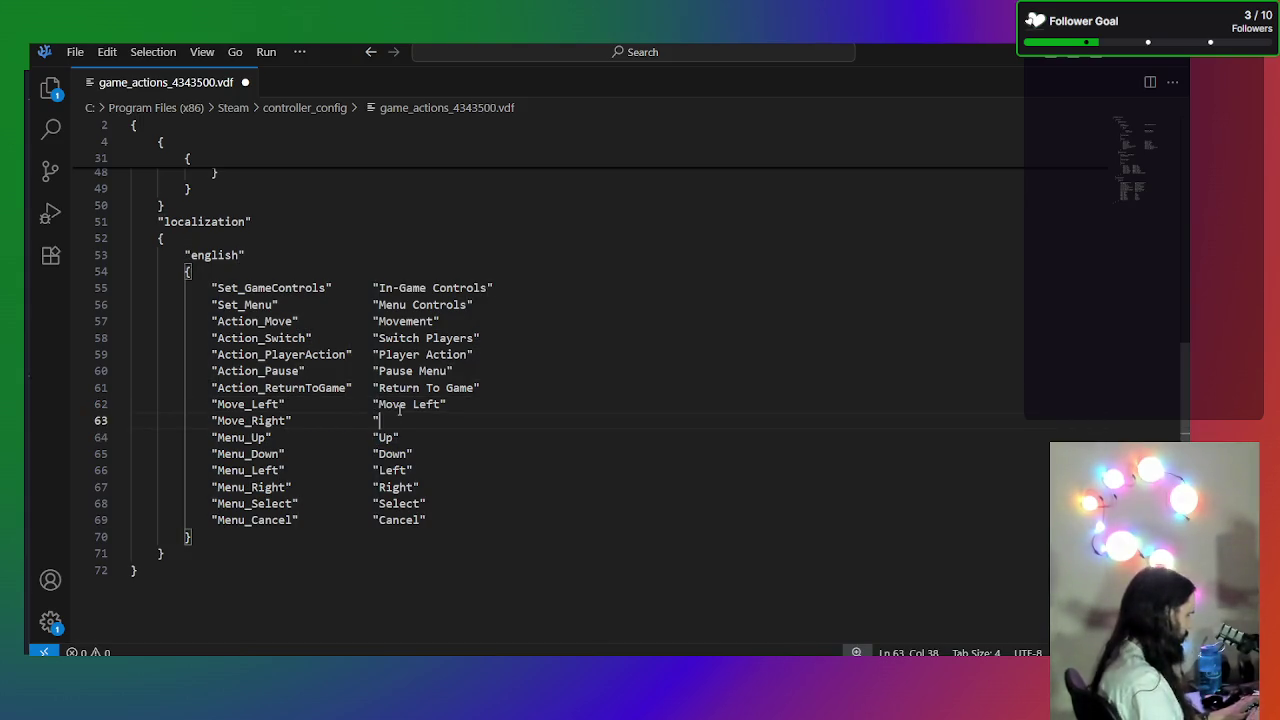
{"action": "type", "text": " Right\""}
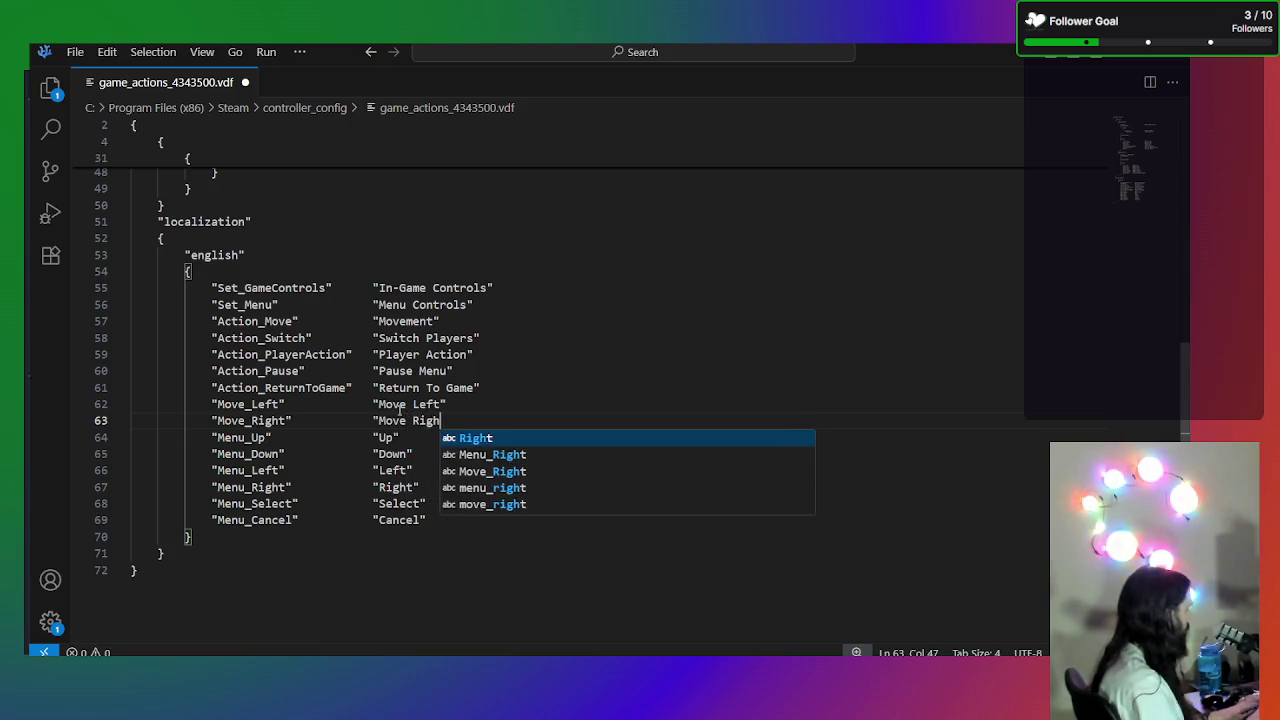
{"action": "key", "text": "Return"}
- Add the Move_Up entry labelled "Move Up"
{"action": "type", "text": "\"Move"}
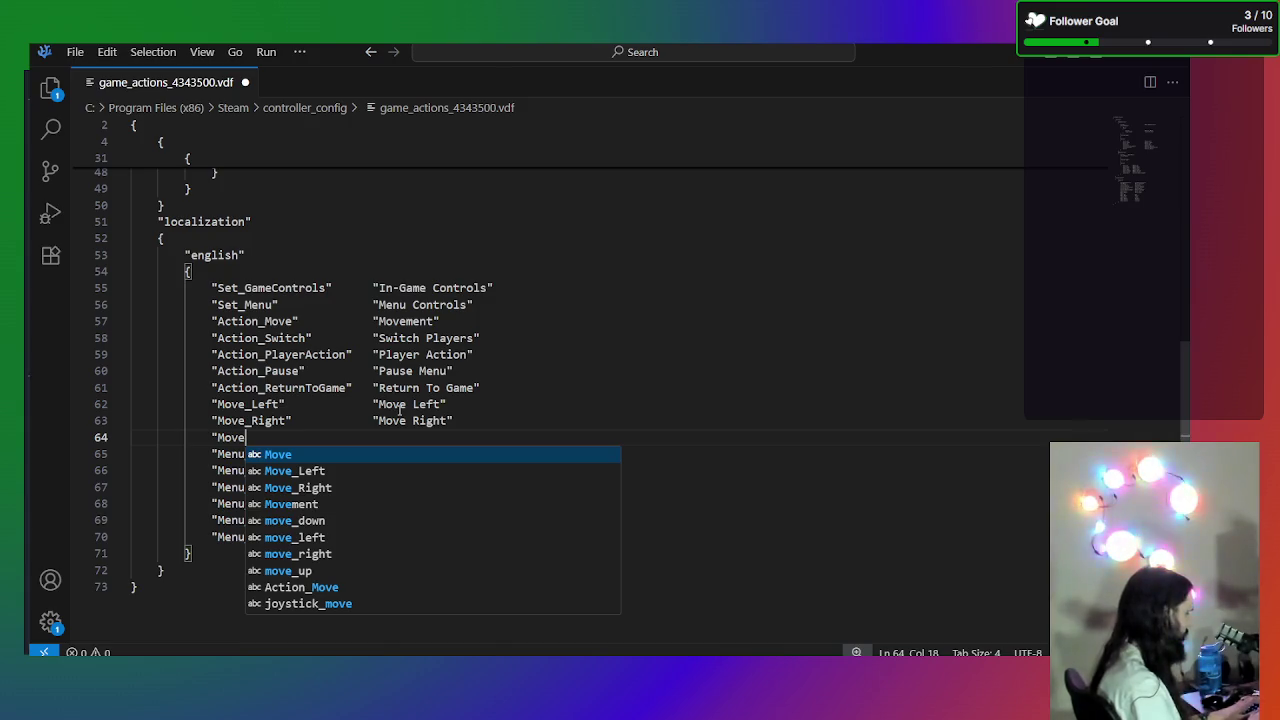
{"action": "type", "text": "_Up"}
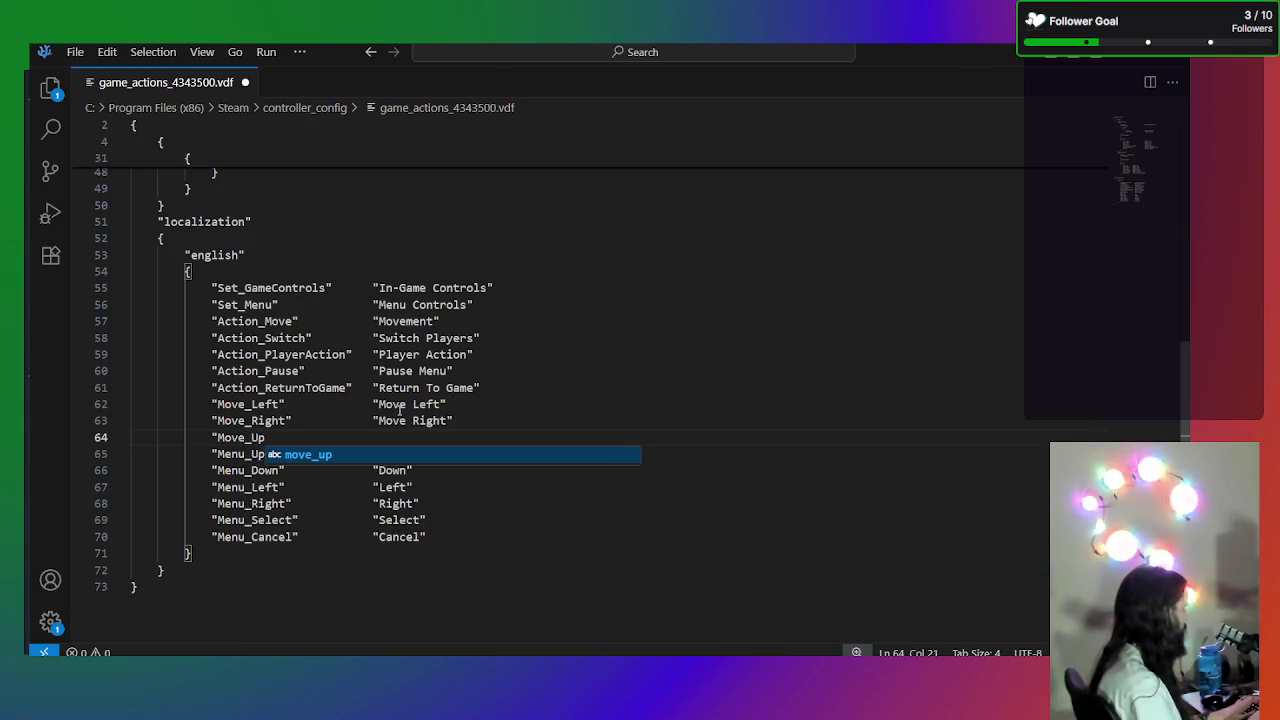
{"action": "type", "text": "\""}
{"action": "key", "text": "Tab"}
{"action": "key", "text": "Tab"}
{"action": "key", "text": "Tab"}
{"action": "type", "text": "\"Mov"}
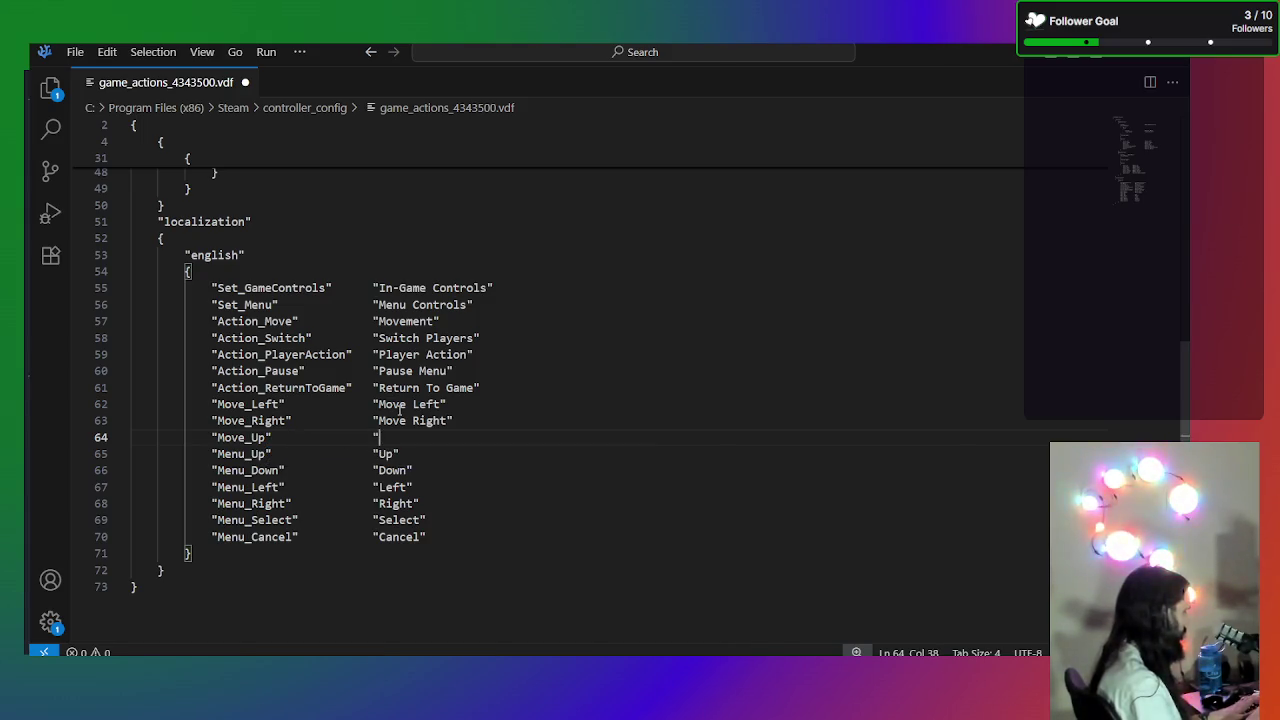
{"action": "type", "text": "e "}
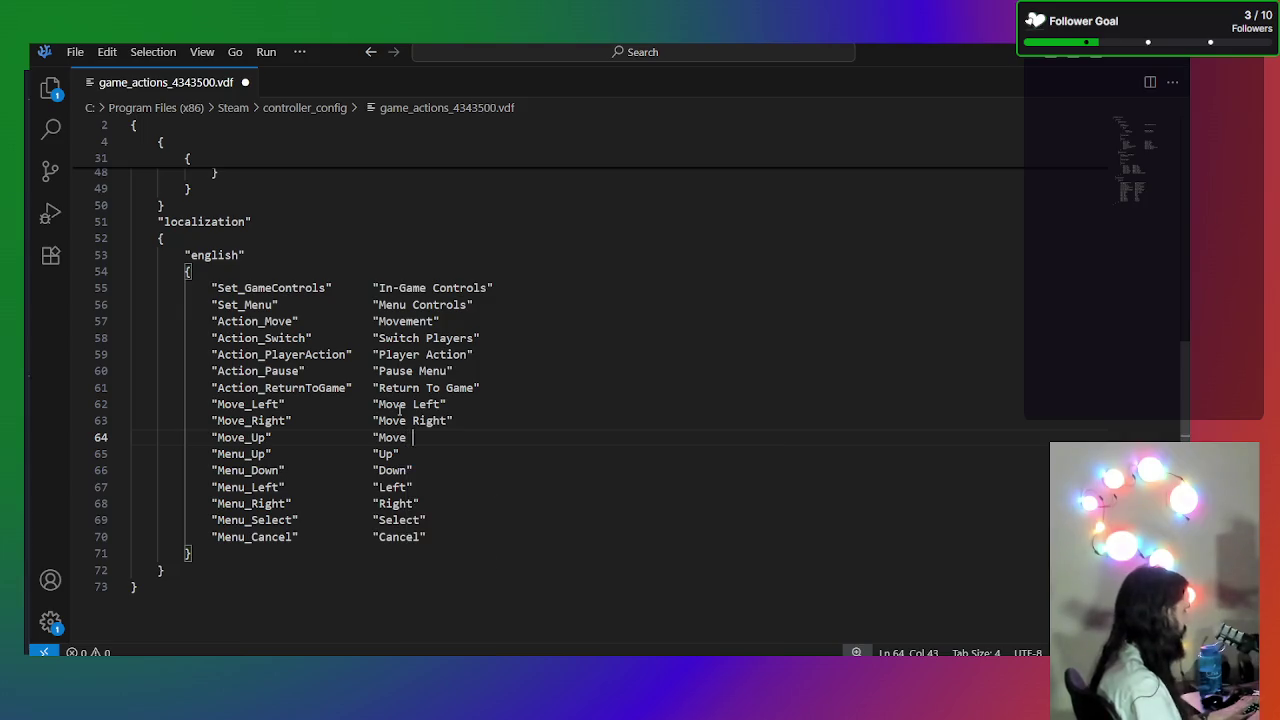
{"action": "type", "text": "Up\""}
{"action": "key", "text": "Return"}
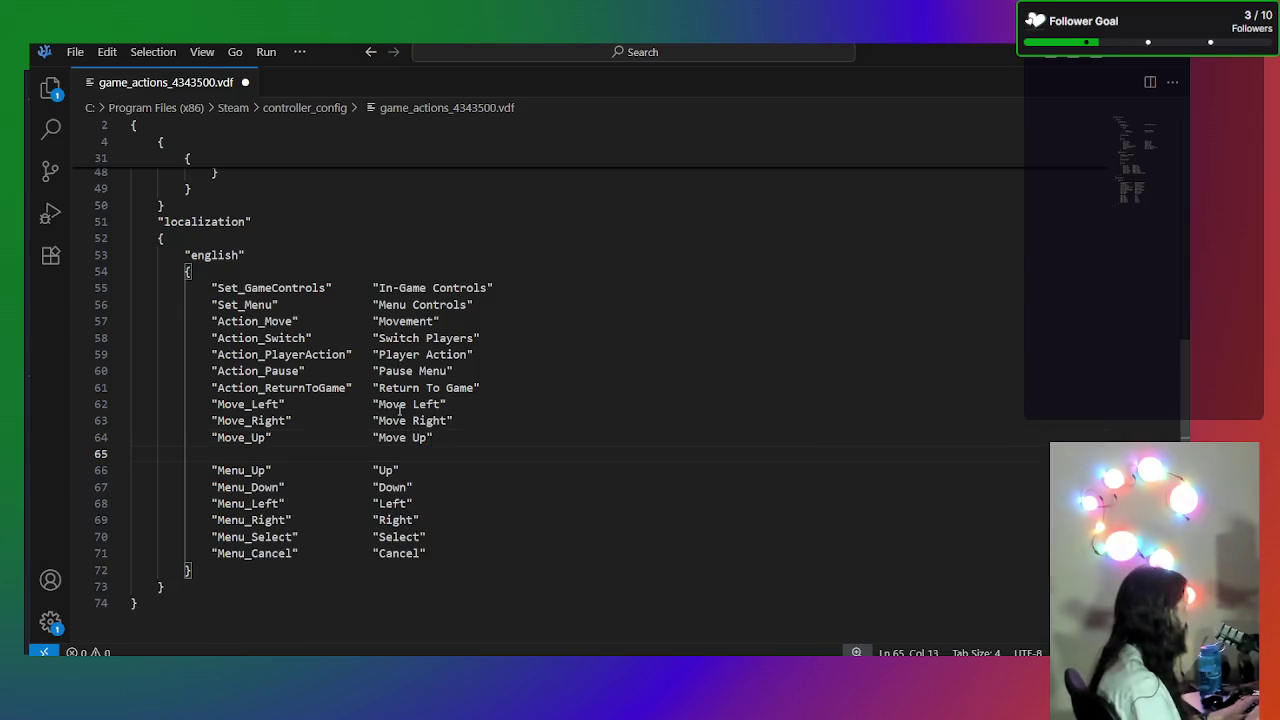
- Add the Move_Down entry labelled "Move Down" and save the file
{"action": "type", "text": "\"Mo"}
{"action": "key", "text": "Escape"}
{"action": "type", "text": "n"}
{"action": "key", "text": "BackSpace"}
{"action": "type", "text": "ve"}
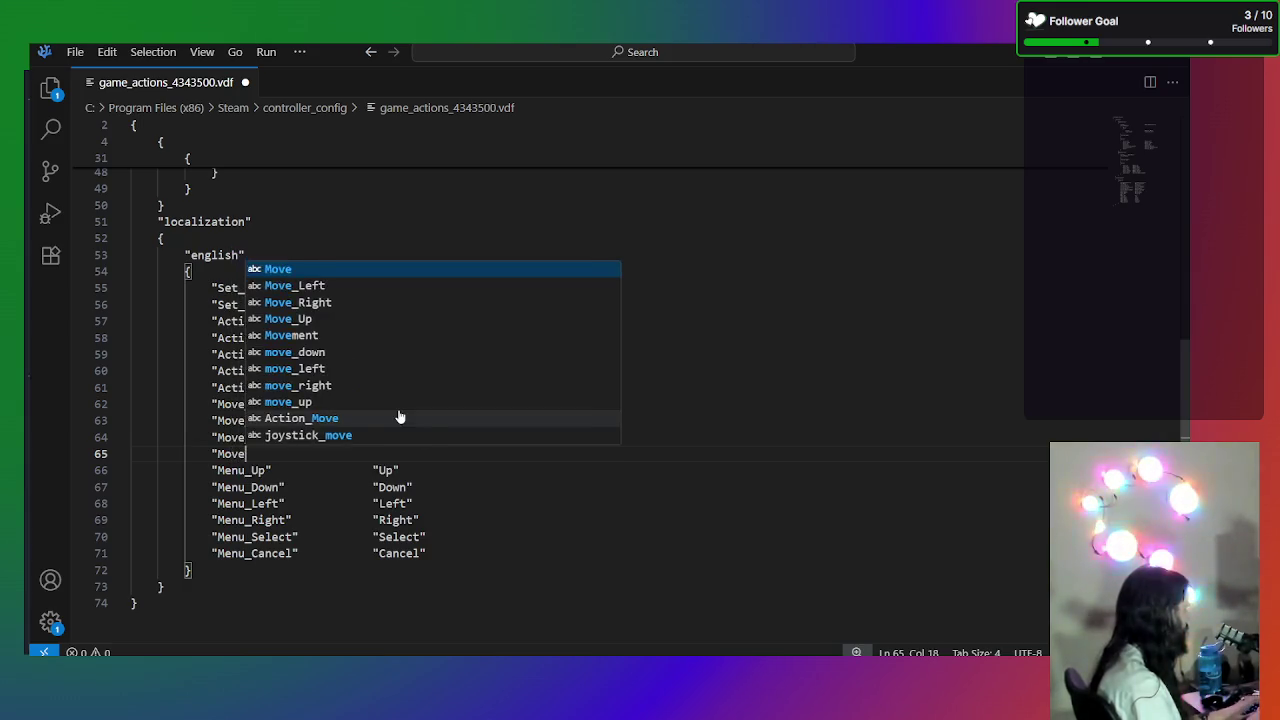
{"action": "type", "text": "_Down\""}
{"action": "key", "text": "Tab"}
{"action": "key", "text": "Tab"}
{"action": "key", "text": "Tab"}
{"action": "type", "text": "\"Move_"}
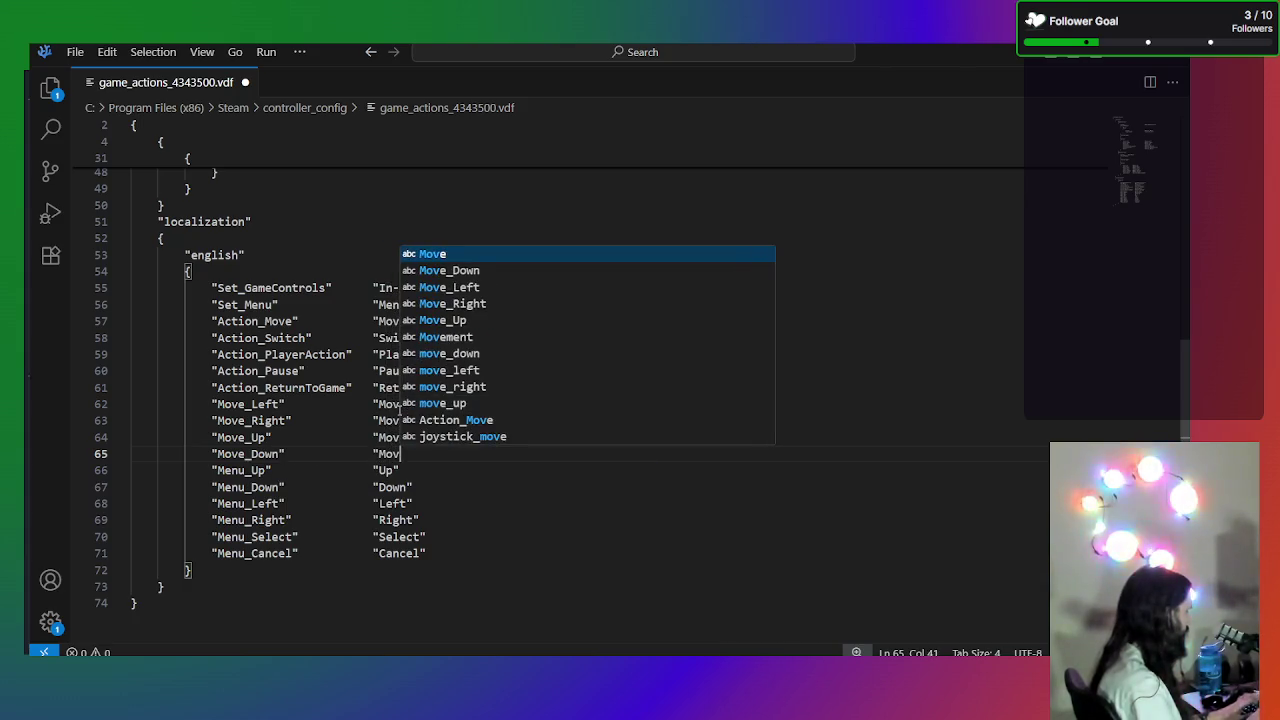
{"action": "key", "text": "BackSpace"}
{"action": "type", "text": "Down\""}
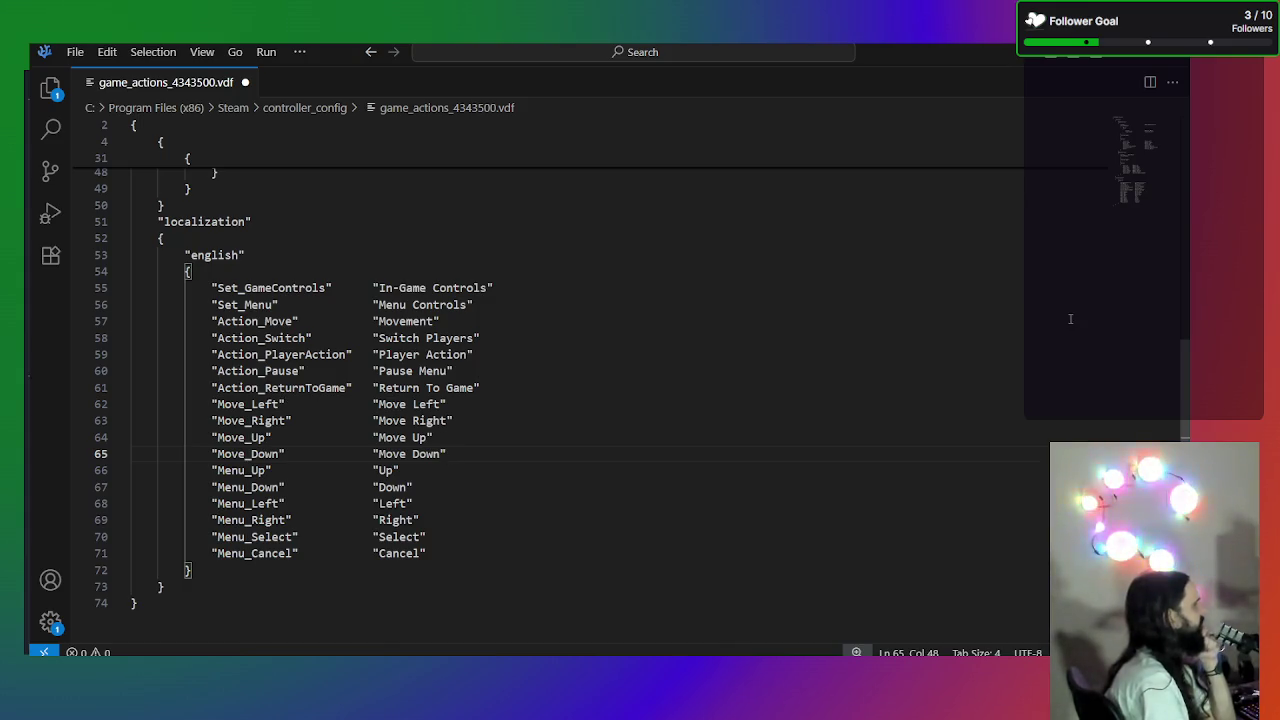
{"action": "key", "text": "ctrl+s"}
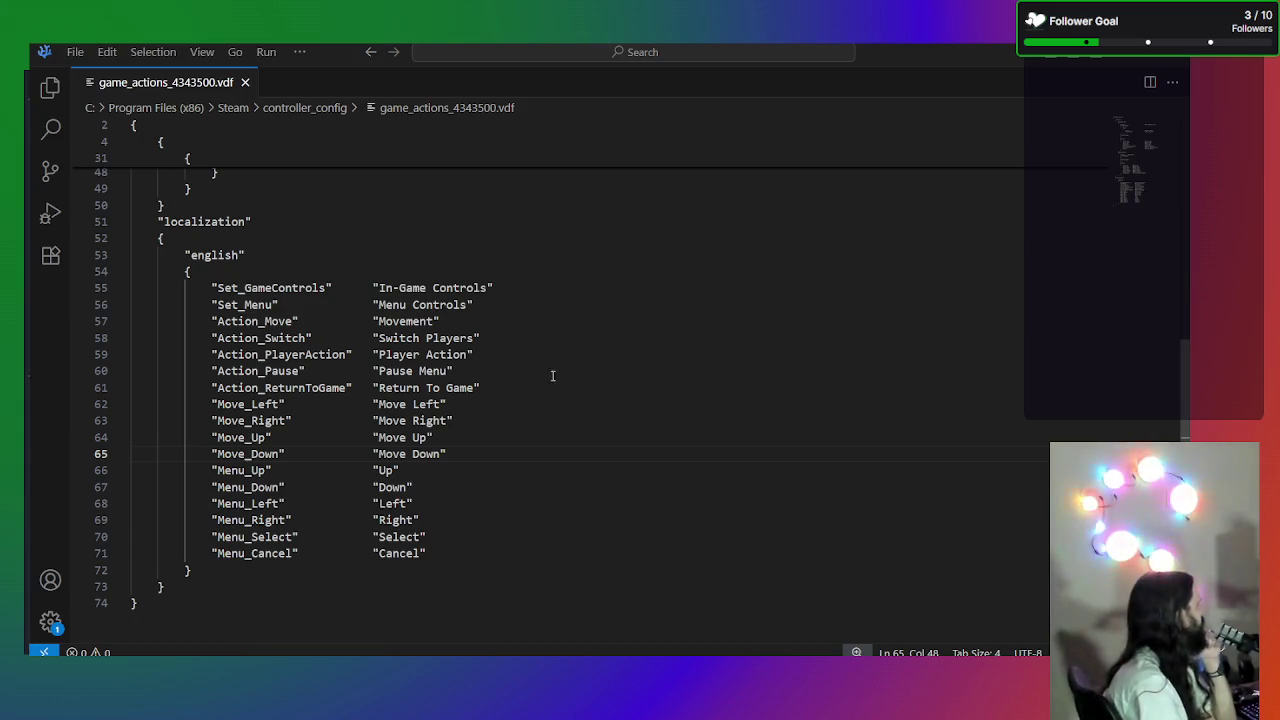
- Rename the switch-player button binding from Action_Switch to Action_Switch_Player
{"action": "scroll", "coordinate": [553, 330], "scroll_direction": "up", "scroll_amount": 9}
{"action": "scroll", "coordinate": [558, 323], "scroll_direction": "up", "scroll_amount": 3}
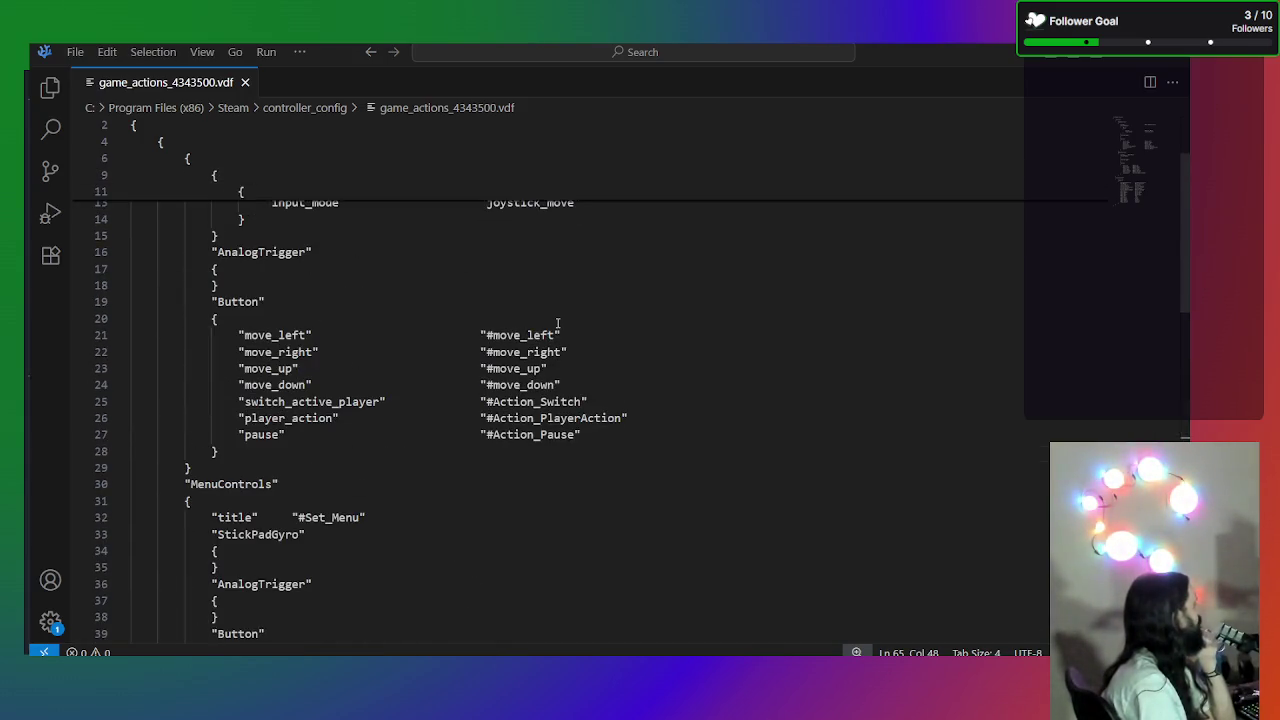
{"action": "scroll", "coordinate": [558, 323], "scroll_direction": "up", "scroll_amount": 3}
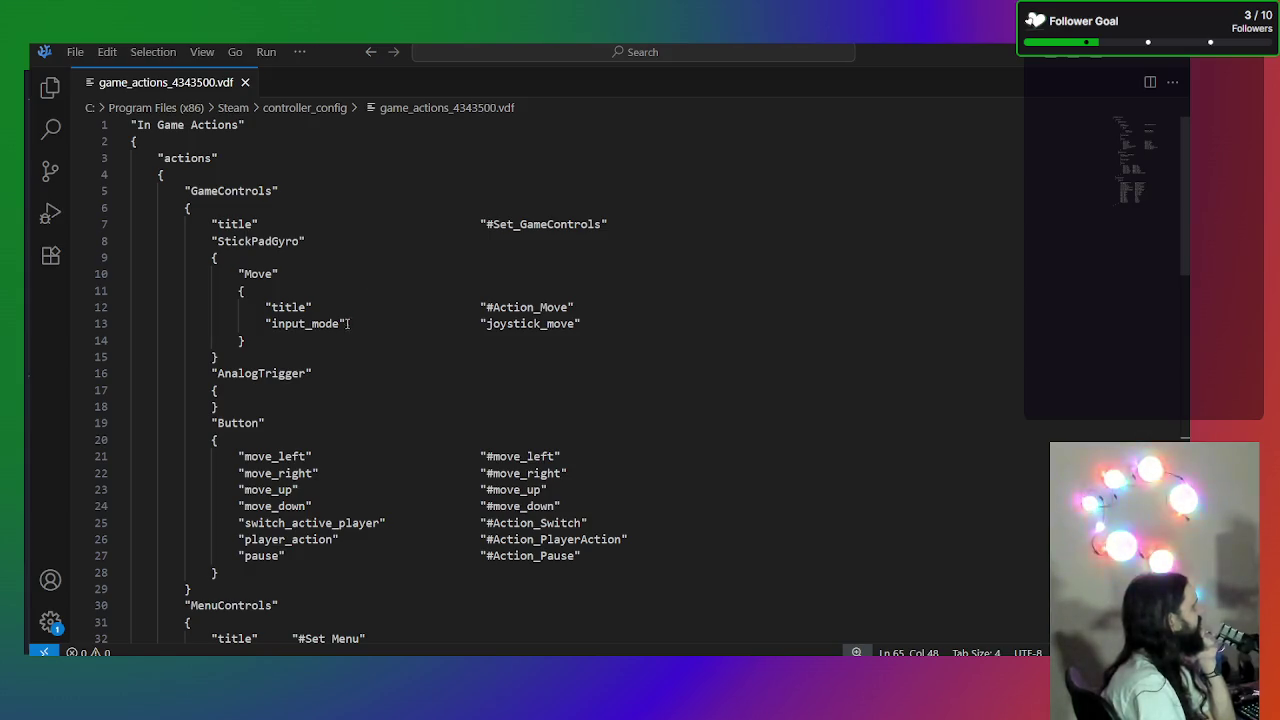
{"action": "scroll", "coordinate": [427, 417], "scroll_direction": "down", "scroll_amount": 3}
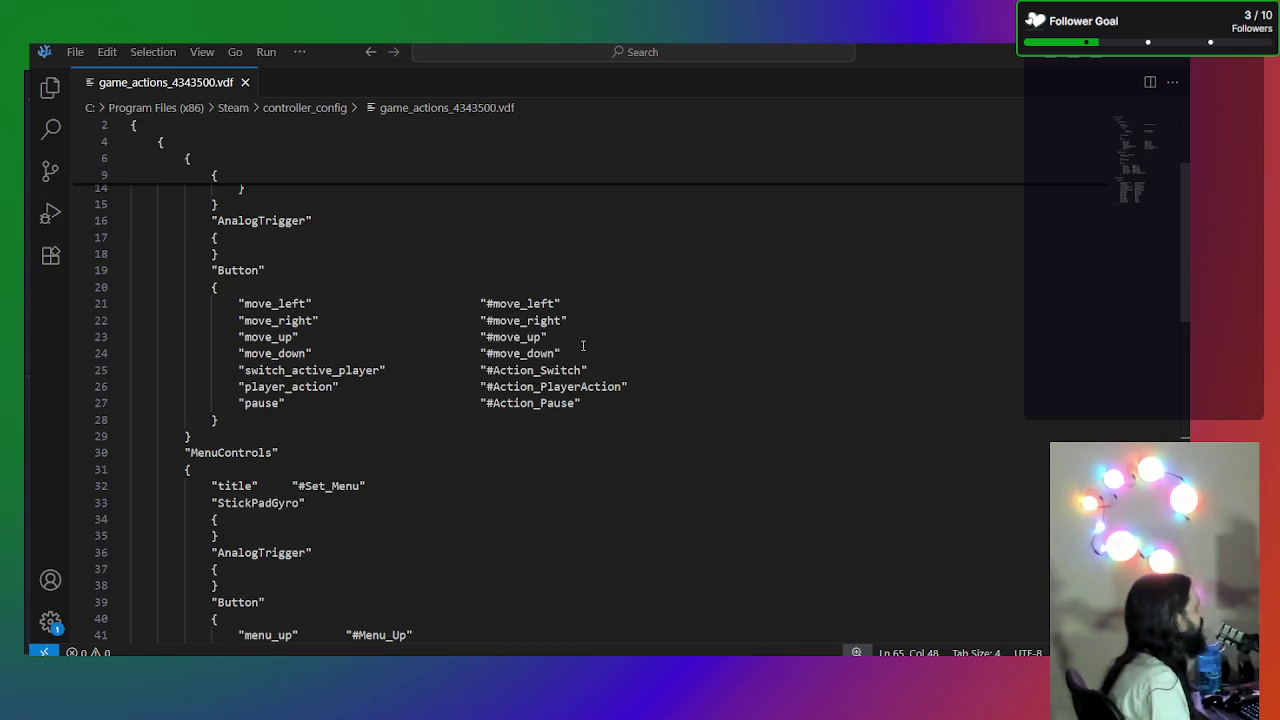
{"action": "left_click_drag", "start_coordinate": [575, 353], "coordinate": [135, 302]}
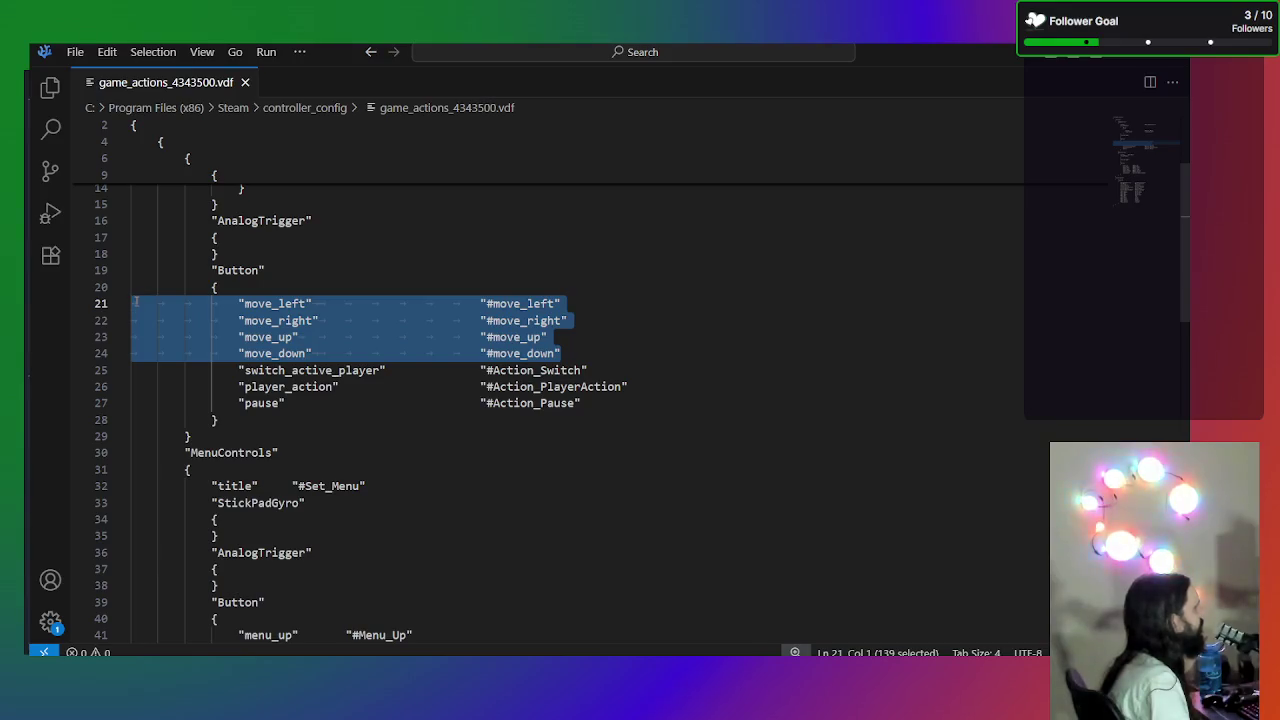
{"action": "left_click", "coordinate": [649, 381]}
{"action": "left_click", "coordinate": [633, 366]}
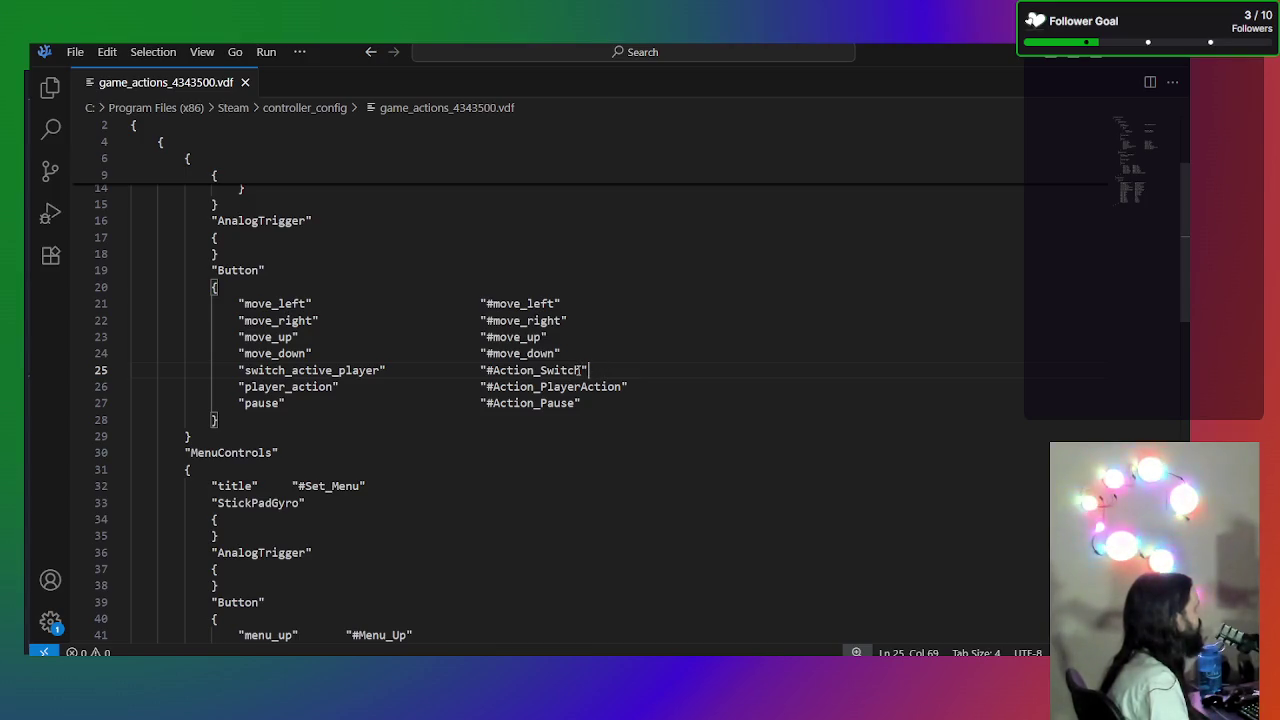
{"action": "double_click", "coordinate": [577, 370]}
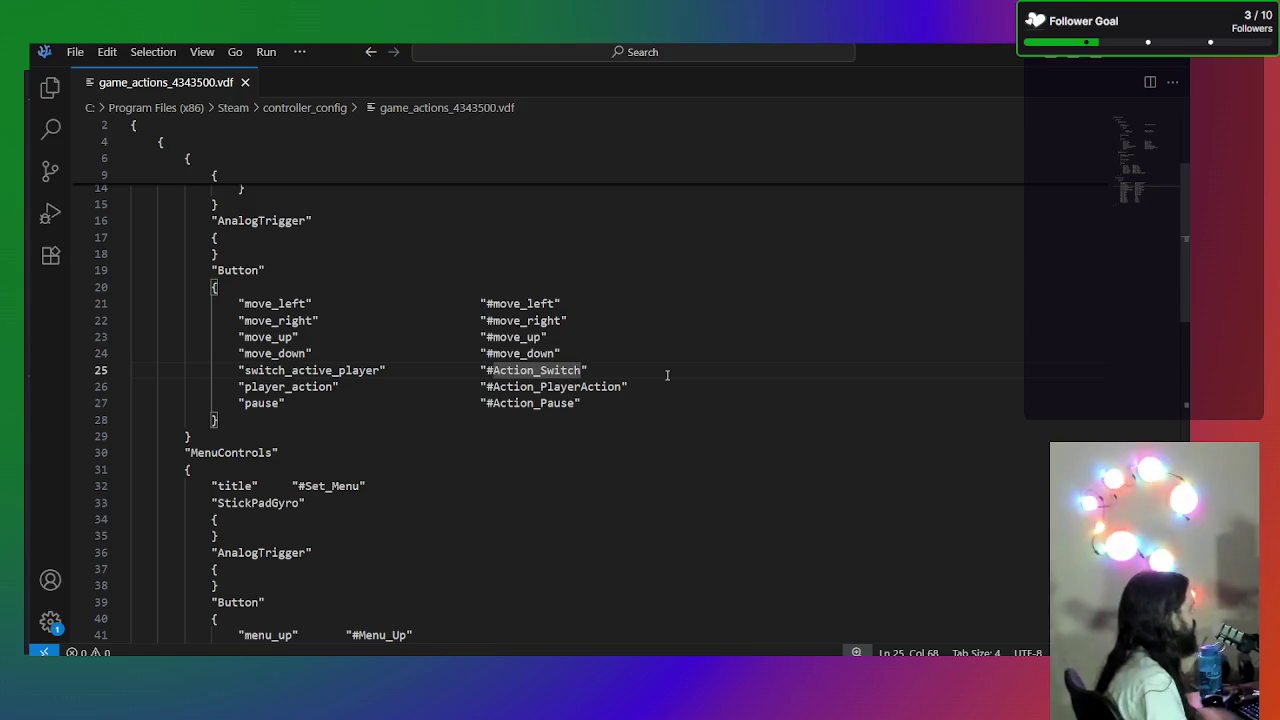
{"action": "type", "text": "_Player"}
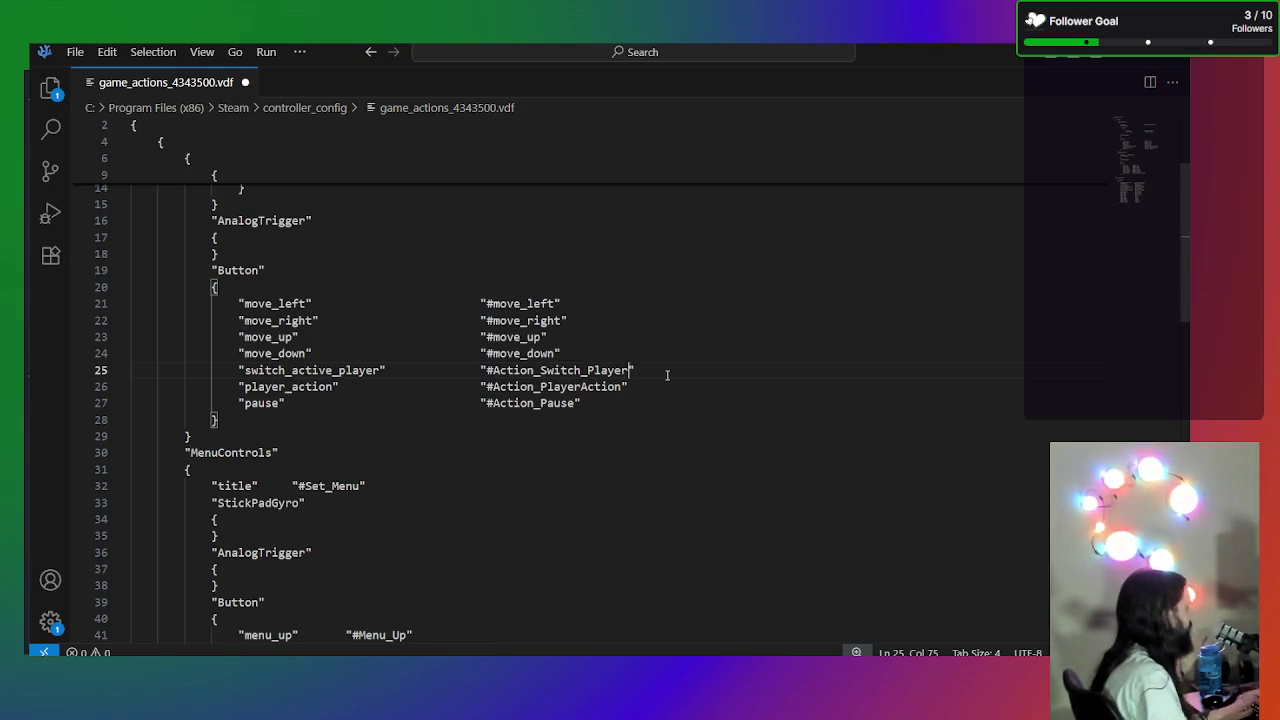
- Extend the localization key to Action_Switch_Player and realign the Switch Players label
{"action": "scroll", "coordinate": [660, 390], "scroll_direction": "down", "scroll_amount": 10}
{"action": "scroll", "coordinate": [640, 400], "scroll_direction": "up", "scroll_amount": 2}
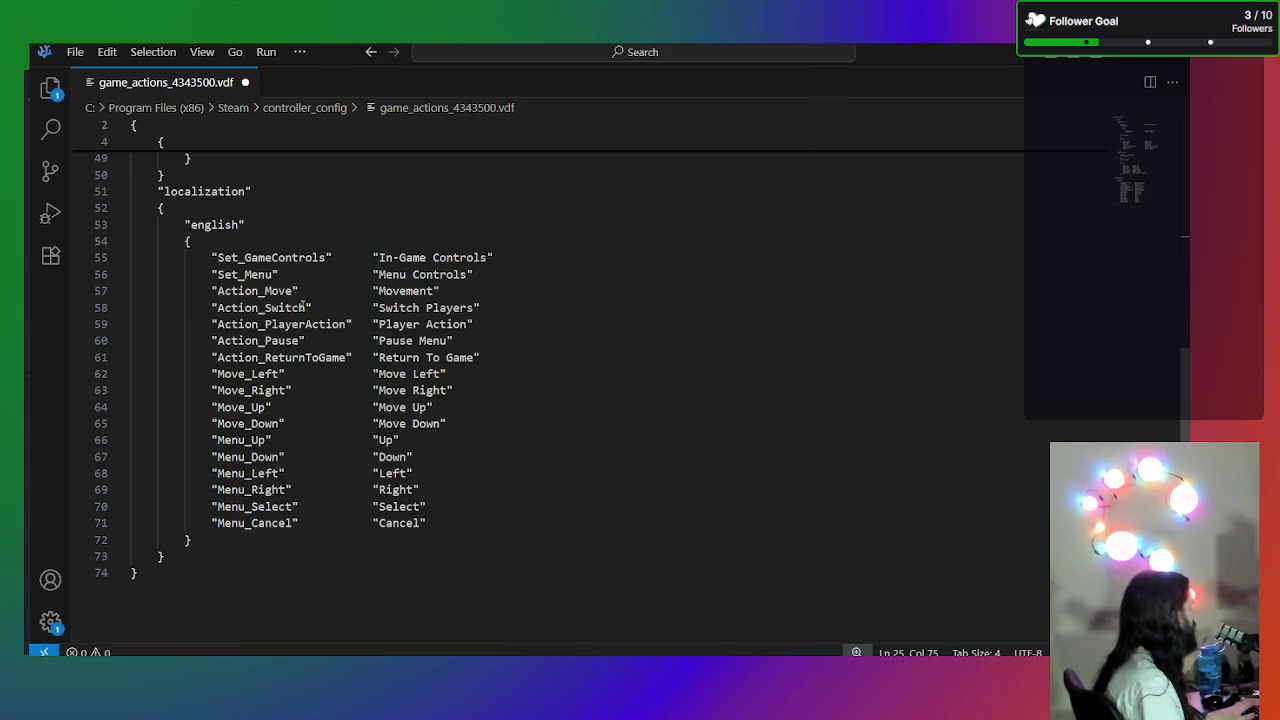
{"action": "left_click", "coordinate": [305, 308]}
{"action": "type", "text": "_Player"}
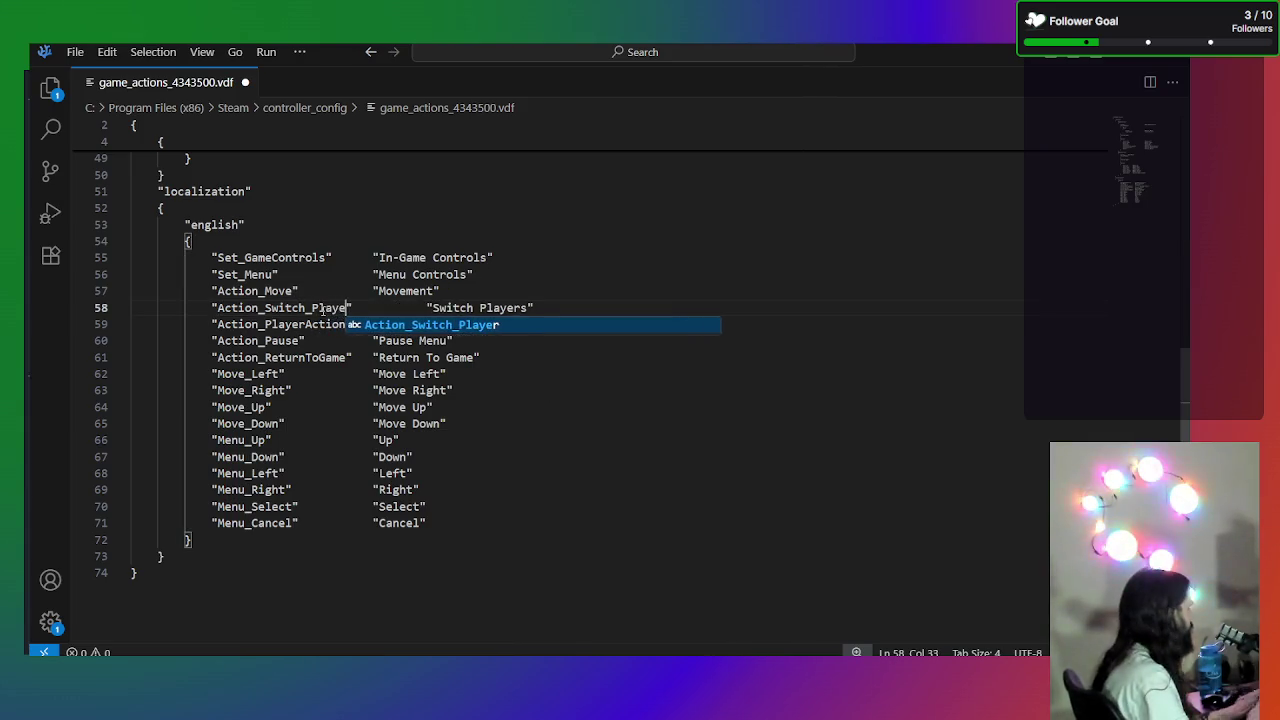
{"action": "left_click", "coordinate": [412, 306]}
{"action": "key", "text": "BackSpace"}
{"action": "key", "text": "BackSpace"}
{"action": "left_click", "coordinate": [596, 308]}
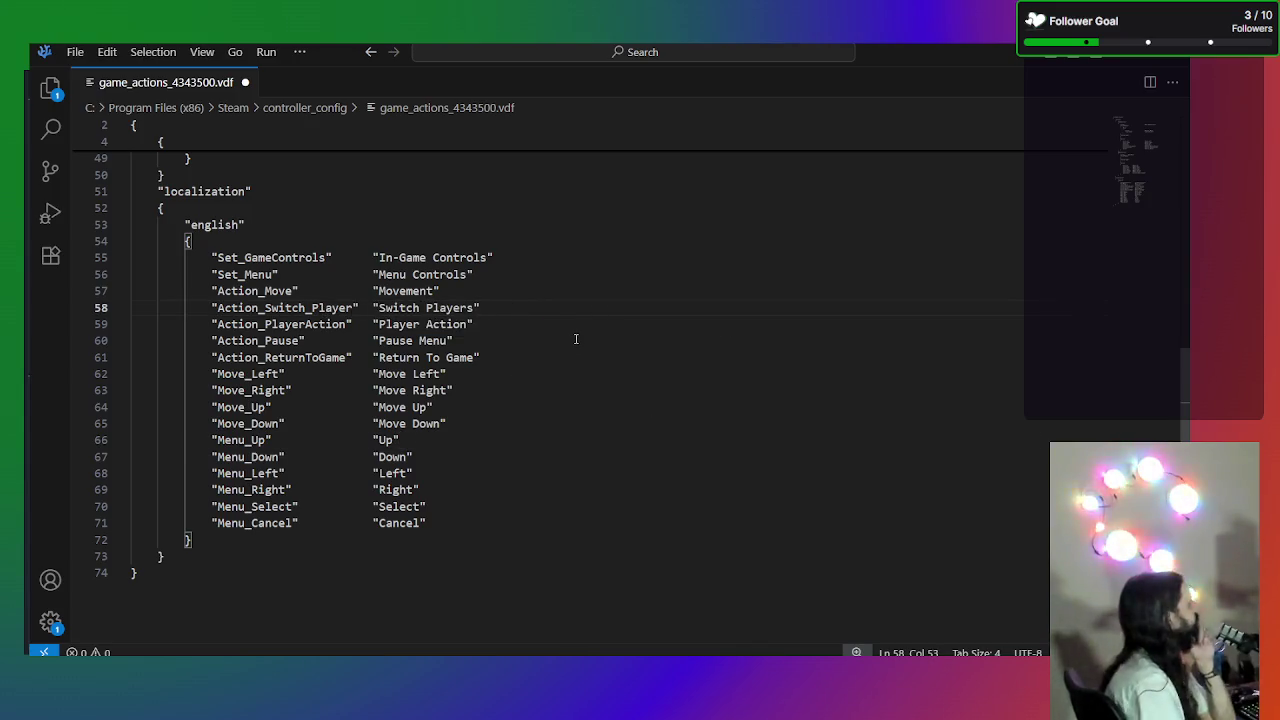
{"action": "left_click", "coordinate": [496, 322]}
{"action": "left_click", "coordinate": [470, 340]}
{"action": "left_click", "coordinate": [499, 357]}
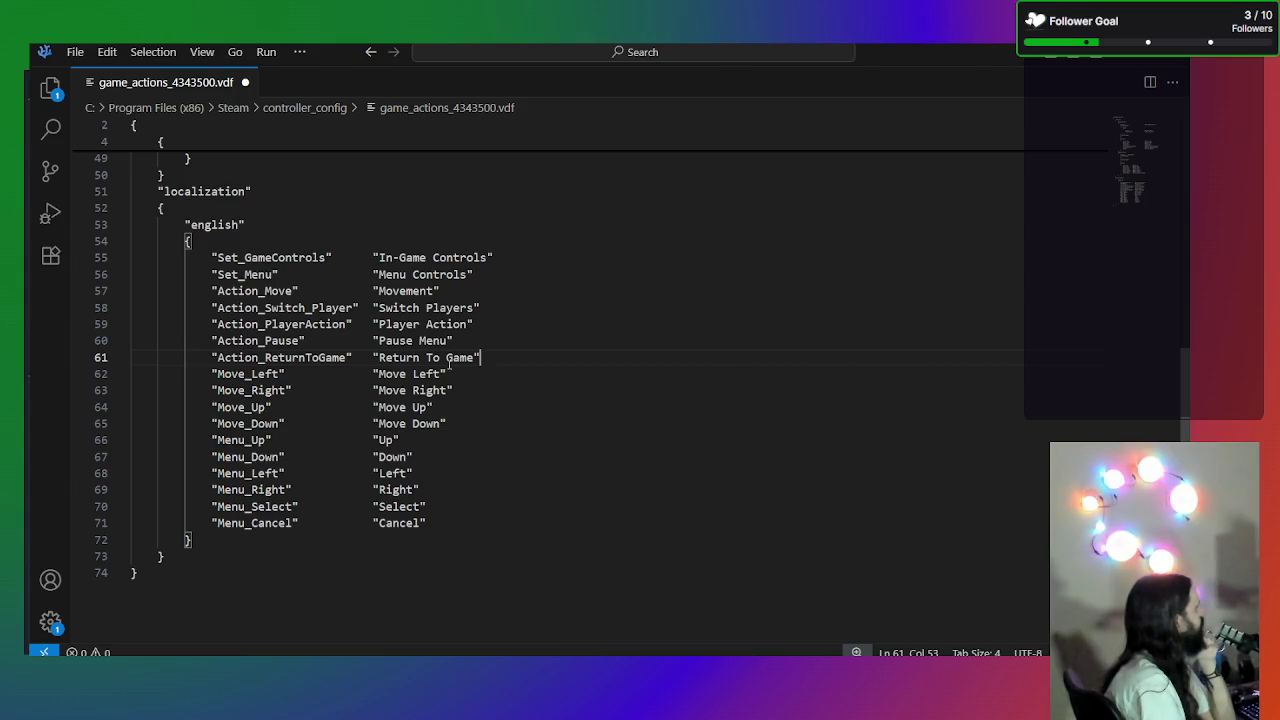
- Change the binding #Action_ReturnToGame to #ReturnToGame on line 47
{"action": "scroll", "coordinate": [447, 362], "scroll_direction": "up", "scroll_amount": 12}
{"action": "scroll", "coordinate": [444, 363], "scroll_direction": "up", "scroll_amount": 3}
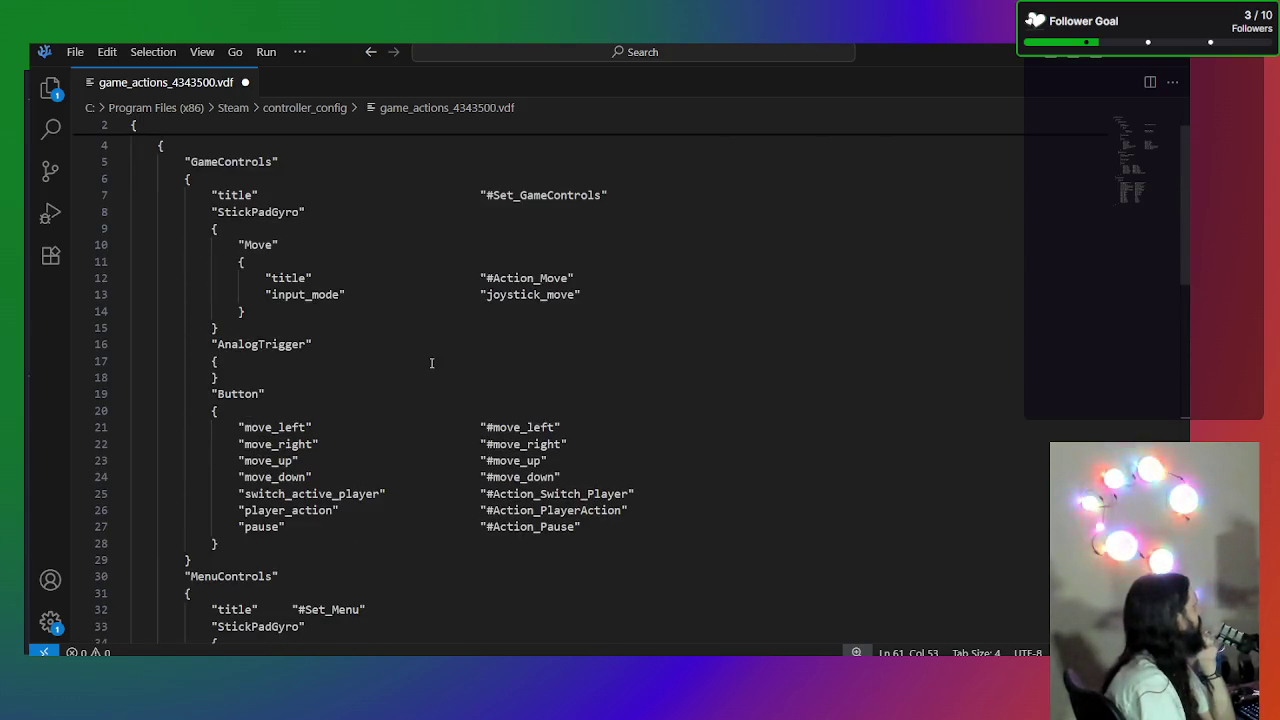
{"action": "scroll", "coordinate": [444, 363], "scroll_direction": "up", "scroll_amount": 1}
{"action": "scroll", "coordinate": [431, 361], "scroll_direction": "down", "scroll_amount": 5}
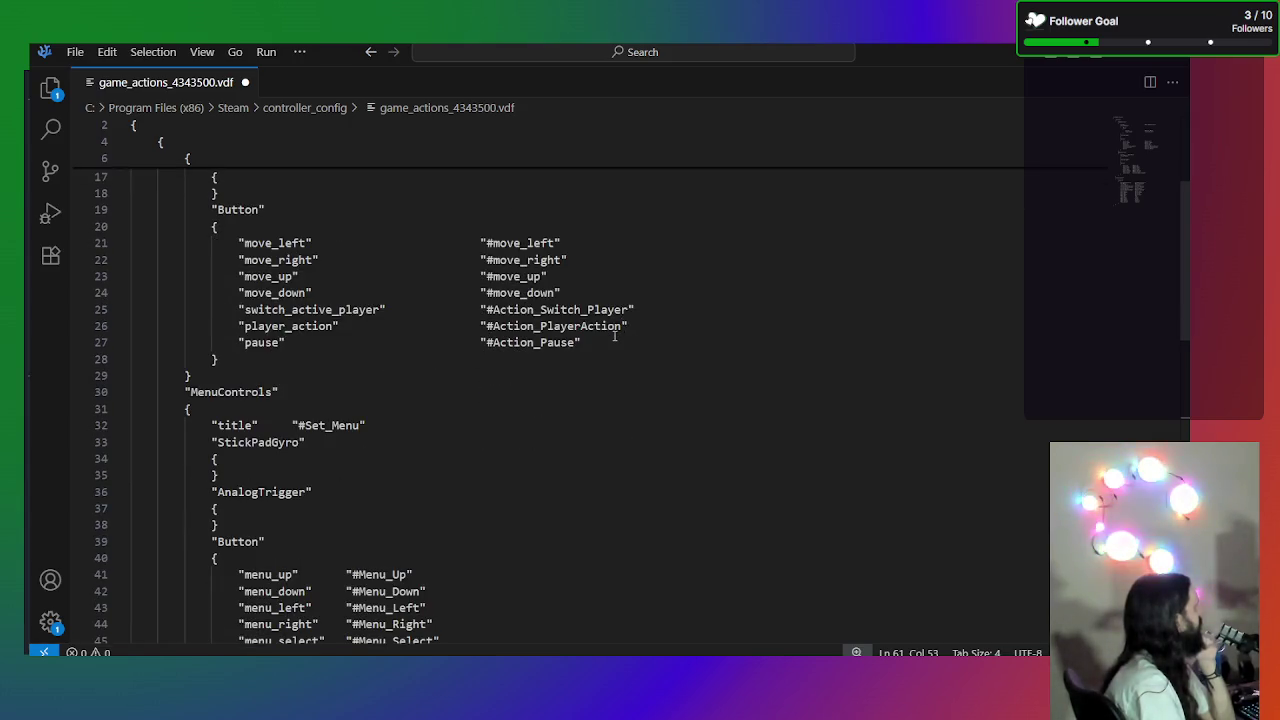
{"action": "scroll", "coordinate": [614, 337], "scroll_direction": "down", "scroll_amount": 2}
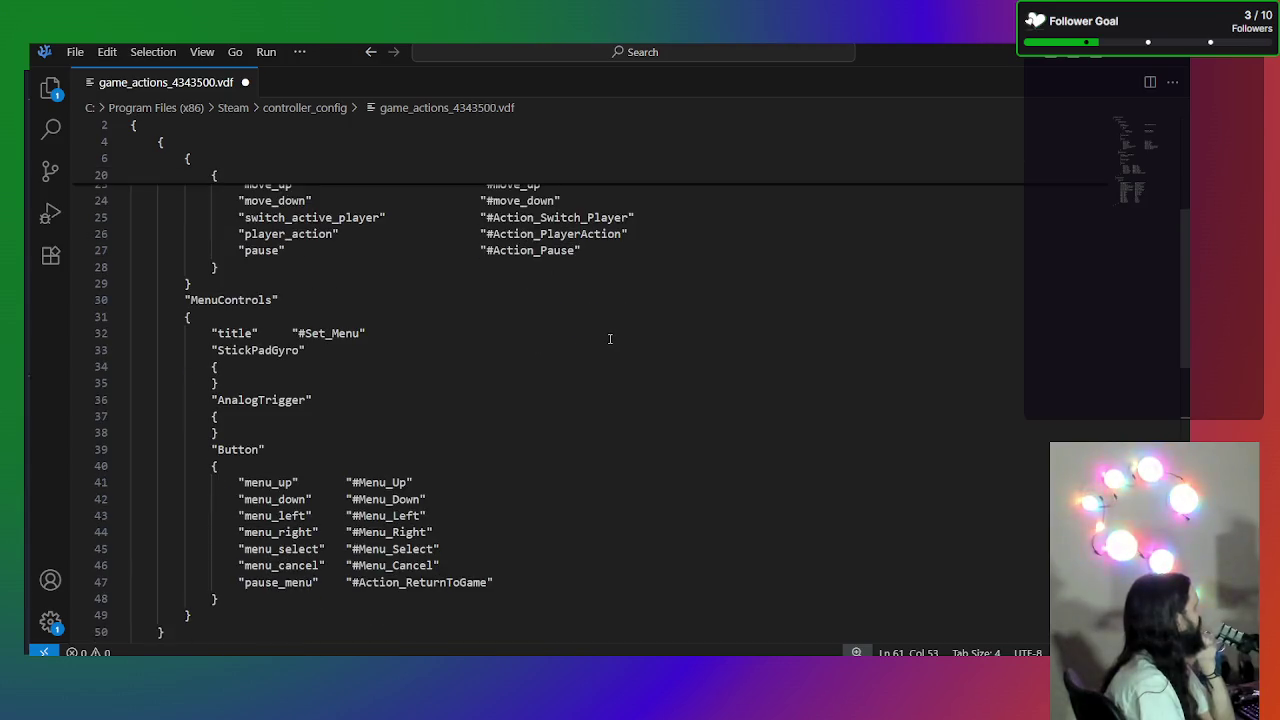
{"action": "left_click_drag", "start_coordinate": [401, 582], "coordinate": [373, 582]}
{"action": "left_click", "coordinate": [399, 582]}
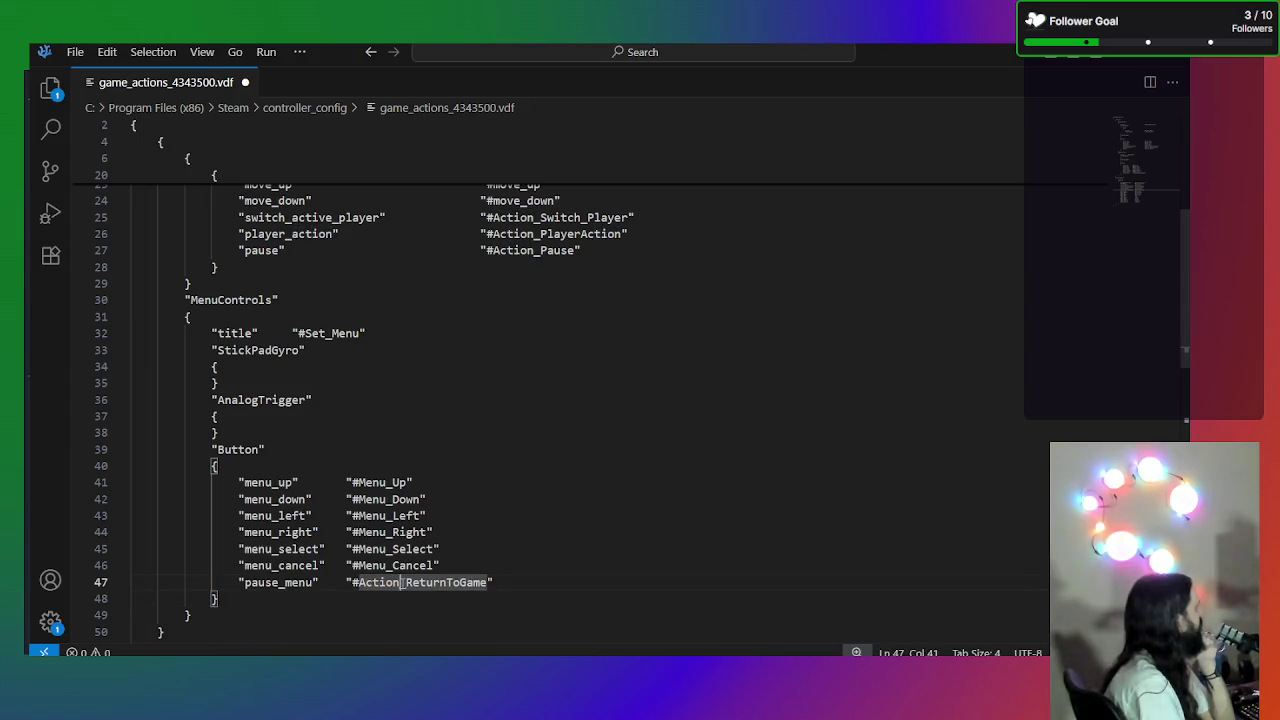
{"action": "left_click_drag", "start_coordinate": [405, 582], "coordinate": [357, 584]}
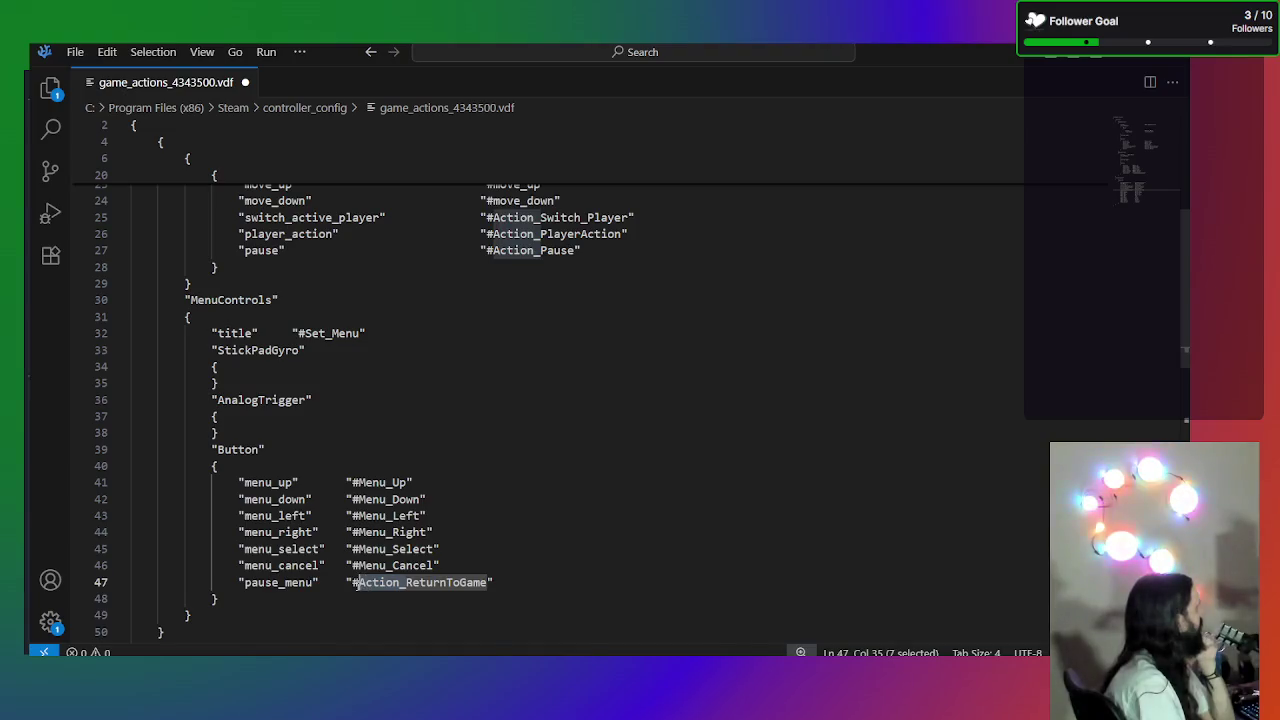
{"action": "key", "text": "BackSpace"}
{"action": "scroll", "coordinate": [516, 569], "scroll_direction": "down", "scroll_amount": 1}
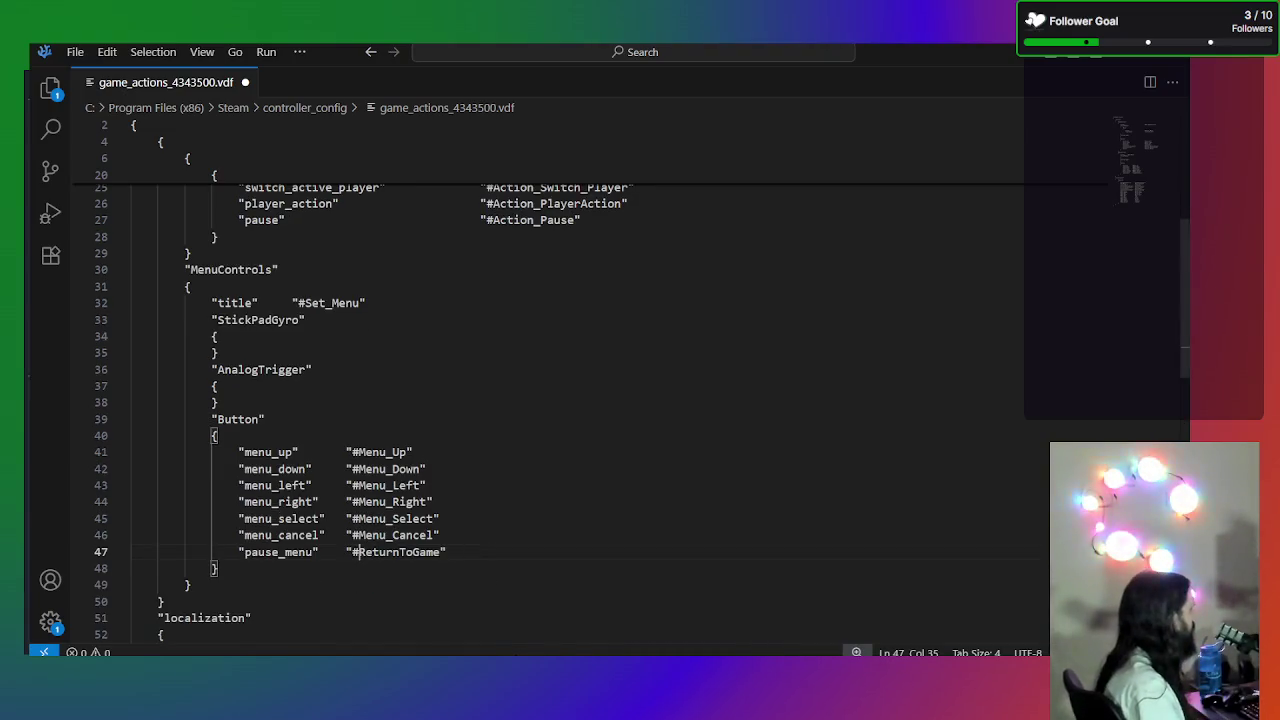
{"action": "left_click", "coordinate": [516, 569]}
- Rename the localization key to ReturnToGame, realign its label, and relabel Menu_Cancel as 'Cancel/Back'
{"action": "scroll", "coordinate": [516, 569], "scroll_direction": "down", "scroll_amount": 8}
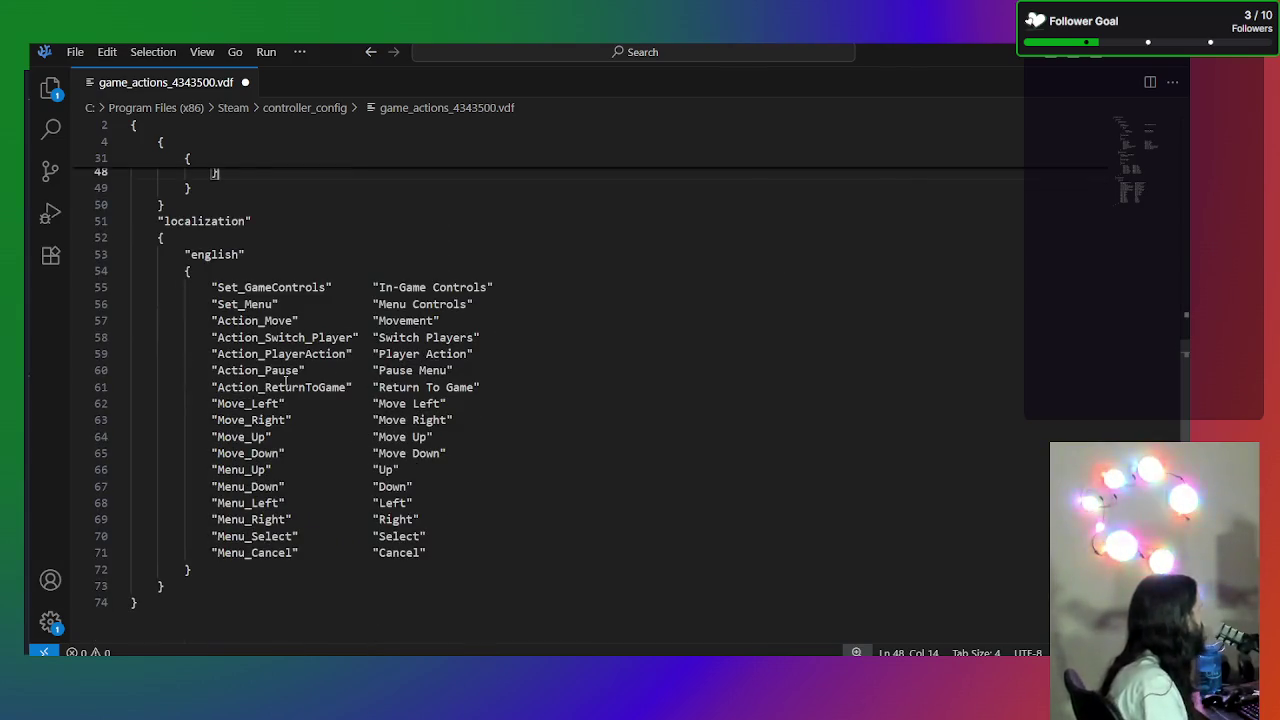
{"action": "left_click_drag", "start_coordinate": [264, 387], "coordinate": [218, 387]}
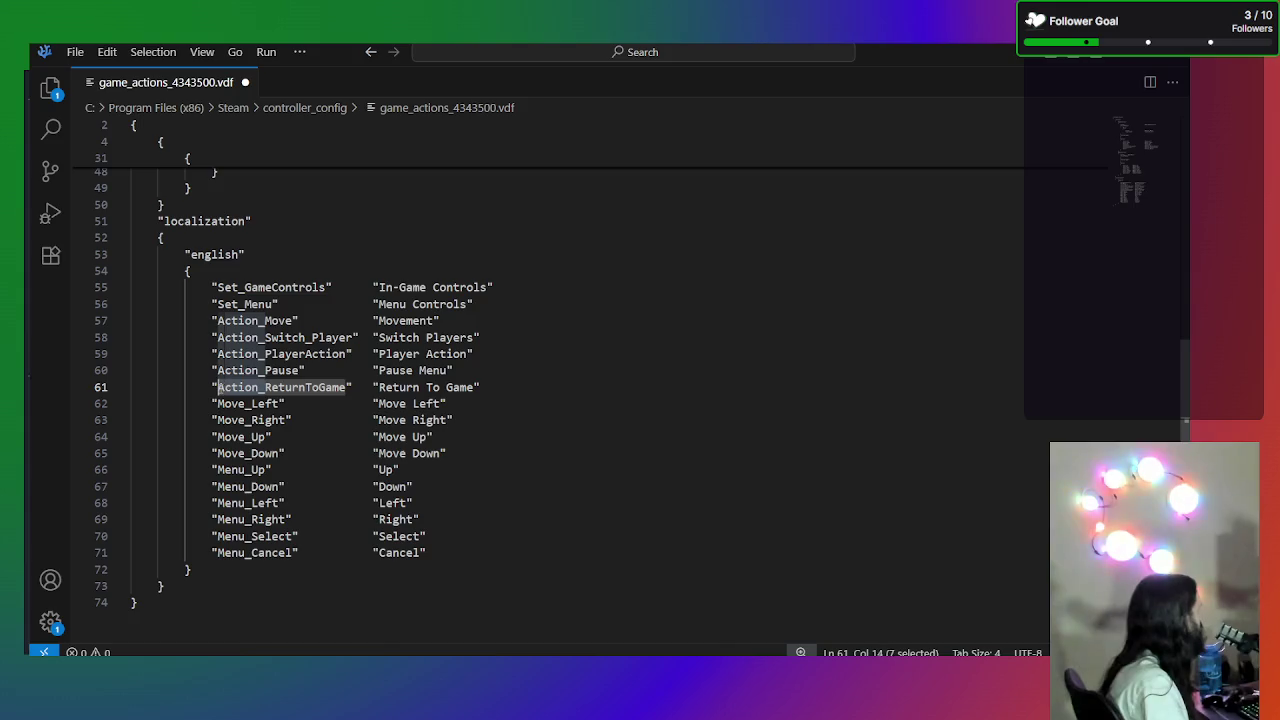
{"action": "key", "text": "BackSpace"}
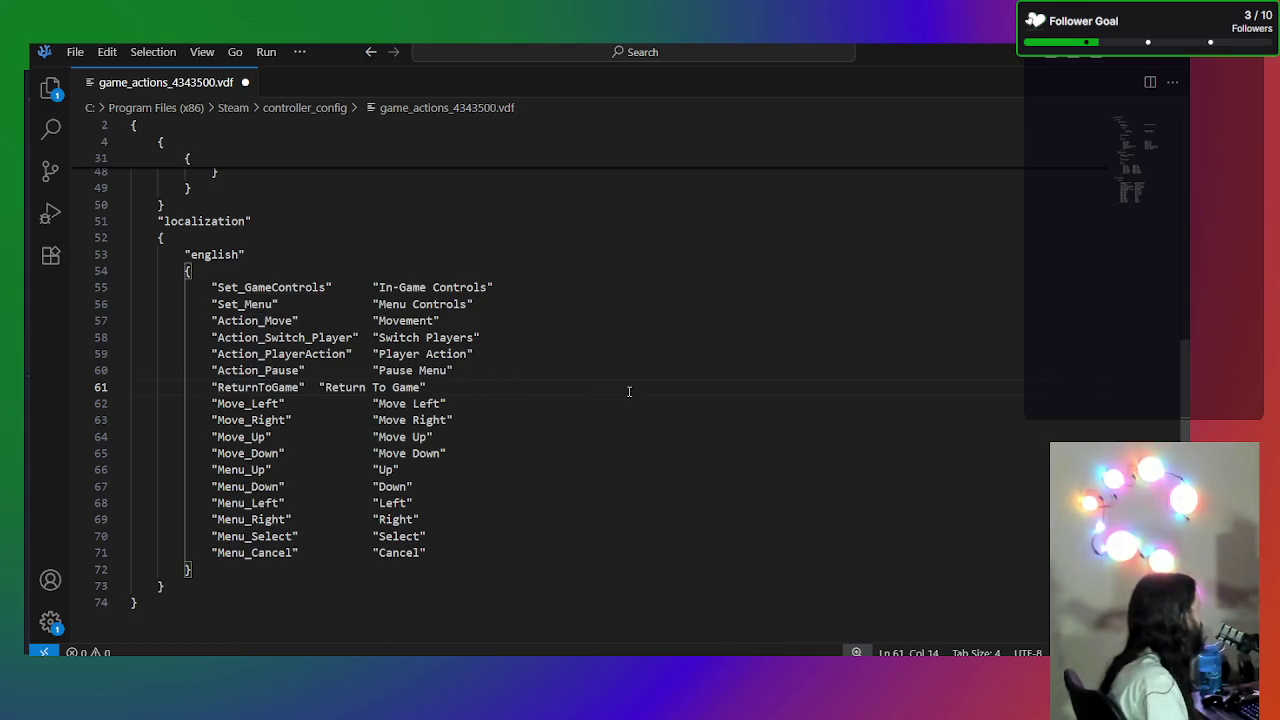
{"action": "left_click", "coordinate": [319, 387]}
{"action": "key", "text": "Tab"}
{"action": "key", "text": "Tab"}
{"action": "left_click", "coordinate": [592, 440]}
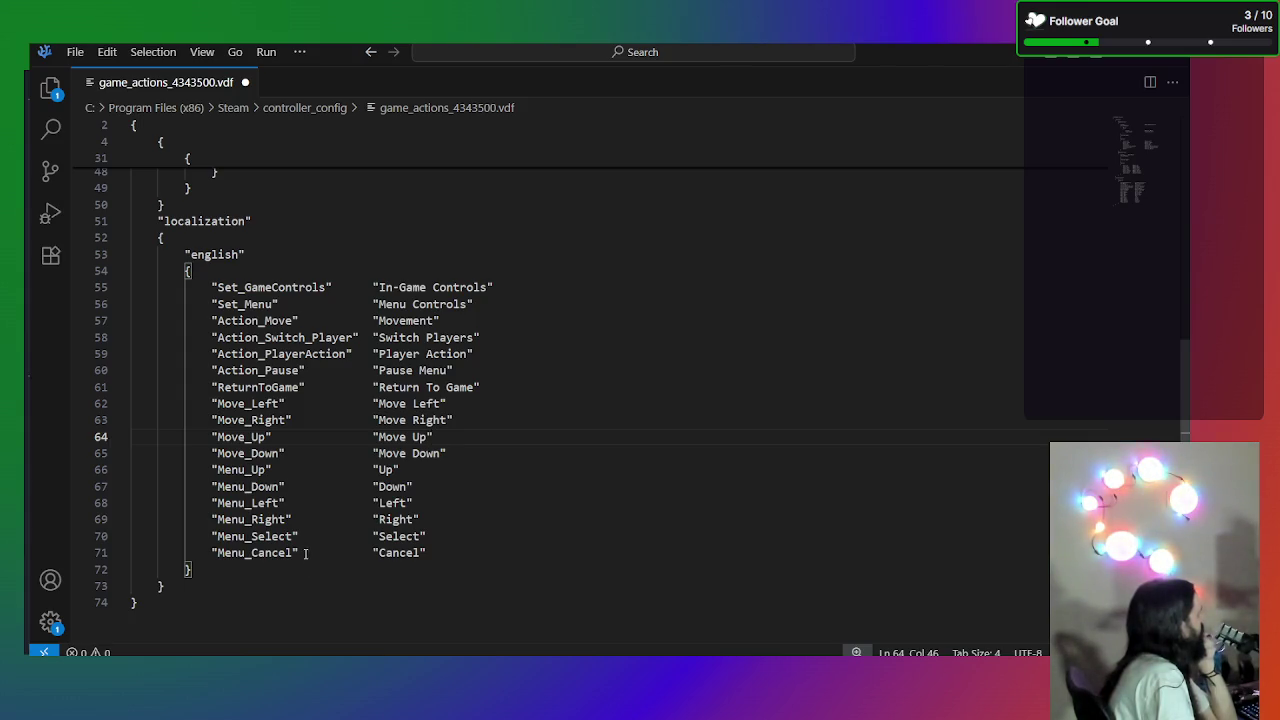
{"action": "left_click", "coordinate": [419, 553]}
{"action": "type", "text": "/Ba"}
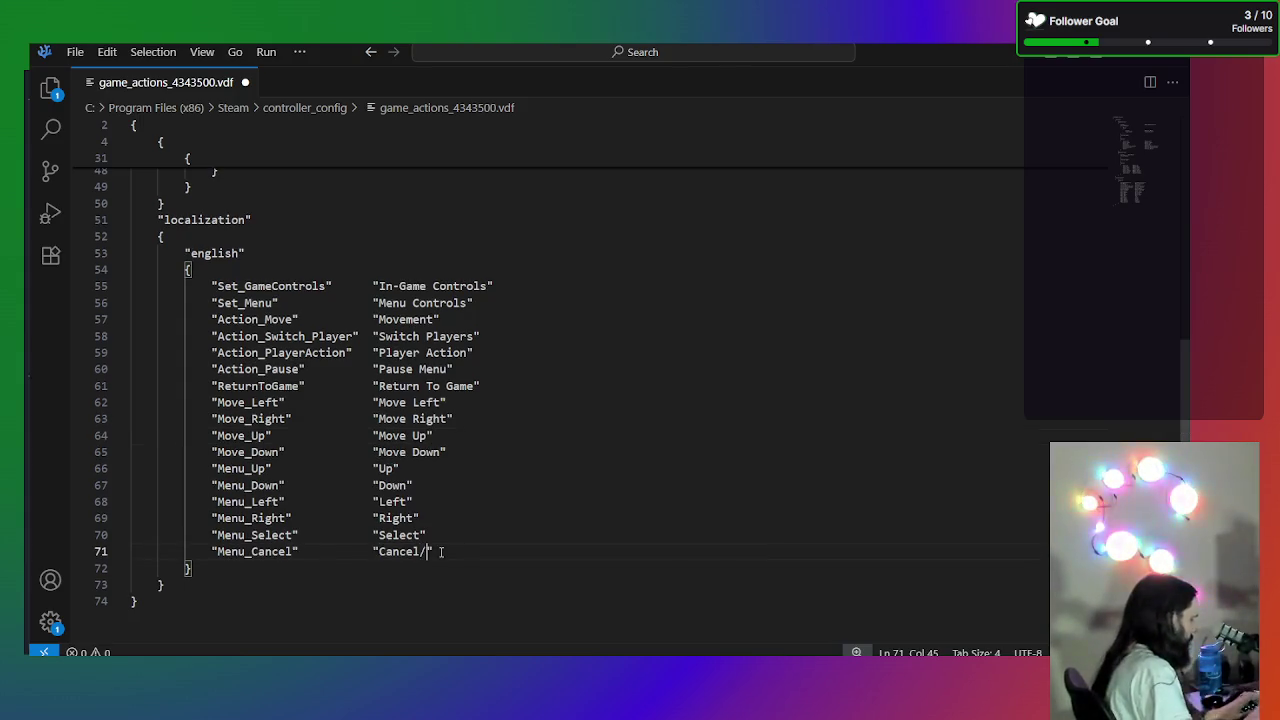
{"action": "type", "text": "ck"}
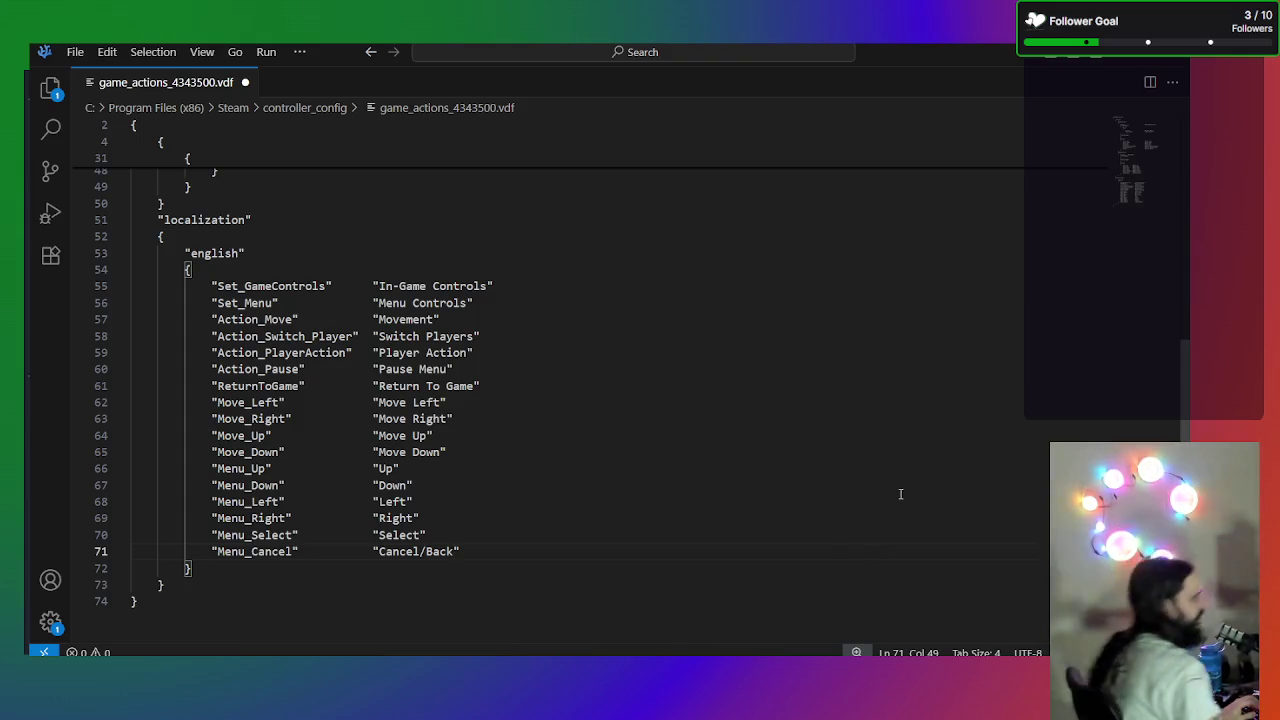
- Save game_actions_4343500.vdf and switch to Steam's controller settings window
{"action": "scroll", "coordinate": [531, 370], "scroll_direction": "up", "scroll_amount": 12}
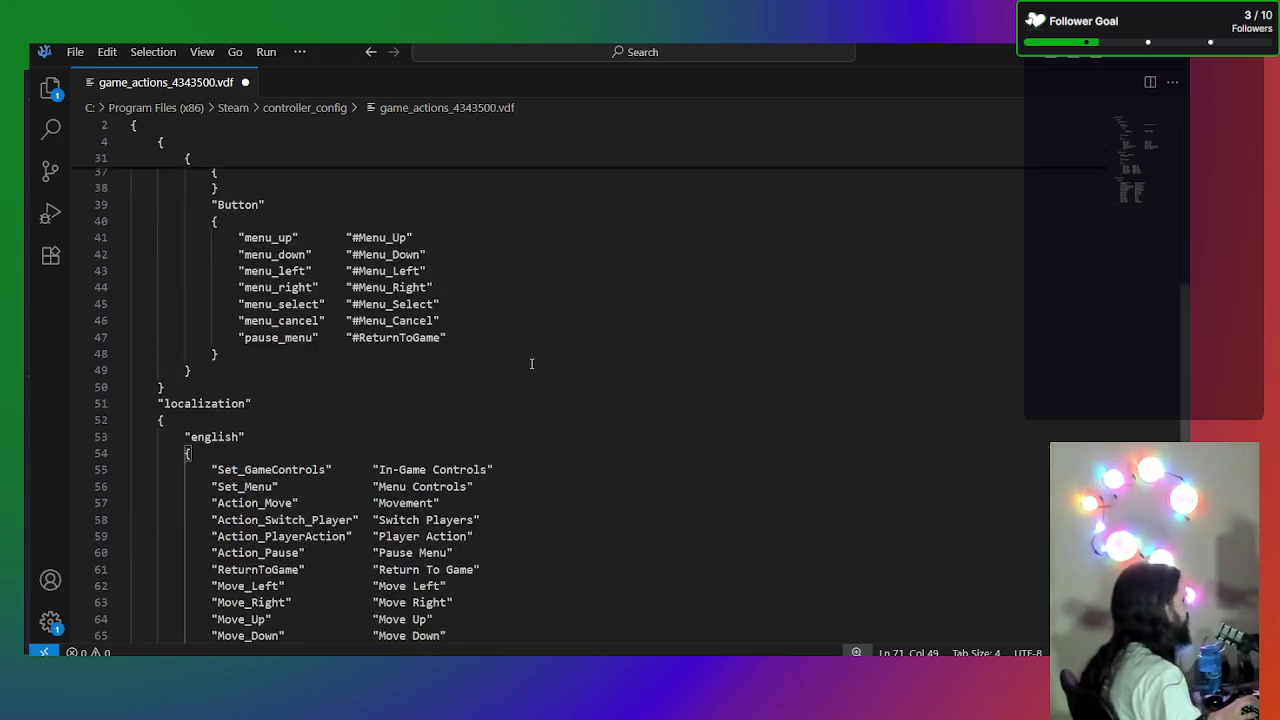
{"action": "scroll", "coordinate": [531, 370], "scroll_direction": "up", "scroll_amount": 3}
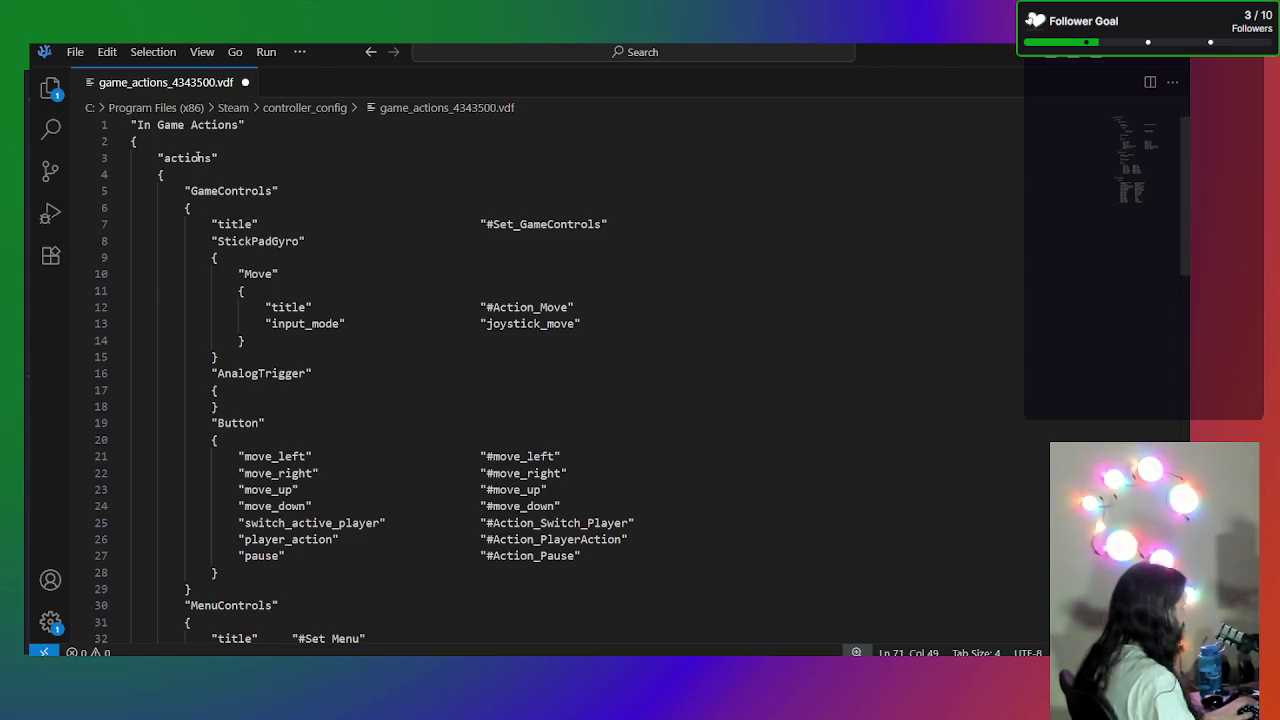
{"action": "scroll", "coordinate": [197, 170], "scroll_direction": "down", "scroll_amount": 4}
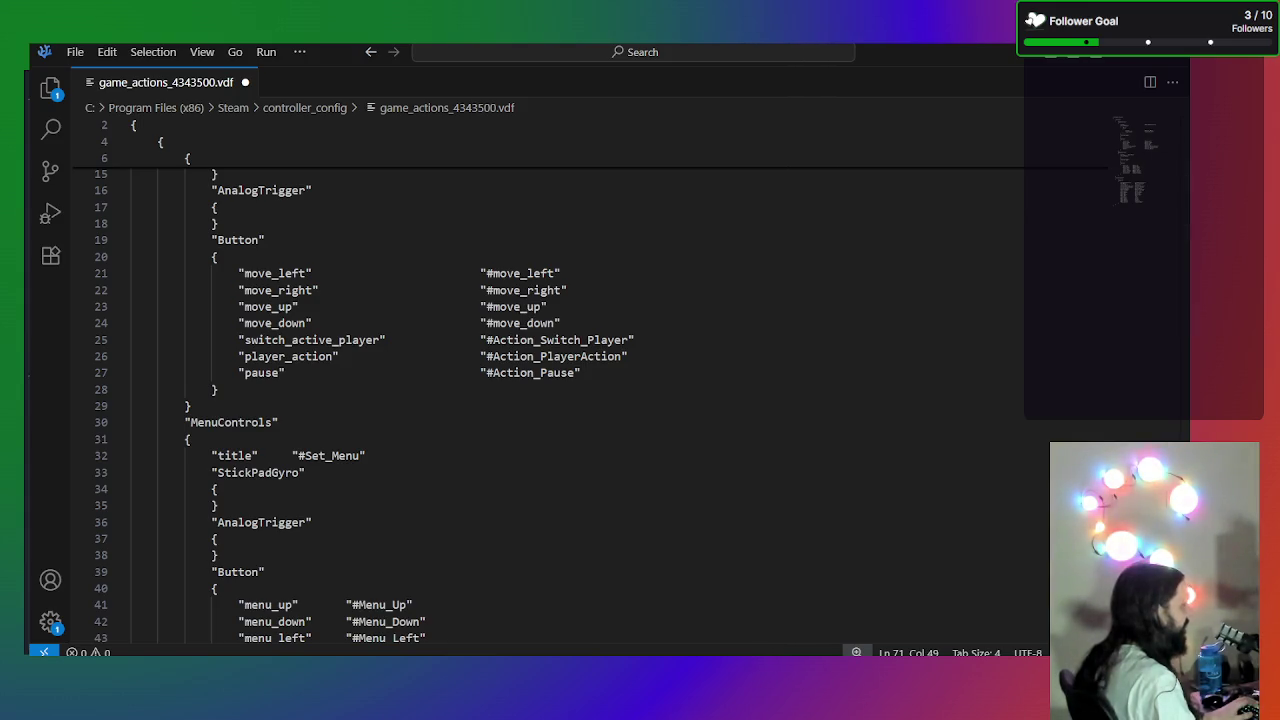
{"action": "key", "text": "ctrl+s"}
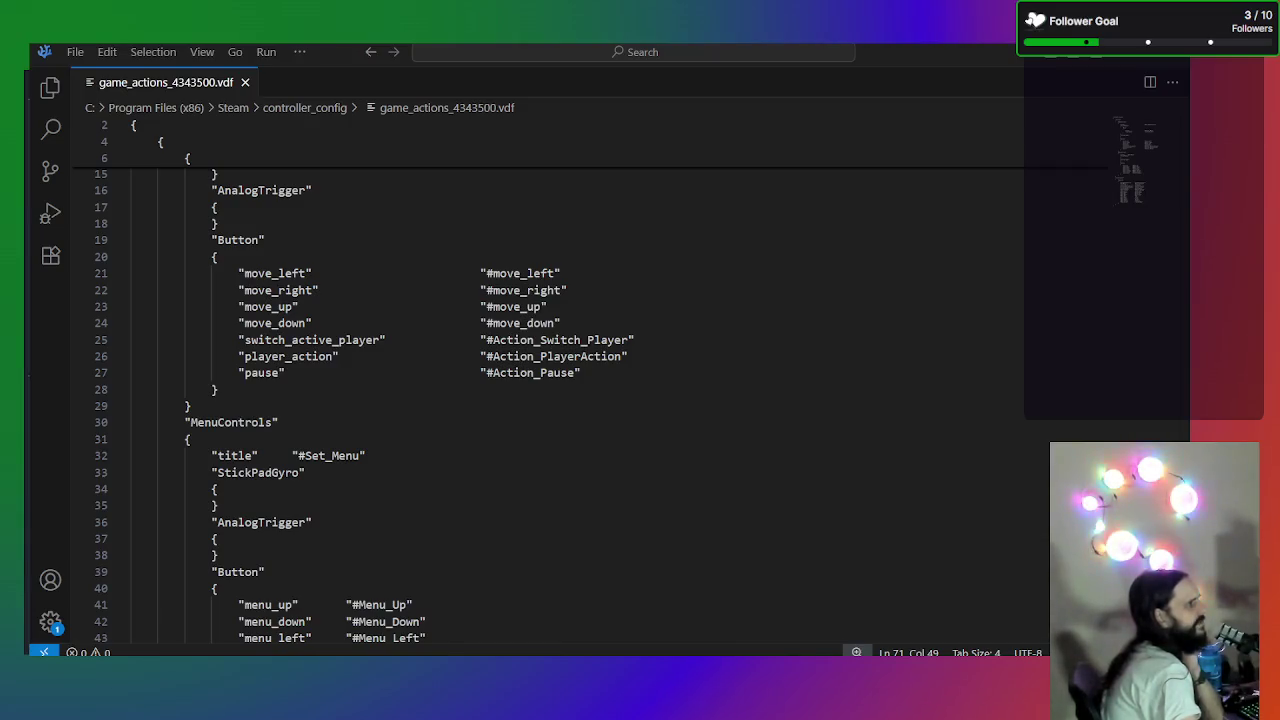
{"action": "left_click", "coordinate": [742, 483]}
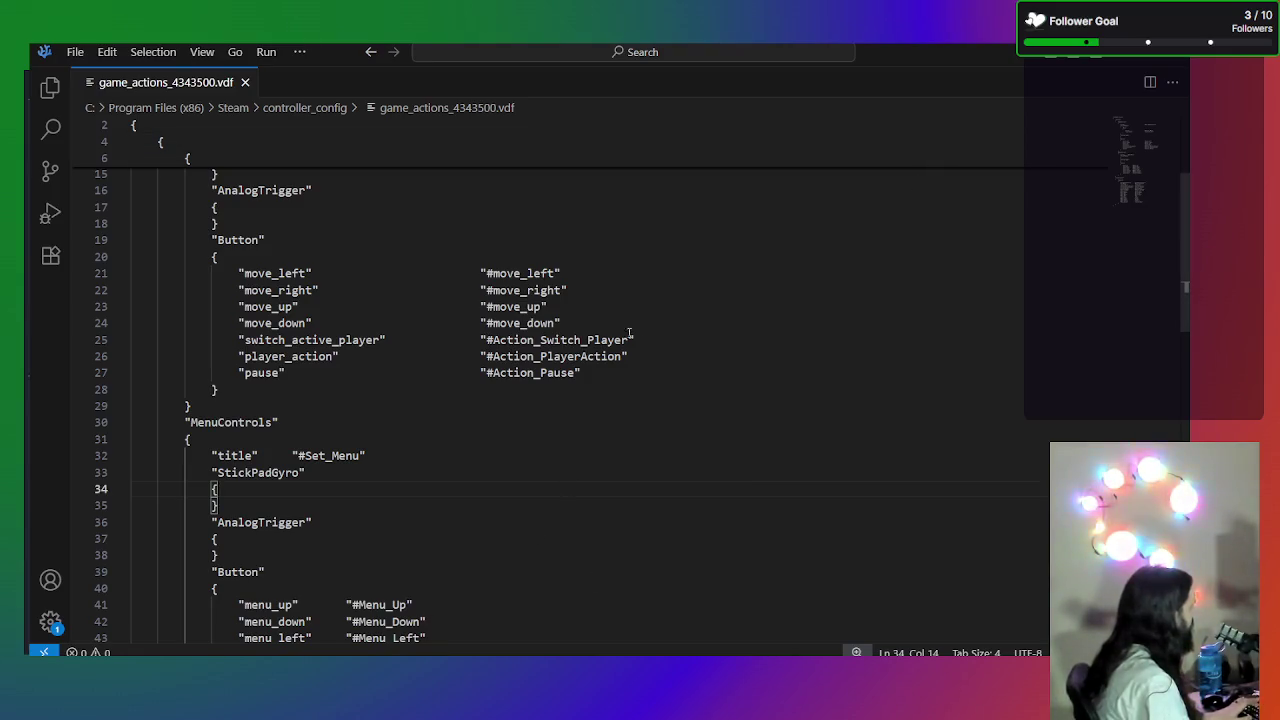
{"action": "key", "text": "alt+Tab"}
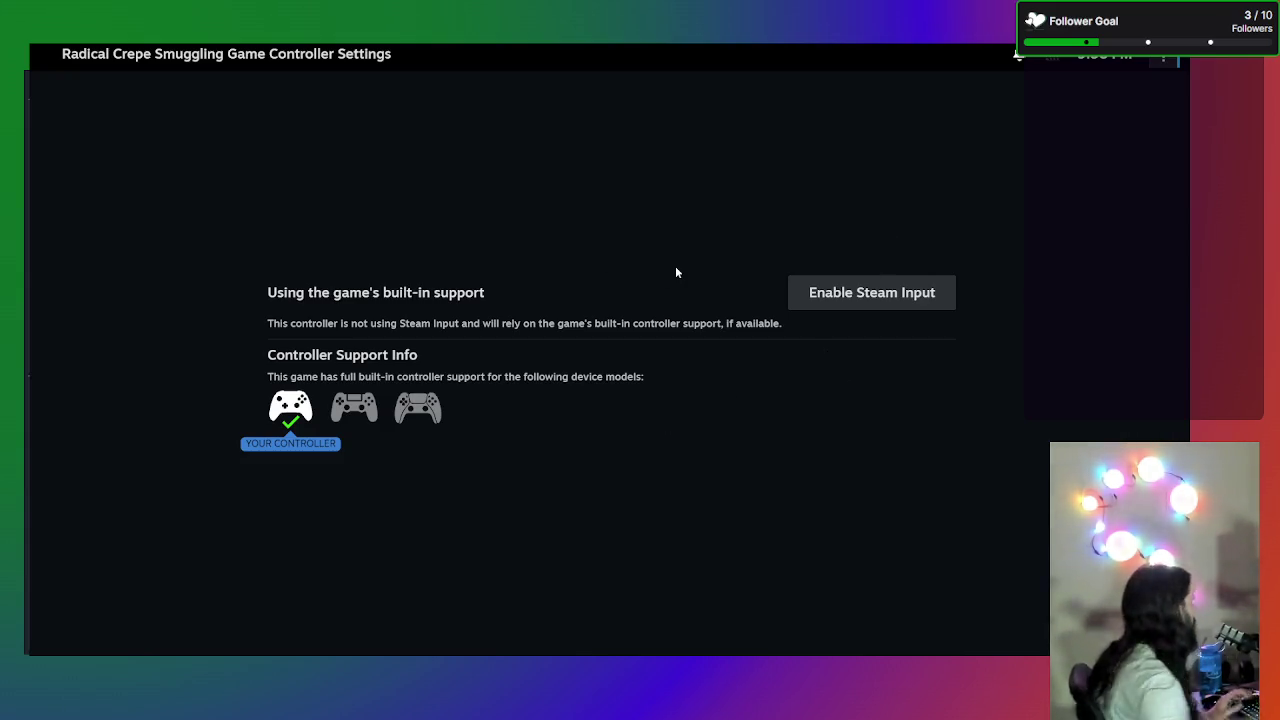
- Enable Steam Input for Radical Crepe Smuggling Game and begin editing its official layout
{"action": "left_click", "coordinate": [873, 294]}
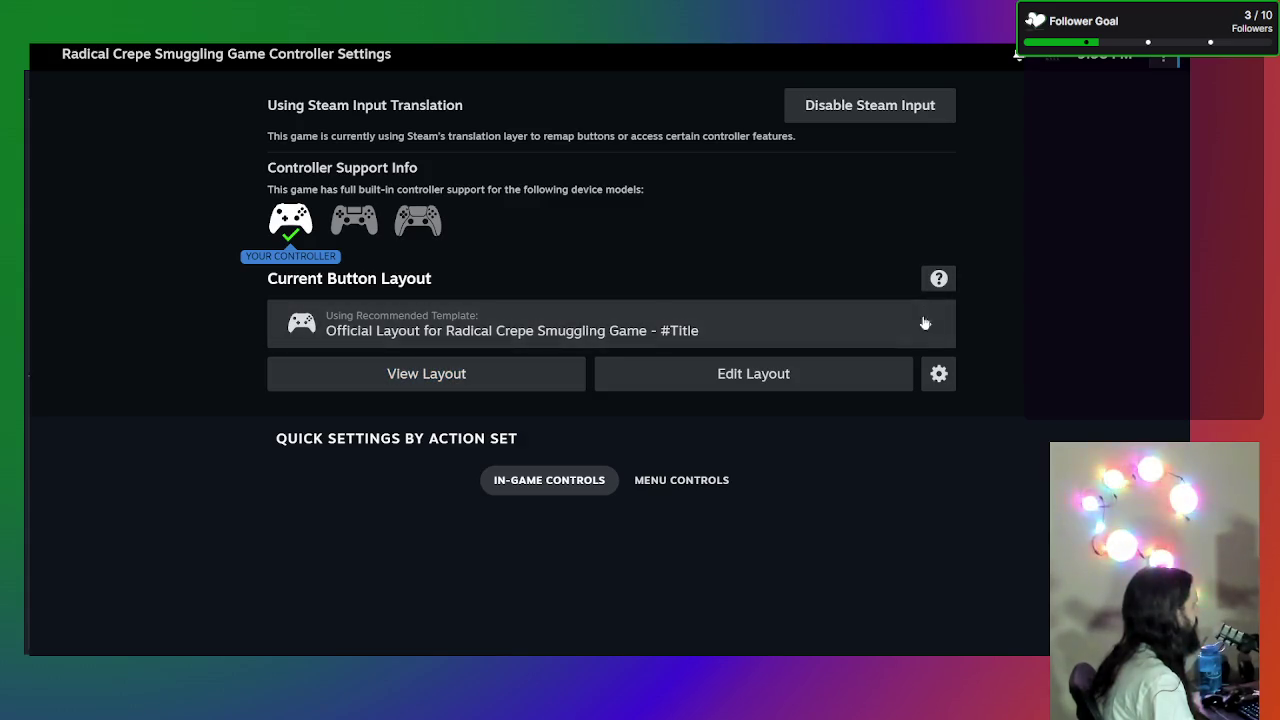
{"action": "left_click", "coordinate": [938, 373]}
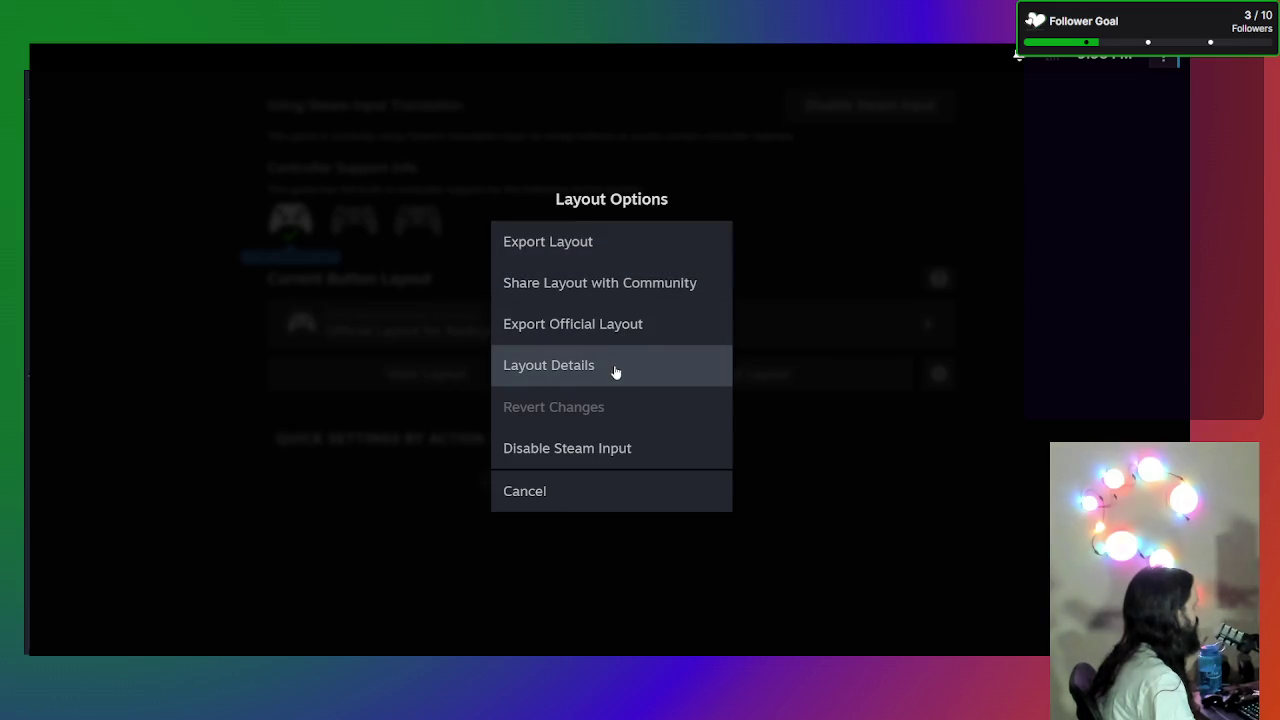
{"action": "left_click", "coordinate": [566, 505]}
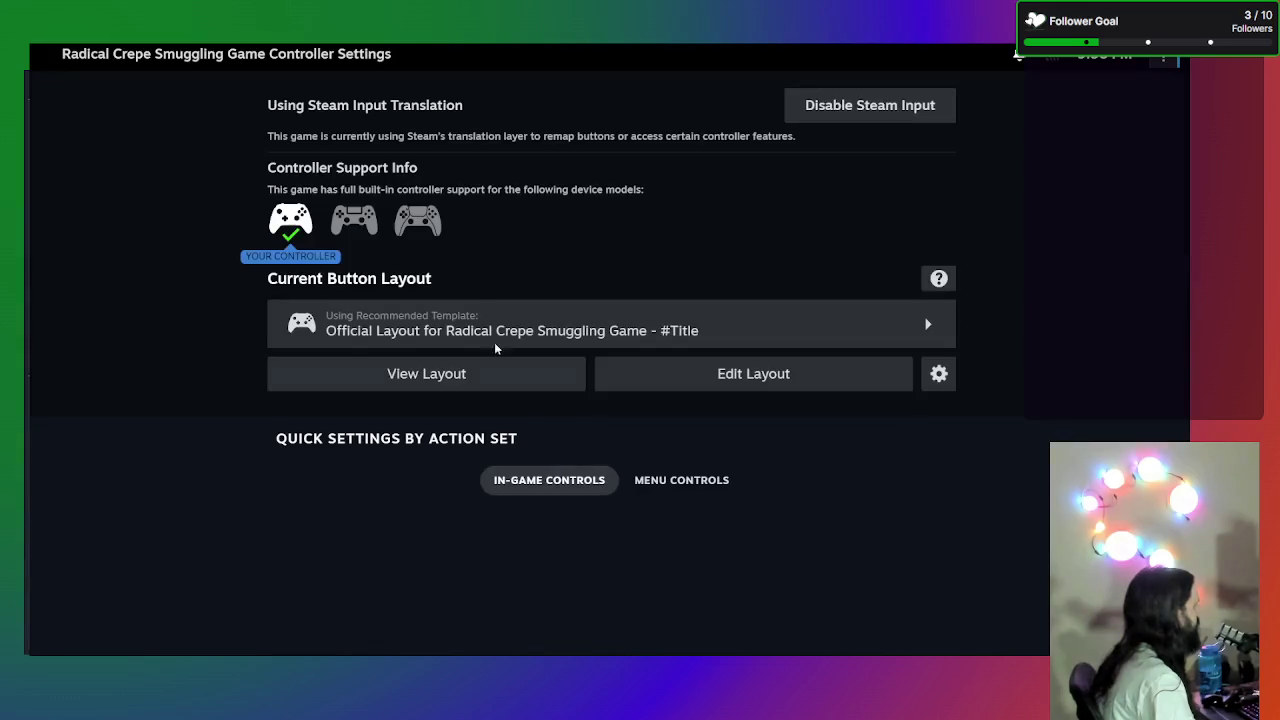
{"action": "left_click", "coordinate": [729, 372]}
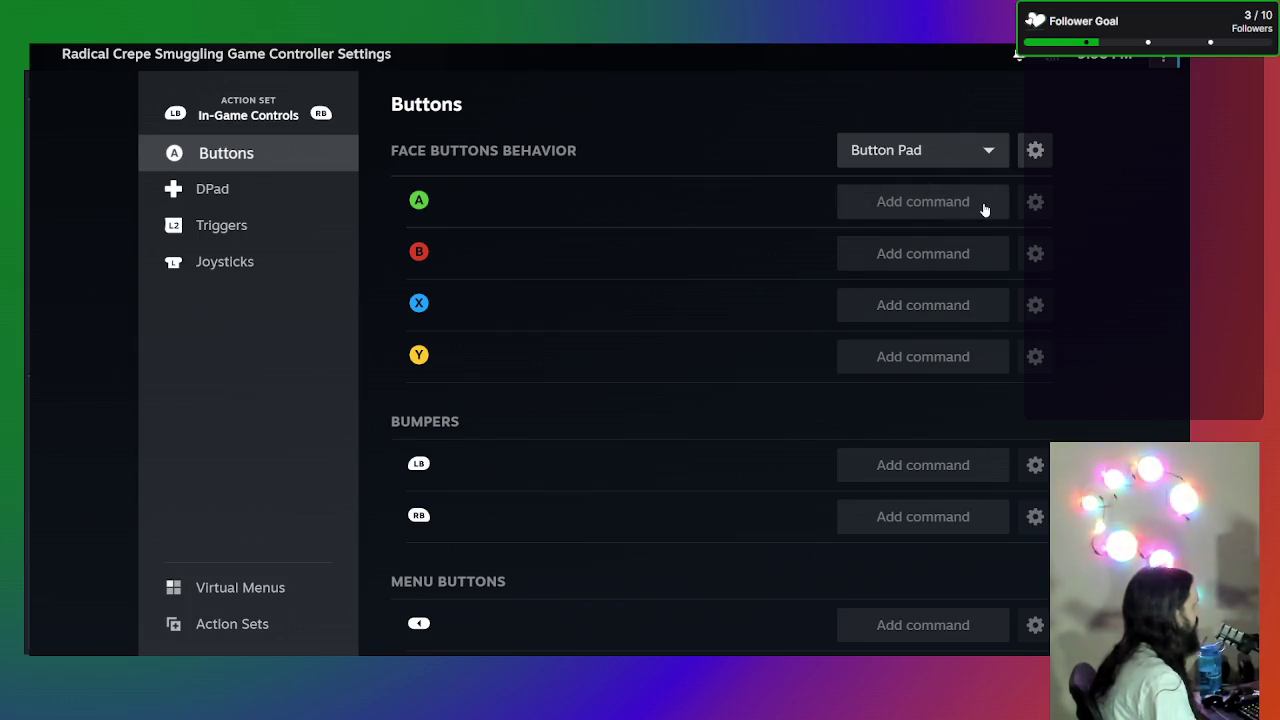
- Map Player Action to the A and X buttons, leaving B unassigned
{"action": "left_click", "coordinate": [984, 208]}
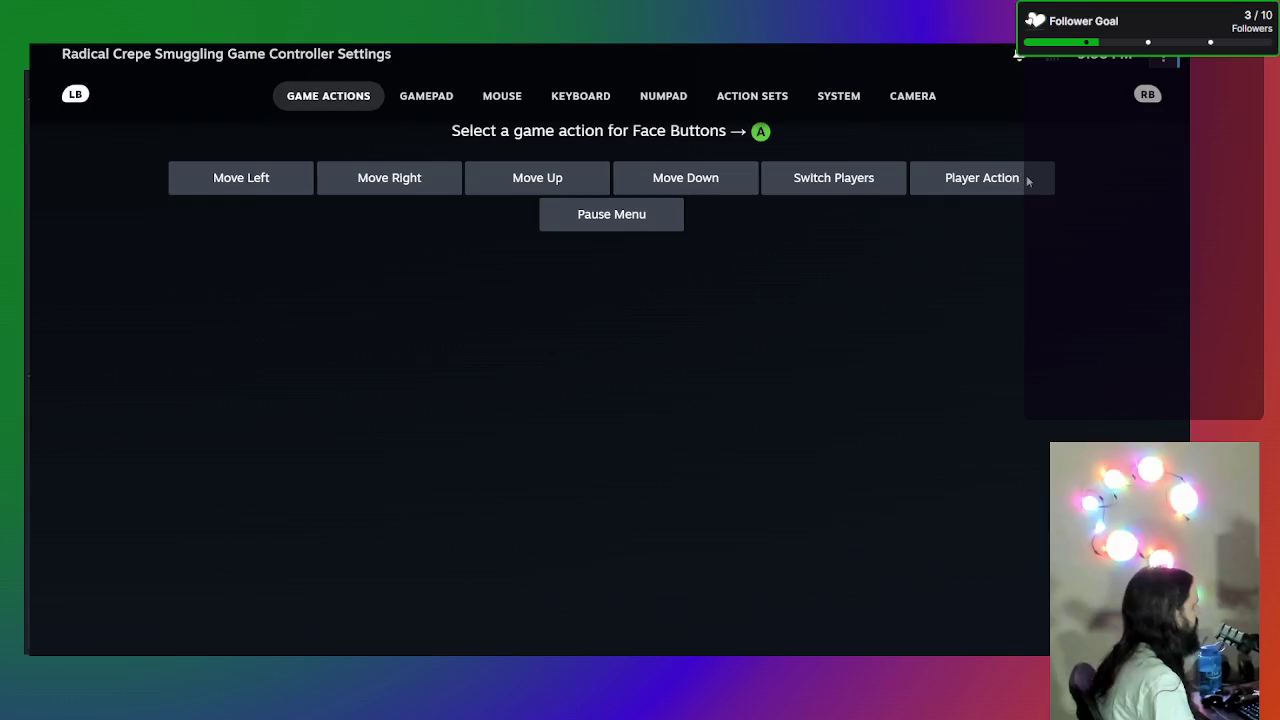
{"action": "left_click", "coordinate": [1030, 182]}
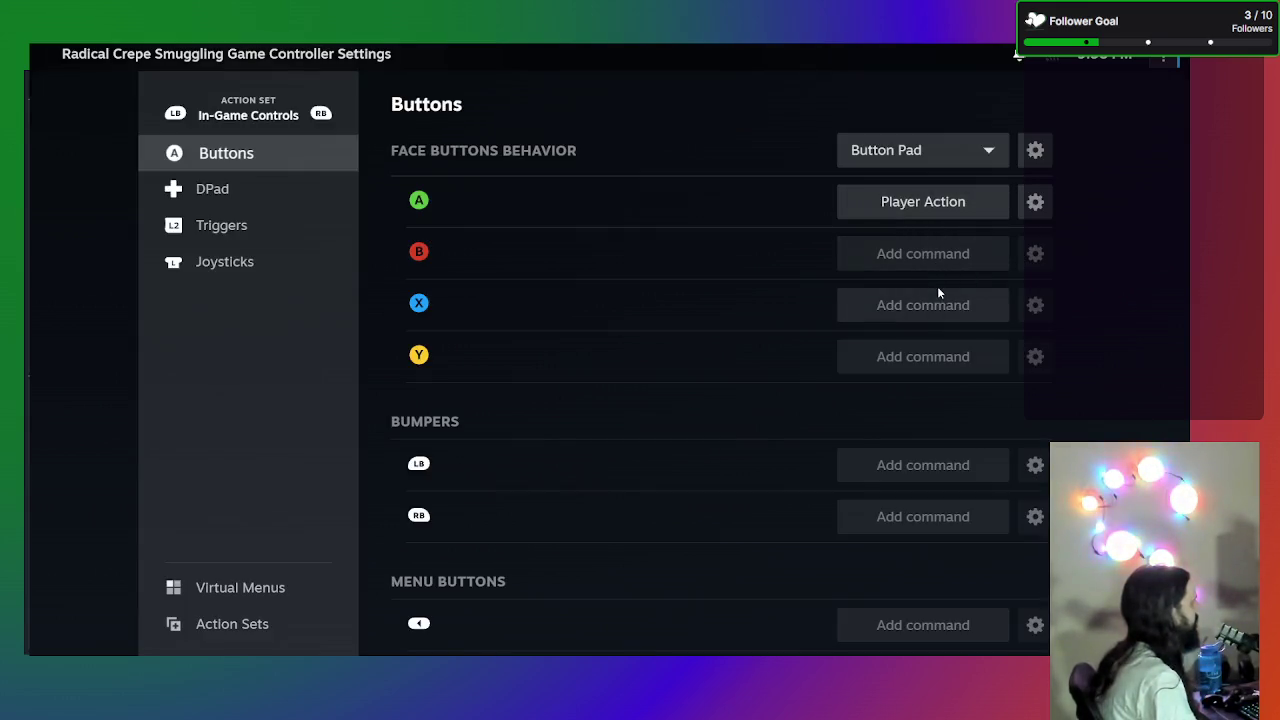
{"action": "left_click", "coordinate": [940, 315]}
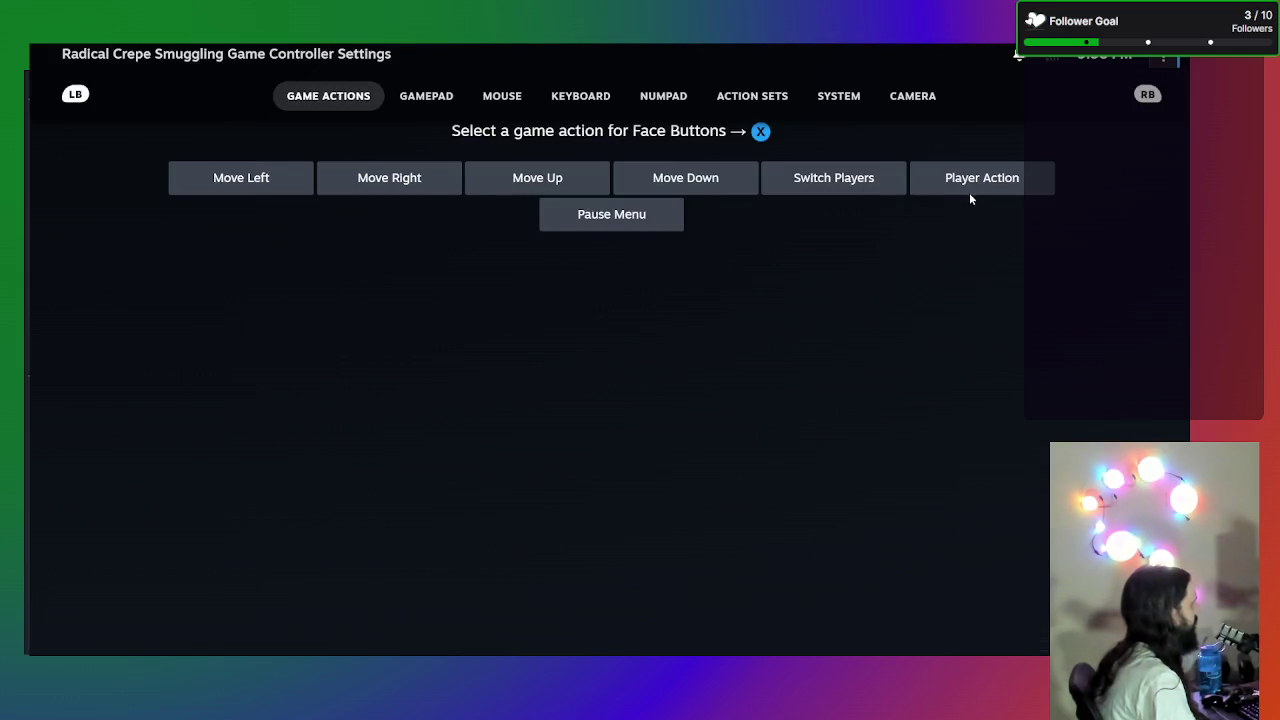
{"action": "left_click", "coordinate": [969, 198]}
{"action": "left_click", "coordinate": [949, 251]}
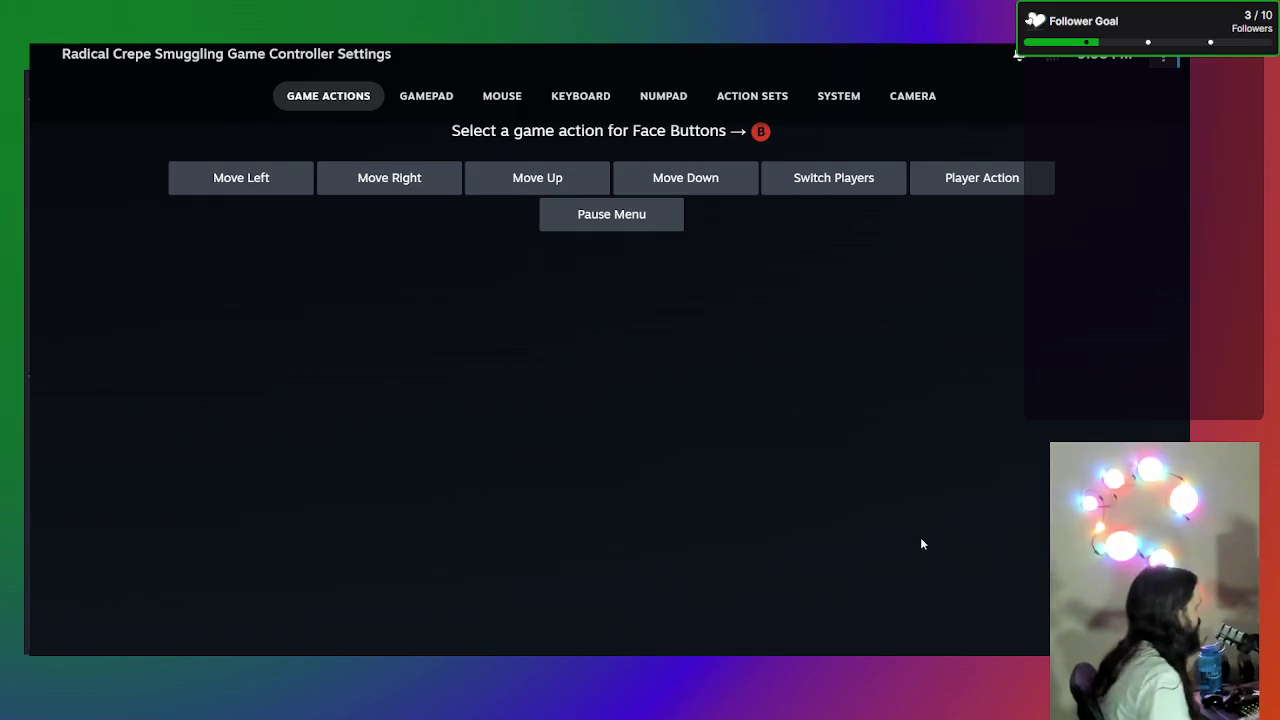
{"action": "key", "text": "Escape"}
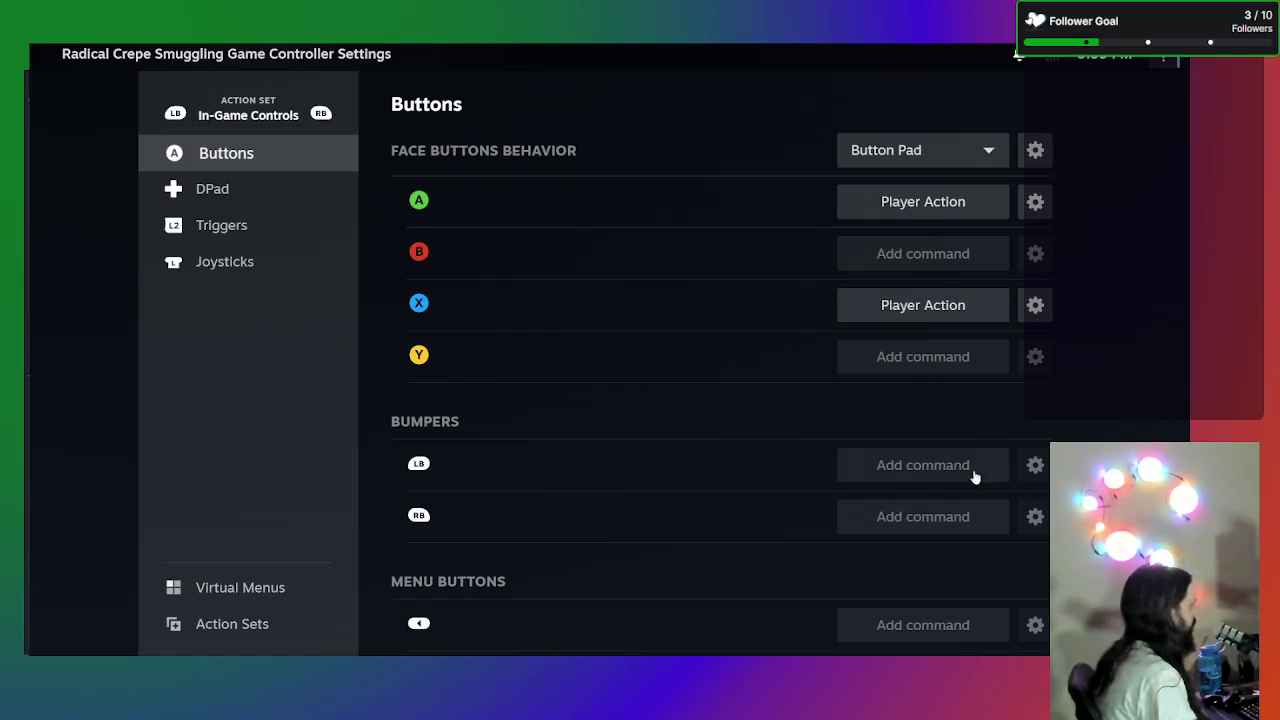
- Map Switch Players to both the LB and RB bumpers
{"action": "left_click", "coordinate": [929, 477]}
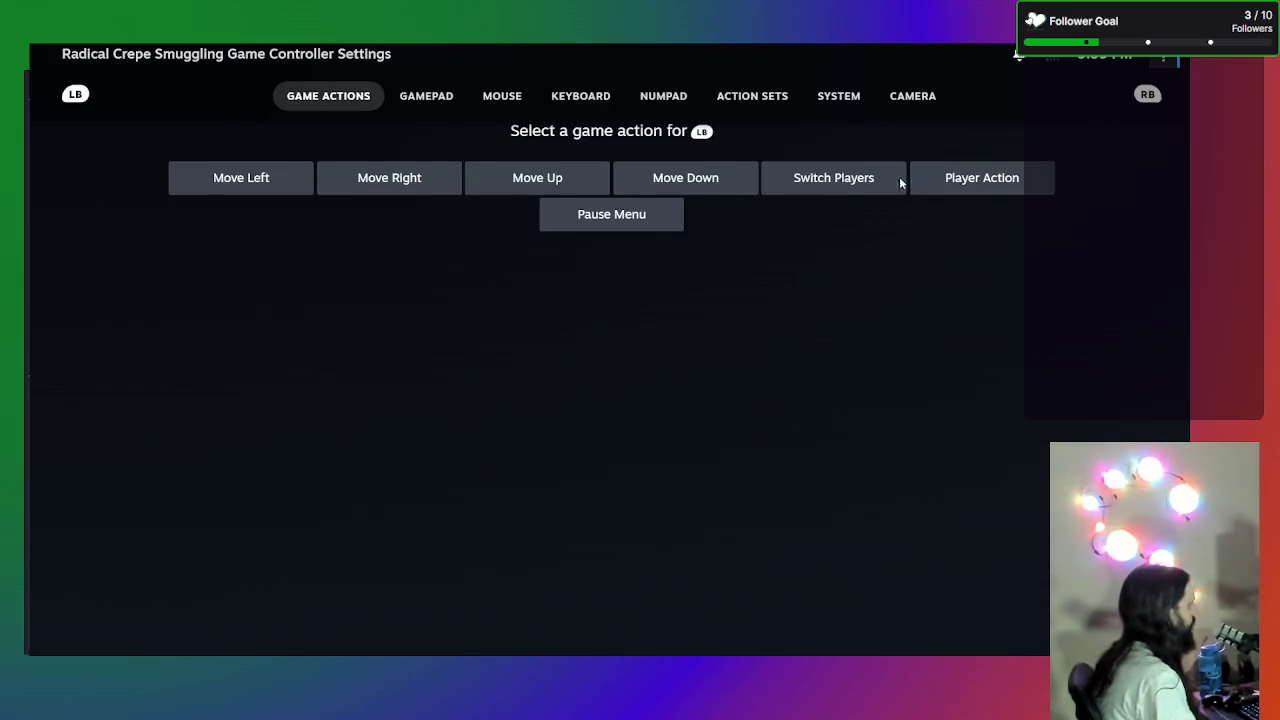
{"action": "left_click", "coordinate": [825, 185]}
{"action": "left_click", "coordinate": [923, 522]}
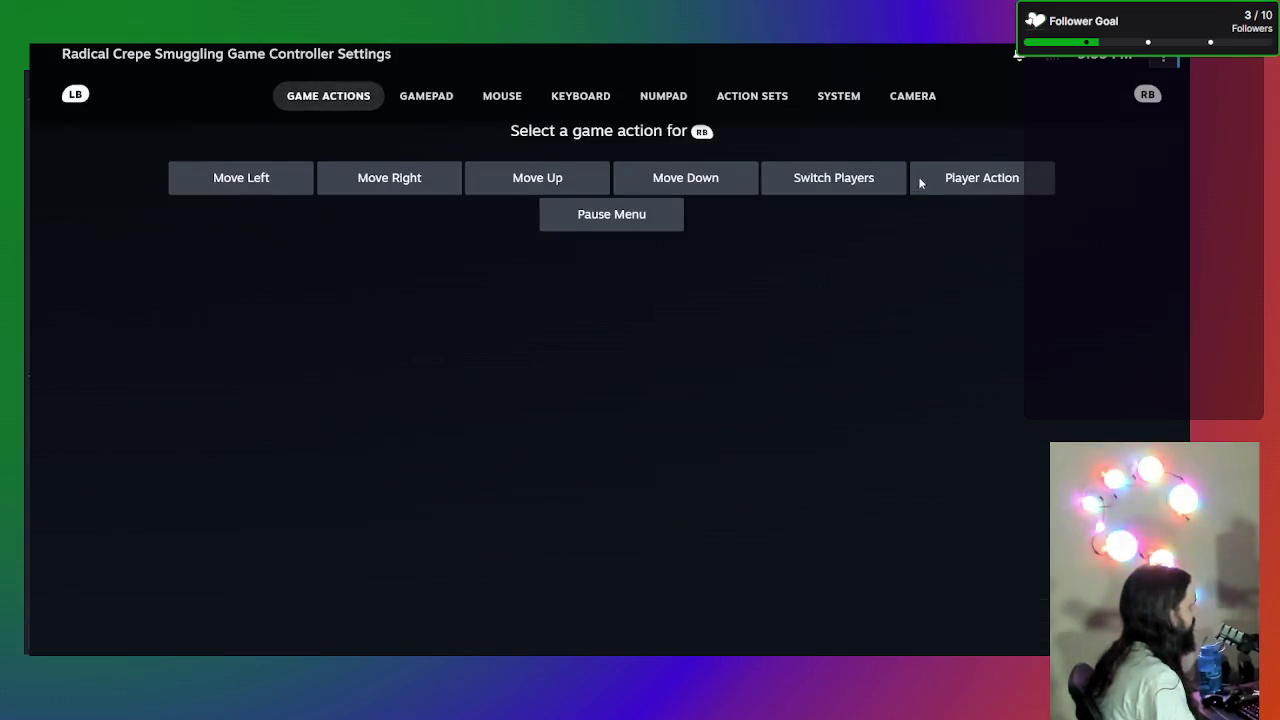
{"action": "left_click", "coordinate": [846, 180]}
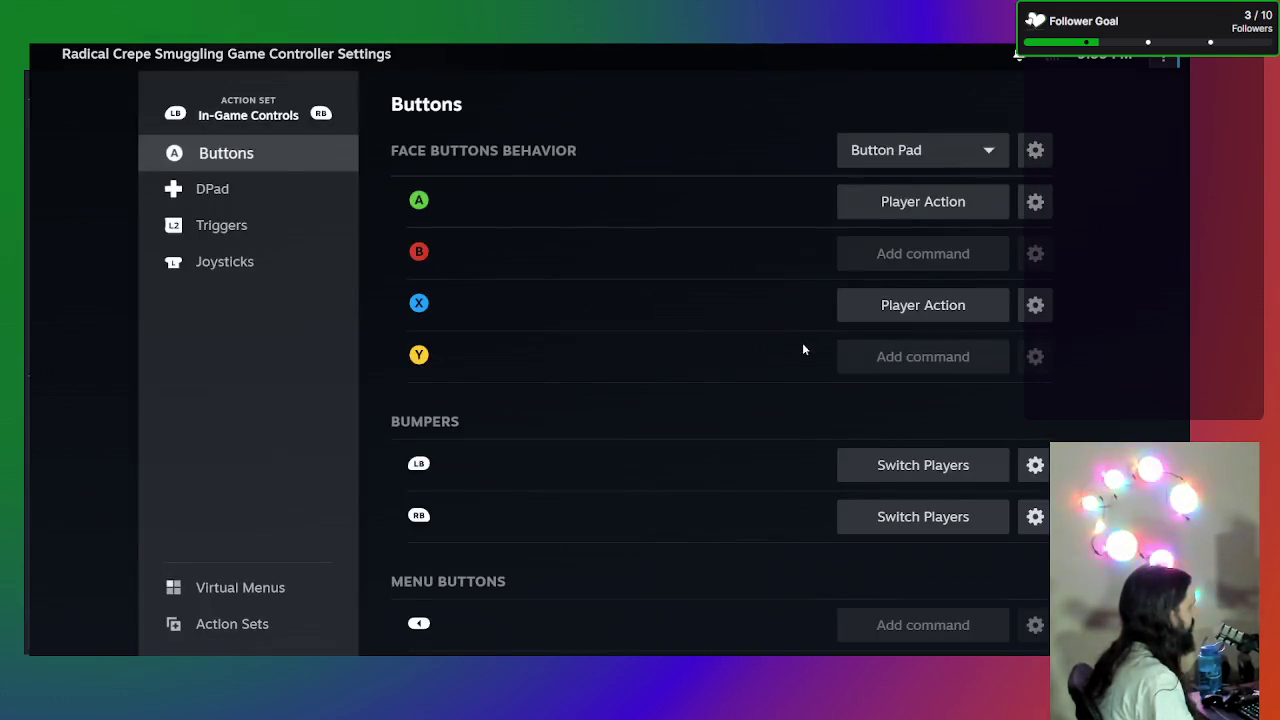
- Map Pause Menu to both menu buttons
{"action": "scroll", "coordinate": [675, 393], "scroll_direction": "down", "scroll_amount": 1}
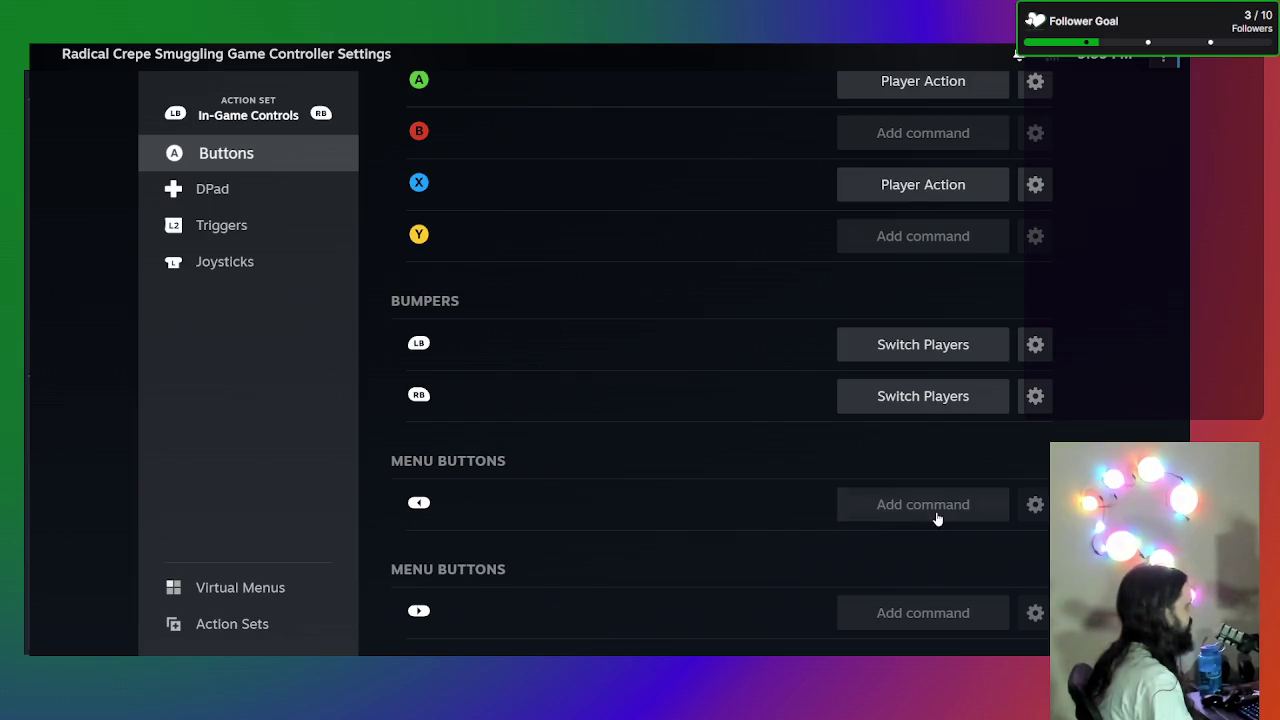
{"action": "left_click", "coordinate": [937, 518]}
{"action": "left_click", "coordinate": [637, 218]}
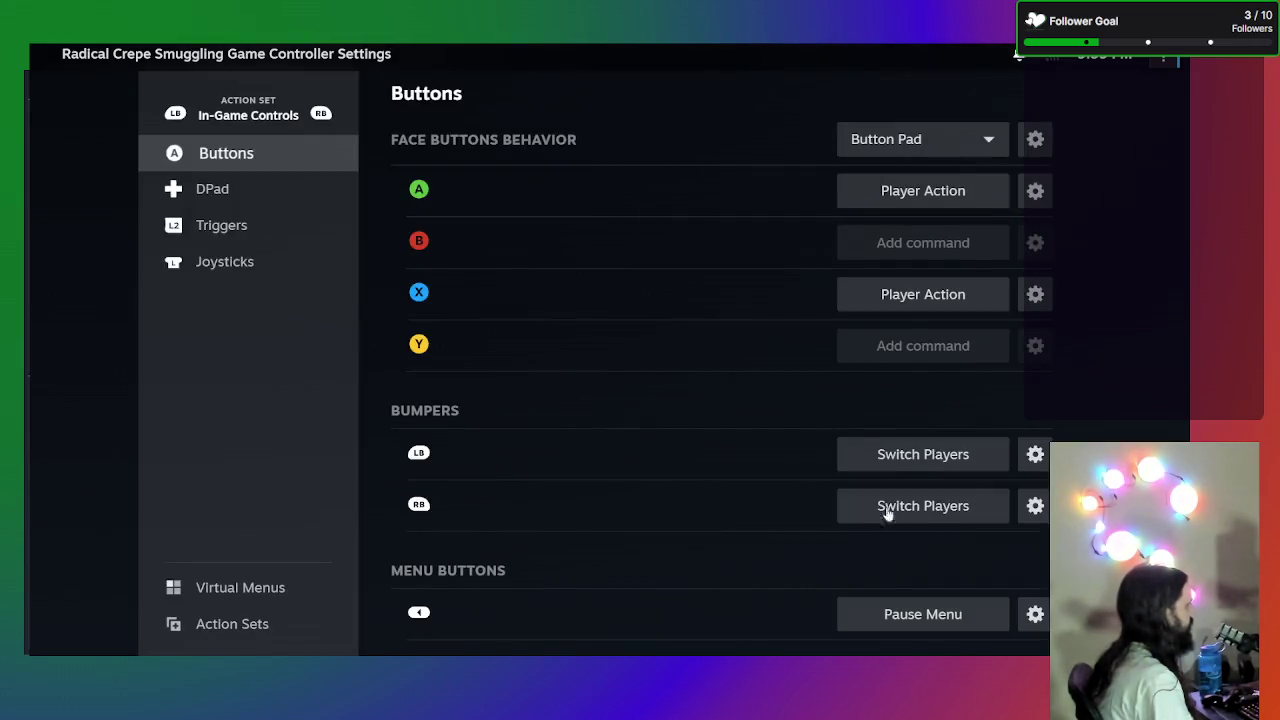
{"action": "scroll", "coordinate": [935, 600], "scroll_direction": "down", "scroll_amount": 1}
{"action": "left_click", "coordinate": [937, 615]}
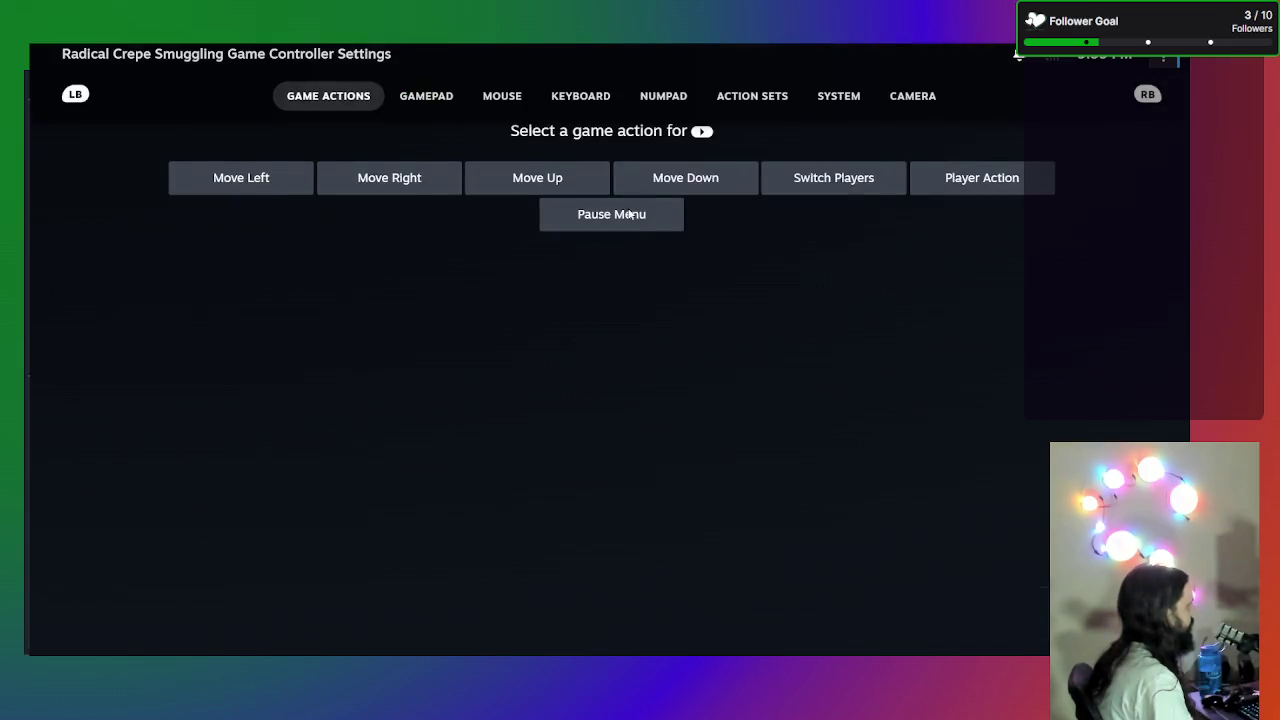
{"action": "left_click", "coordinate": [631, 214]}
{"action": "scroll", "coordinate": [706, 368], "scroll_direction": "up", "scroll_amount": 2}
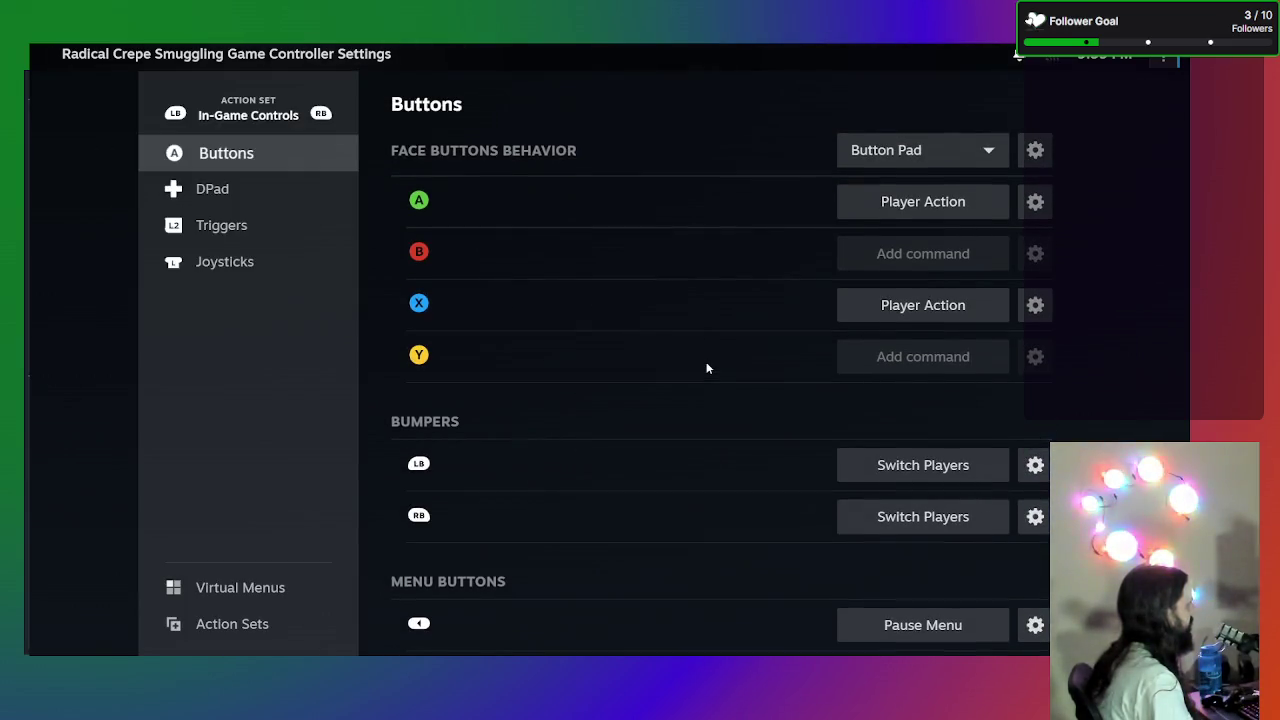
{"action": "scroll", "coordinate": [600, 287], "scroll_direction": "down", "scroll_amount": 1}
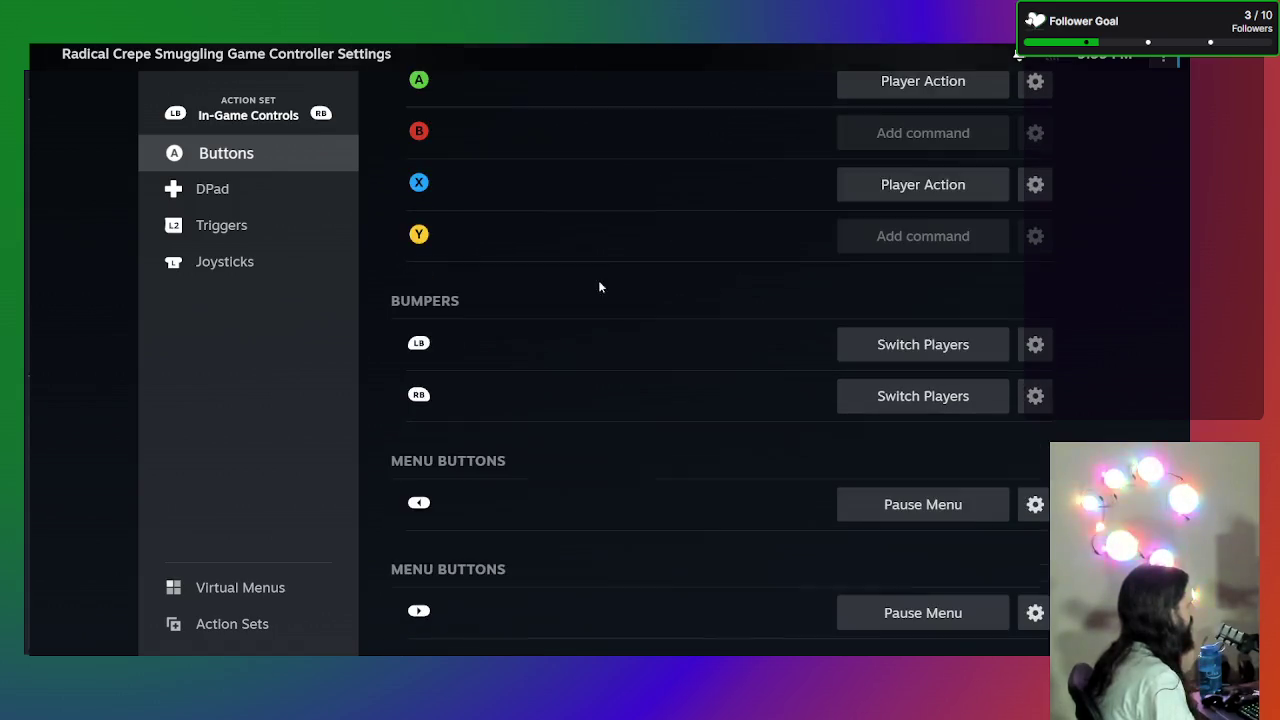
{"action": "left_click", "coordinate": [222, 190]}
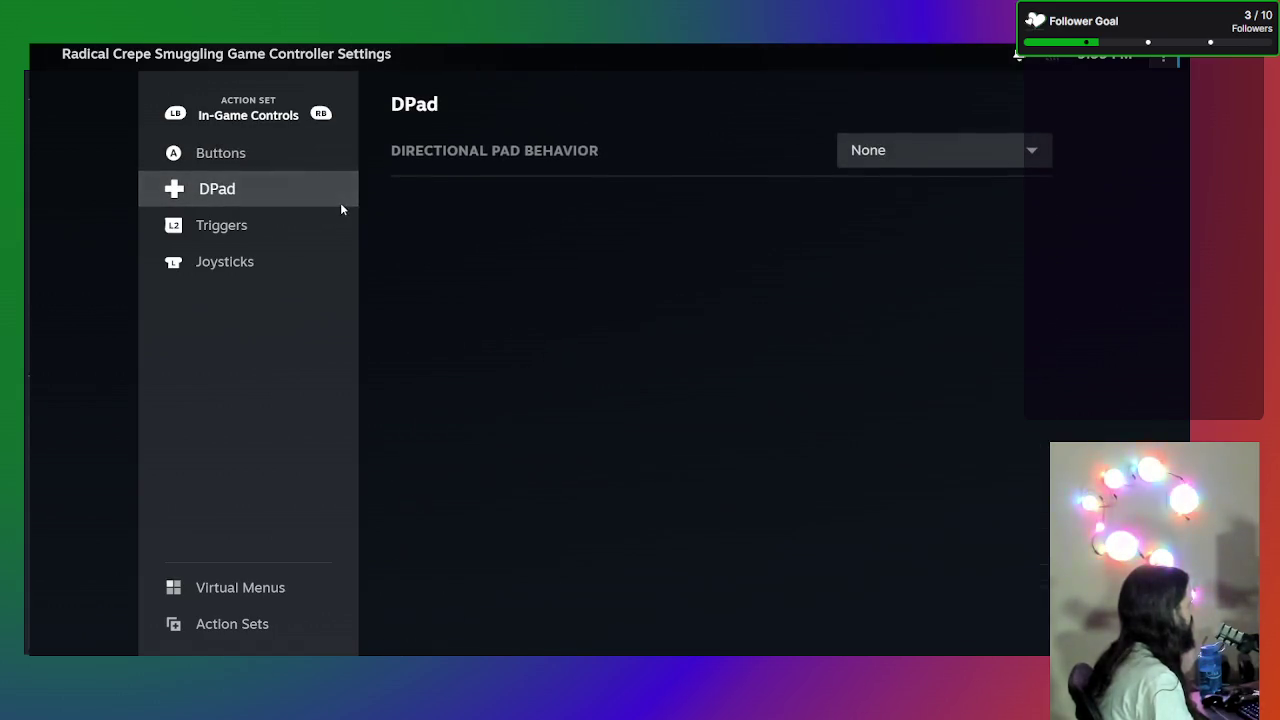
- Set the D-pad behavior to Directional Pad
{"action": "left_click", "coordinate": [974, 162]}
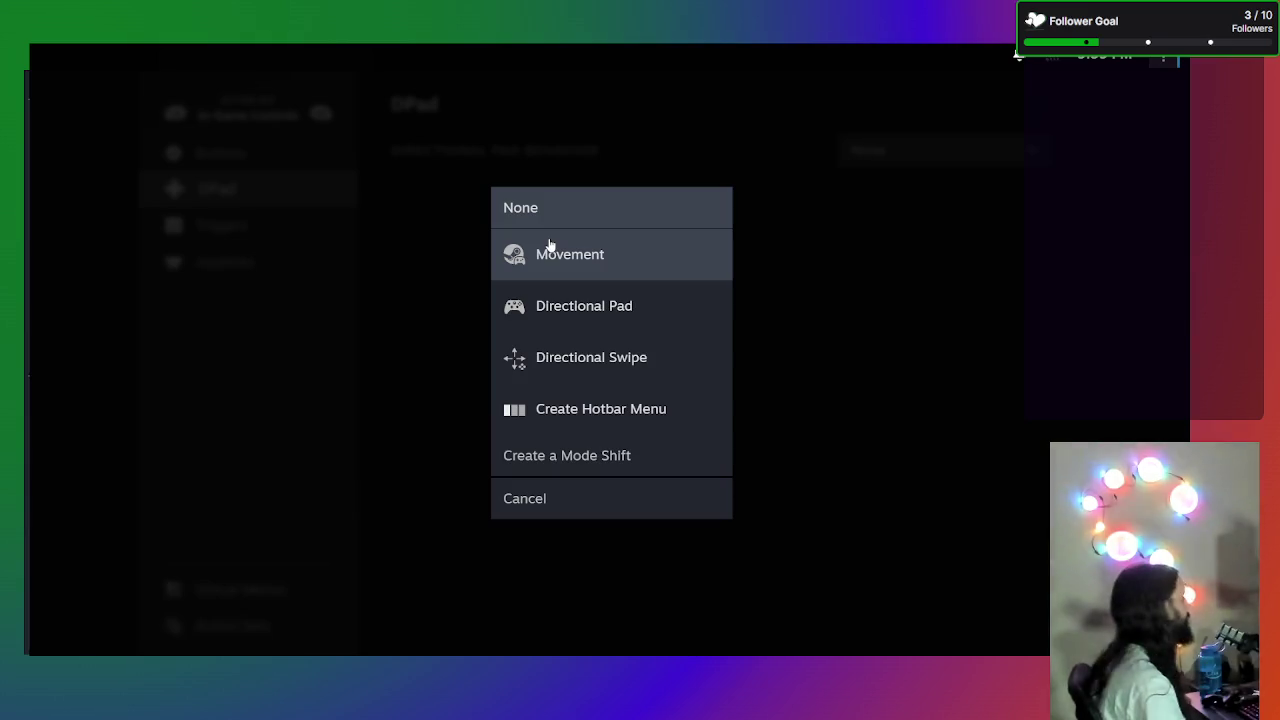
{"action": "key", "text": "Escape"}
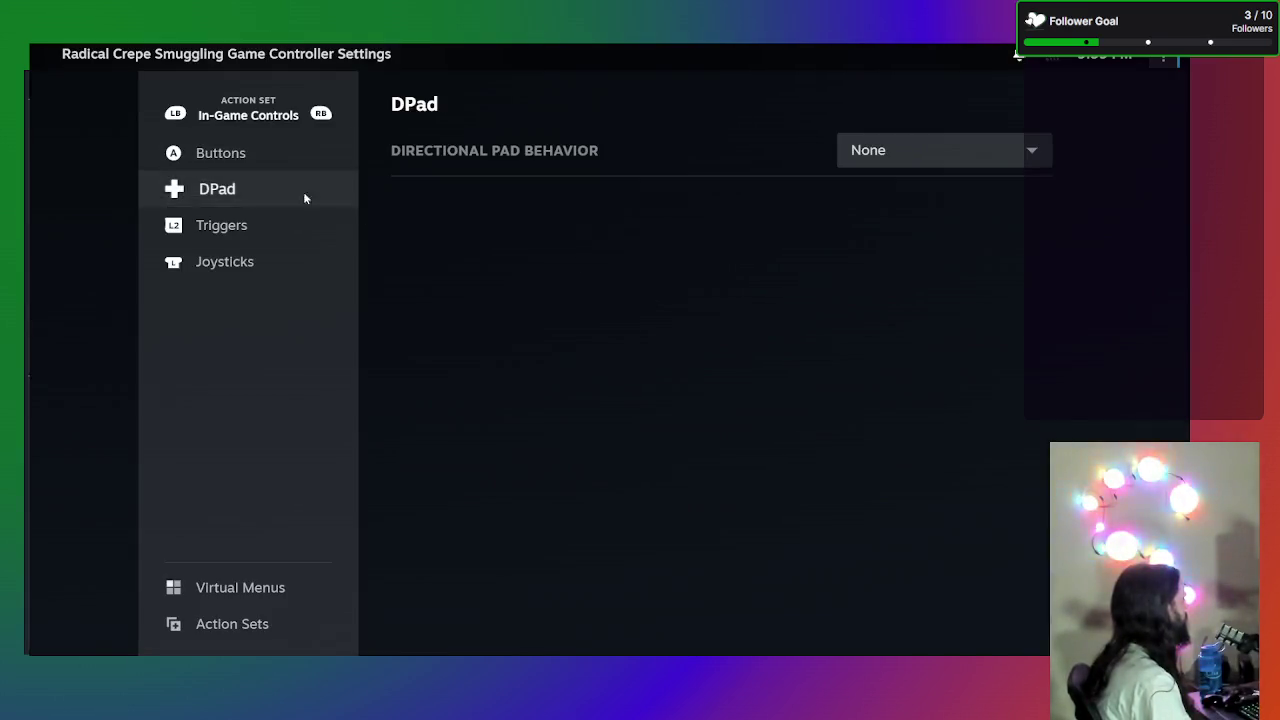
{"action": "left_click", "coordinate": [928, 152]}
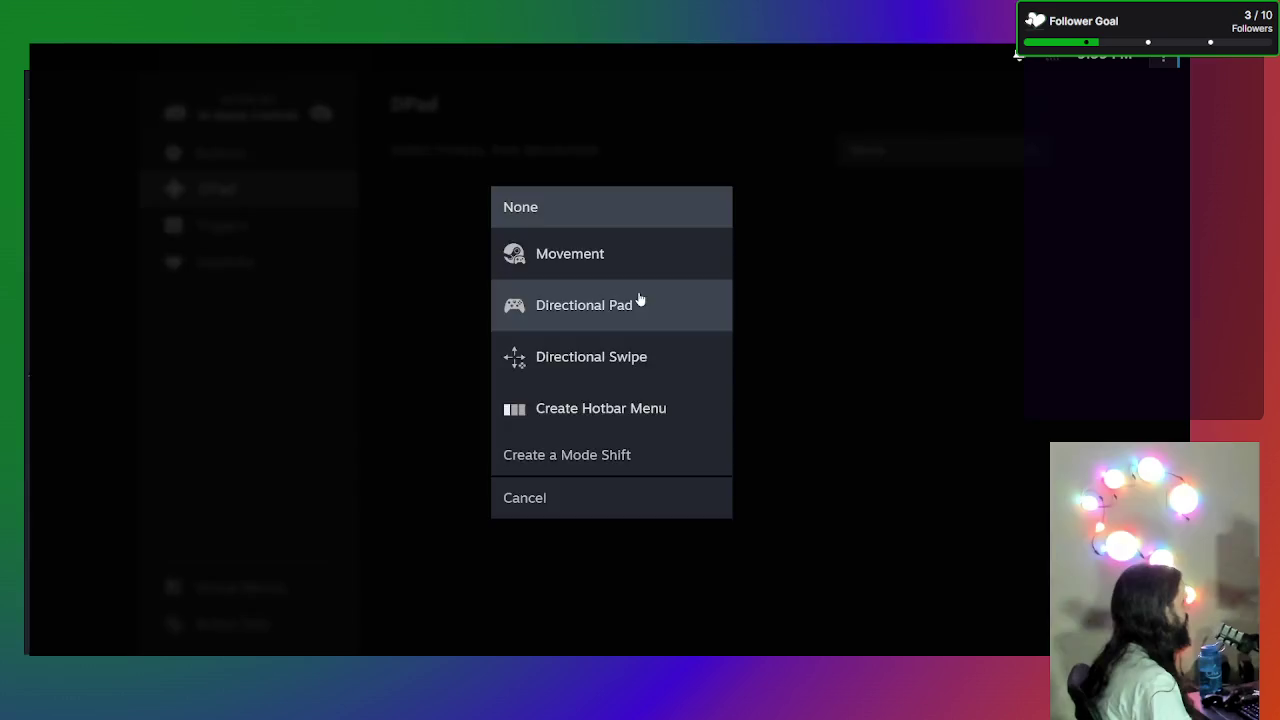
{"action": "left_click", "coordinate": [640, 300]}
- Map the first two D-pad directions to Move Up and Move Down
{"action": "left_click", "coordinate": [957, 203]}
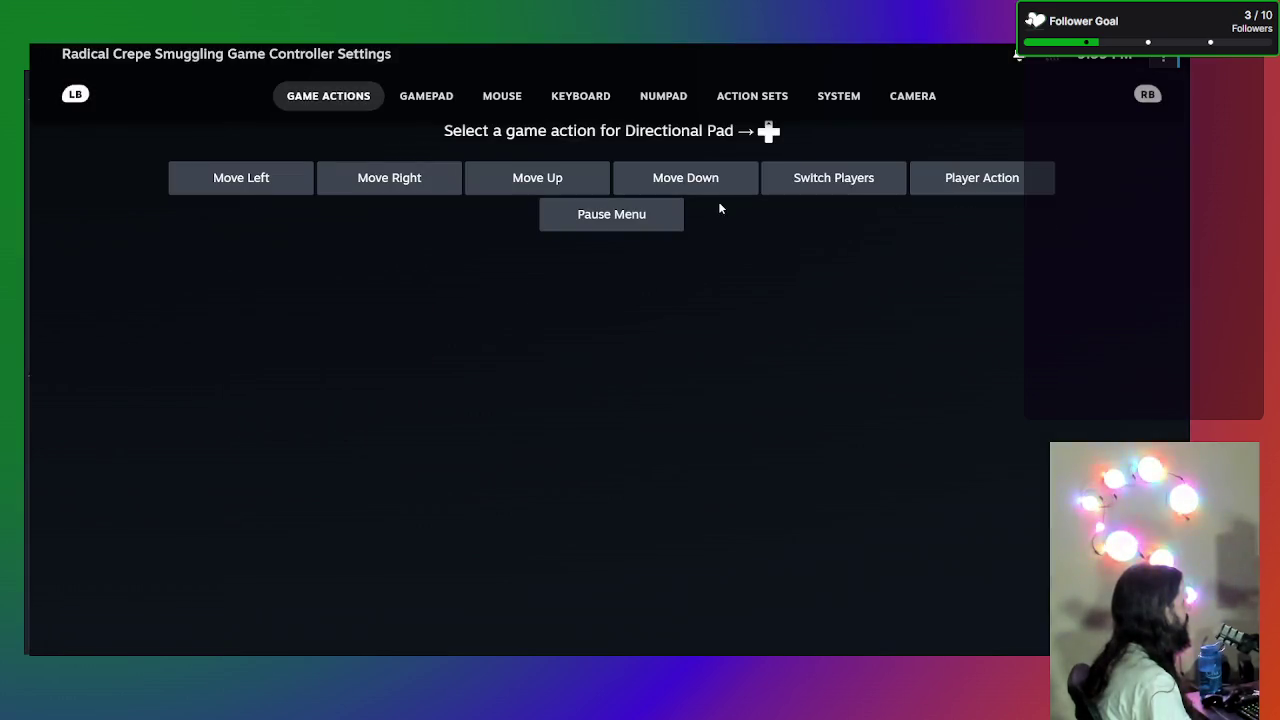
{"action": "left_click", "coordinate": [272, 180]}
{"action": "left_click", "coordinate": [926, 198]}
{"action": "left_click", "coordinate": [537, 180]}
{"action": "left_click", "coordinate": [951, 262]}
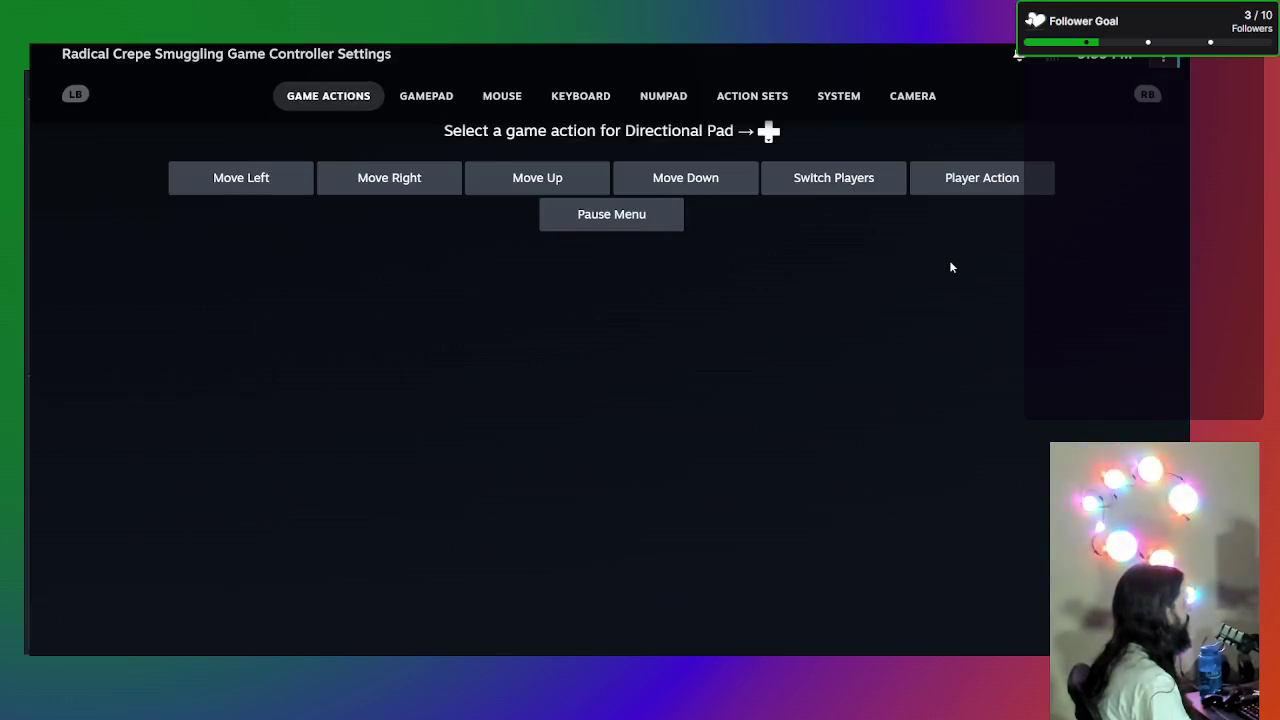
{"action": "left_click", "coordinate": [679, 178]}
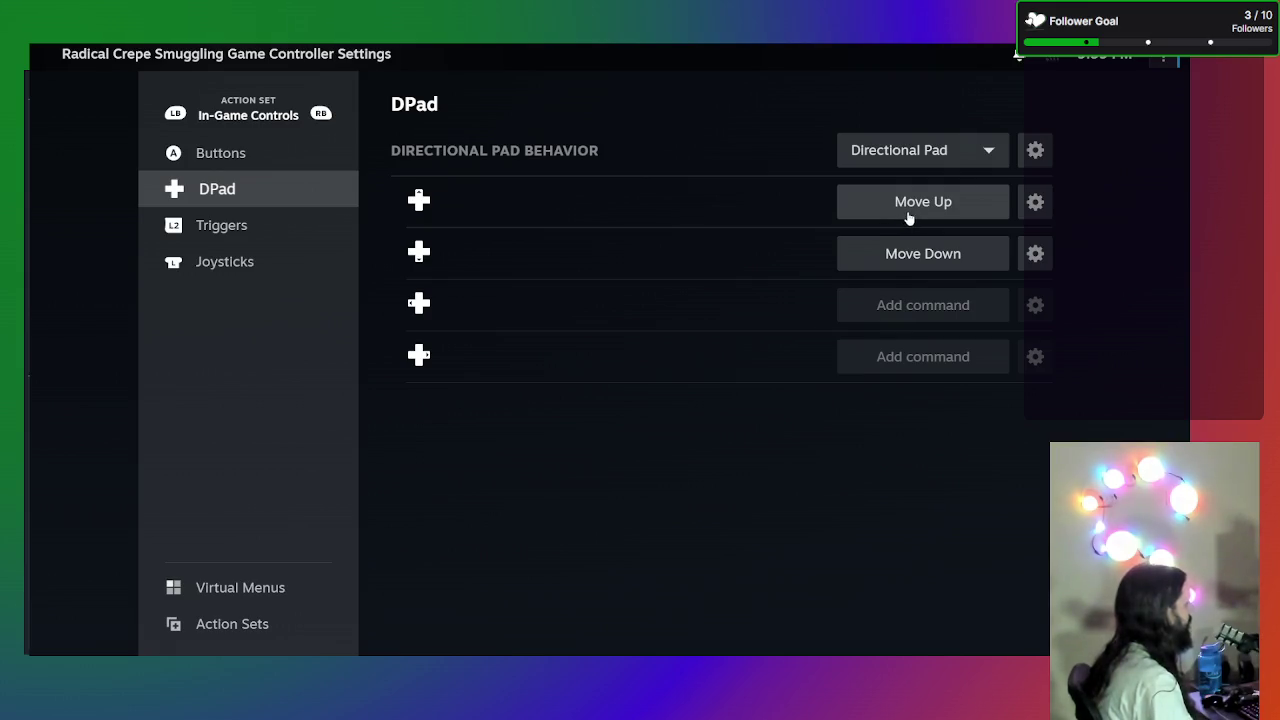
- Map the third and fourth D-pad directions to Move Left and Move Right
{"action": "left_click", "coordinate": [917, 302]}
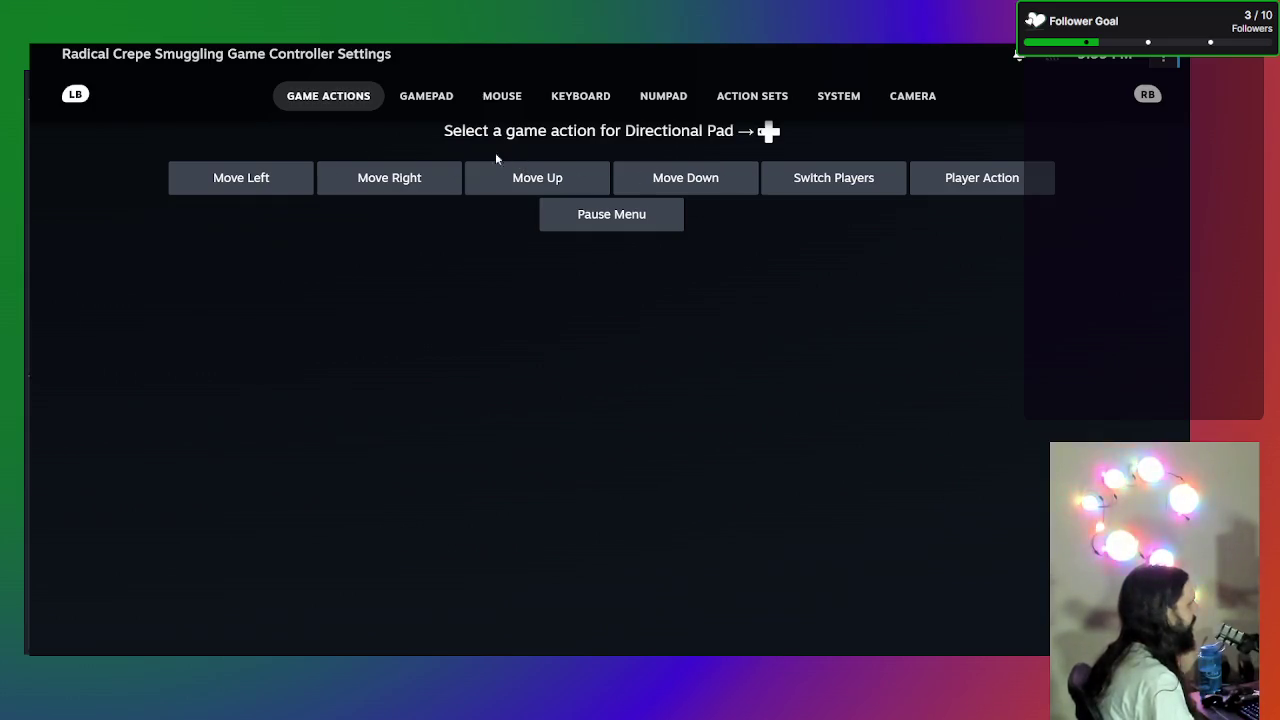
{"action": "left_click", "coordinate": [553, 179]}
{"action": "left_click", "coordinate": [955, 305]}
{"action": "left_click", "coordinate": [250, 175]}
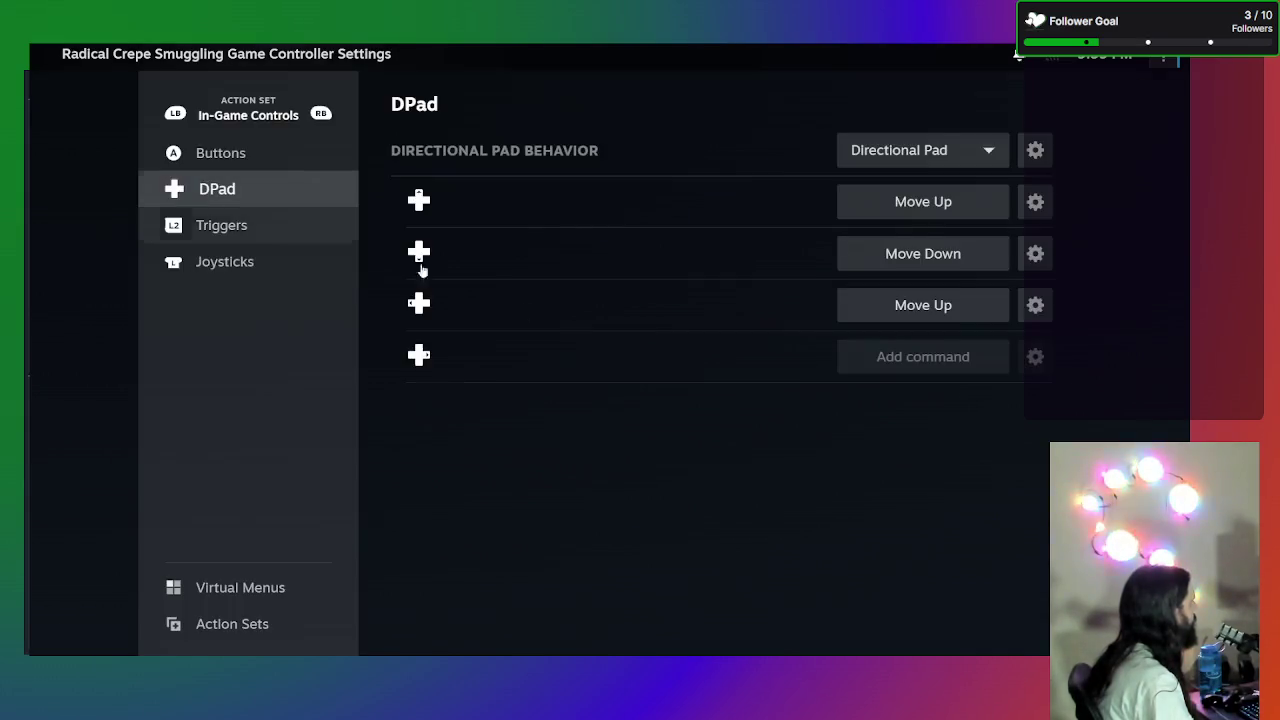
{"action": "left_click", "coordinate": [910, 372]}
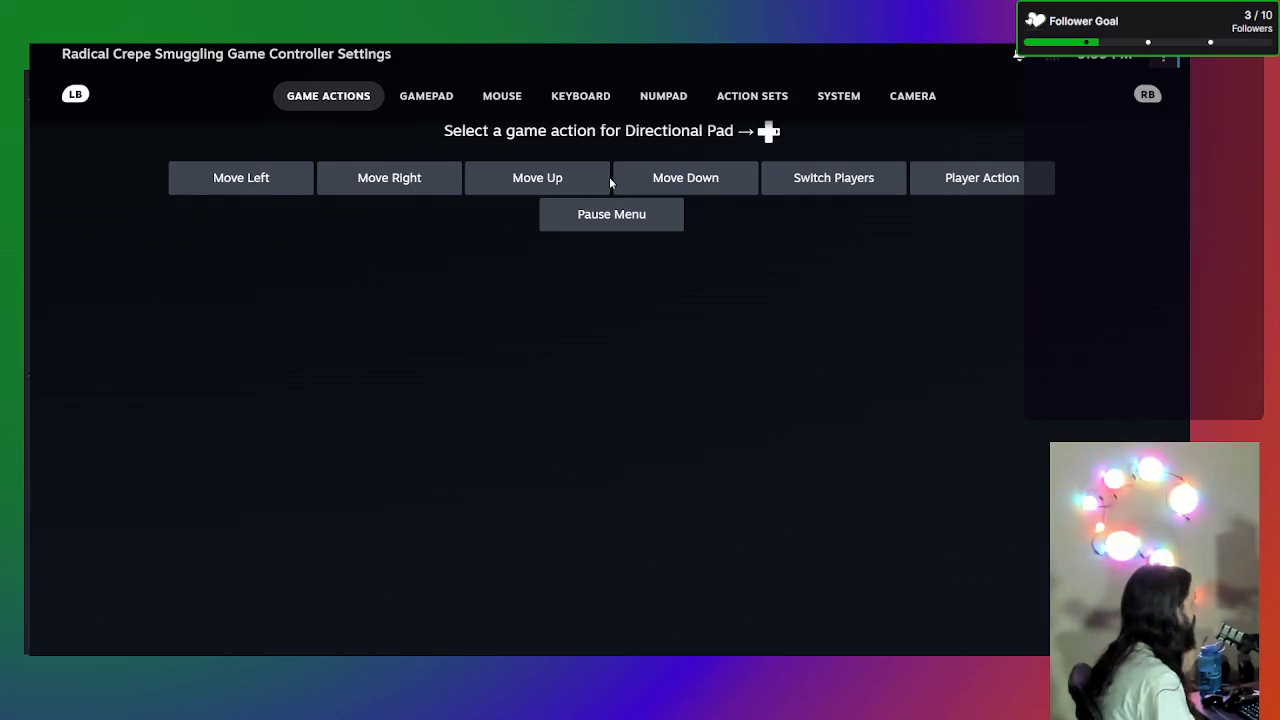
{"action": "left_click", "coordinate": [381, 184]}
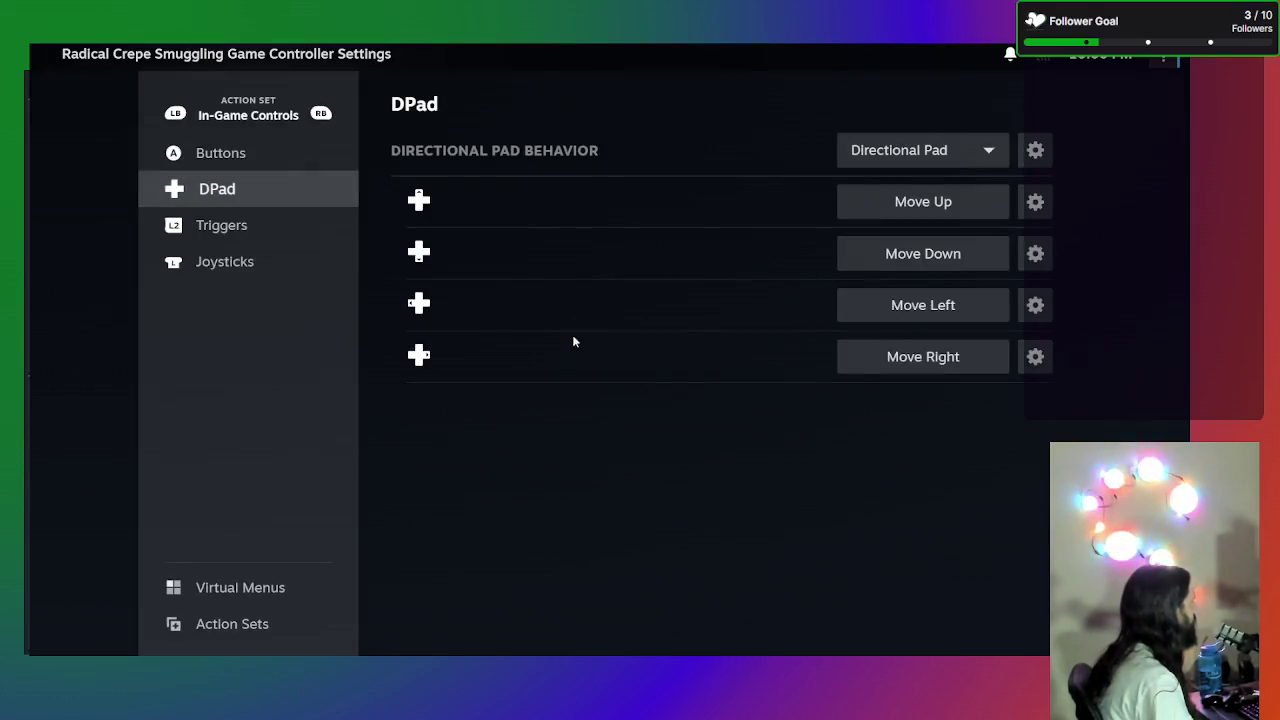
{"action": "left_click", "coordinate": [291, 228]}
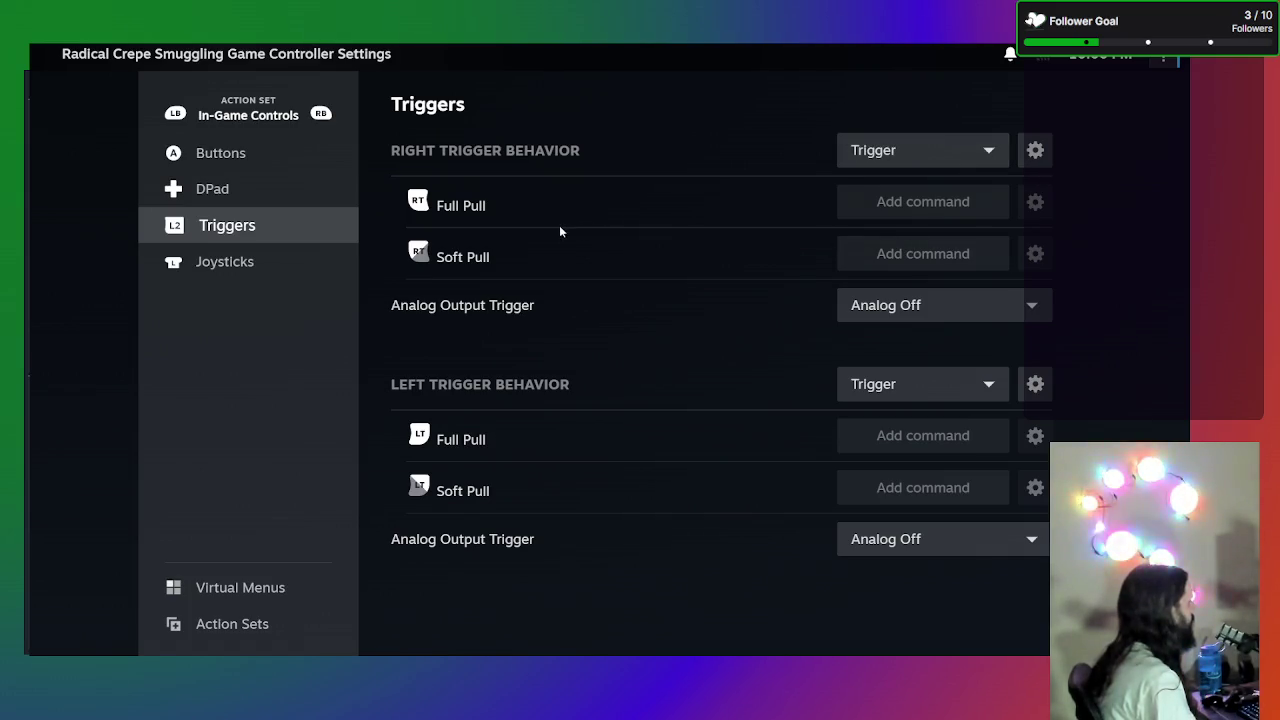
- Map Switch Players to the full pull of both the right and left triggers
{"action": "left_click", "coordinate": [936, 204]}
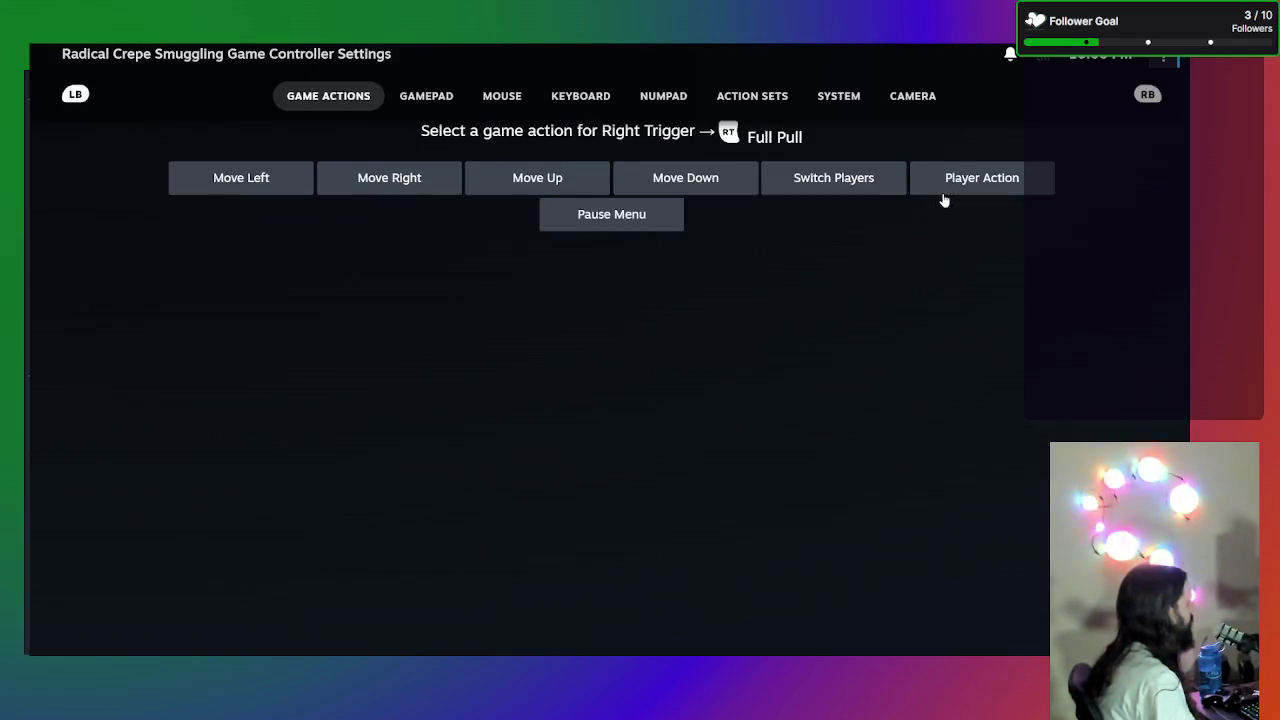
{"action": "left_click", "coordinate": [855, 183]}
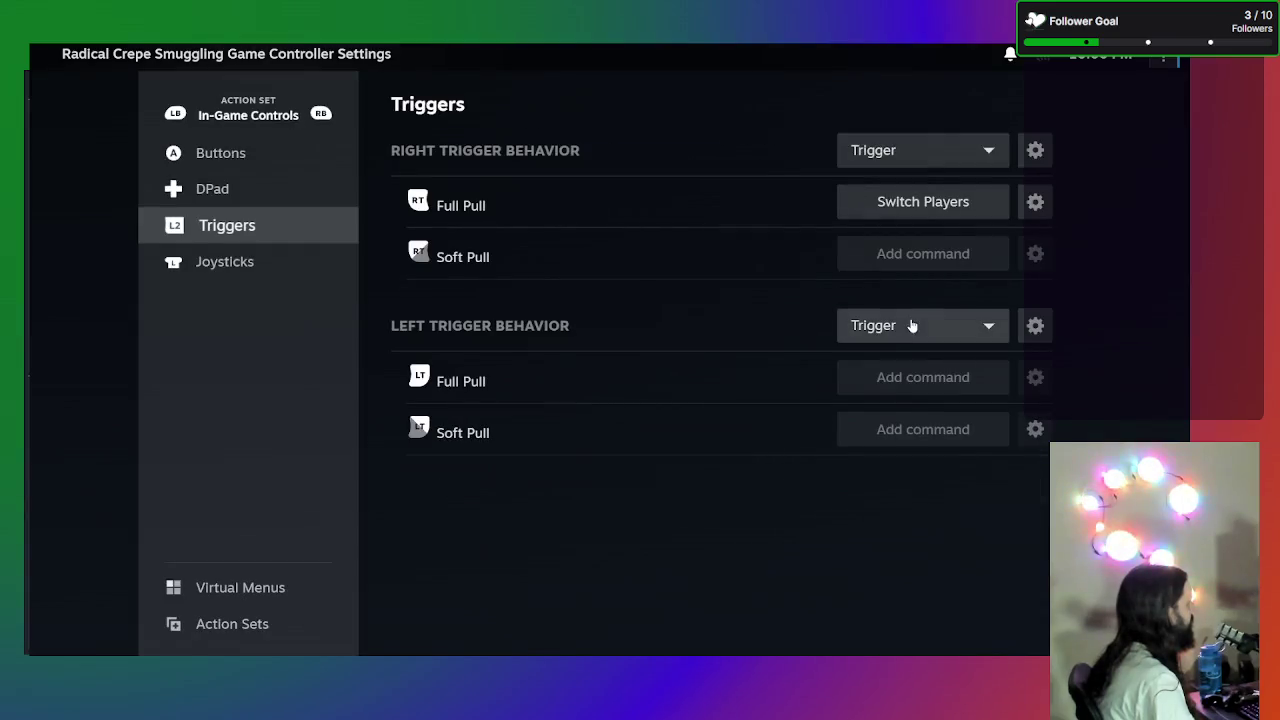
{"action": "left_click", "coordinate": [885, 384]}
{"action": "left_click", "coordinate": [789, 191]}
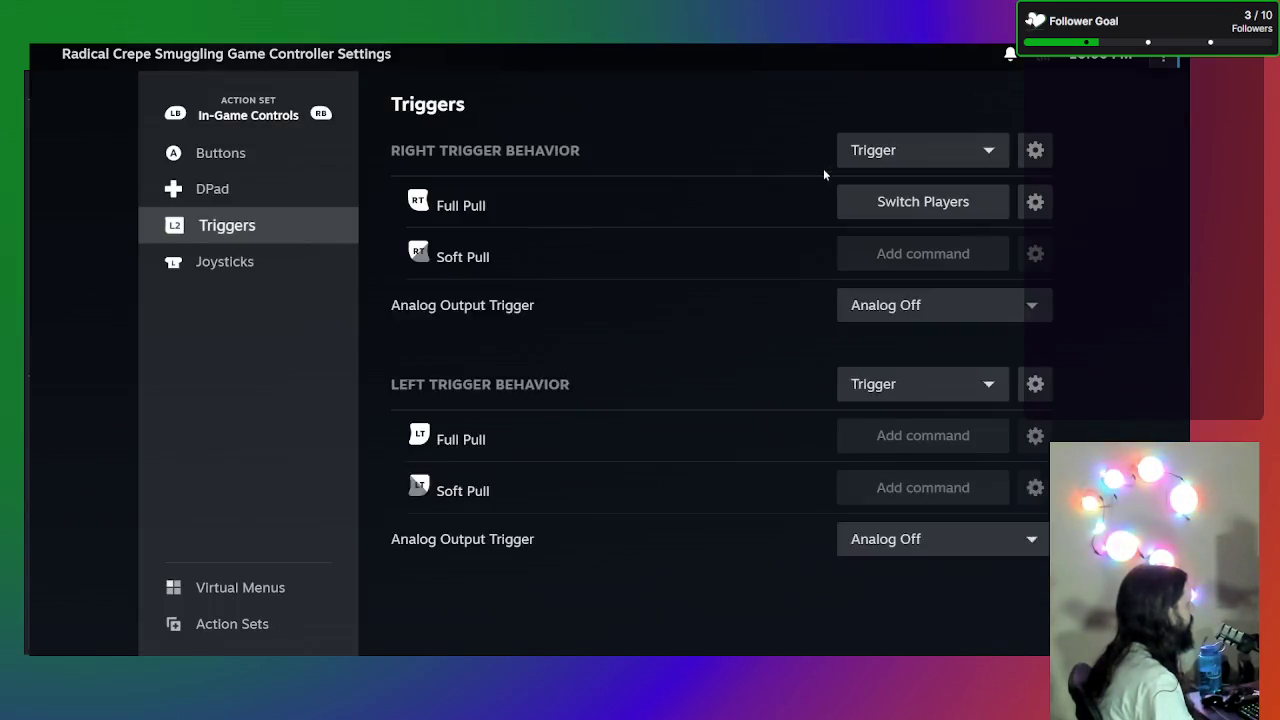
{"action": "left_click", "coordinate": [280, 262]}
{"action": "left_click", "coordinate": [956, 164]}
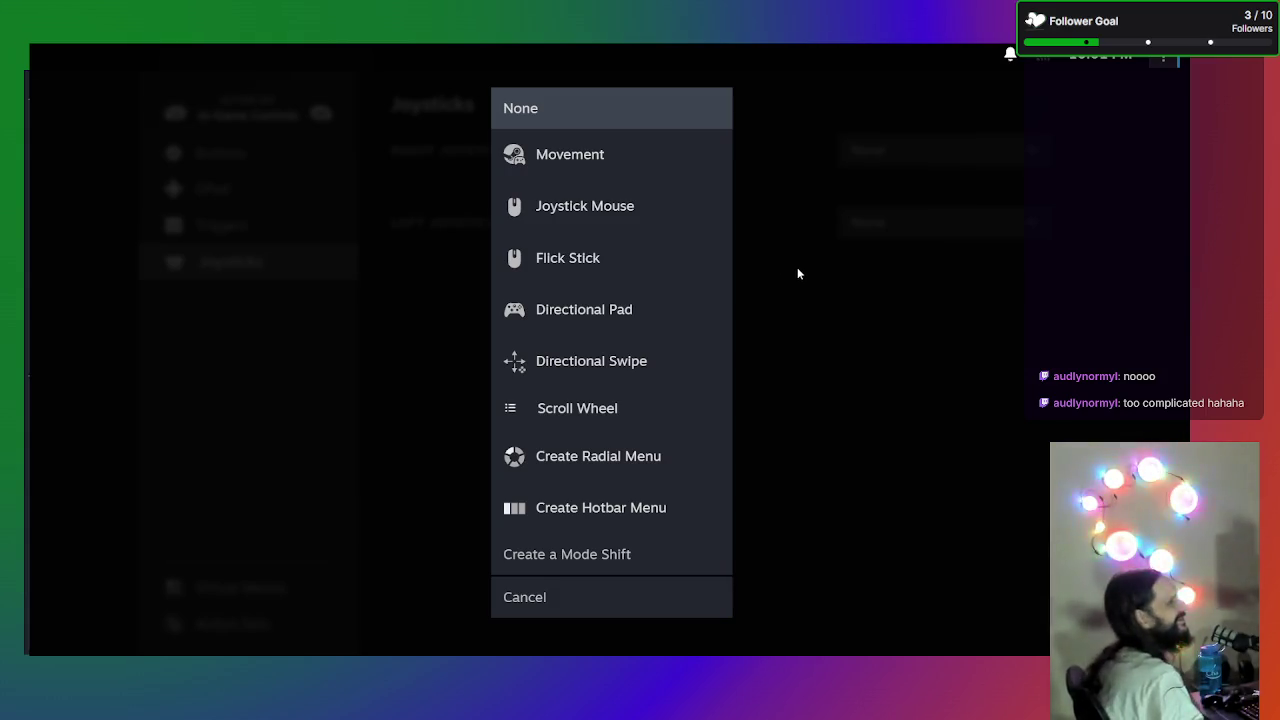
- Set both the right and left joystick behaviors to Movement
{"action": "left_click", "coordinate": [626, 166]}
{"action": "left_click", "coordinate": [893, 322]}
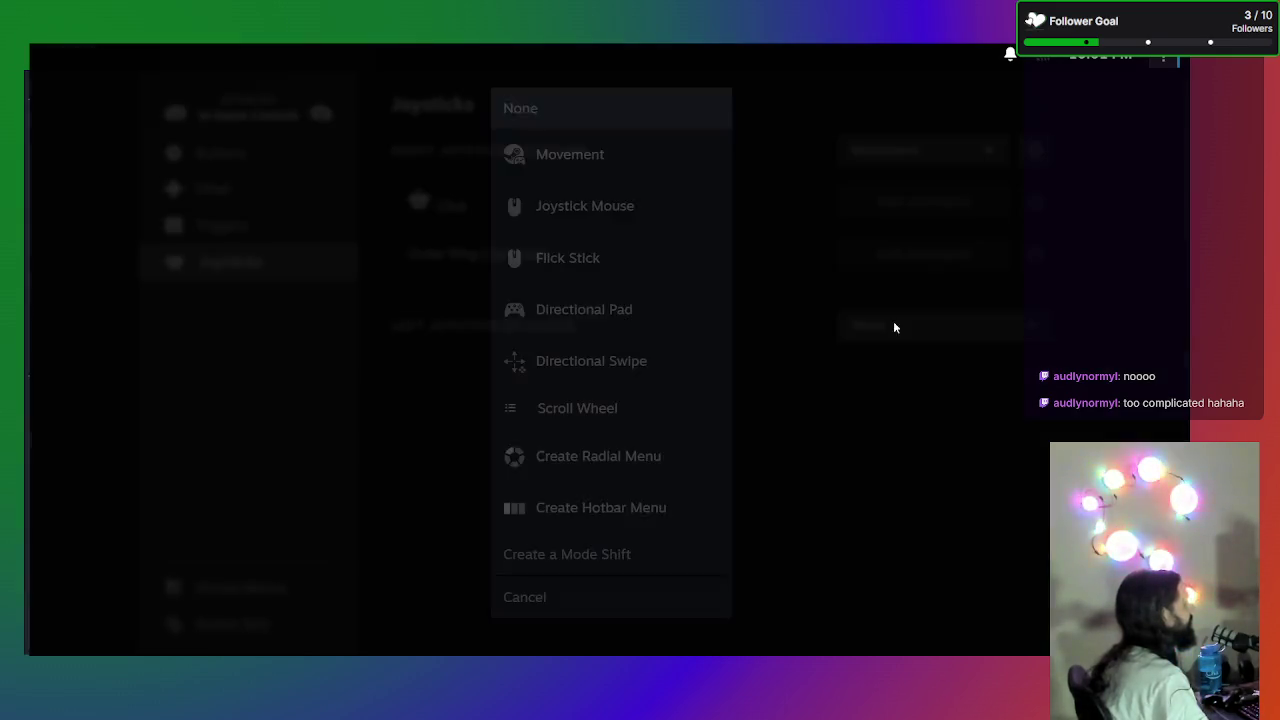
{"action": "left_click", "coordinate": [630, 157]}
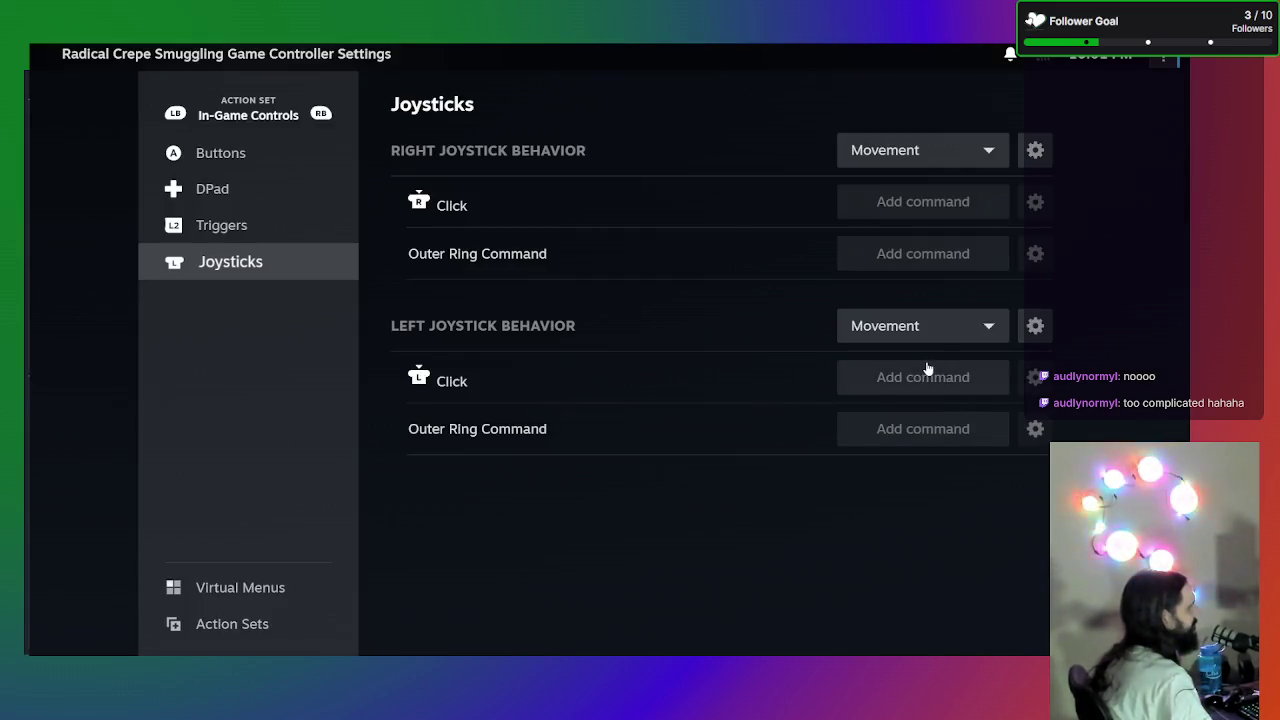
{"action": "left_click", "coordinate": [876, 330]}
{"action": "left_click", "coordinate": [617, 163]}
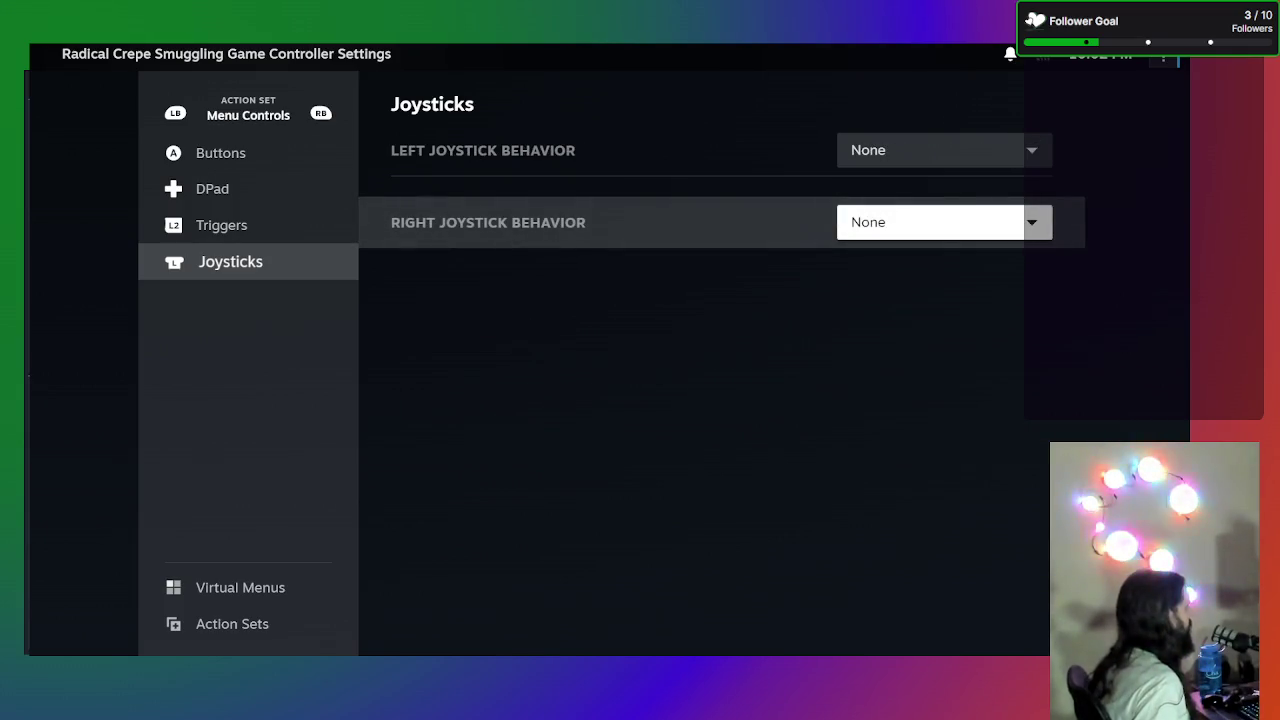
- Set the Menu Controls left joystick behavior to Directional Pad, briefly trying Joystick Mouse first
{"action": "key", "text": "Up"}
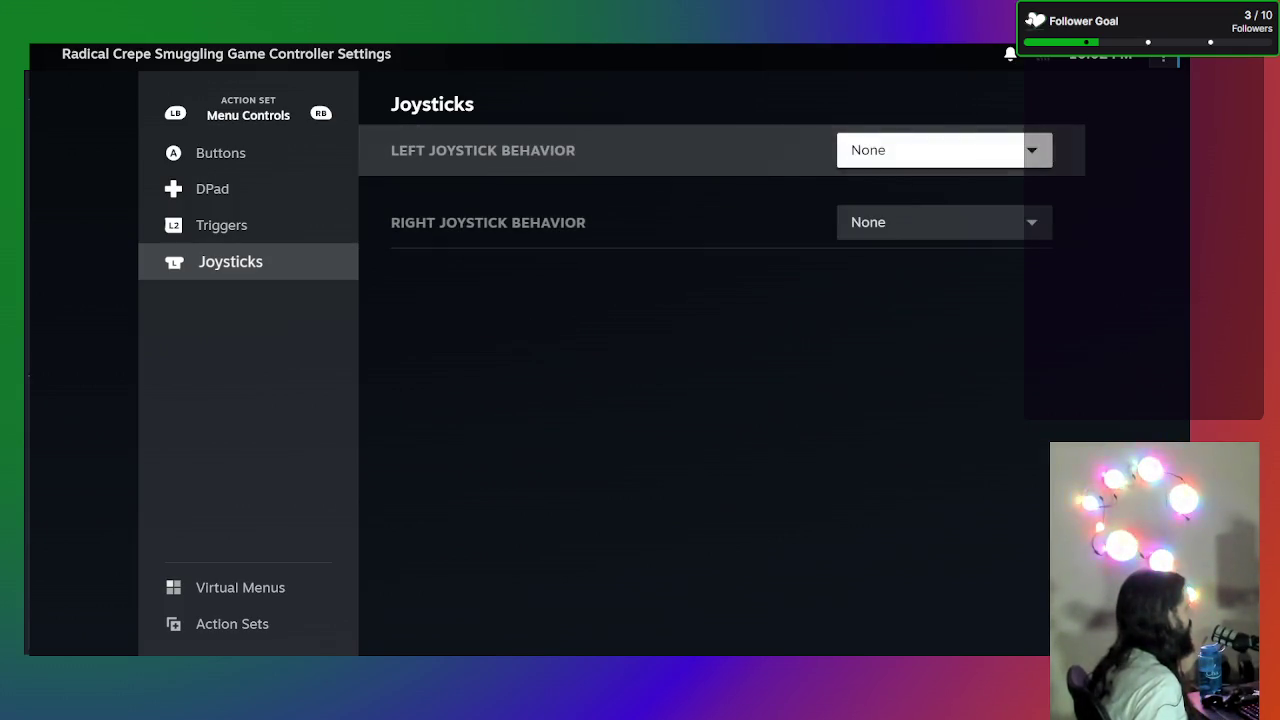
{"action": "key", "text": "Return"}
{"action": "key", "text": "Down"}
{"action": "key", "text": "Down"}
{"action": "key", "text": "Up"}
{"action": "key", "text": "Up"}
{"action": "key", "text": "Down"}
{"action": "key", "text": "Down"}
{"action": "key", "text": "Down"}
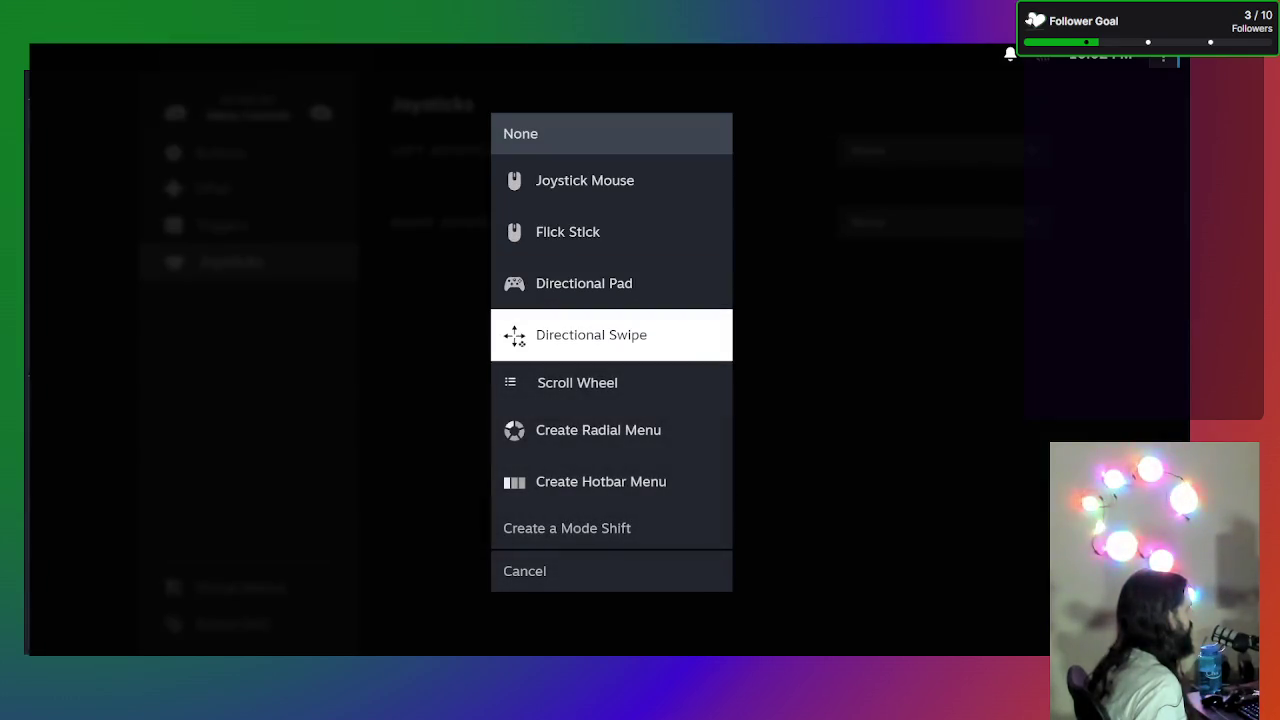
{"action": "key", "text": "Up"}
{"action": "key", "text": "Up"}
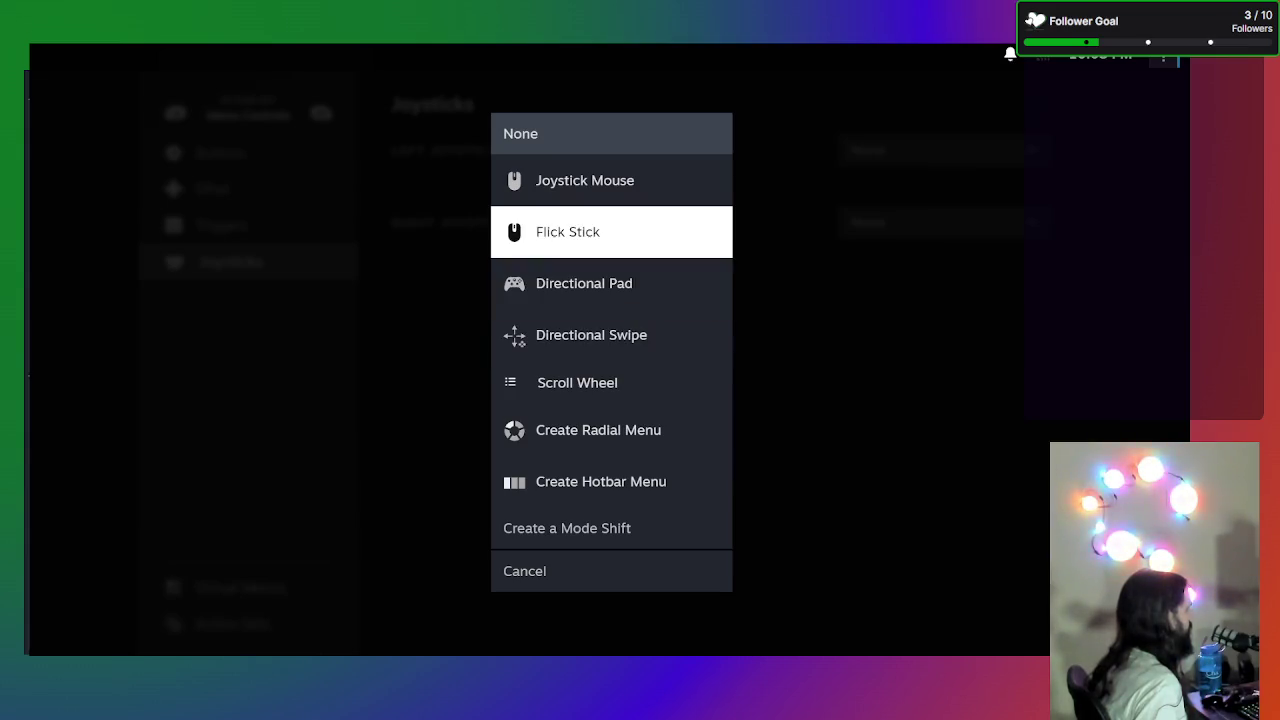
{"action": "key", "text": "Down"}
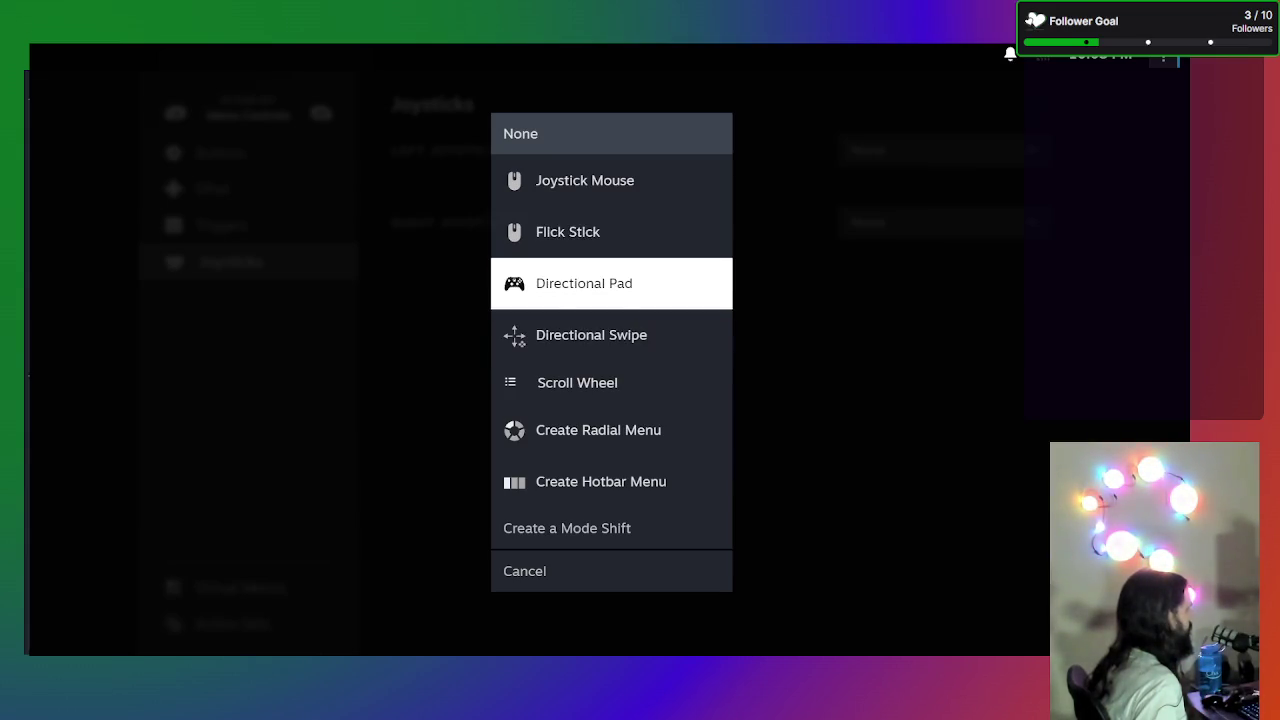
{"action": "key", "text": "Up"}
{"action": "key", "text": "Up"}
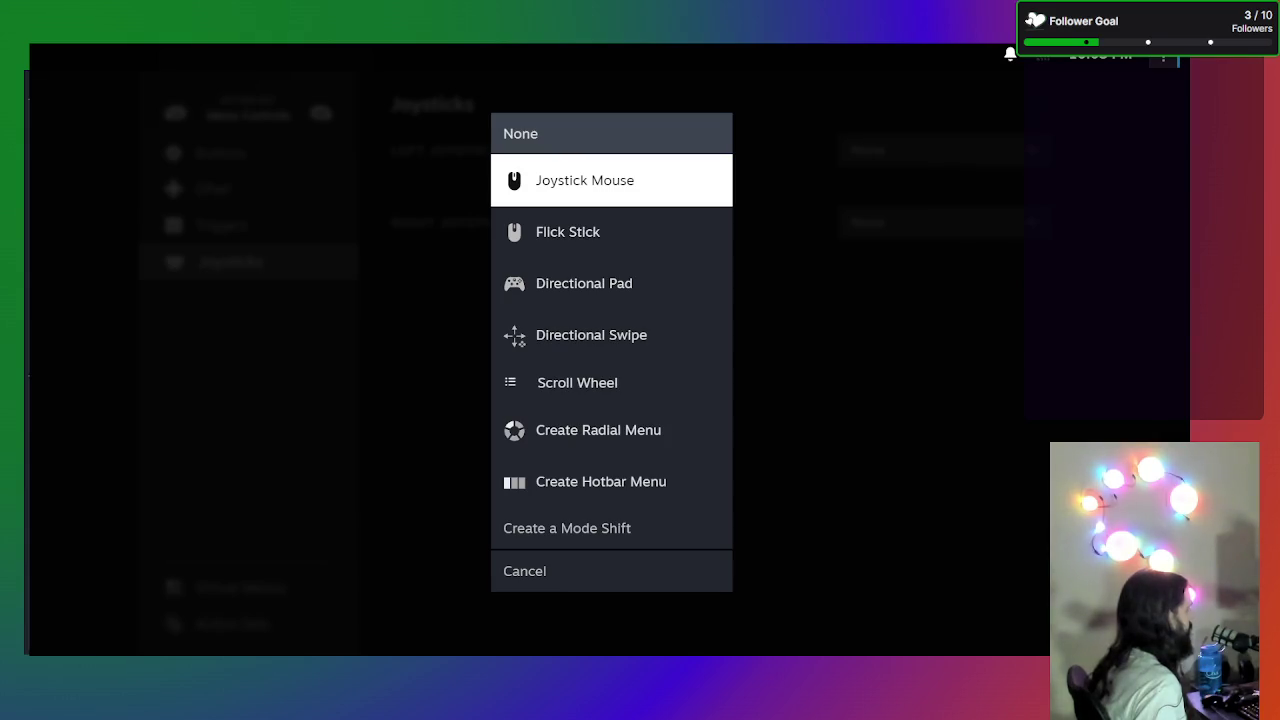
{"action": "key", "text": "Return"}
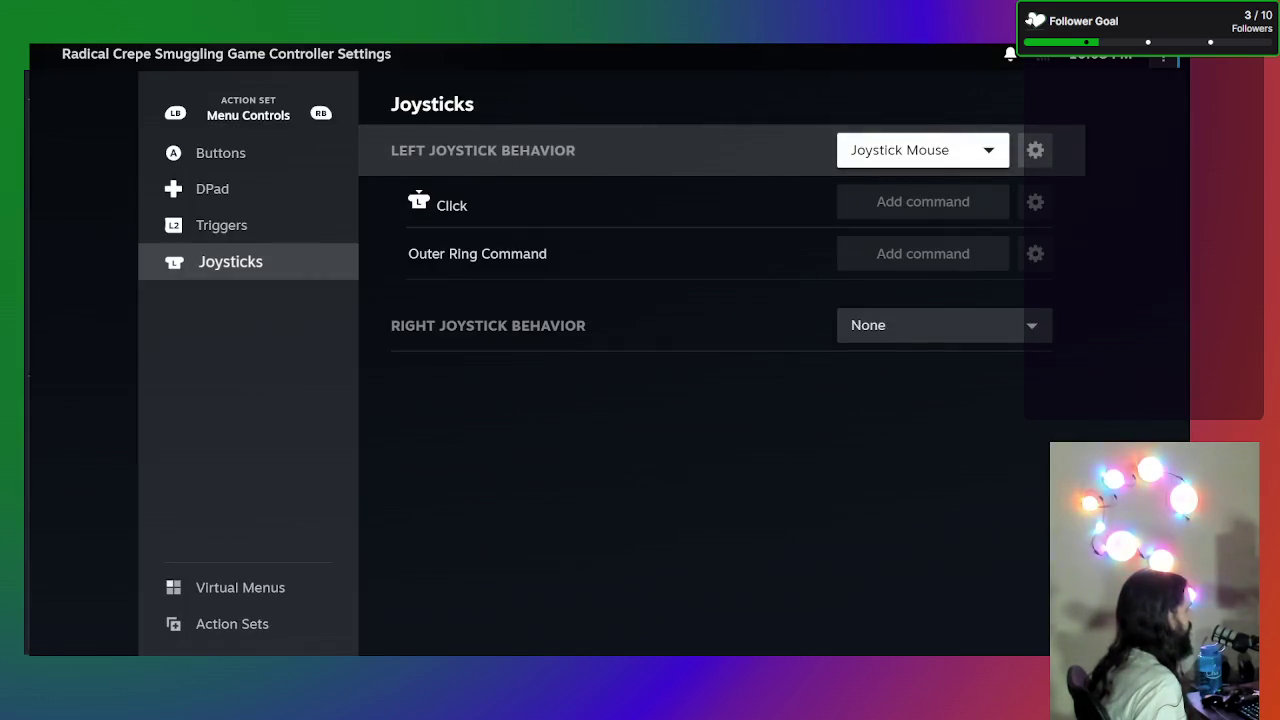
{"action": "key", "text": "Return"}
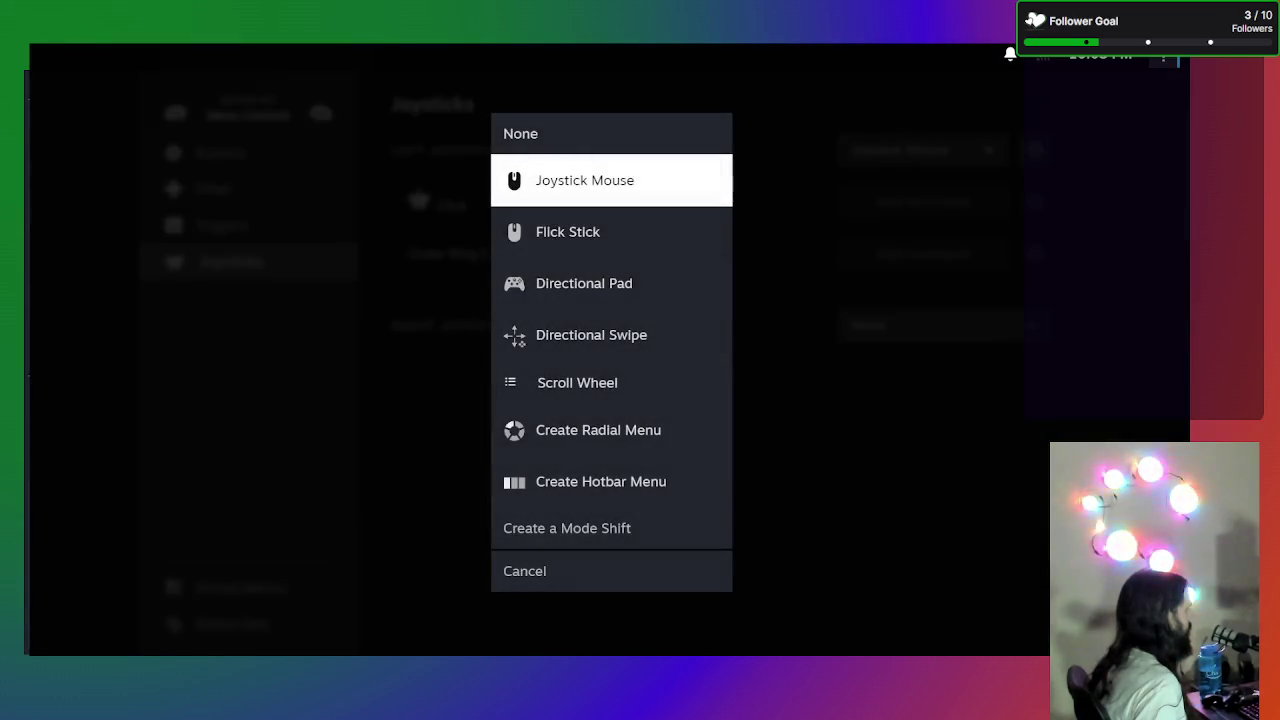
{"action": "key", "text": "Down"}
{"action": "key", "text": "Down"}
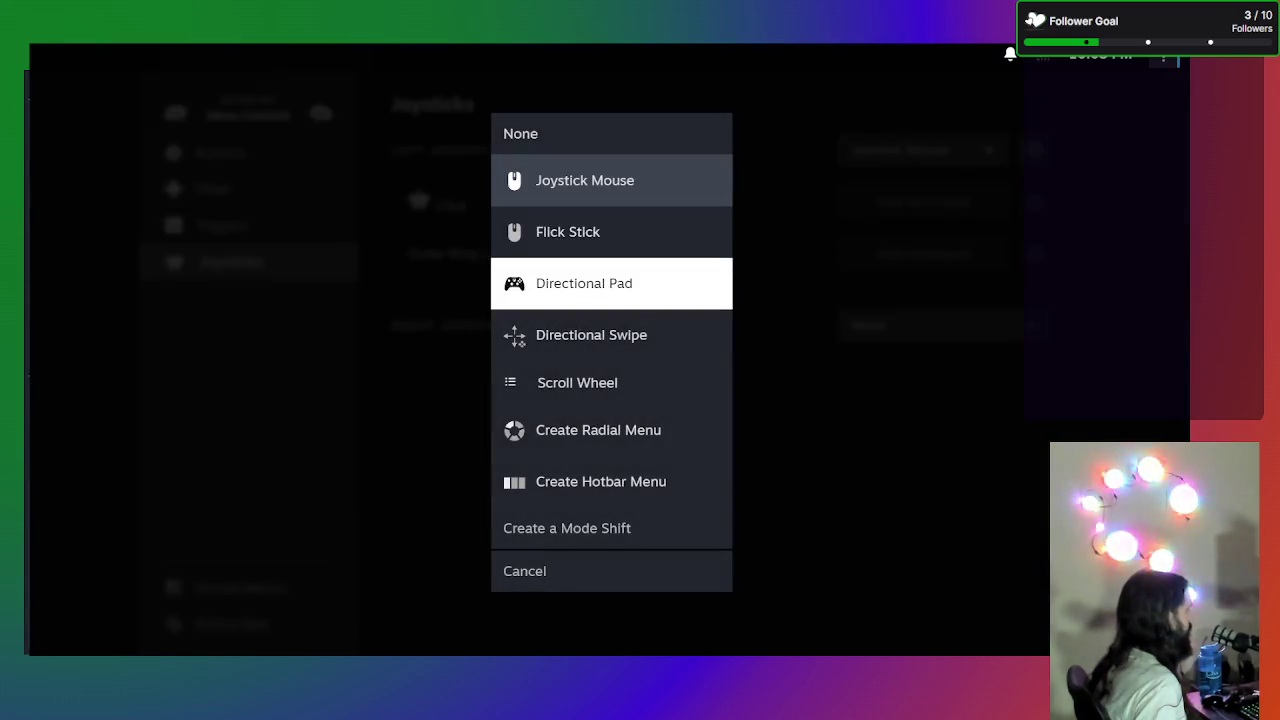
{"action": "key", "text": "Return"}
- Map the left joystick's up, down and left directions to Up, Down and Left
{"action": "key", "text": "Down"}
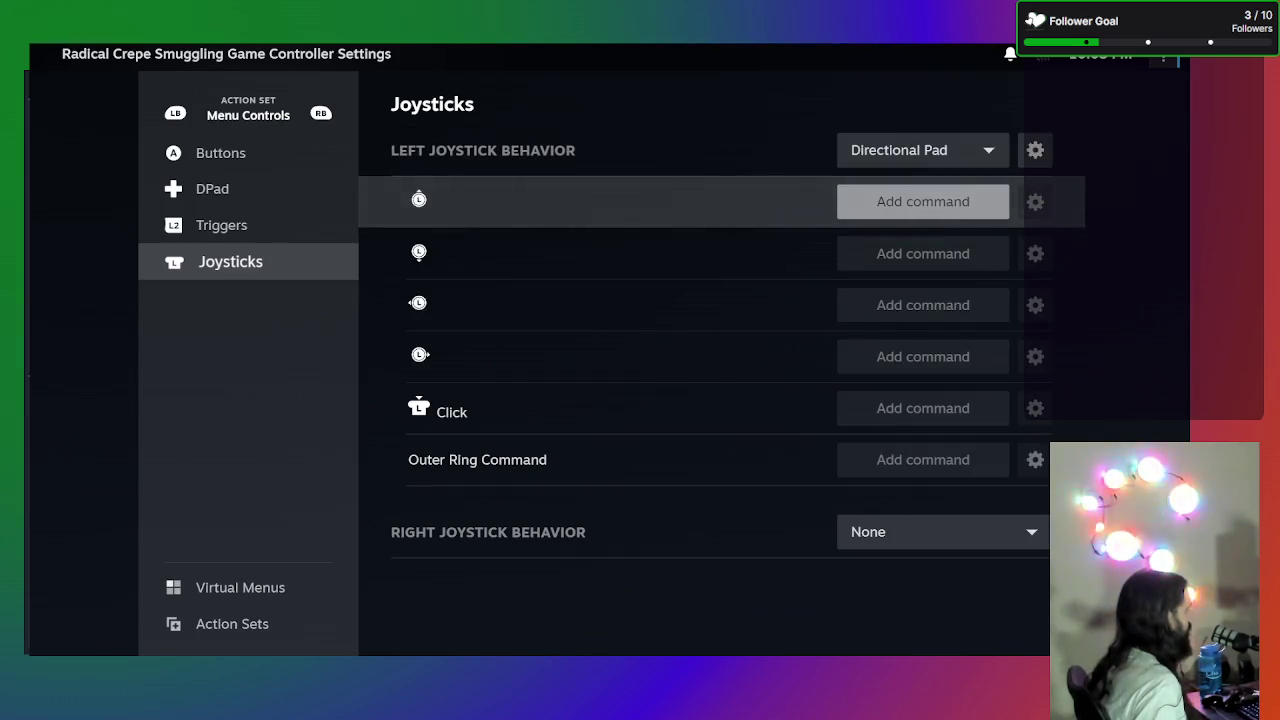
{"action": "key", "text": "Return"}
{"action": "key", "text": "Return"}
{"action": "key", "text": "Down"}
{"action": "key", "text": "Return"}
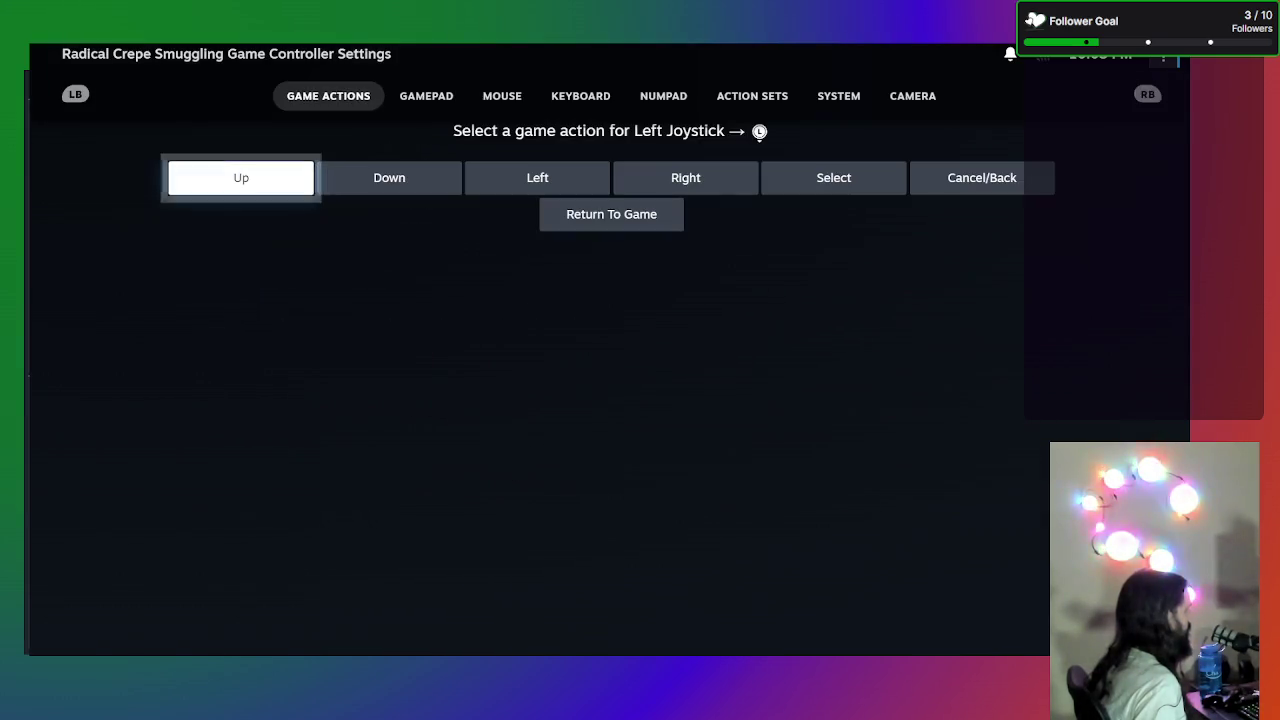
{"action": "key", "text": "Right"}
{"action": "key", "text": "Return"}
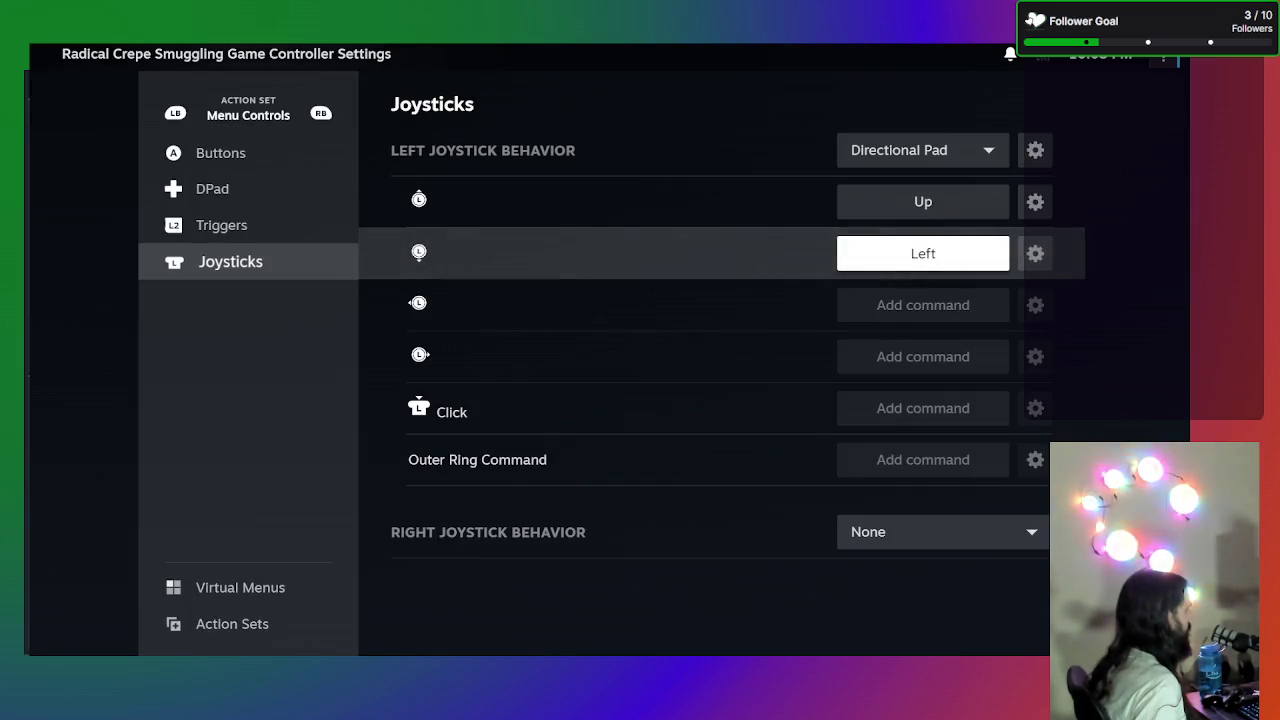
{"action": "key", "text": "Return"}
{"action": "key", "text": "Right"}
{"action": "key", "text": "Return"}
{"action": "key", "text": "Down"}
{"action": "key", "text": "Return"}
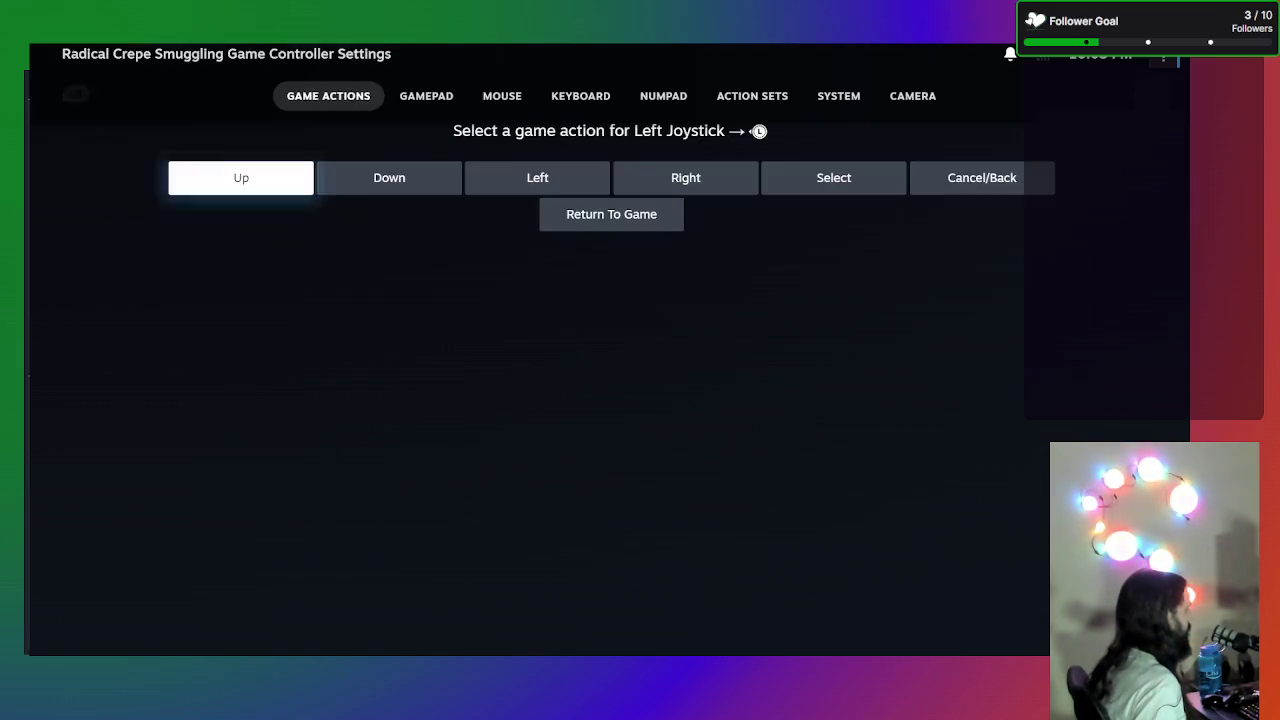
{"action": "key", "text": "Right"}
{"action": "key", "text": "Right"}
{"action": "key", "text": "Return"}
- Assign Cancel/Back to the left joystick click and Right to its right direction
{"action": "key", "text": "Down"}
{"action": "key", "text": "Down"}
{"action": "key", "text": "Return"}
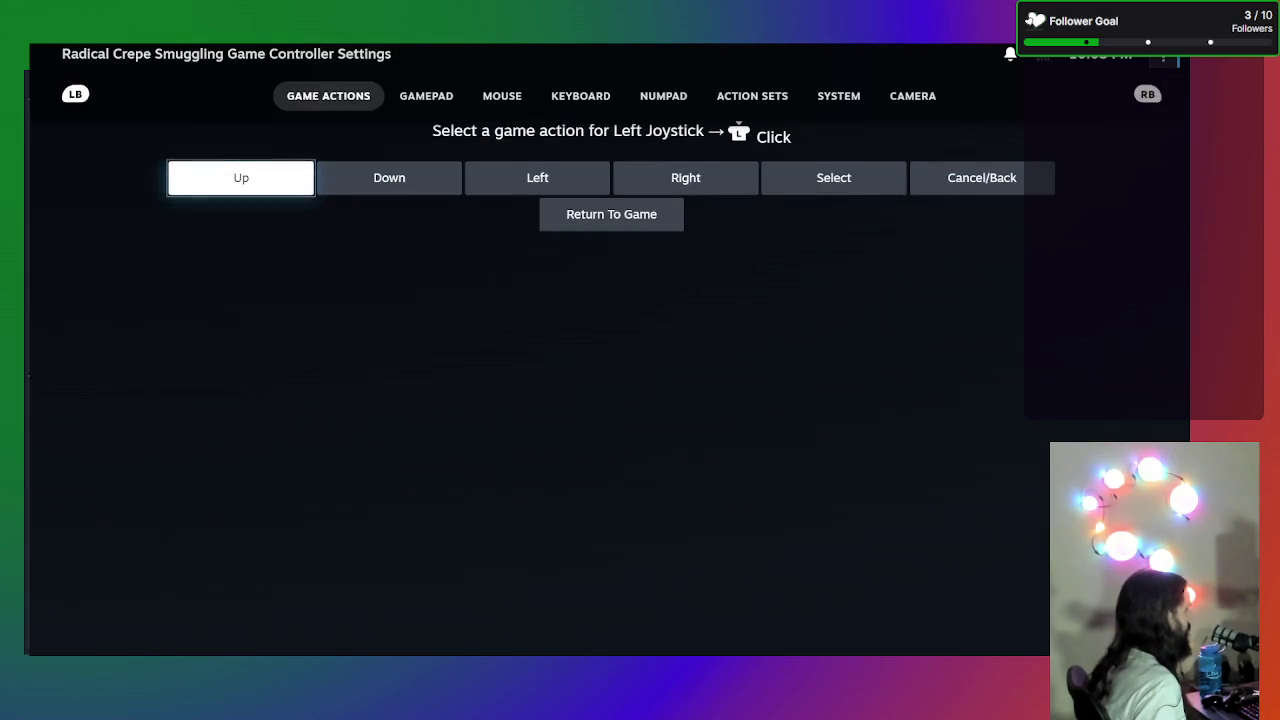
{"action": "key", "text": "Right"}
{"action": "key", "text": "Right"}
{"action": "key", "text": "Right"}
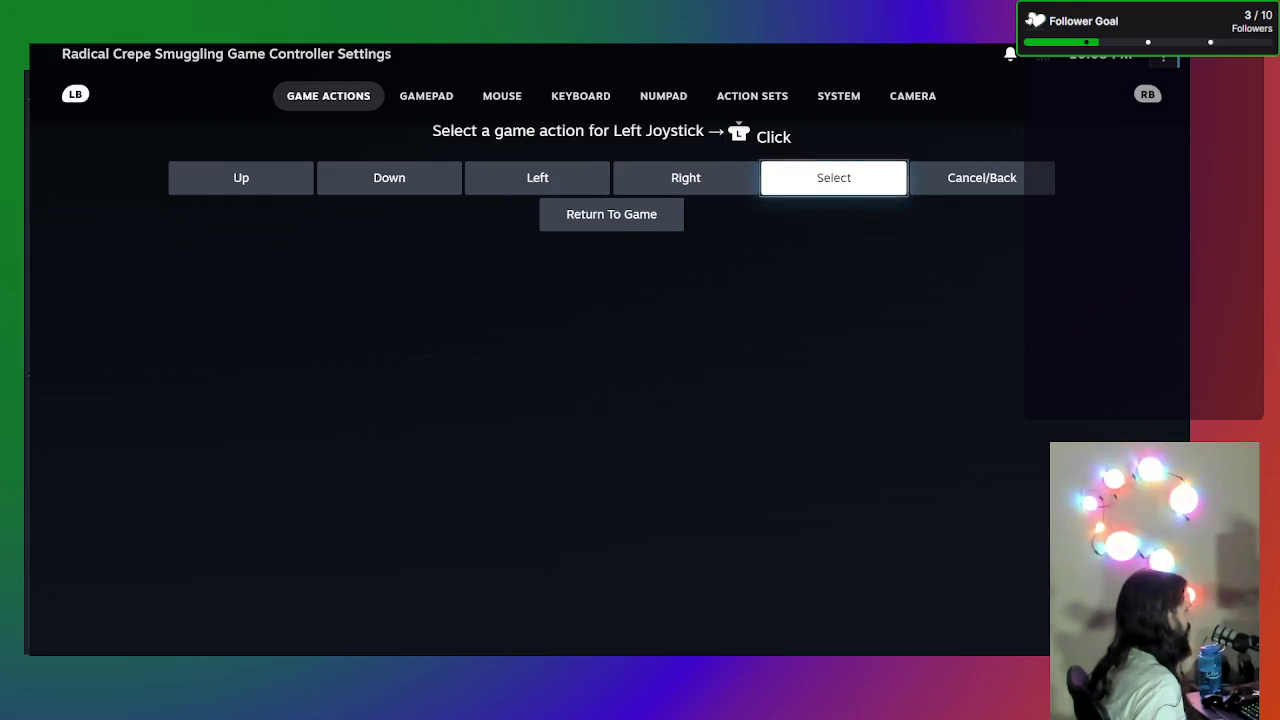
{"action": "key", "text": "Right"}
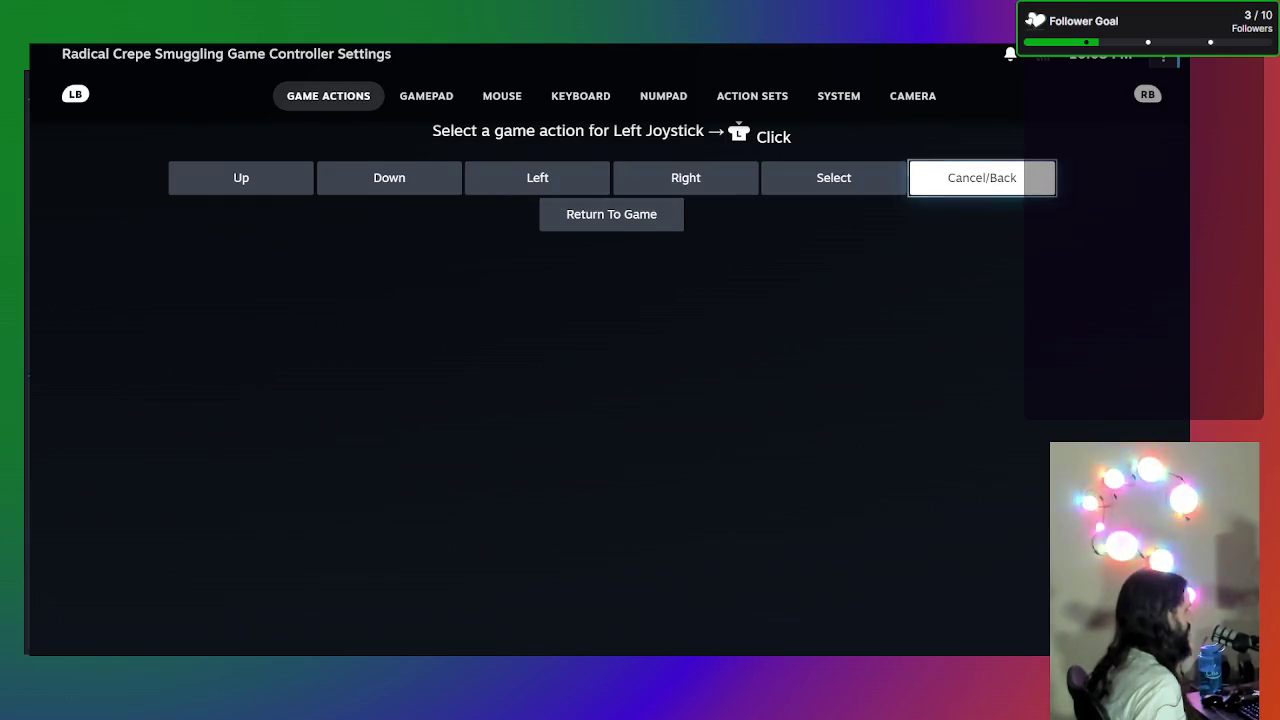
{"action": "key", "text": "Return"}
{"action": "key", "text": "Down"}
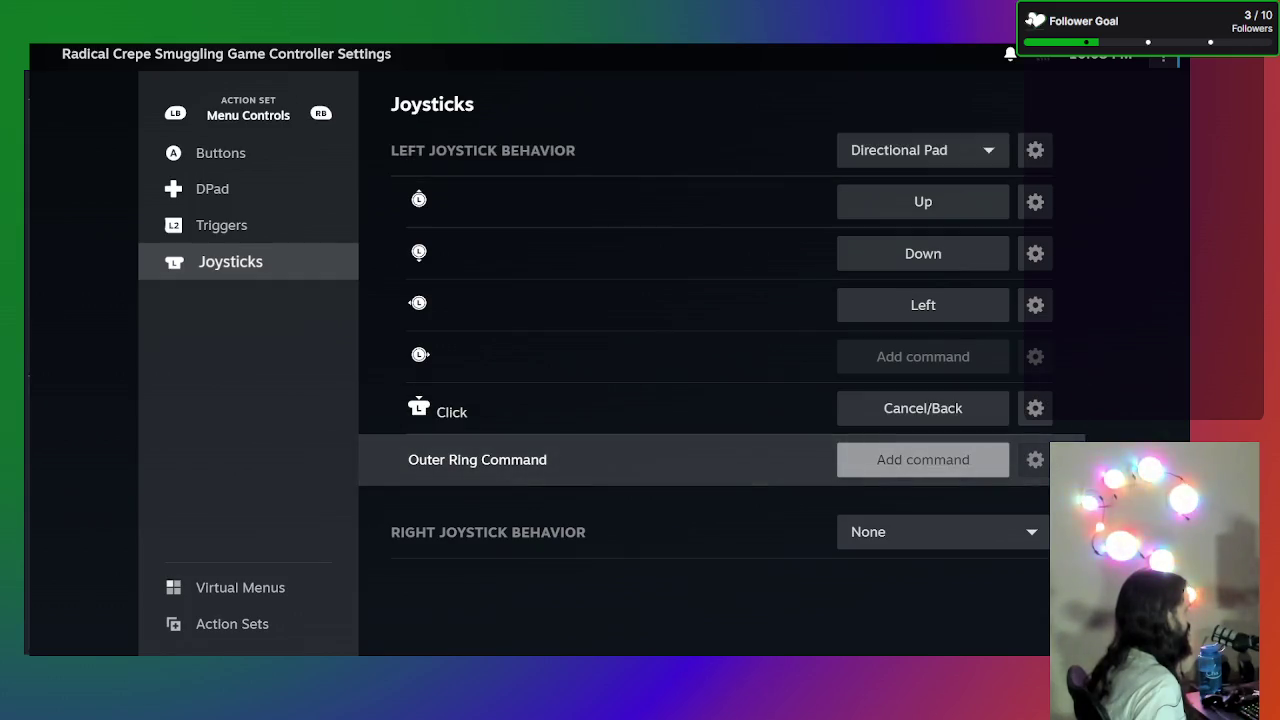
{"action": "key", "text": "Up"}
{"action": "key", "text": "Up"}
{"action": "key", "text": "Return"}
{"action": "key", "text": "Right"}
{"action": "key", "text": "Right"}
{"action": "key", "text": "Right"}
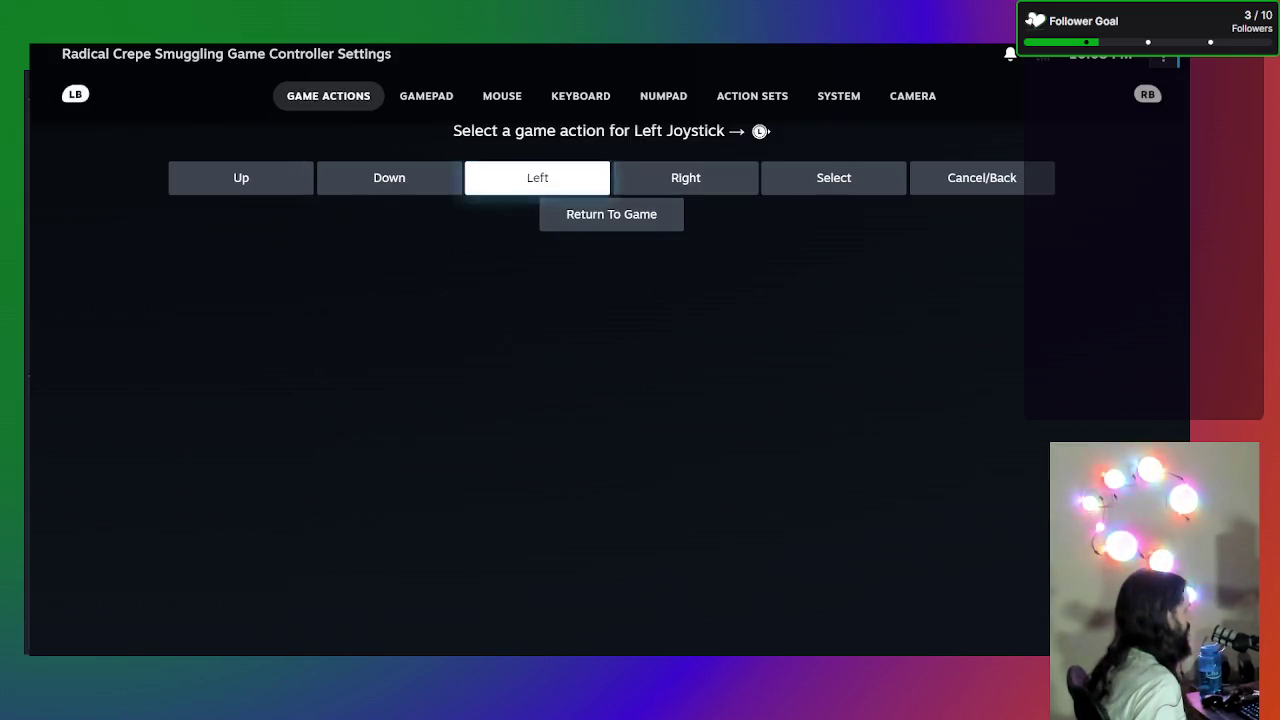
{"action": "key", "text": "Return"}
- Bring up the behavior choices for the right joystick
{"action": "key", "text": "Down"}
{"action": "key", "text": "Down"}
{"action": "key", "text": "Down"}
{"action": "key", "text": "Return"}
{"action": "key", "text": "Down"}
{"action": "key", "text": "Down"}
{"action": "key", "text": "Down"}
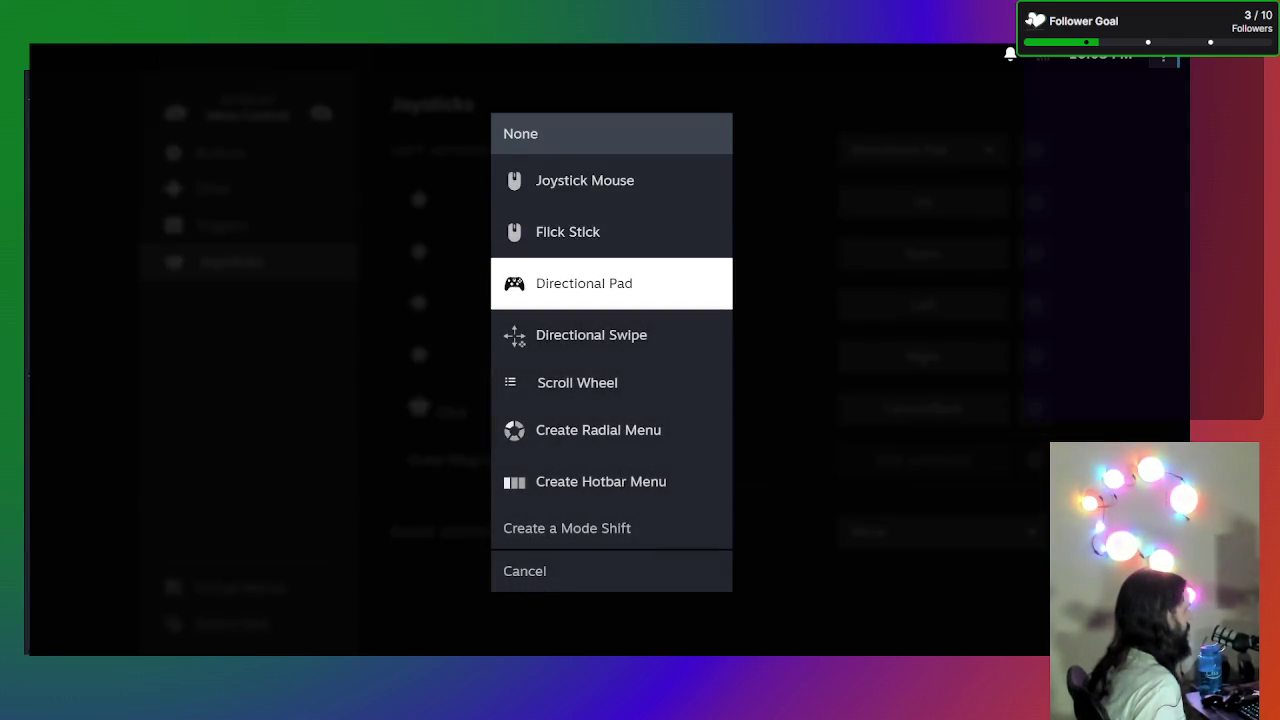
- Set the right joystick to Directional Pad with Up and Down on its up/down directions
{"action": "key", "text": "Return"}
{"action": "key", "text": "Down"}
{"action": "key", "text": "Down"}
{"action": "key", "text": "Down"}
{"action": "key", "text": "Up"}
{"action": "key", "text": "Up"}
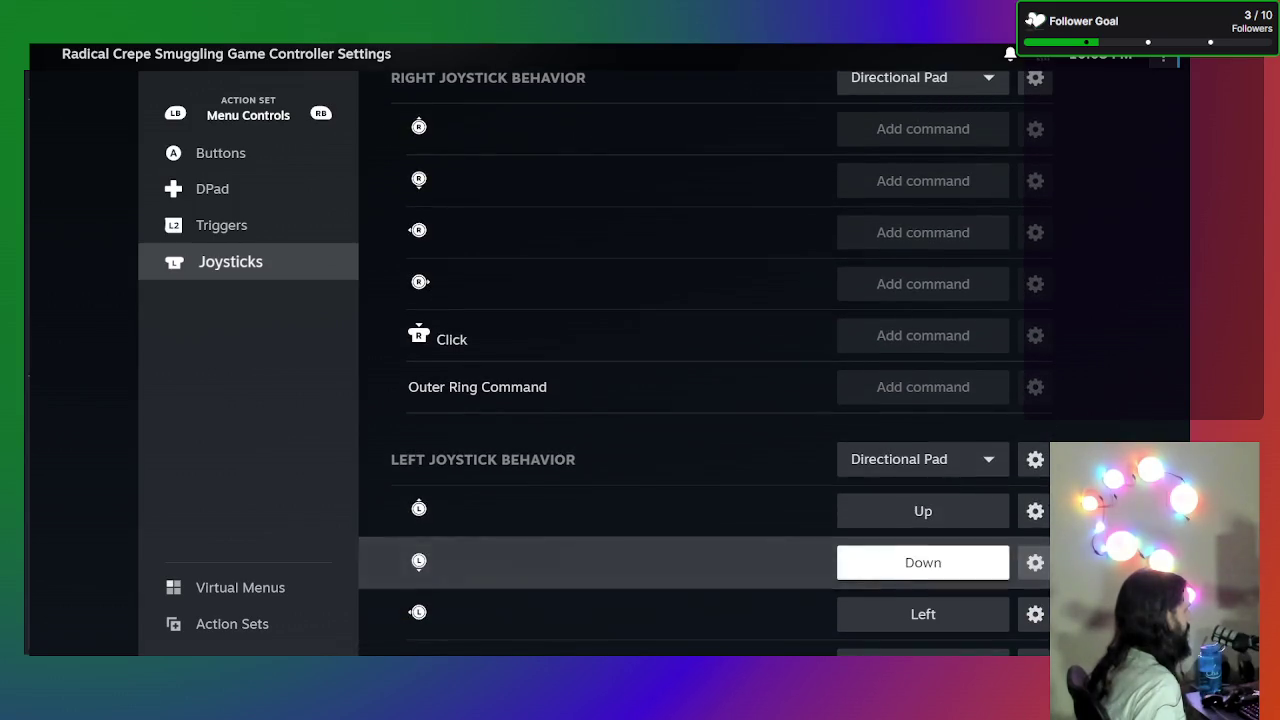
{"action": "key", "text": "Up"}
{"action": "key", "text": "Up"}
{"action": "key", "text": "Up"}
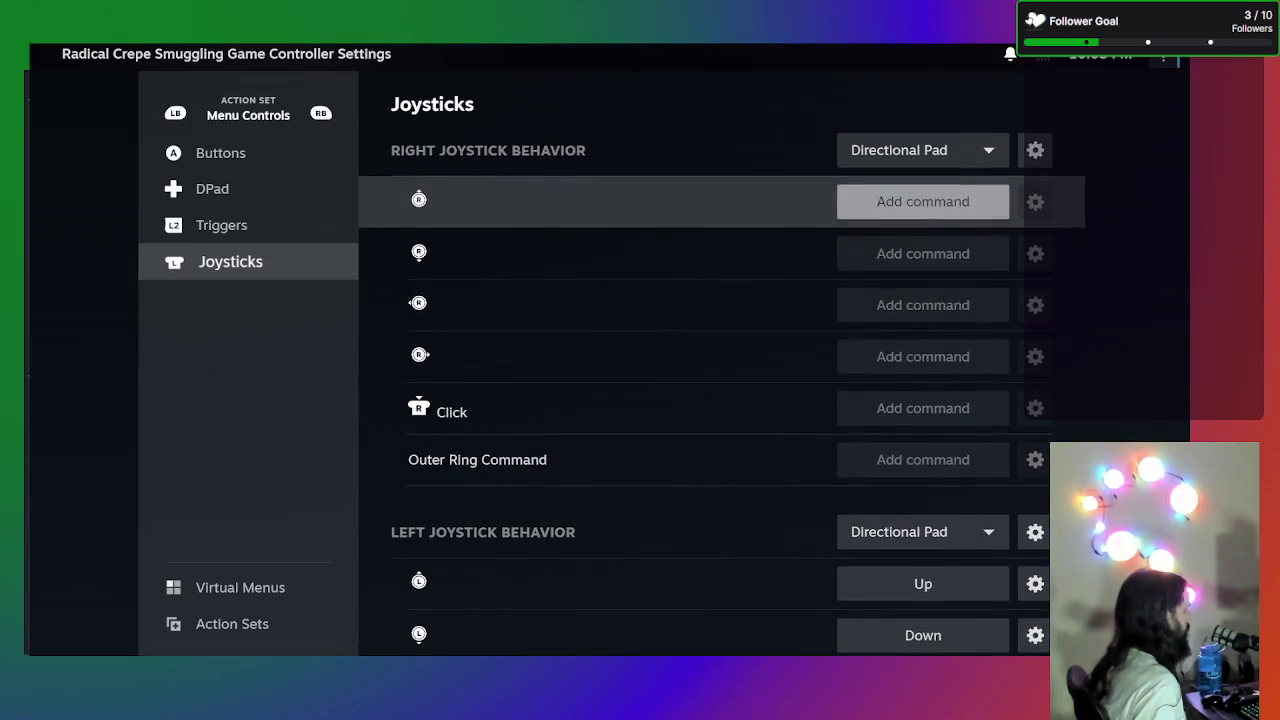
{"action": "key", "text": "Return"}
{"action": "key", "text": "Right"}
{"action": "key", "text": "Left"}
{"action": "key", "text": "Return"}
{"action": "key", "text": "Down"}
{"action": "key", "text": "Return"}
{"action": "key", "text": "Right"}
{"action": "key", "text": "Return"}
- Map the right joystick's left and right directions to Left and Right
{"action": "key", "text": "Down"}
{"action": "key", "text": "Up"}
{"action": "key", "text": "Return"}
{"action": "key", "text": "Right"}
{"action": "key", "text": "Right"}
{"action": "key", "text": "Return"}
{"action": "key", "text": "Down"}
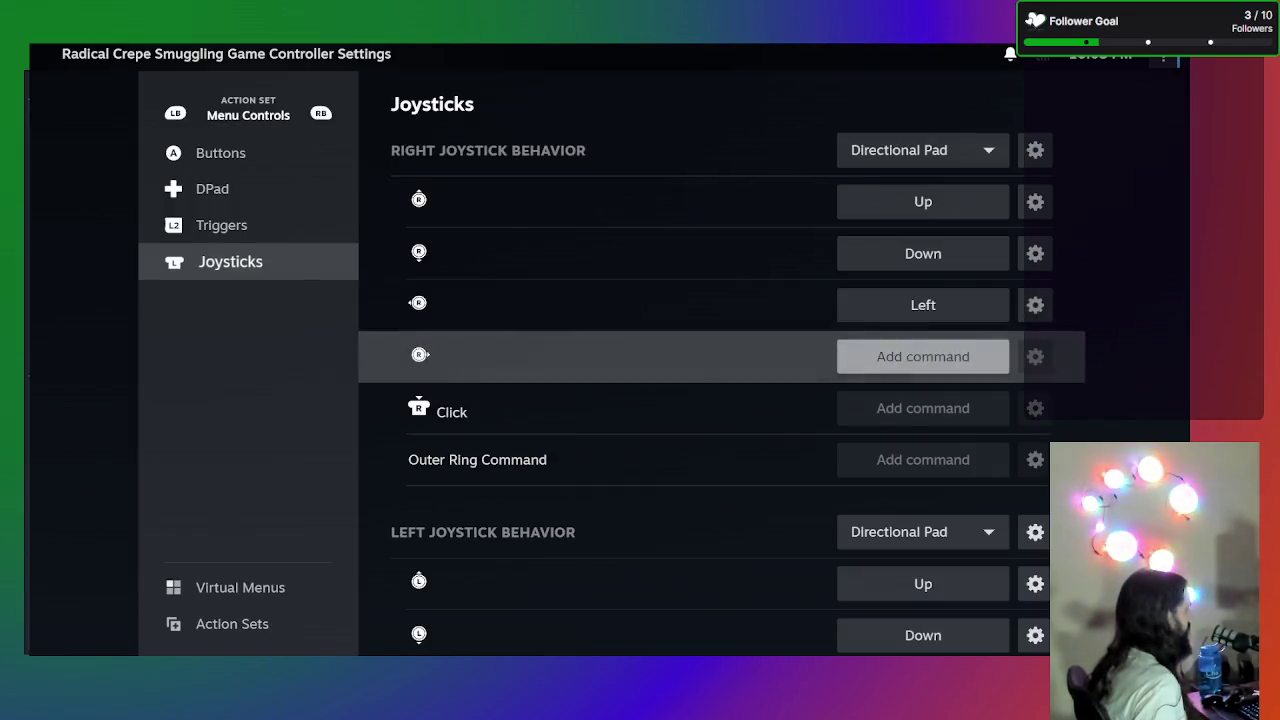
{"action": "key", "text": "Return"}
{"action": "key", "text": "Right"}
{"action": "key", "text": "Right"}
{"action": "key", "text": "Right"}
{"action": "key", "text": "Return"}
- Assign Select to the right joystick click, then switch to the In-Game Controls action set
{"action": "key", "text": "Down"}
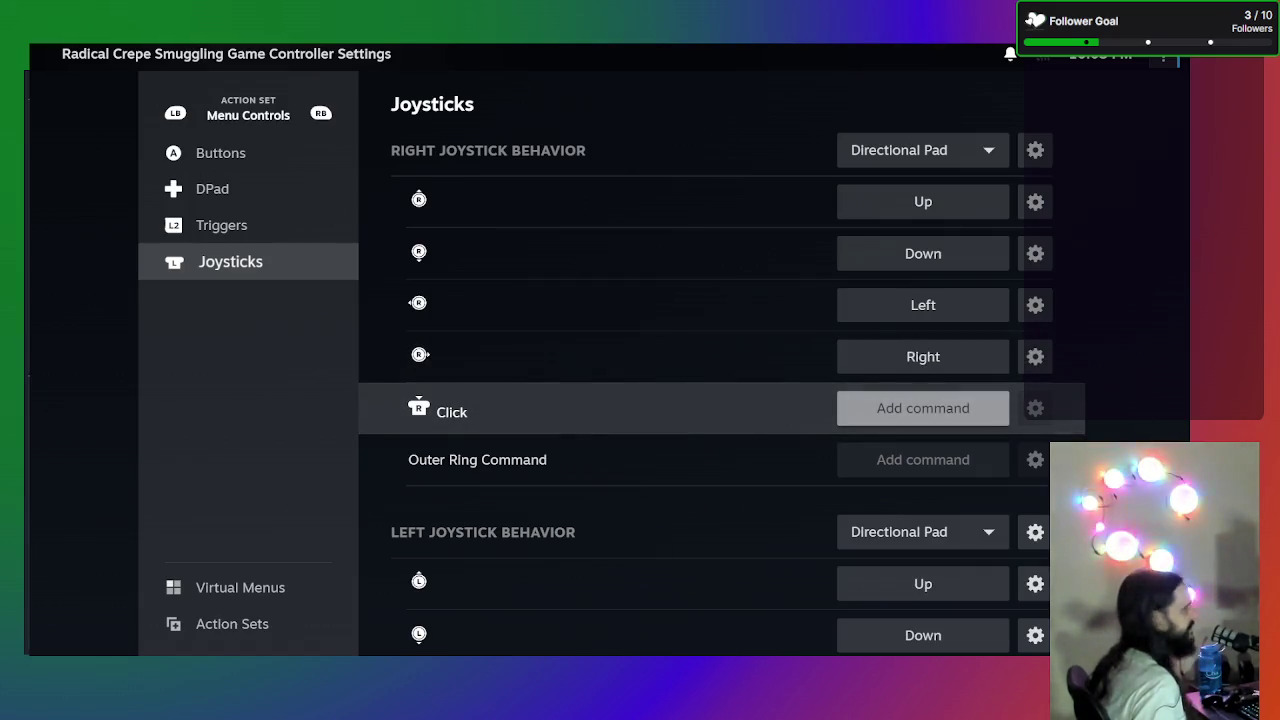
{"action": "key", "text": "Down"}
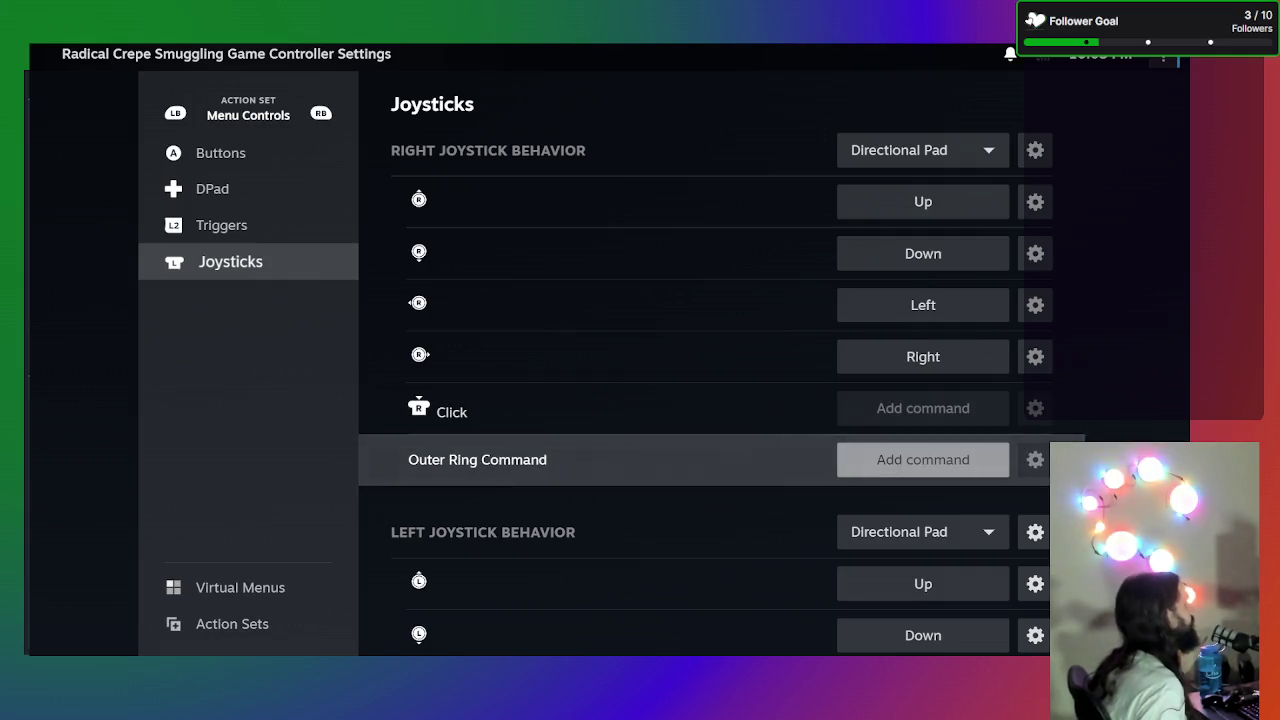
{"action": "key", "text": "Up"}
{"action": "key", "text": "Return"}
{"action": "key", "text": "Right"}
{"action": "key", "text": "Right"}
{"action": "key", "text": "Right"}
{"action": "key", "text": "Right"}
{"action": "key", "text": "Return"}
{"action": "key", "text": "Down"}
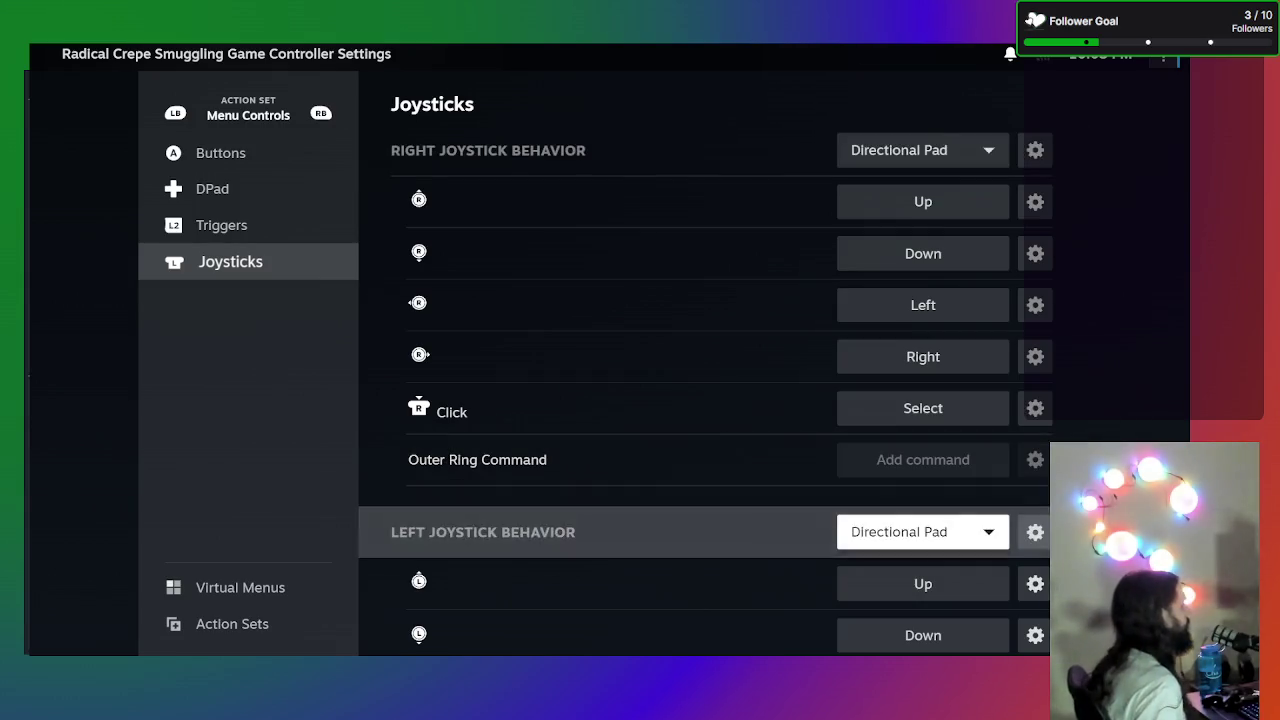
{"action": "key", "text": "Down"}
{"action": "key", "text": "Down"}
{"action": "key", "text": "Down"}
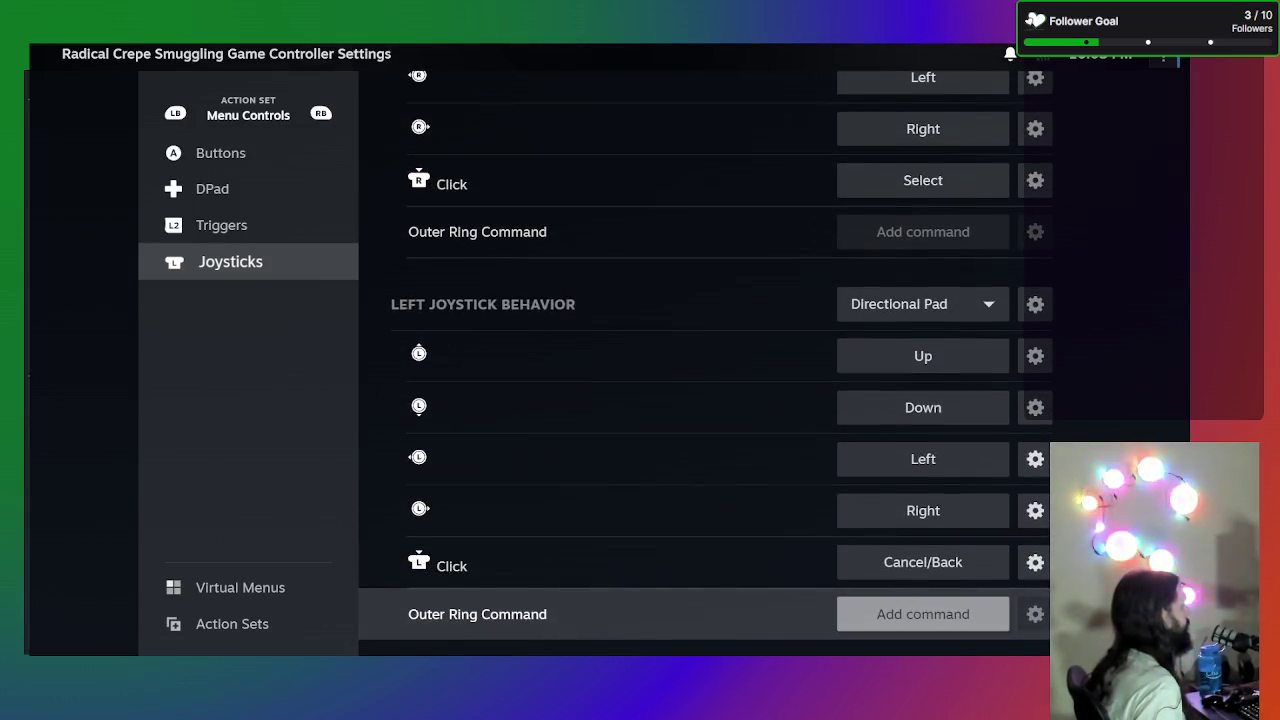
{"action": "key", "text": "Up"}
{"action": "key", "text": "Up"}
{"action": "key", "text": "Up"}
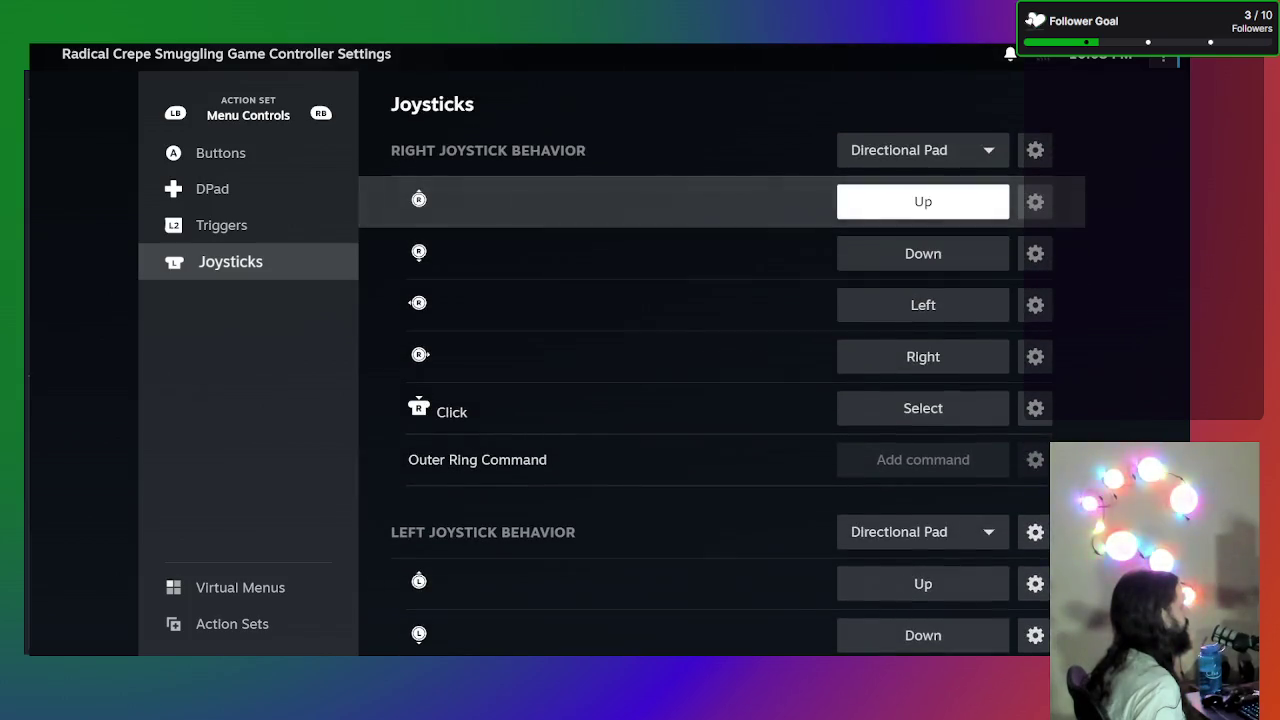
{"action": "key", "text": "Page_Down"}
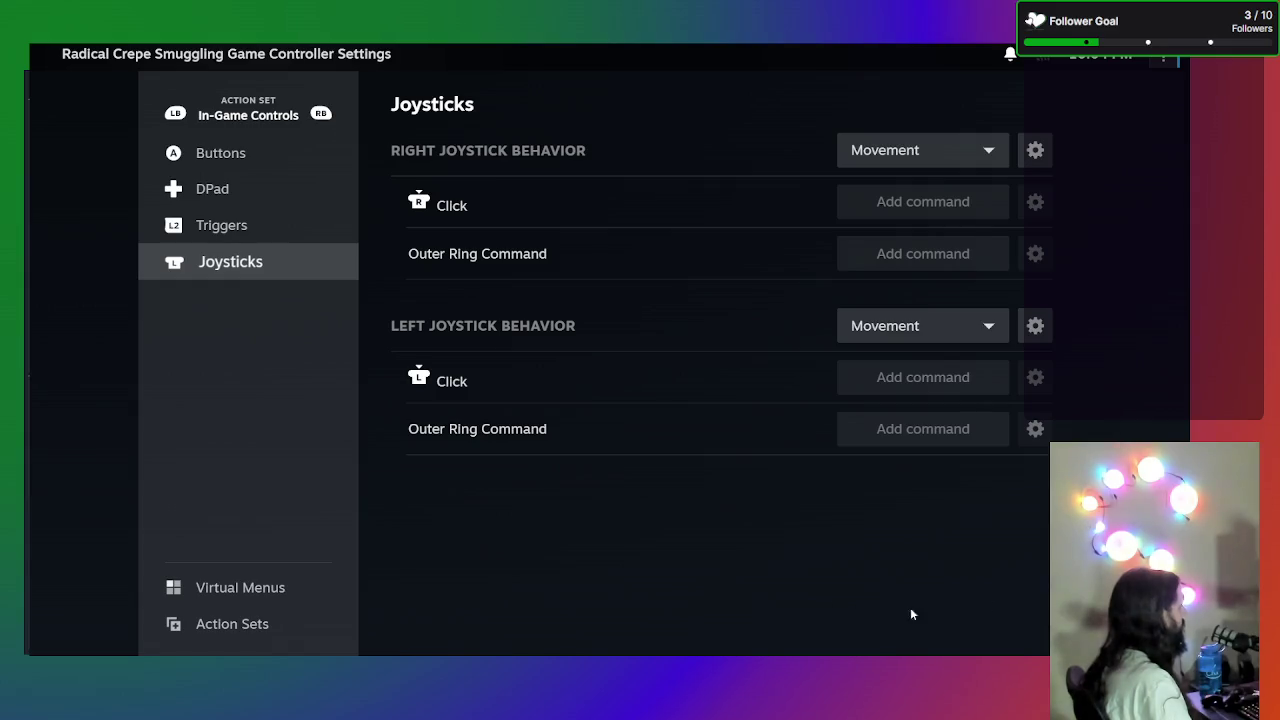
- Compare Menu Controls and In-Game Controls in View Layout, then reopen Edit Layout
{"action": "key", "text": "Escape"}
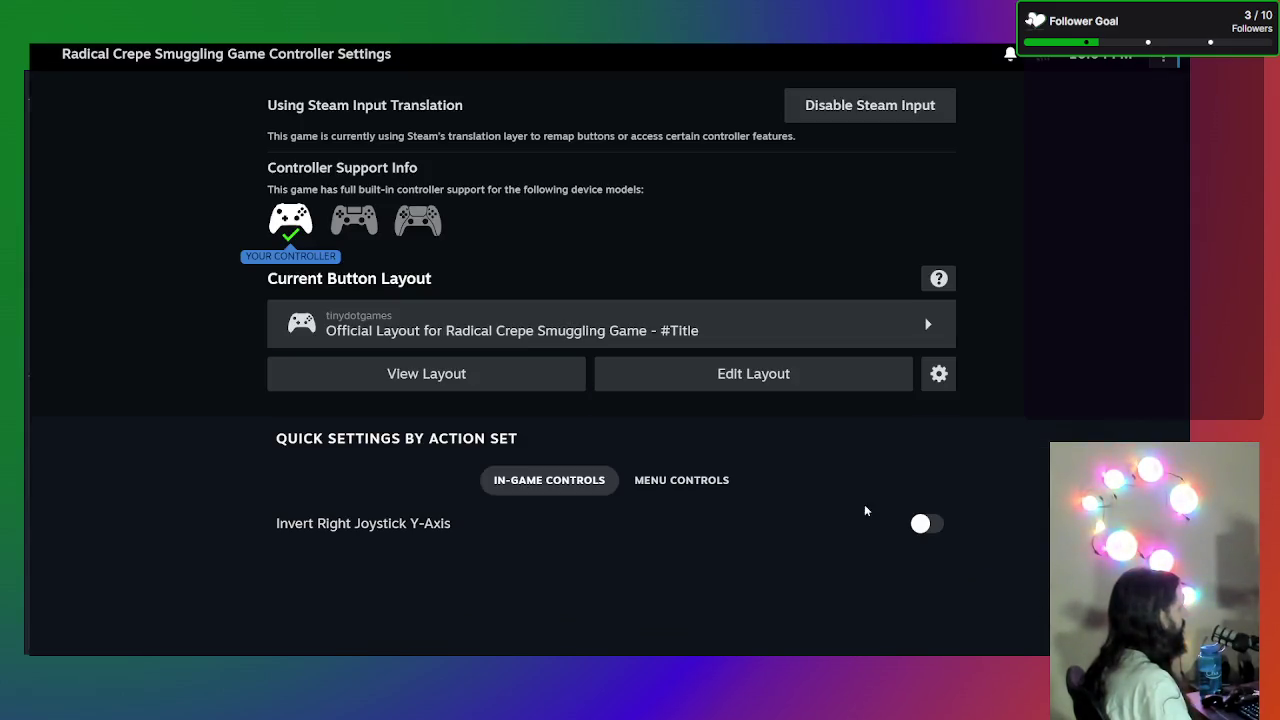
{"action": "left_click", "coordinate": [488, 378]}
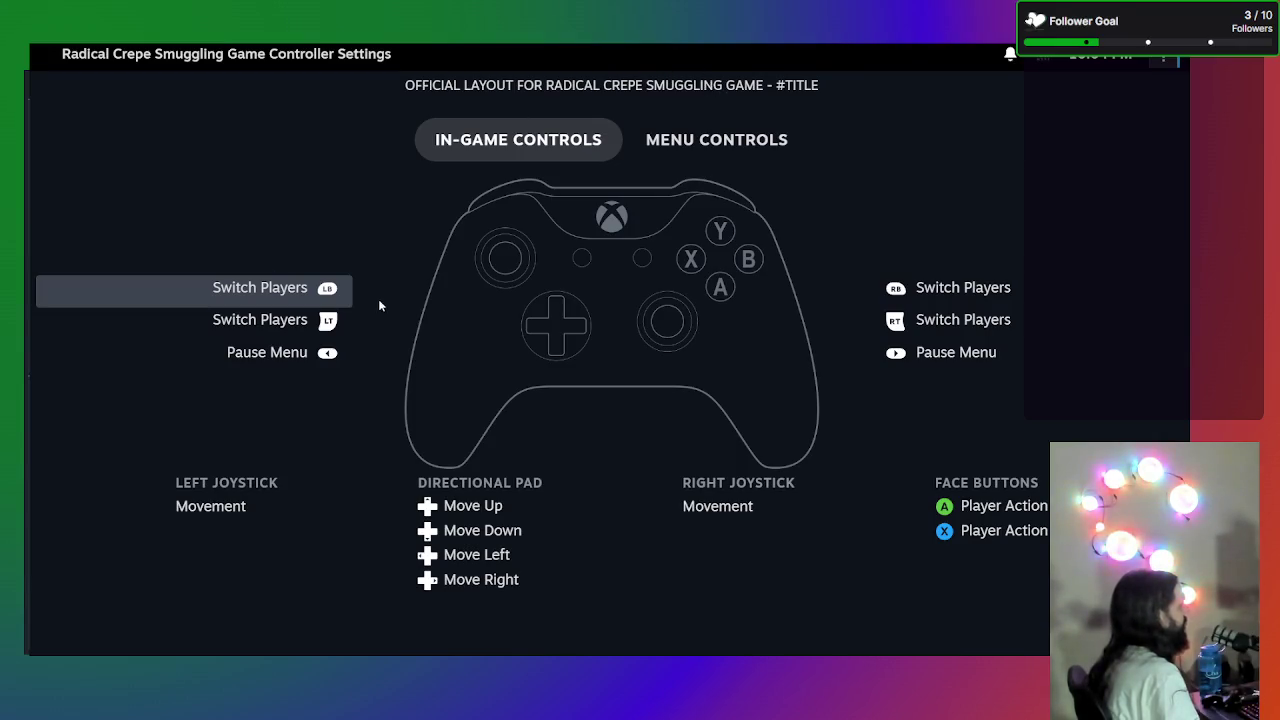
{"action": "left_click", "coordinate": [714, 152]}
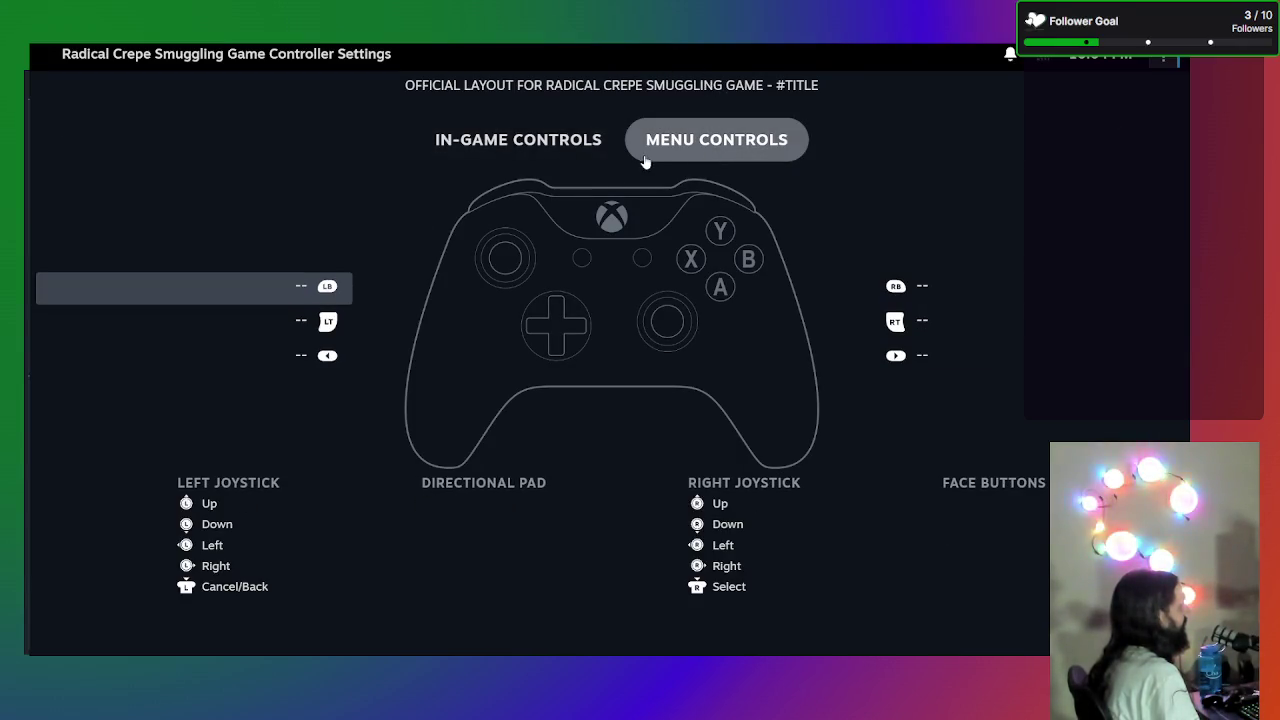
{"action": "left_click", "coordinate": [549, 158]}
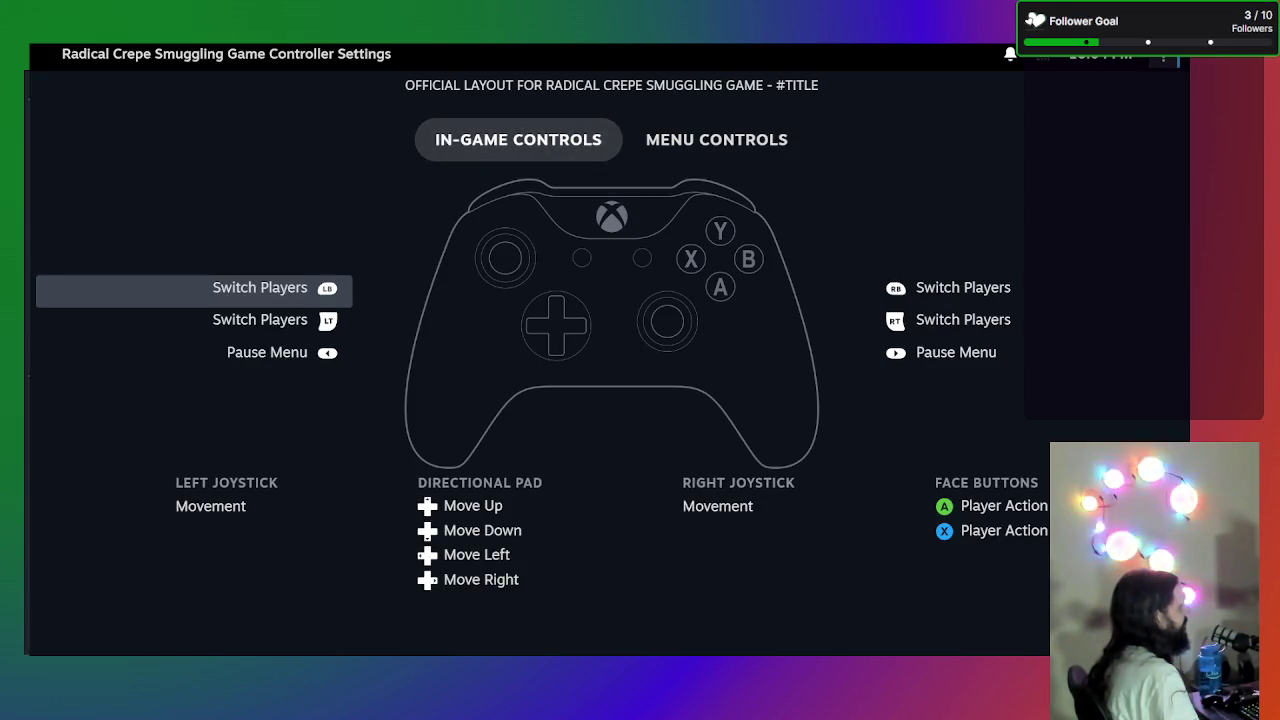
{"action": "key", "text": "Escape"}
{"action": "left_click", "coordinate": [766, 374]}
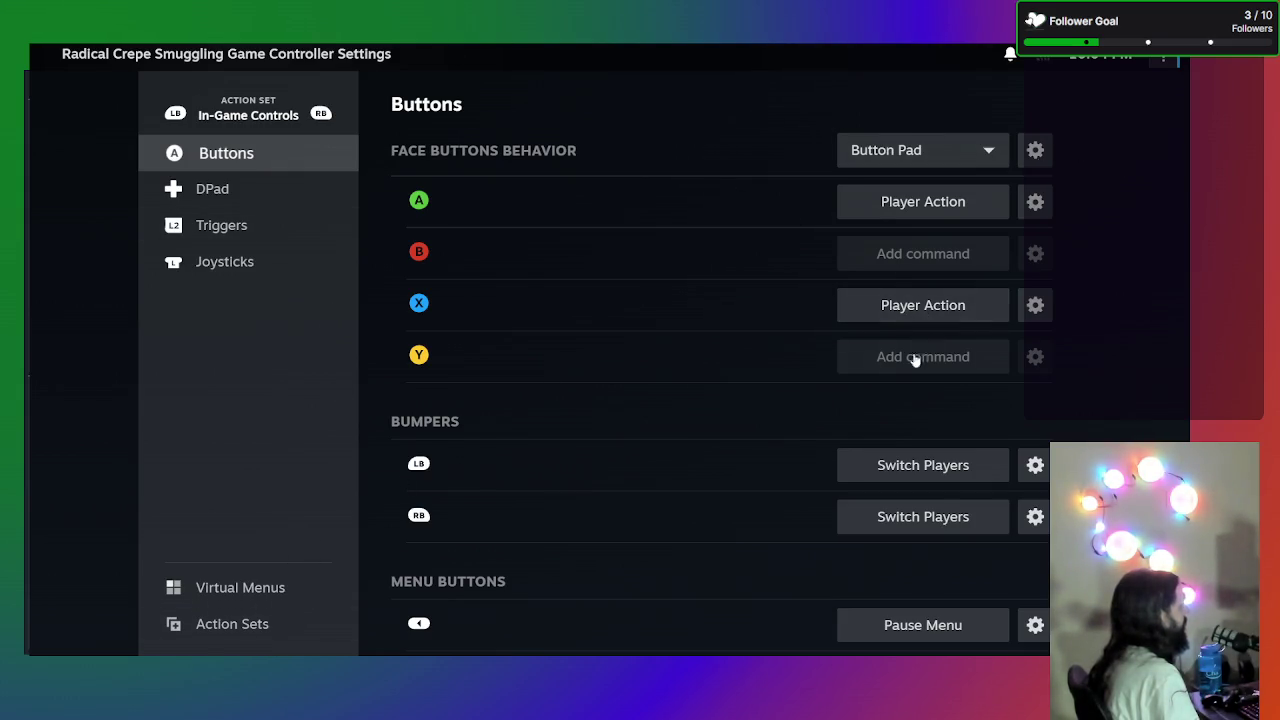
- In Menu Controls, bind the A button to Select and B to Cancel/Back
{"action": "scroll", "coordinate": [908, 362], "scroll_direction": "down", "scroll_amount": 2}
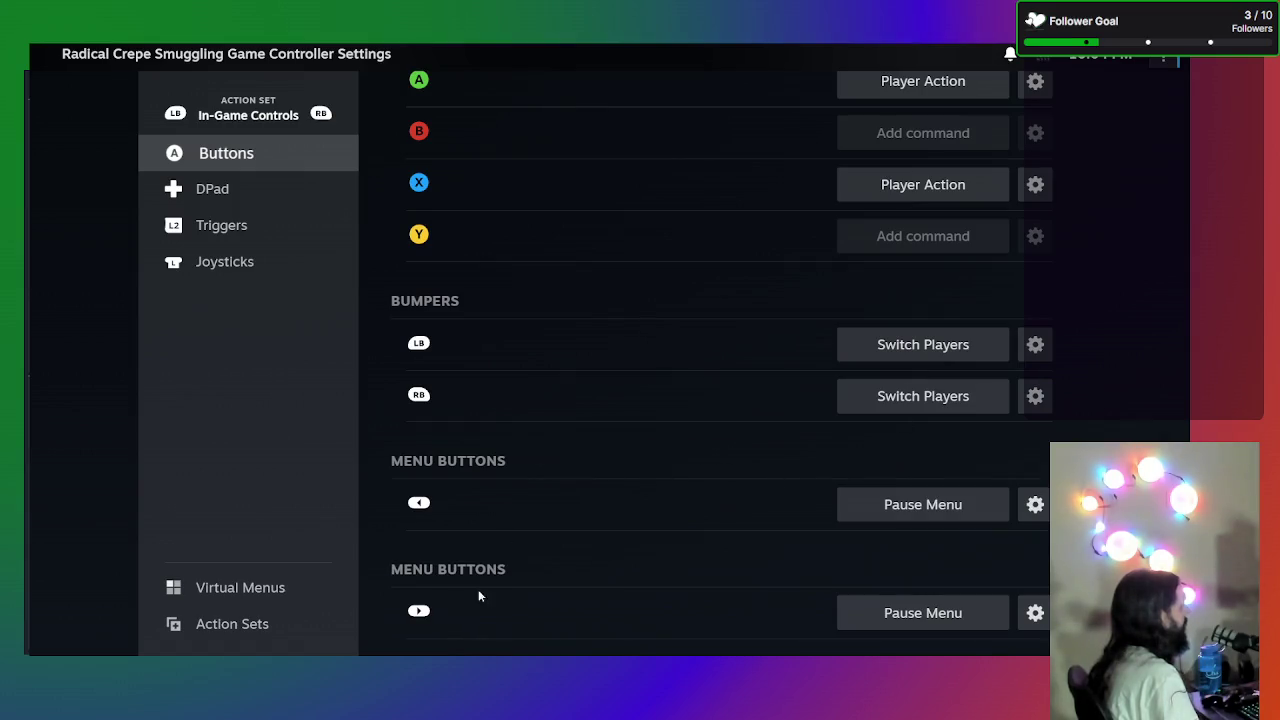
{"action": "scroll", "coordinate": [600, 564], "scroll_direction": "up", "scroll_amount": 2}
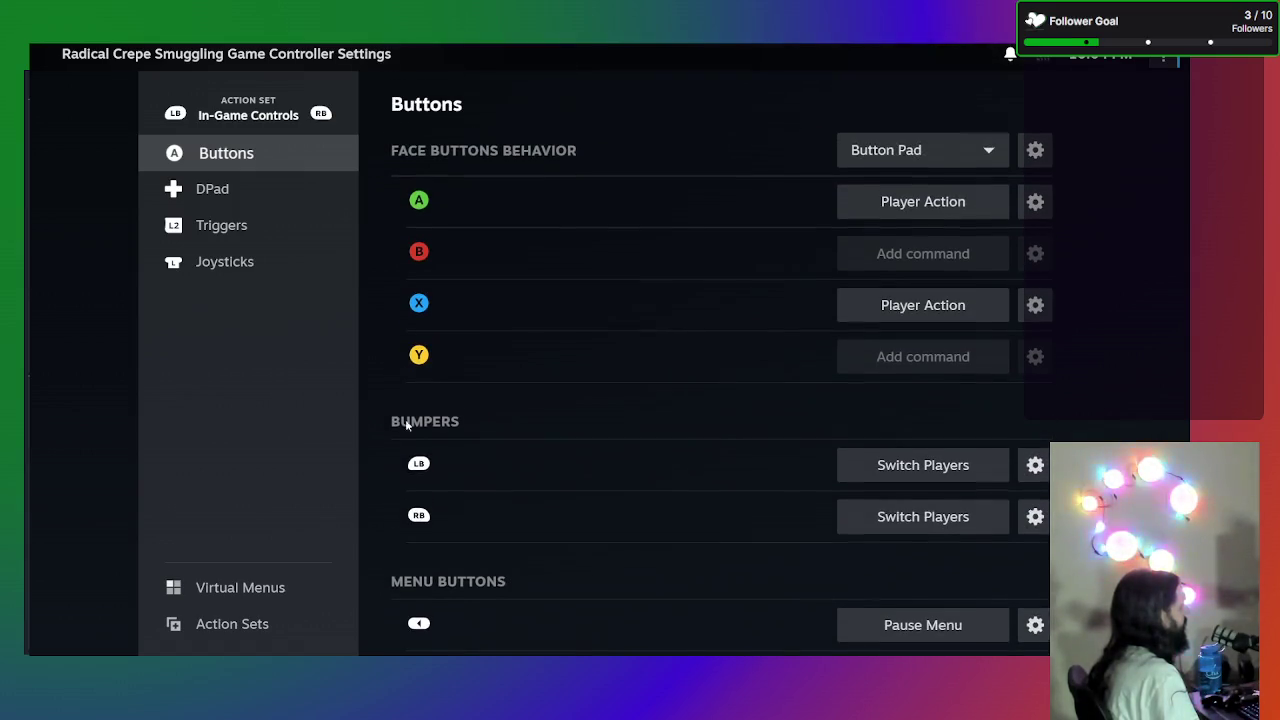
{"action": "left_click", "coordinate": [322, 114]}
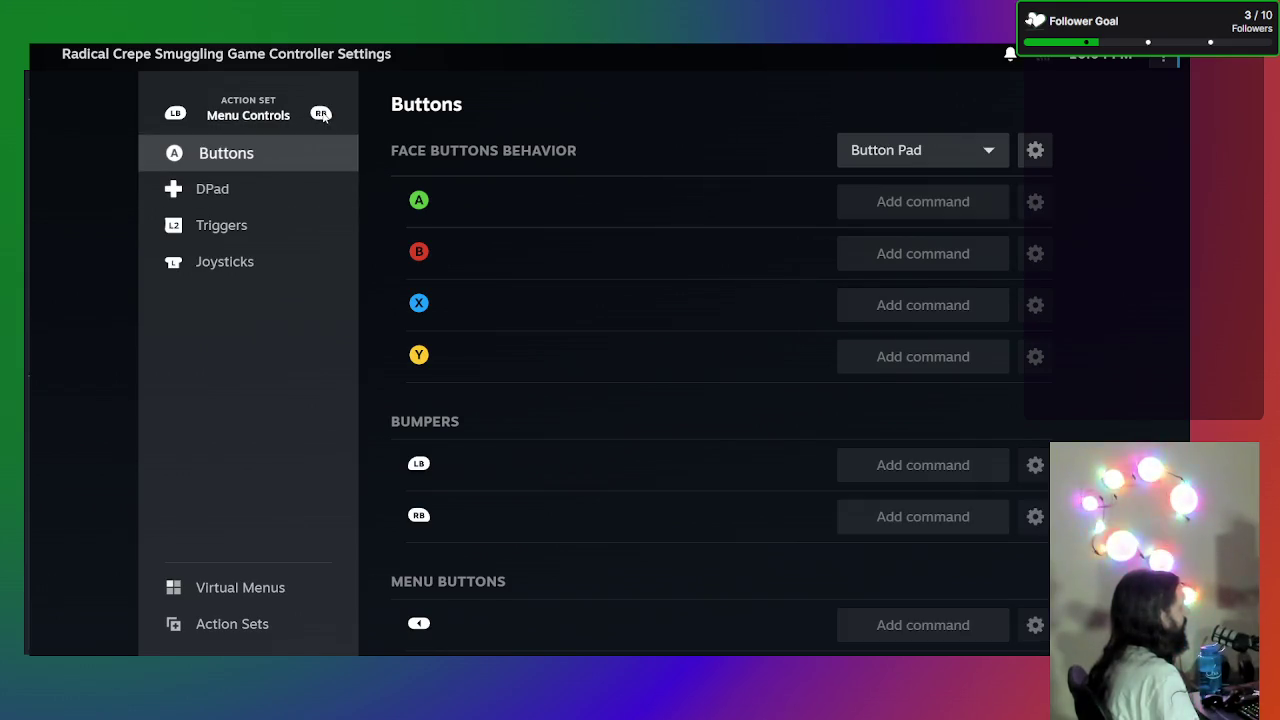
{"action": "left_click", "coordinate": [960, 214]}
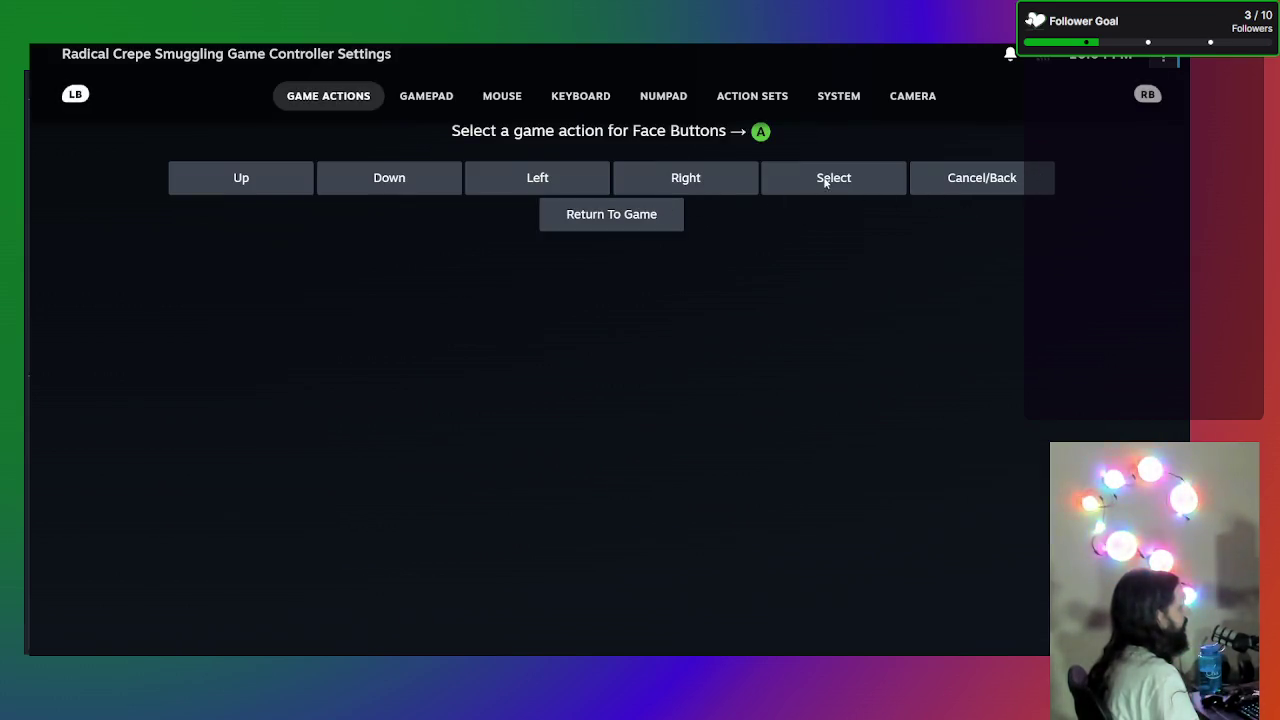
{"action": "left_click", "coordinate": [825, 181]}
{"action": "left_click", "coordinate": [945, 250]}
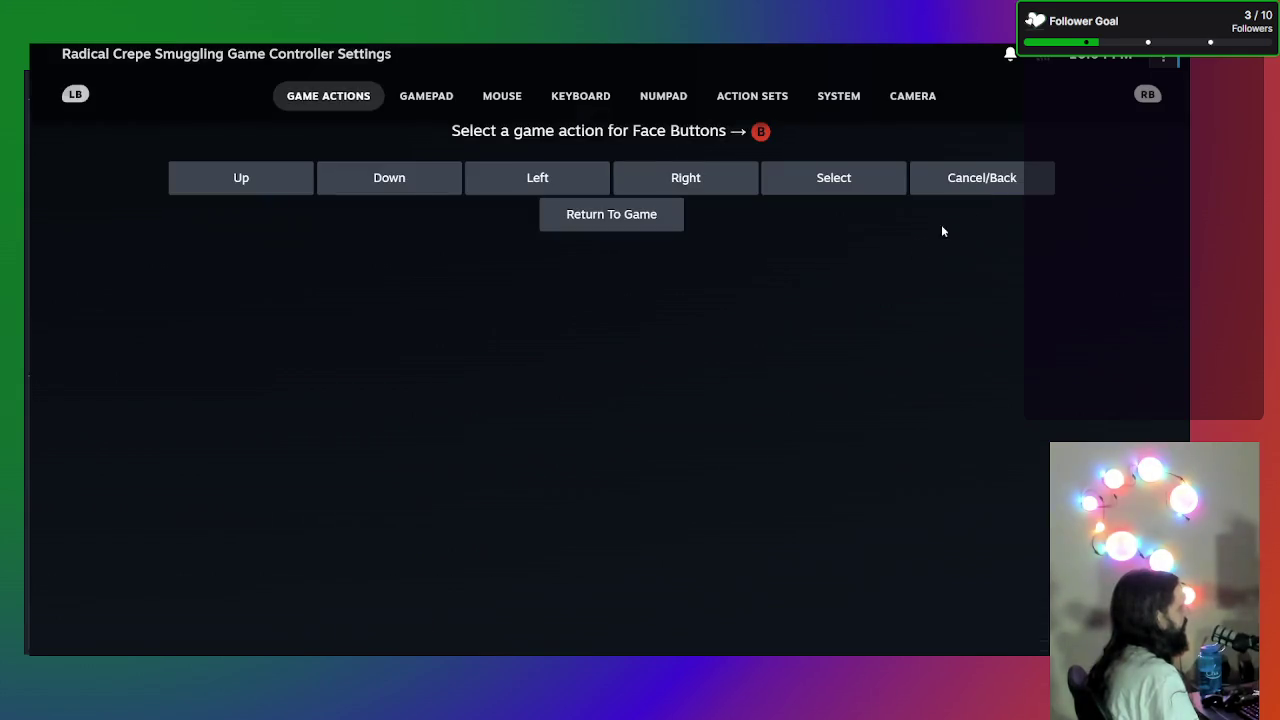
{"action": "left_click", "coordinate": [984, 182]}
- Bind the right menu button to Return To Game, leaving Y unassigned
{"action": "scroll", "coordinate": [897, 484], "scroll_direction": "down", "scroll_amount": 2}
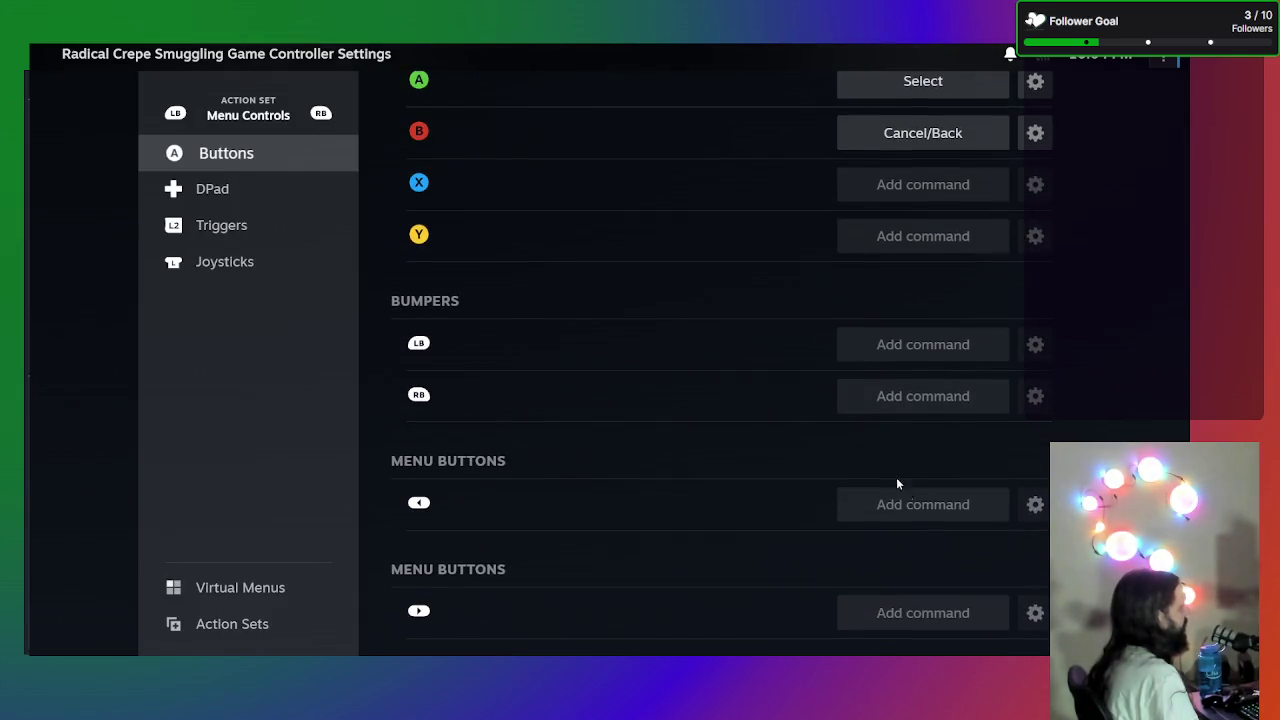
{"action": "left_click", "coordinate": [929, 612]}
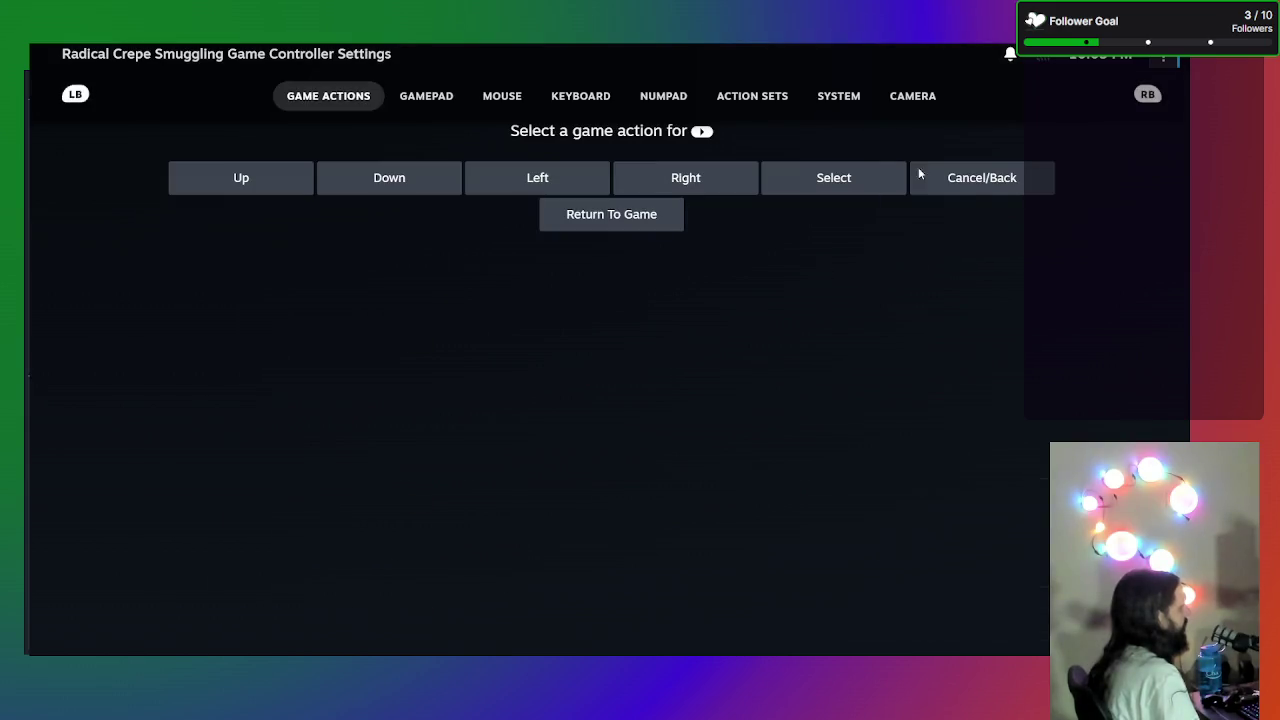
{"action": "left_click", "coordinate": [592, 219]}
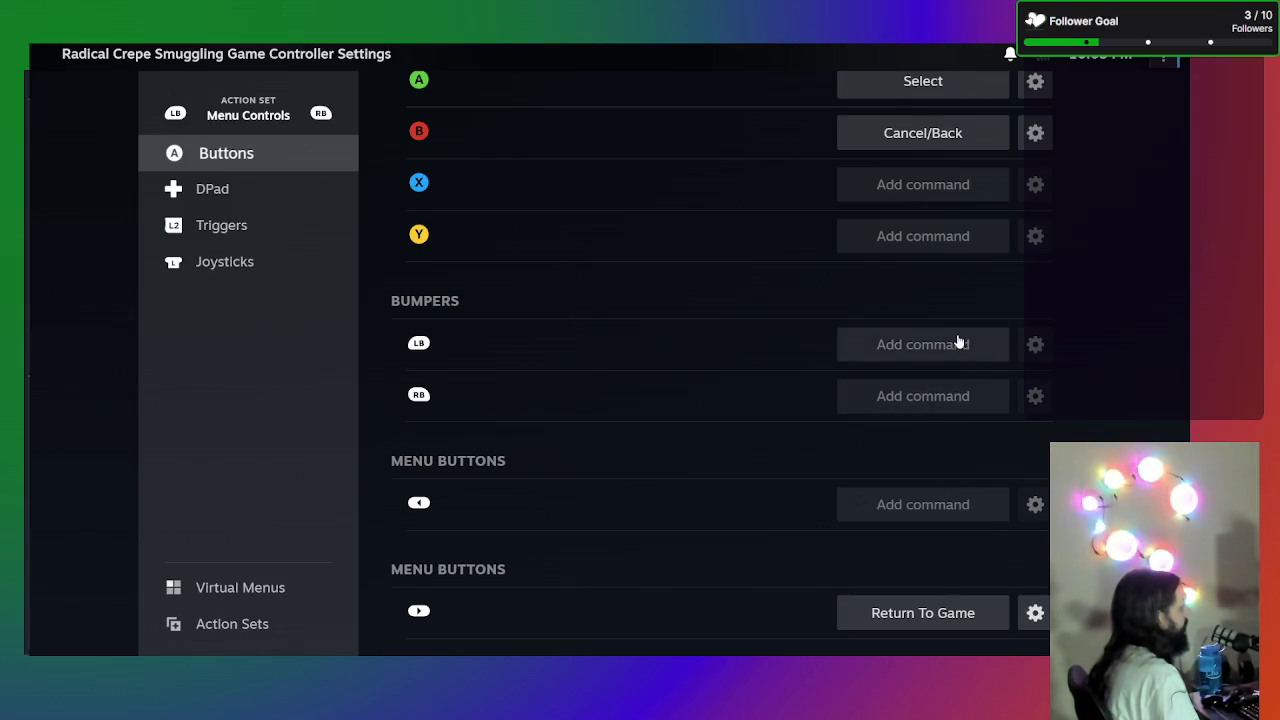
{"action": "scroll", "coordinate": [845, 349], "scroll_direction": "up", "scroll_amount": 2}
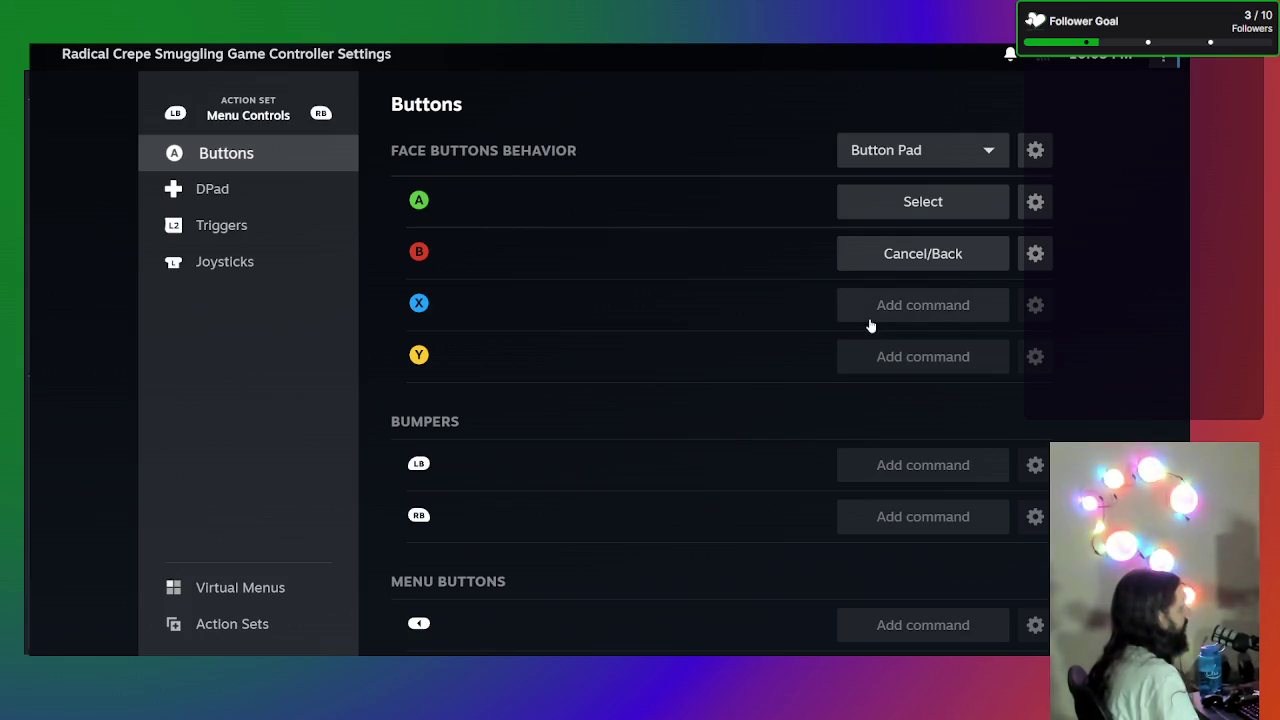
{"action": "left_click", "coordinate": [871, 354]}
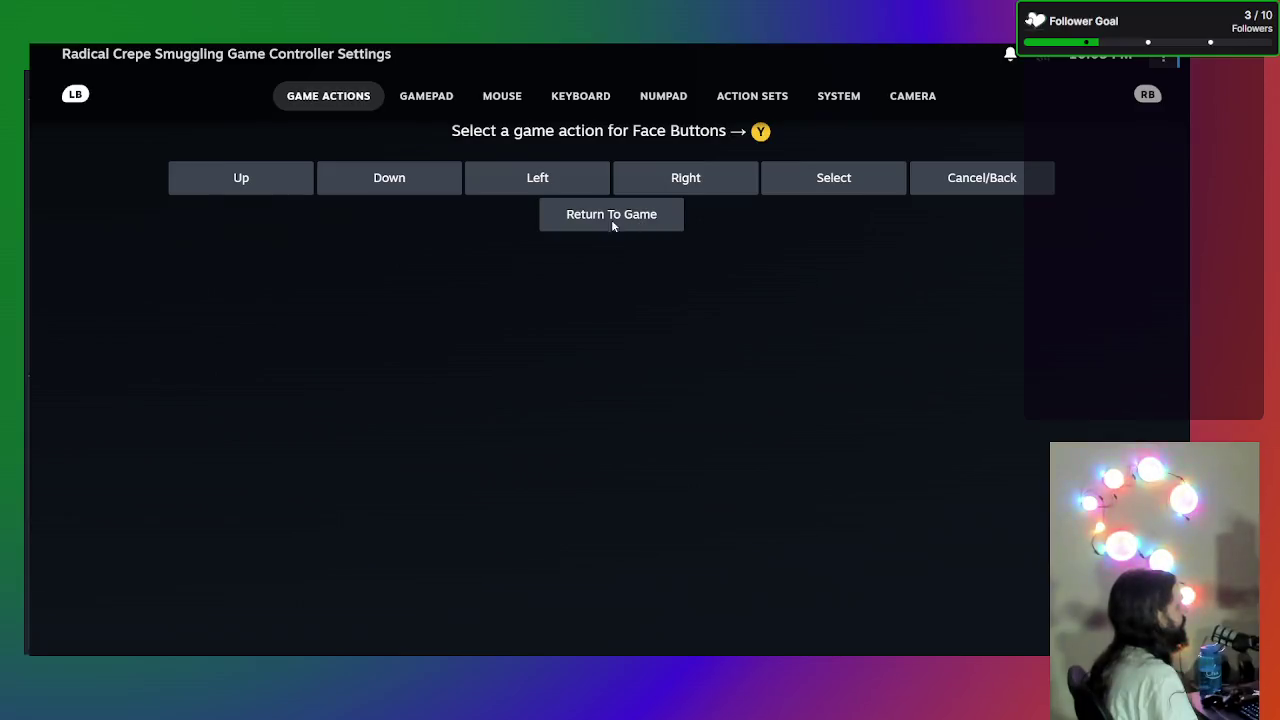
{"action": "key", "text": "Escape"}
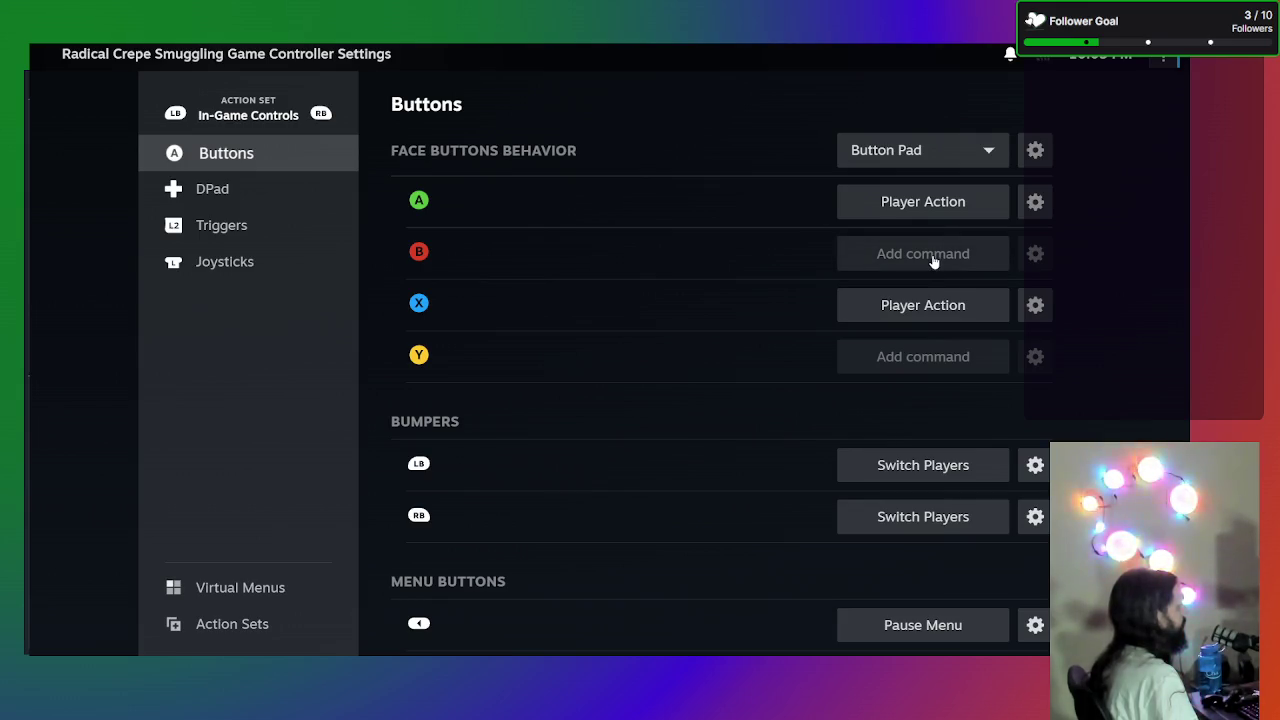
- Review the Menu Controls button bindings, then show the Action Sets list
{"action": "left_click", "coordinate": [321, 115]}
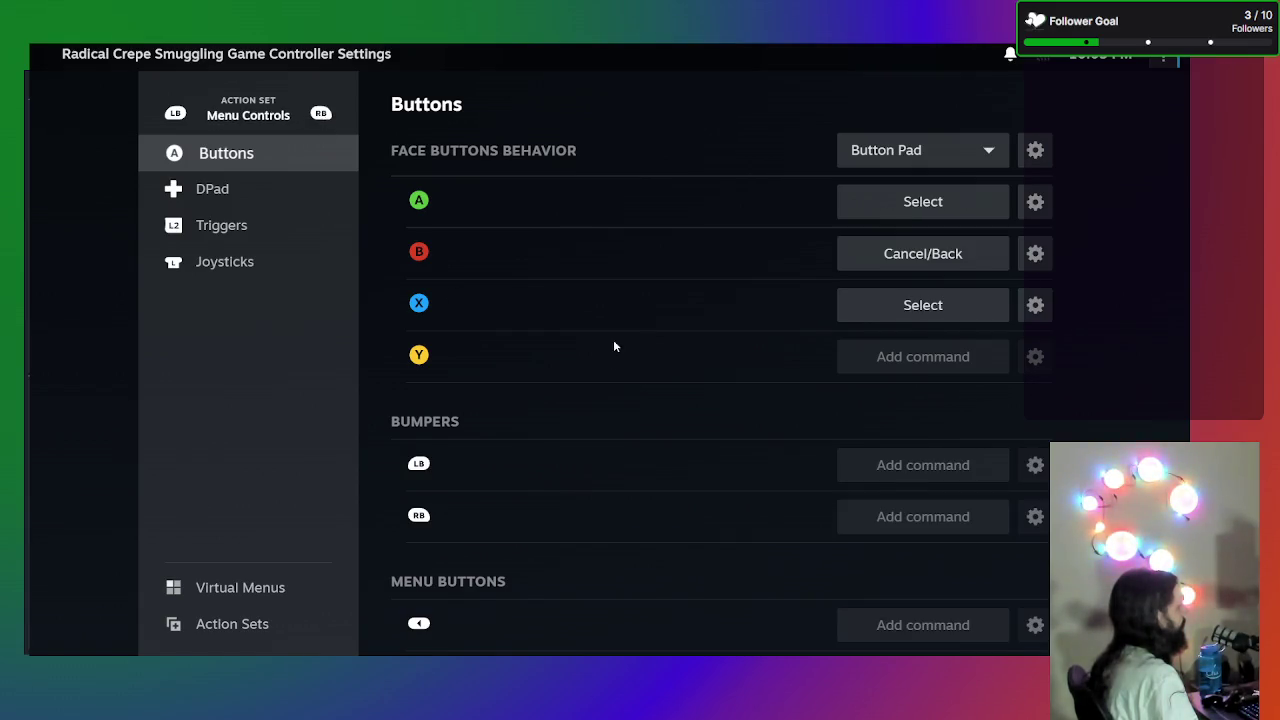
{"action": "scroll", "coordinate": [615, 346], "scroll_direction": "down", "scroll_amount": 2}
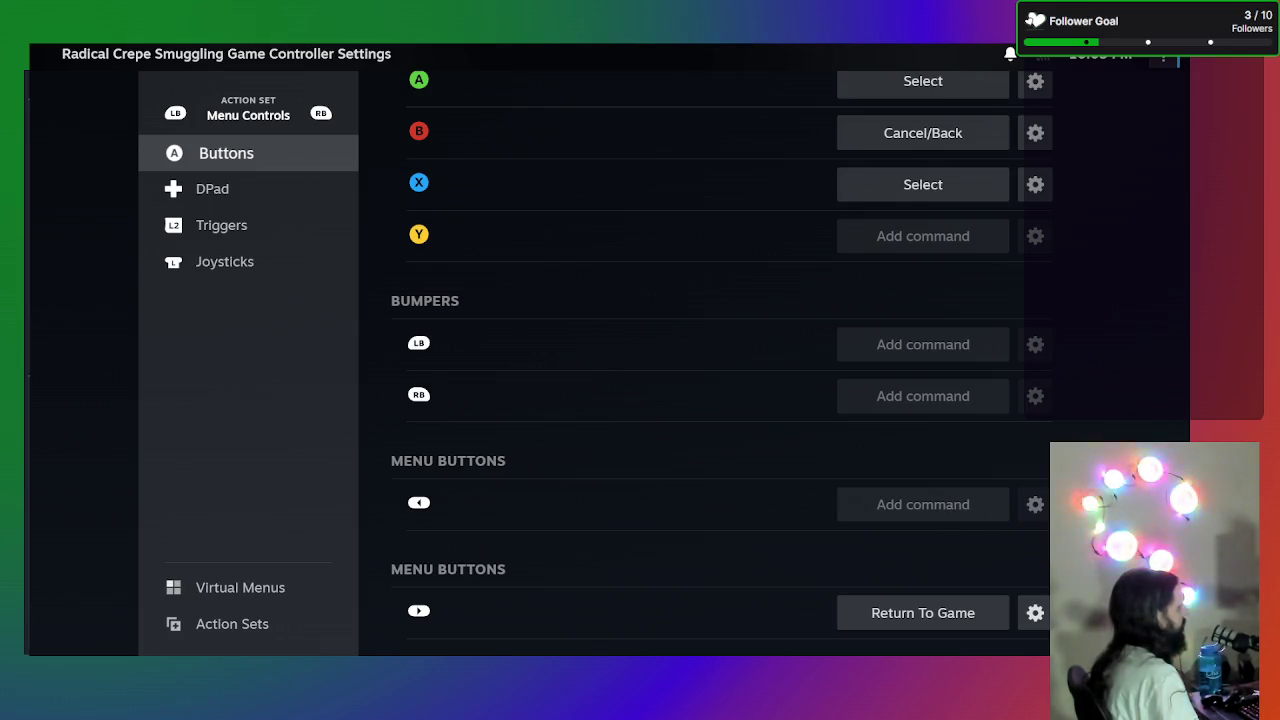
{"action": "scroll", "coordinate": [1043, 377], "scroll_direction": "up", "scroll_amount": 2}
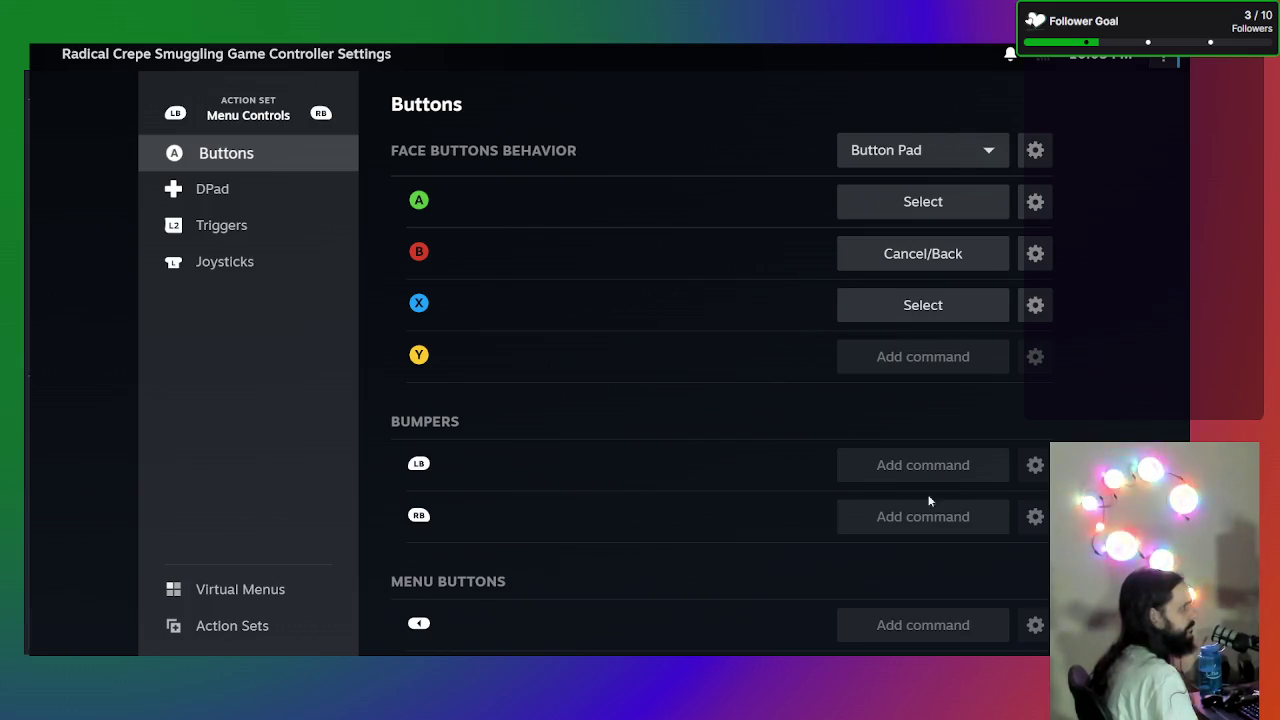
{"action": "left_click", "coordinate": [246, 626]}
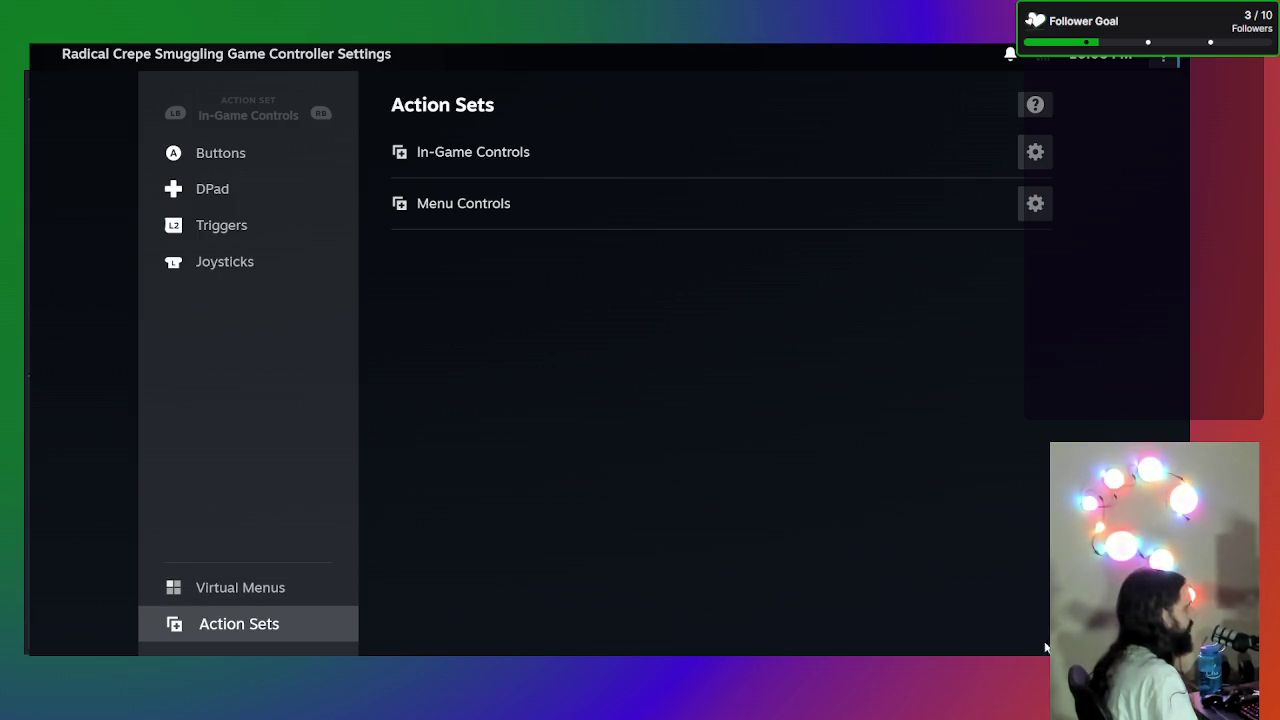
- Review the Menu Controls bindings on the View Layout overview
{"action": "key", "text": "Escape"}
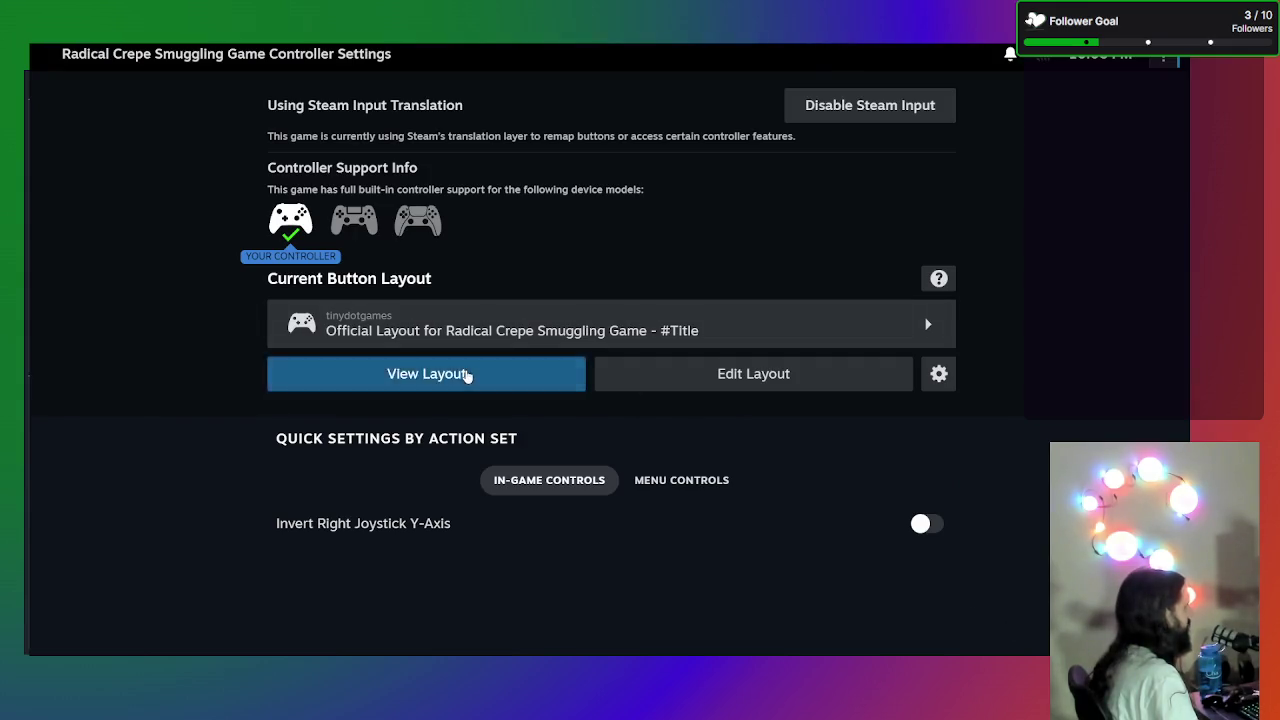
{"action": "left_click", "coordinate": [466, 374]}
{"action": "left_click", "coordinate": [784, 141]}
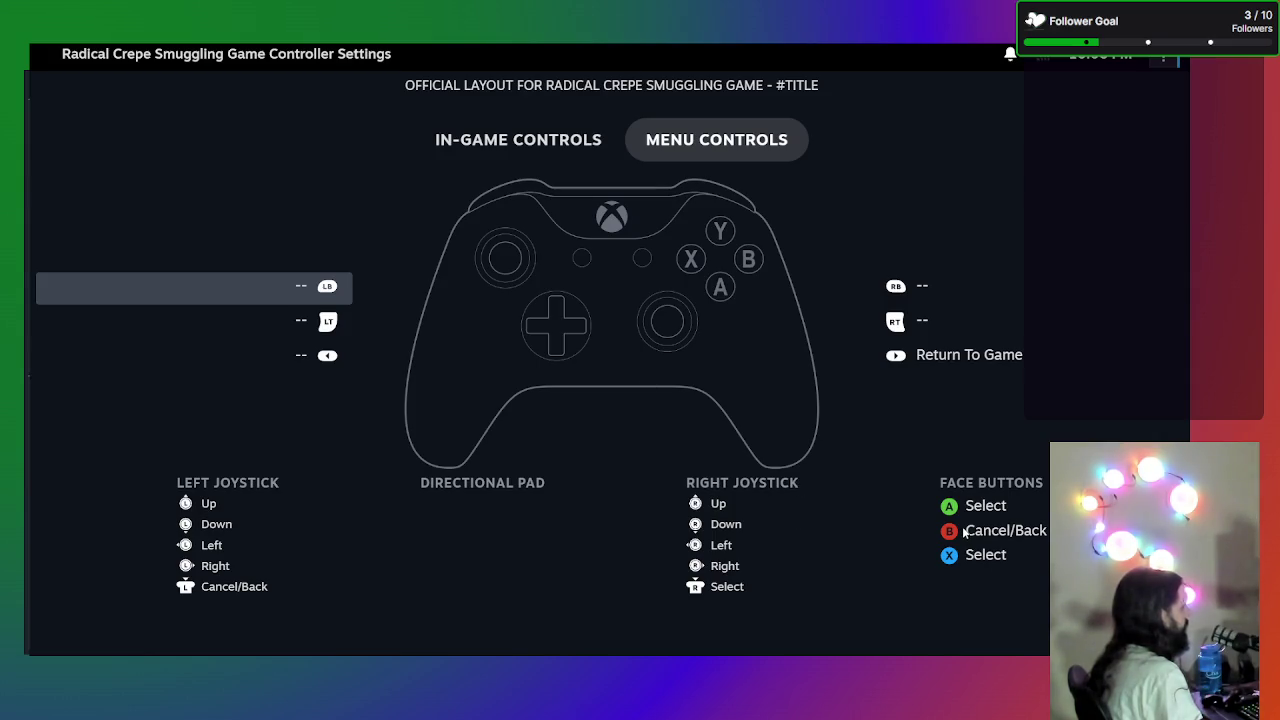
{"action": "key", "text": "Escape"}
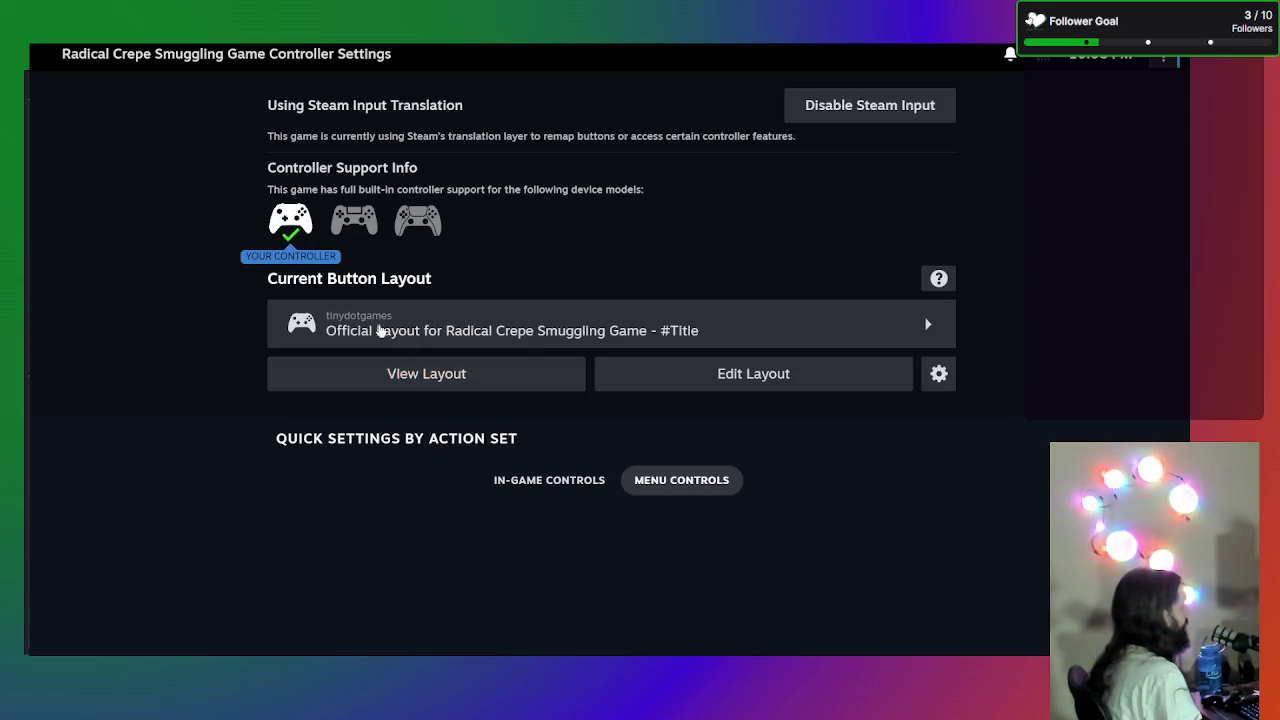
- Reopen the layout editor on the Menu Controls D-pad settings
{"action": "key", "text": "Right"}
{"action": "key", "text": "Return"}
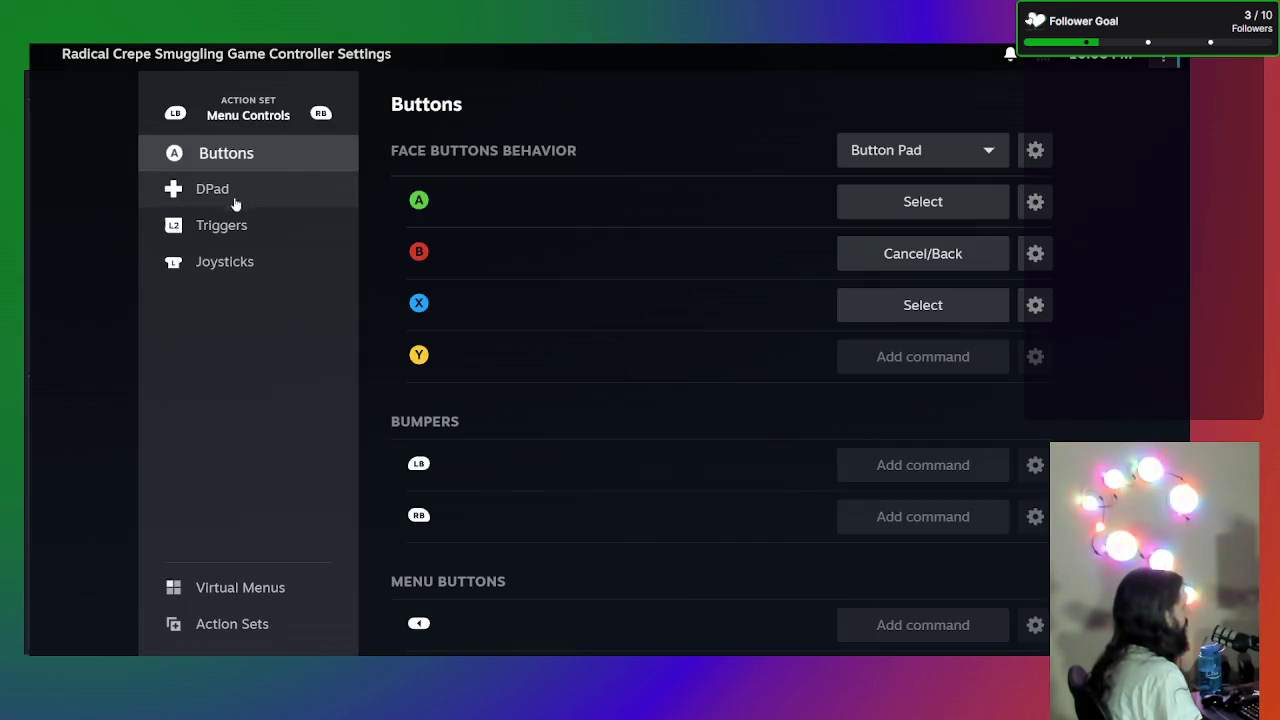
{"action": "left_click", "coordinate": [238, 197]}
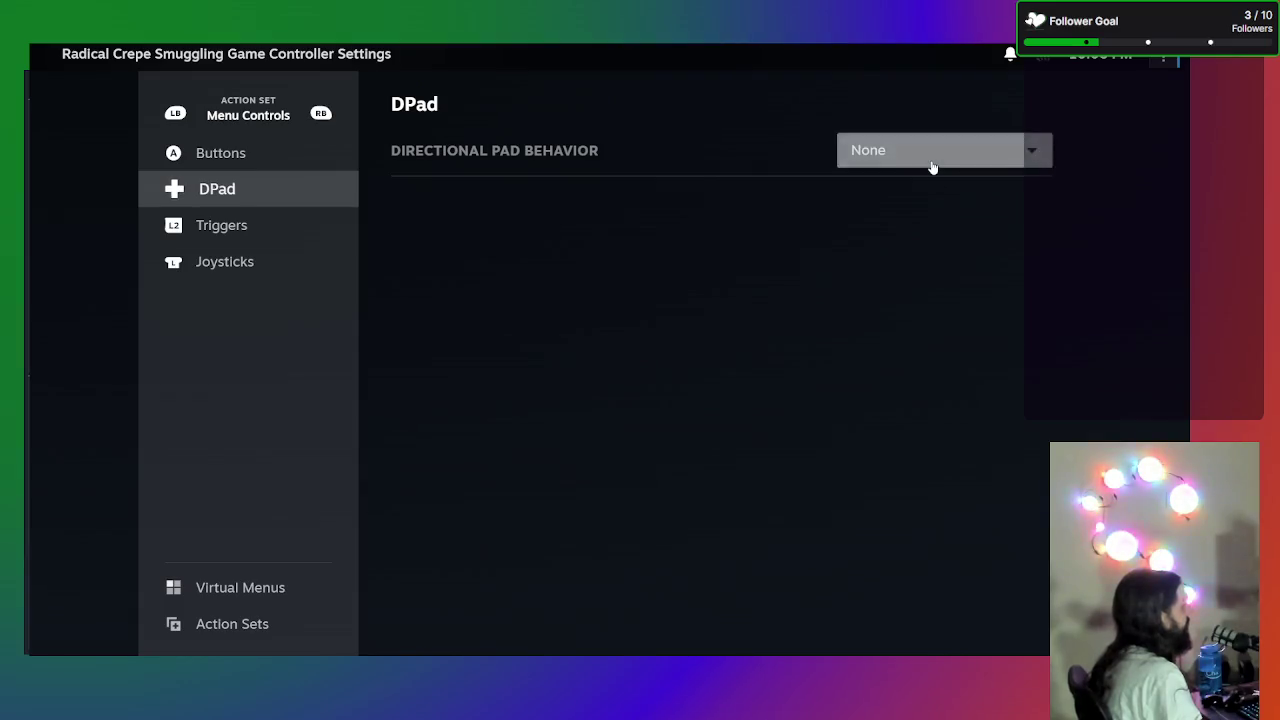
- Make the D-pad a Directional Pad with its four directions on Up, Down, Left, Right, then exit
{"action": "left_click", "coordinate": [930, 160]}
{"action": "left_click", "coordinate": [631, 284]}
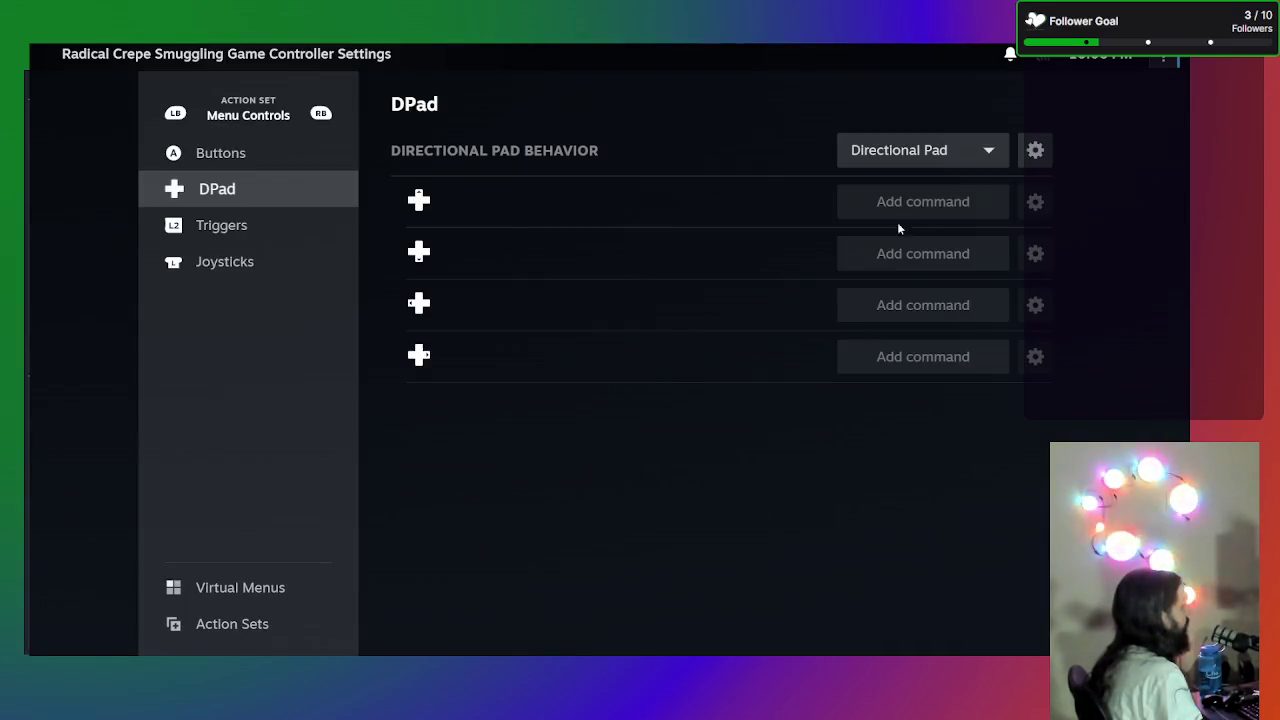
{"action": "left_click", "coordinate": [923, 205]}
{"action": "left_click", "coordinate": [266, 188]}
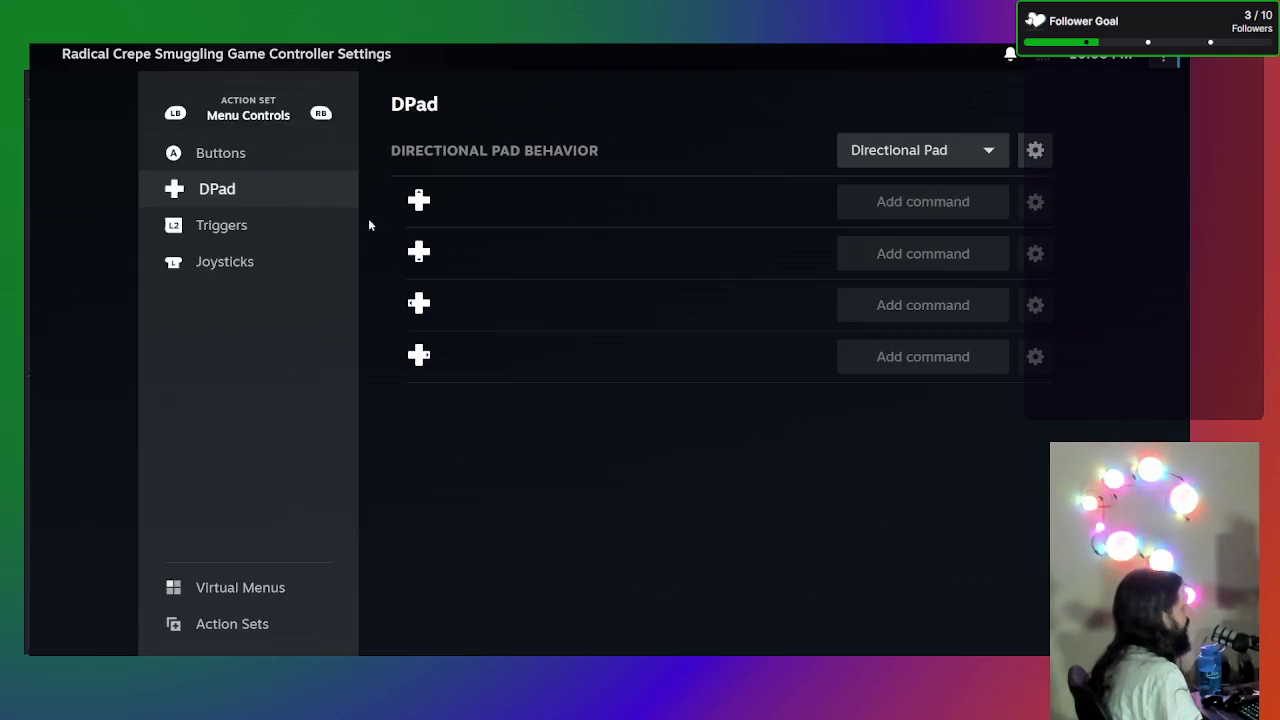
{"action": "left_click", "coordinate": [945, 253]}
{"action": "left_click", "coordinate": [408, 185]}
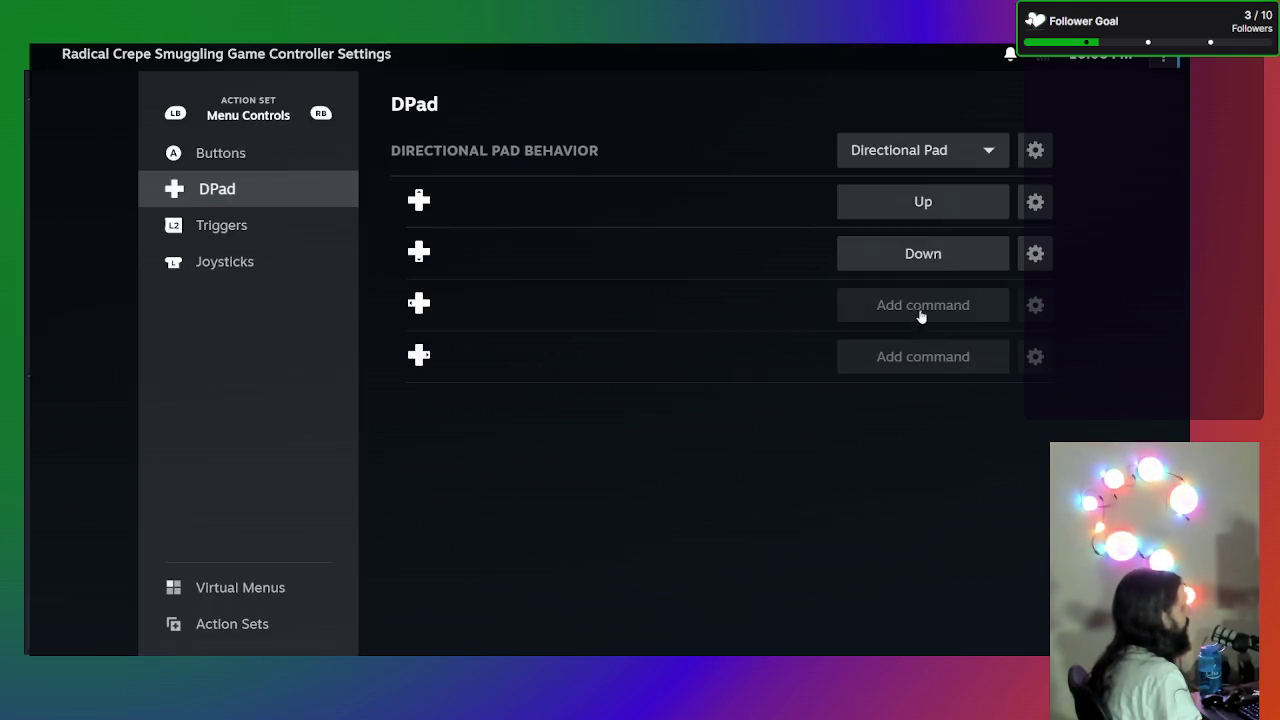
{"action": "left_click", "coordinate": [920, 314]}
{"action": "left_click", "coordinate": [574, 177]}
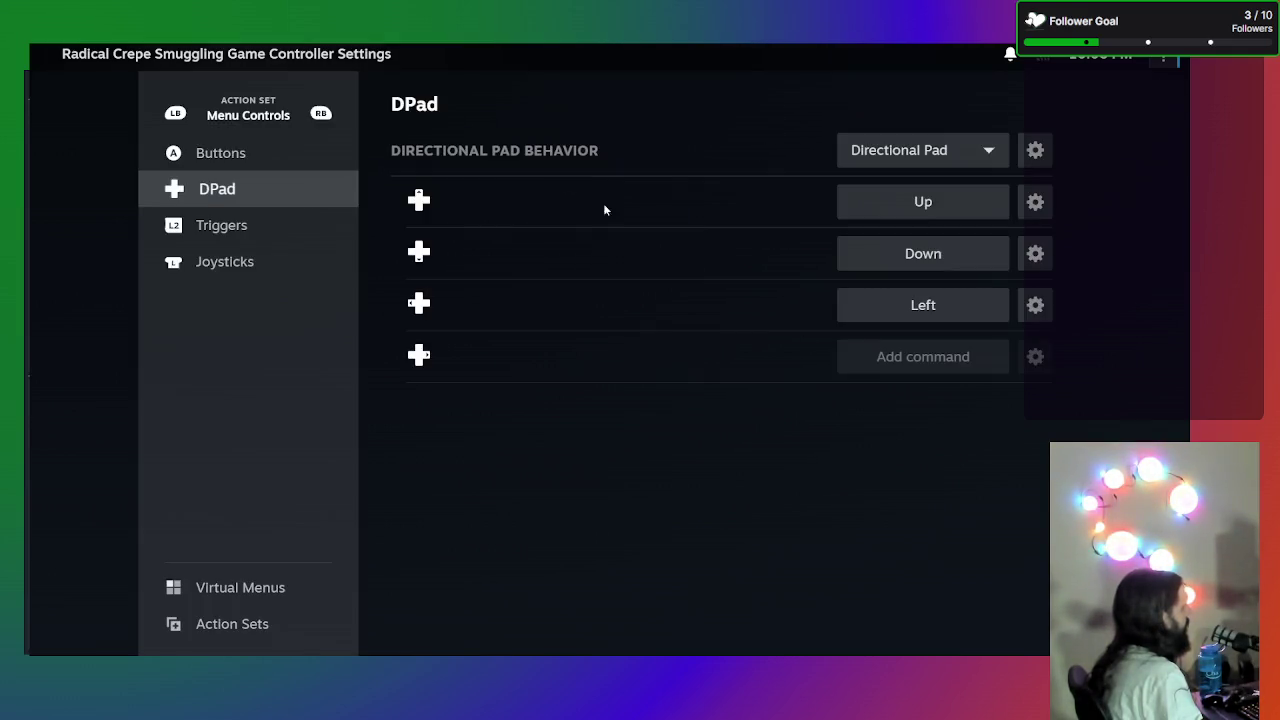
{"action": "left_click", "coordinate": [928, 358]}
{"action": "left_click", "coordinate": [674, 179]}
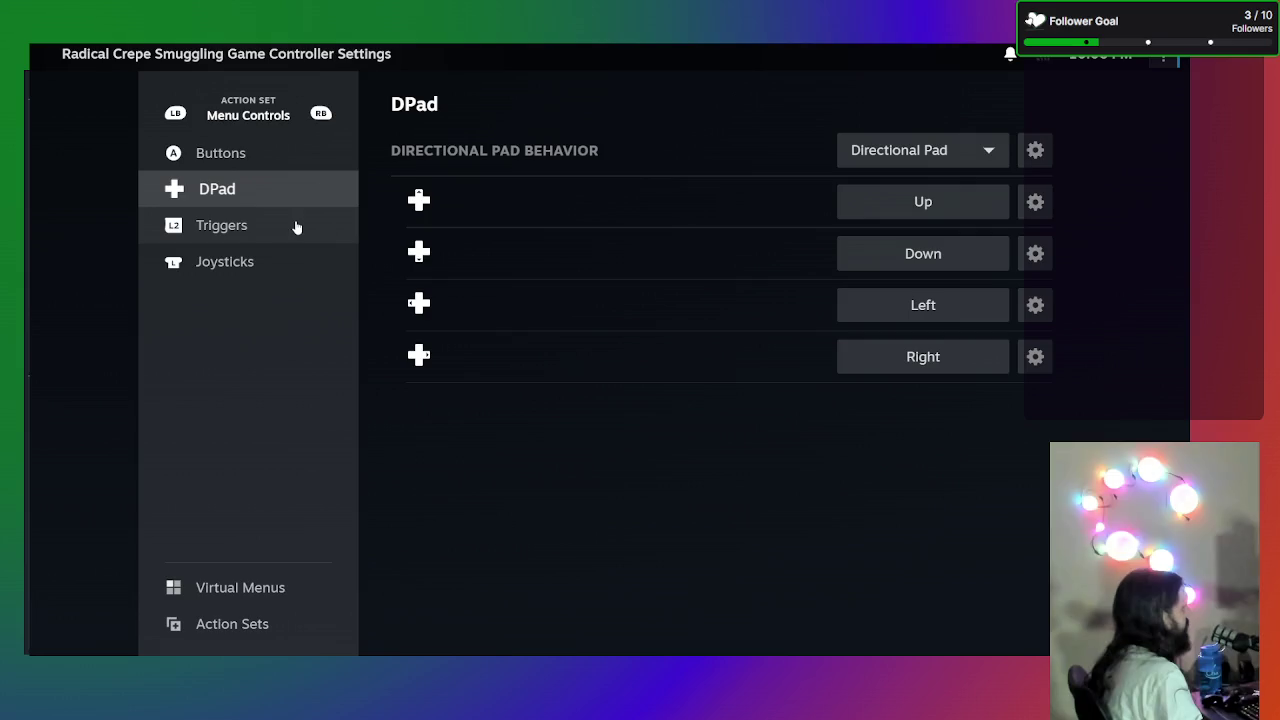
{"action": "key", "text": "Escape"}
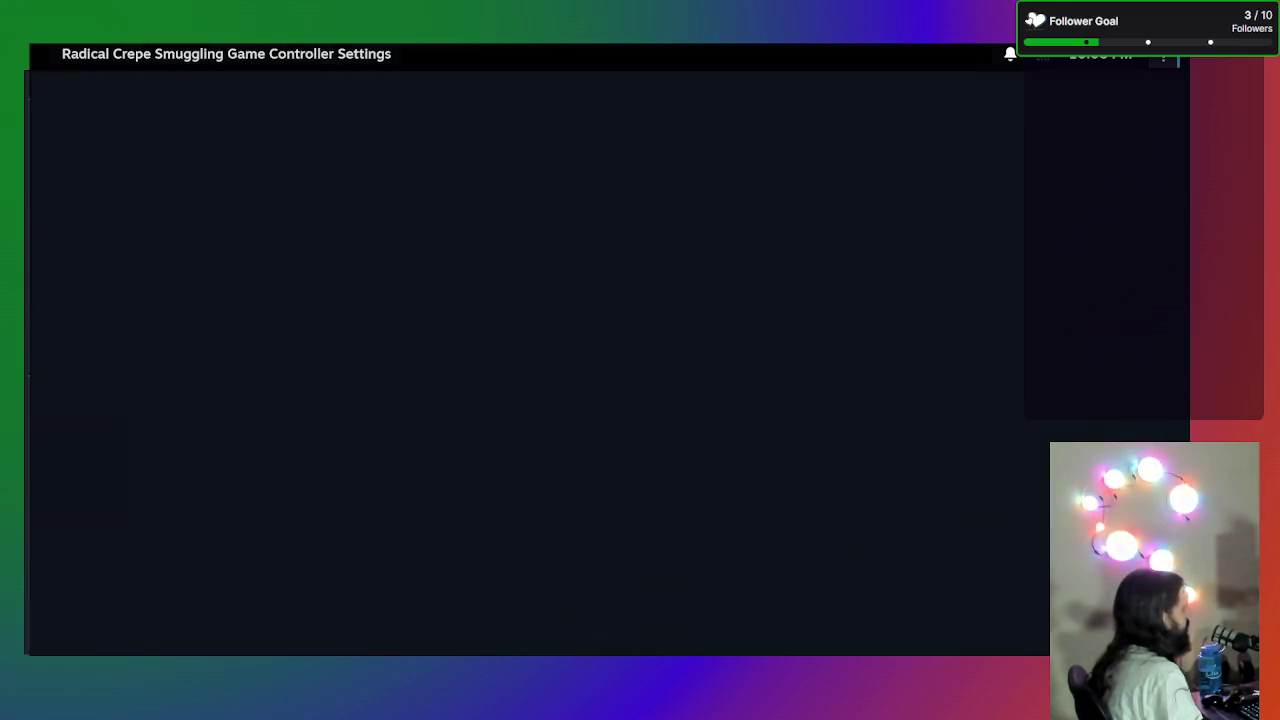
{"action": "left_click", "coordinate": [549, 388]}
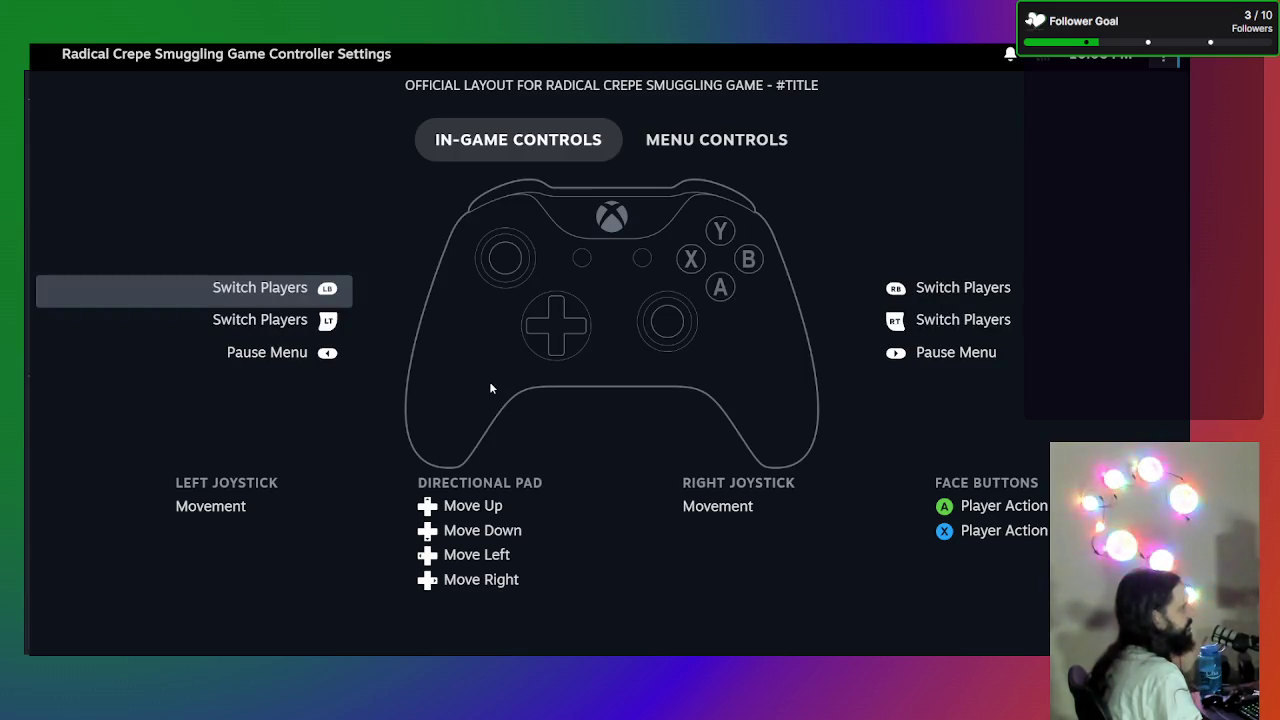
{"action": "left_click", "coordinate": [679, 137]}
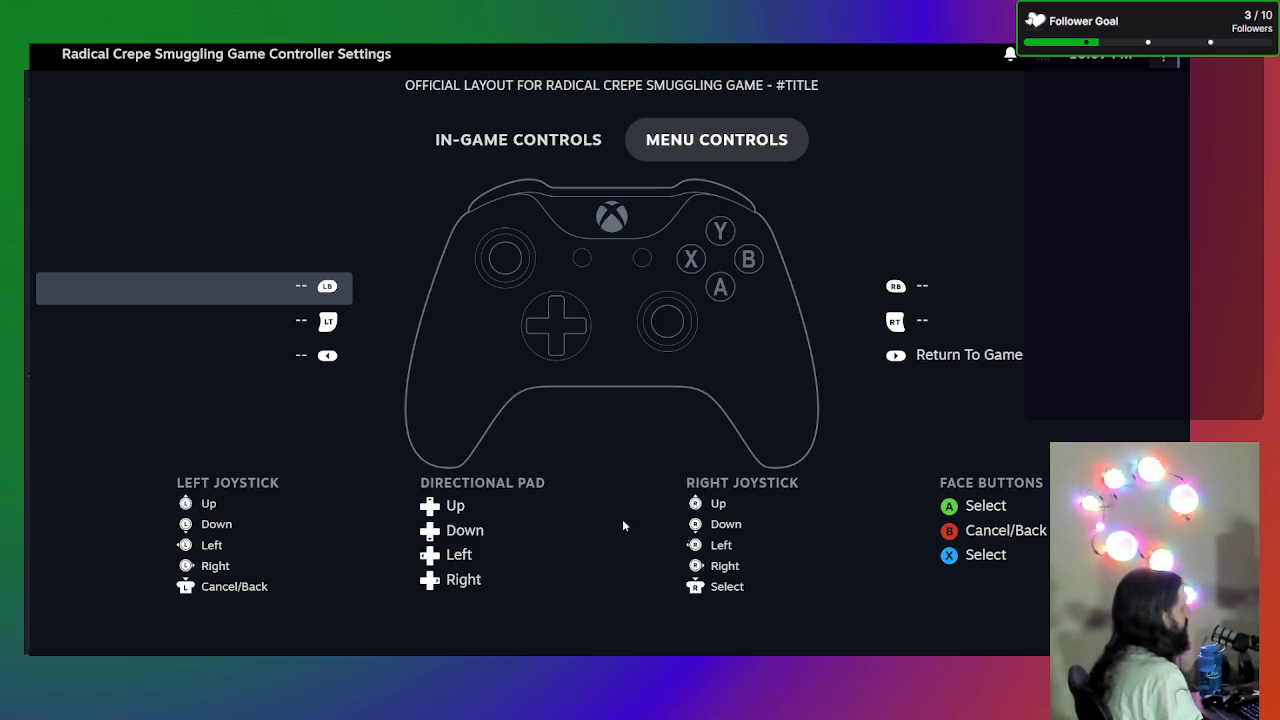
{"action": "key", "text": "Escape"}
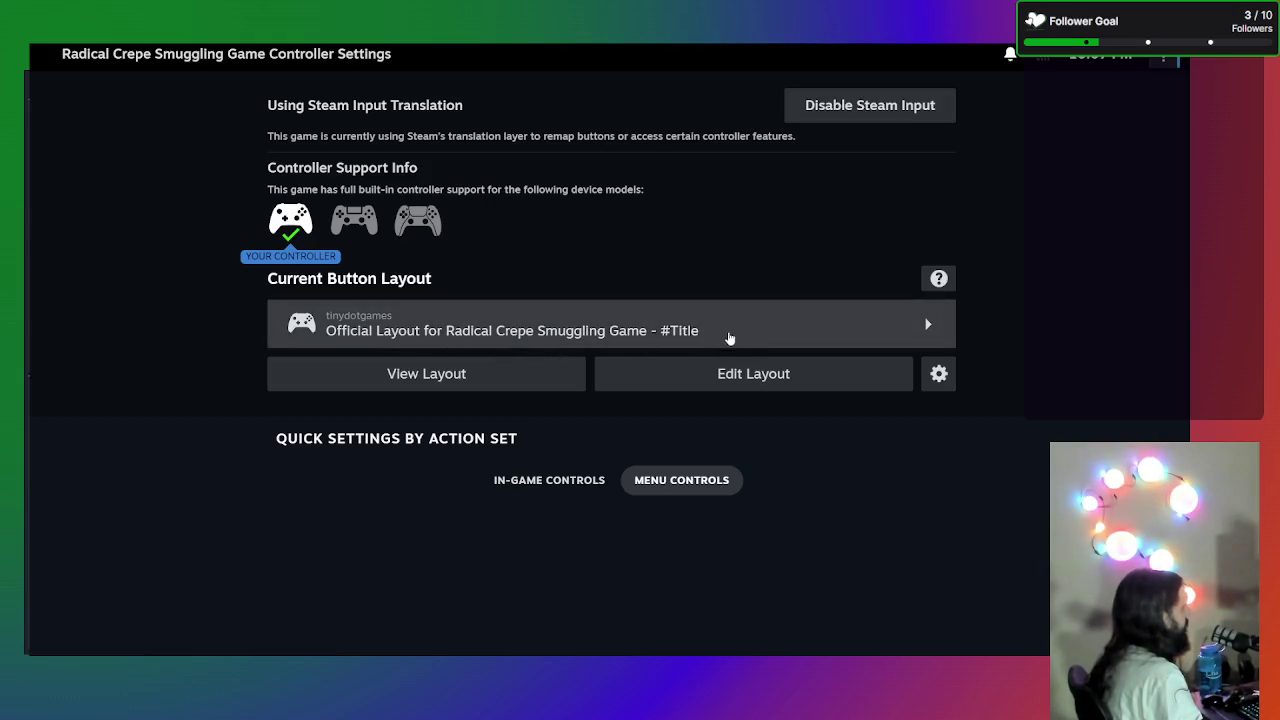
- Load the #Title layout from Your Layouts and close the layout overview
{"action": "left_click", "coordinate": [927, 328]}
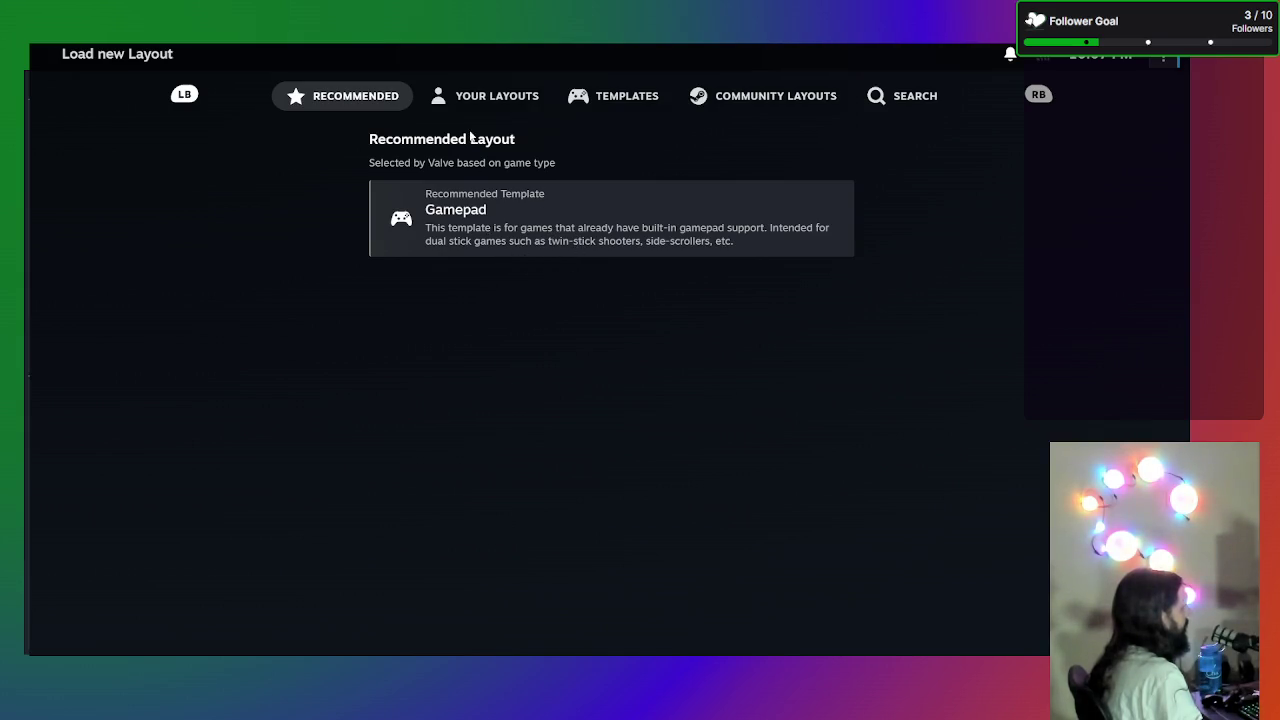
{"action": "left_click", "coordinate": [494, 104]}
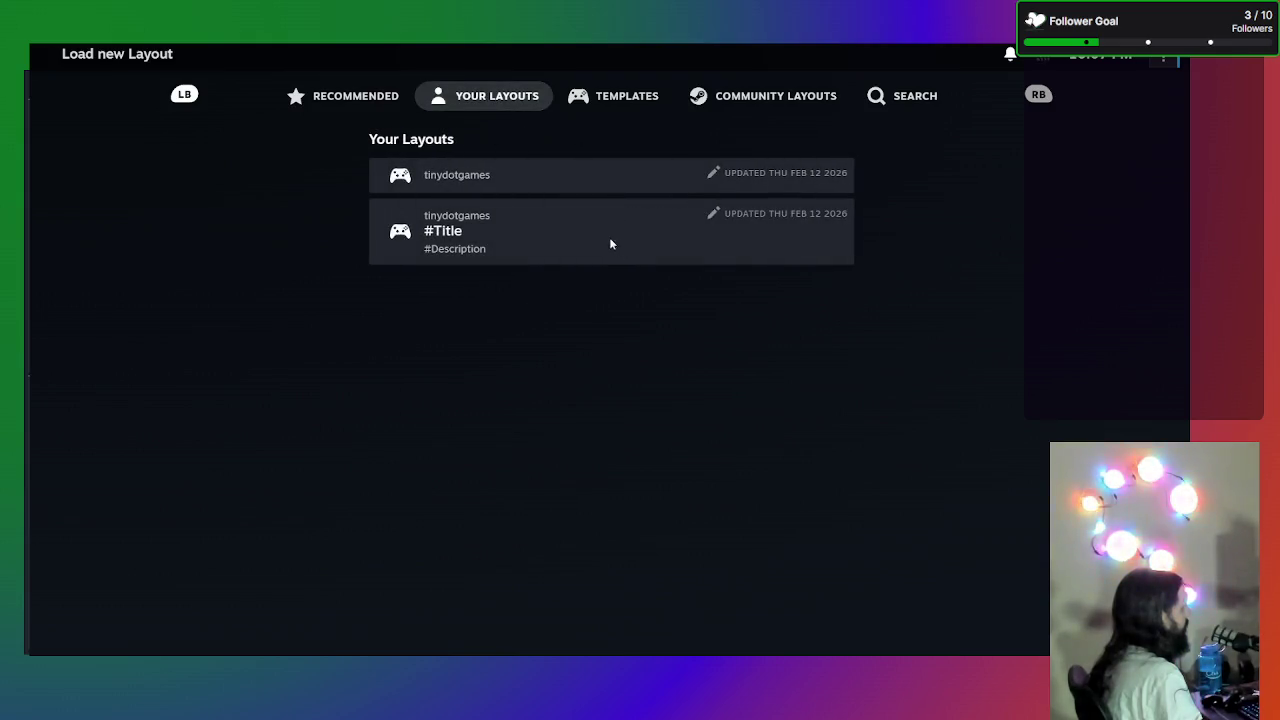
{"action": "left_click", "coordinate": [712, 225]}
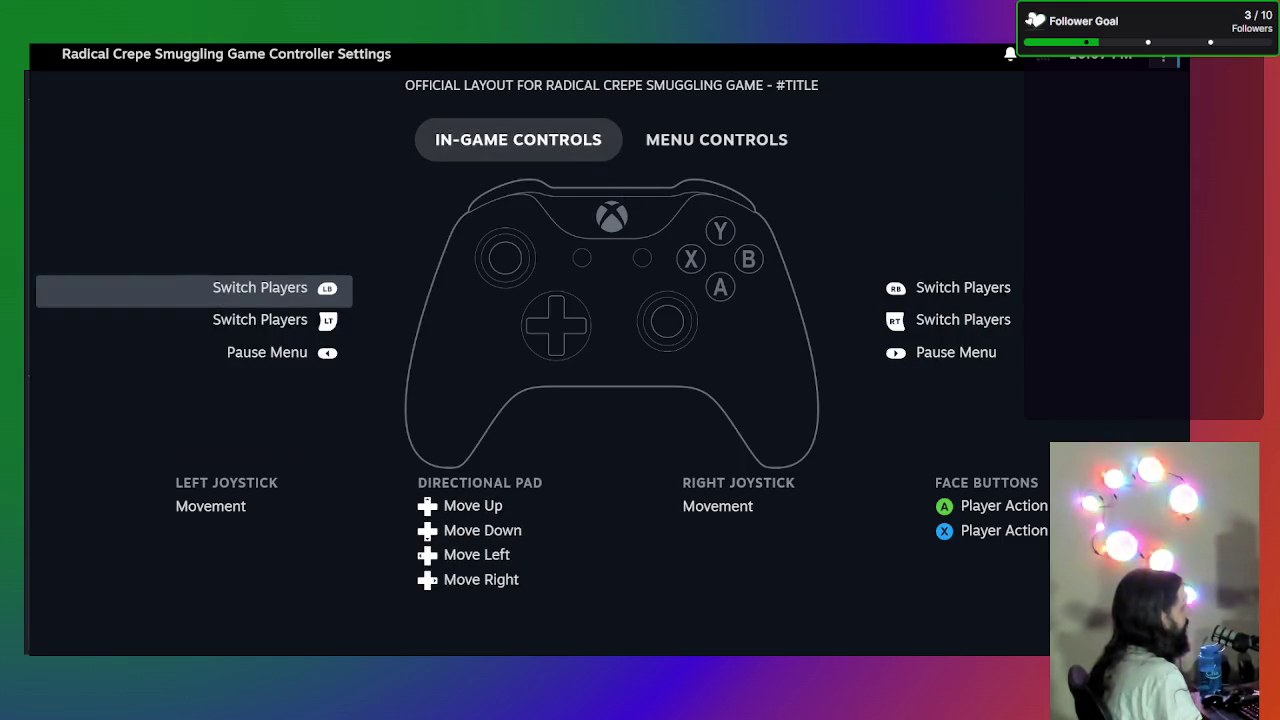
{"action": "key", "text": "Escape"}
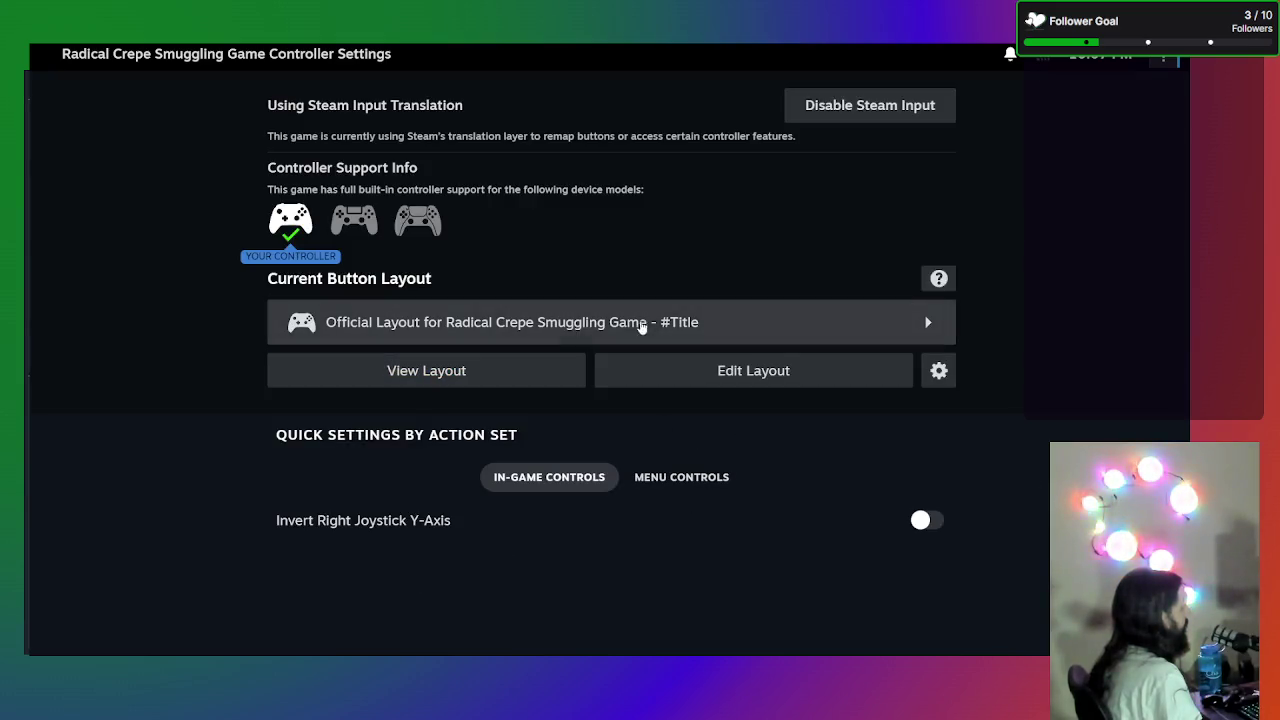
- View the current layout's Layout Details, dismiss Layout Options, and reopen the layout editor
{"action": "left_click", "coordinate": [930, 372]}
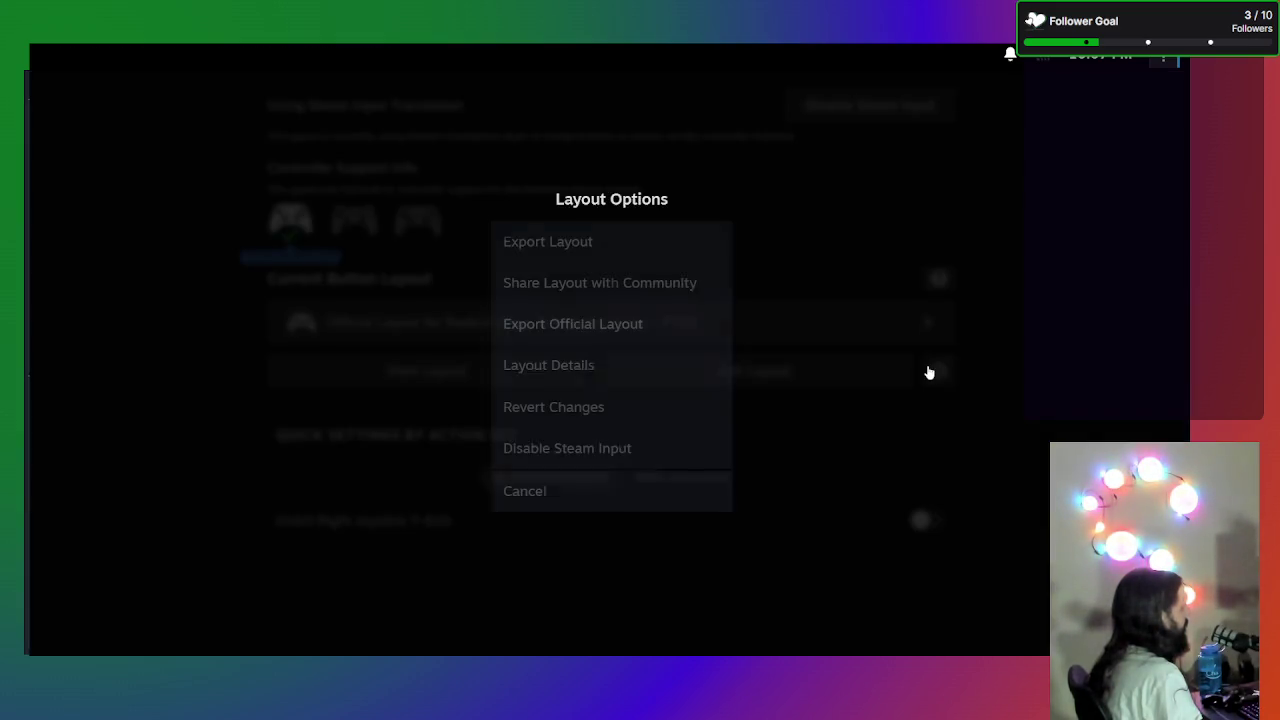
{"action": "left_click", "coordinate": [616, 378]}
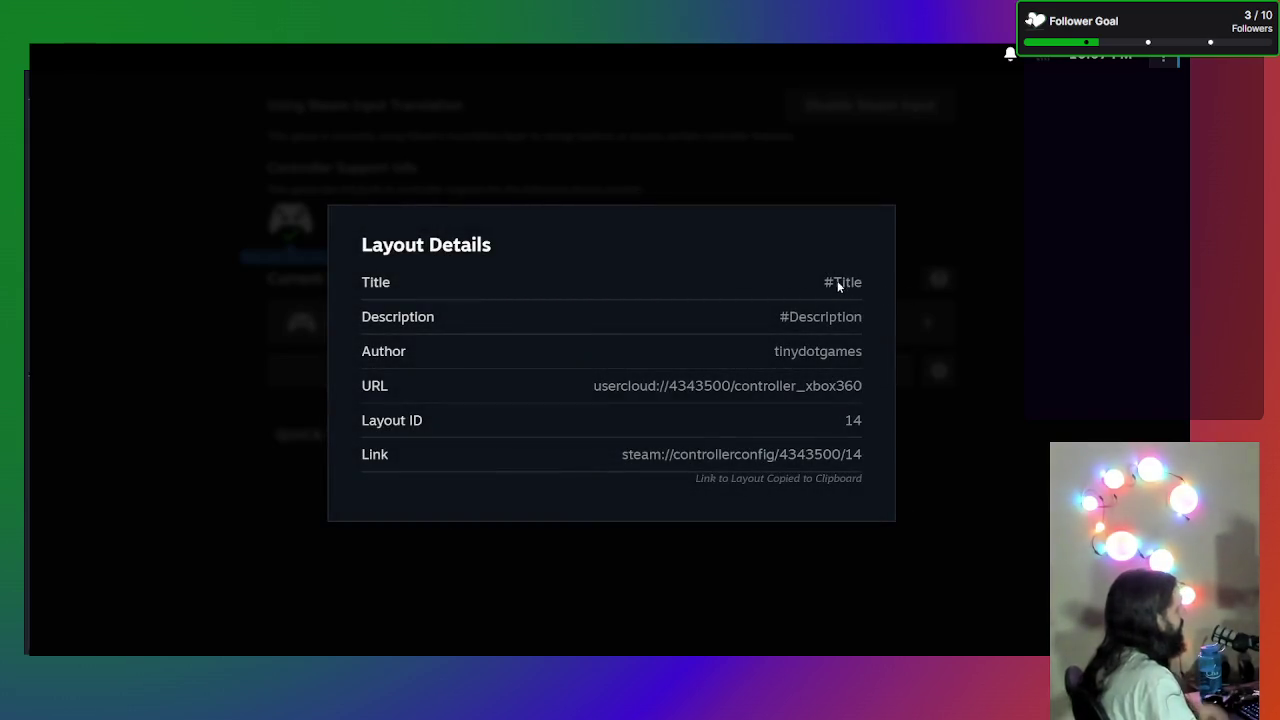
{"action": "left_click", "coordinate": [857, 586]}
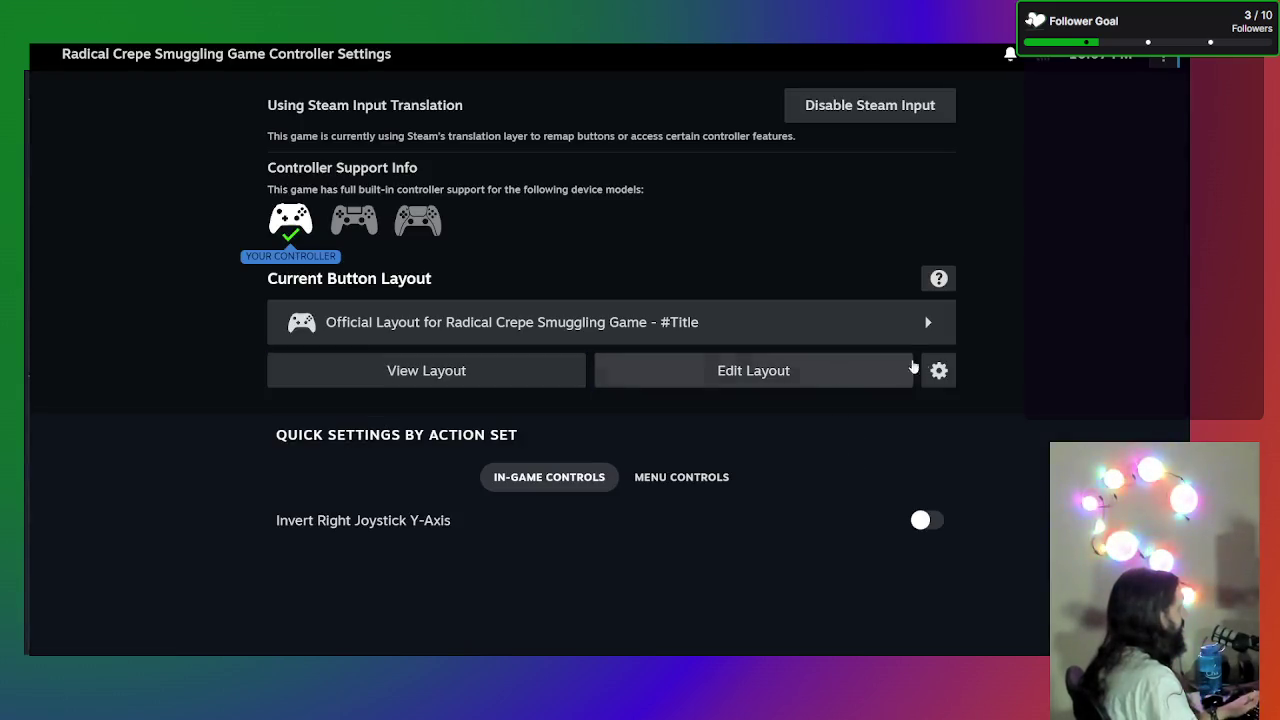
{"action": "left_click", "coordinate": [939, 371]}
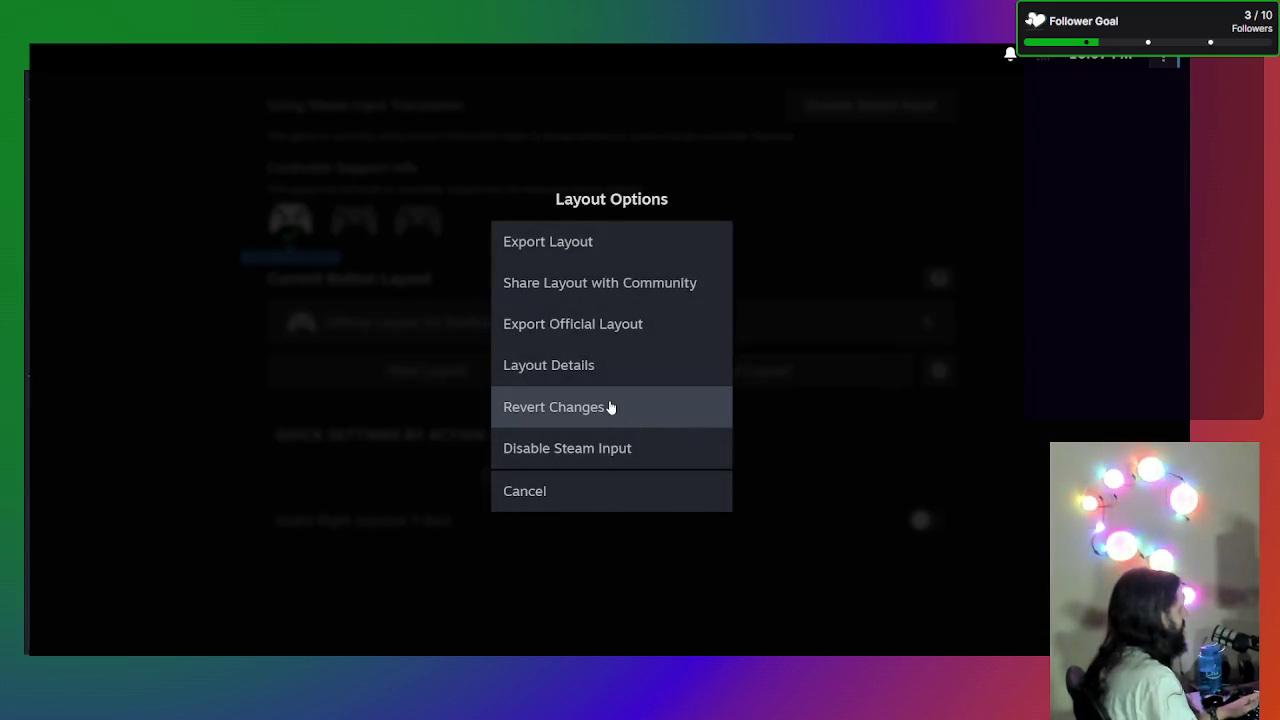
{"action": "key", "text": "Escape"}
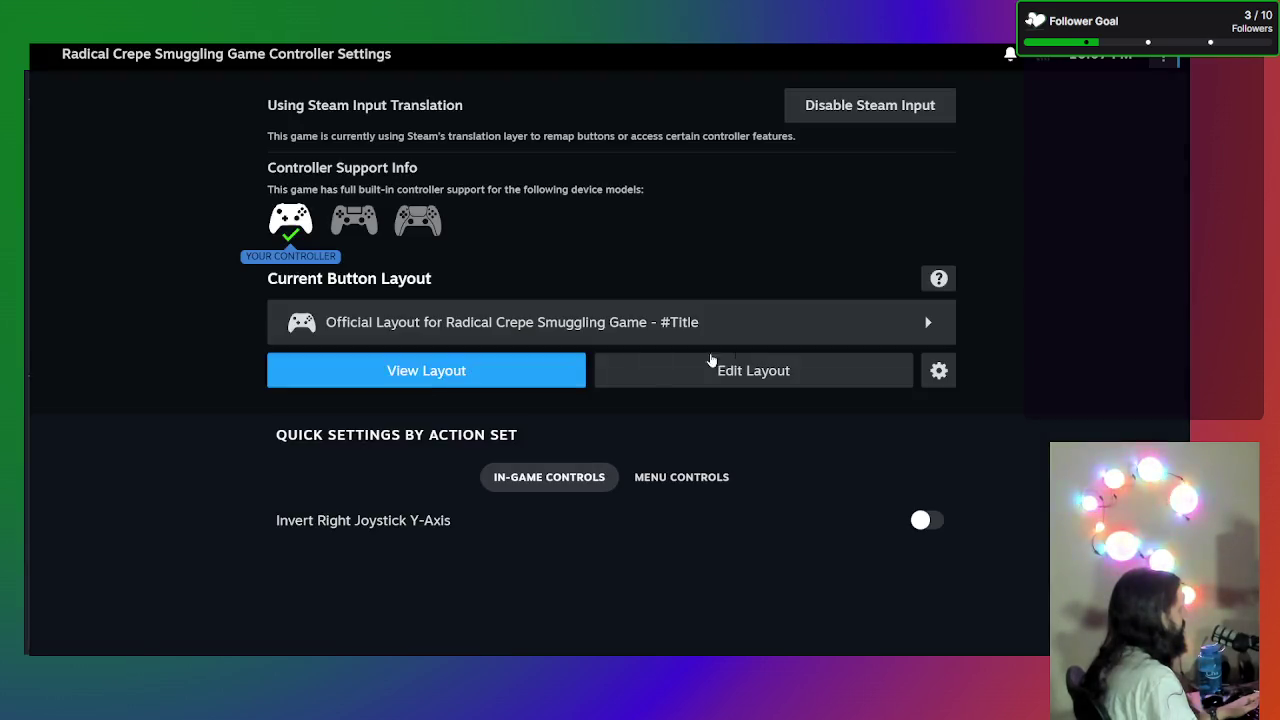
{"action": "left_click", "coordinate": [757, 371]}
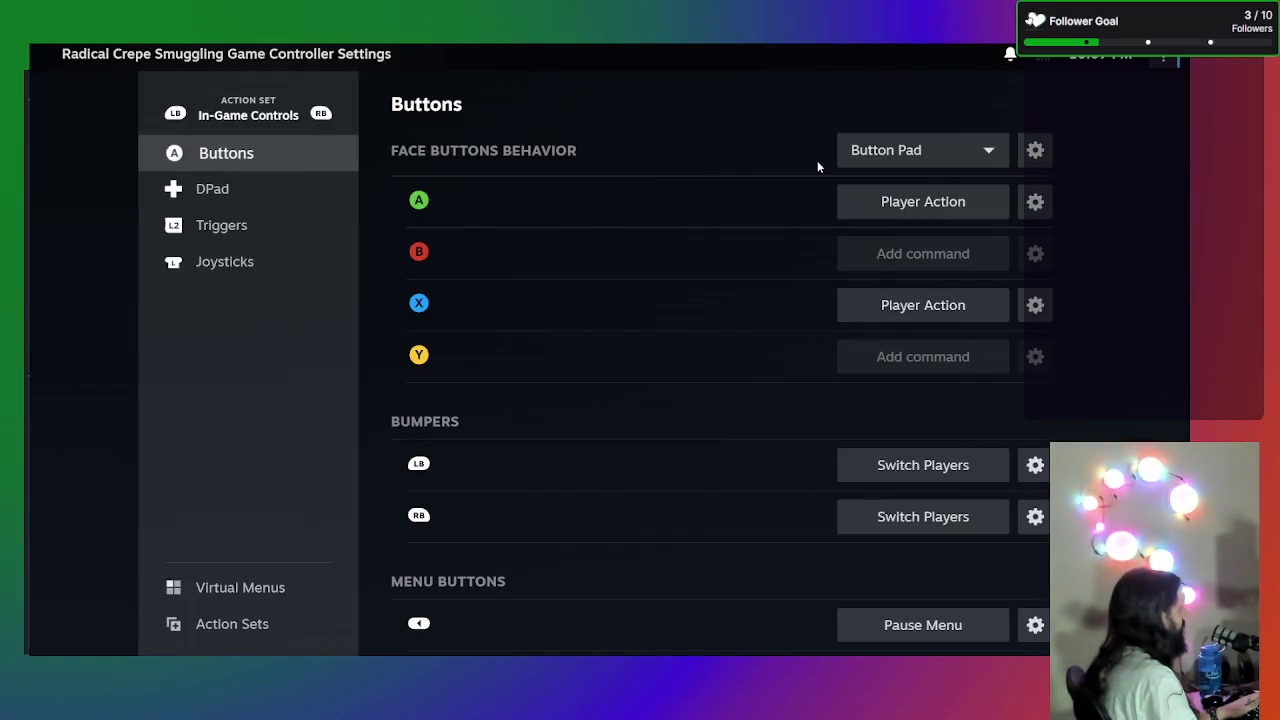
{"action": "left_click", "coordinate": [1034, 151]}
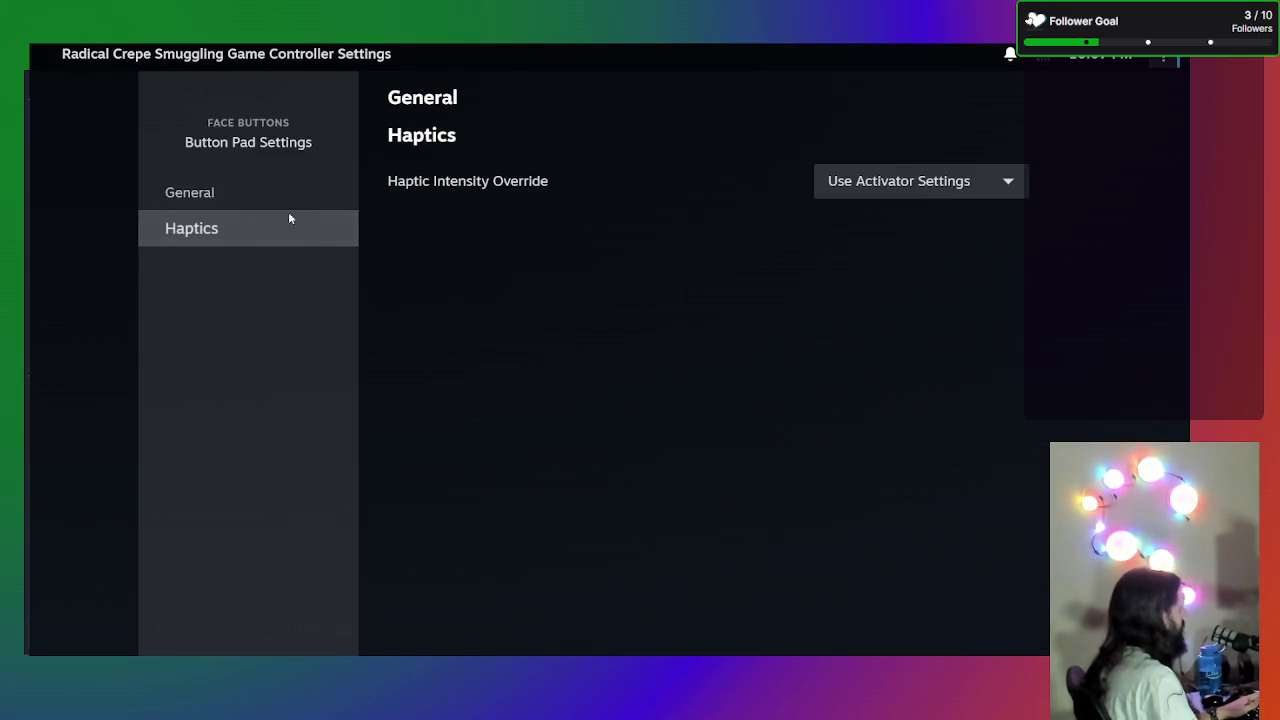
{"action": "left_click", "coordinate": [232, 194]}
{"action": "key", "text": "Escape"}
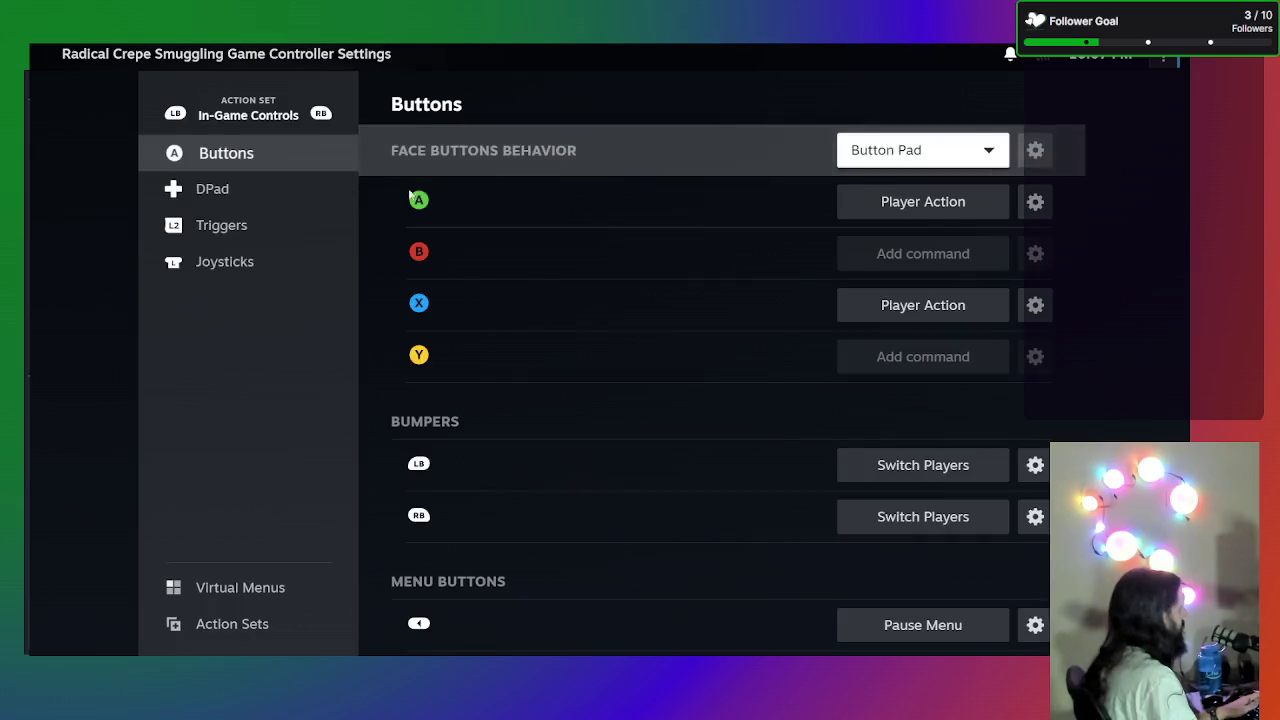
{"action": "left_click", "coordinate": [268, 625]}
{"action": "left_click", "coordinate": [270, 605]}
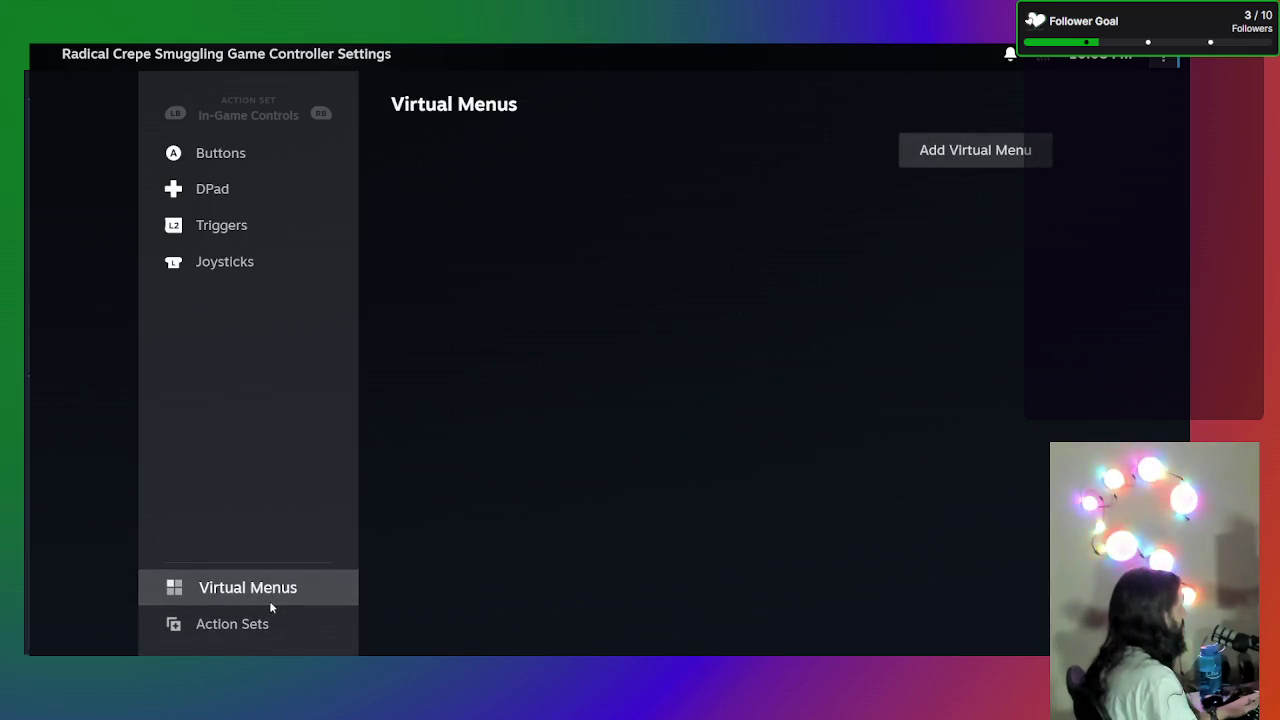
{"action": "left_click", "coordinate": [234, 187]}
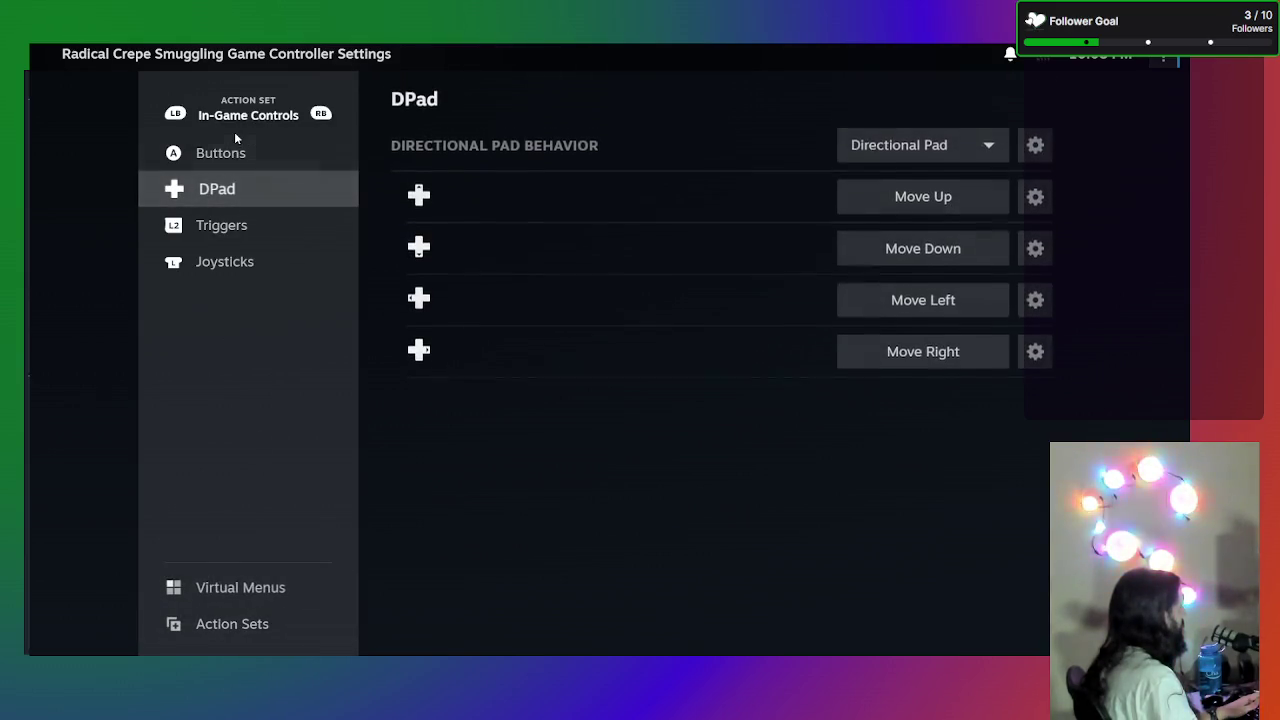
{"action": "left_click", "coordinate": [237, 145]}
{"action": "key", "text": "Escape"}
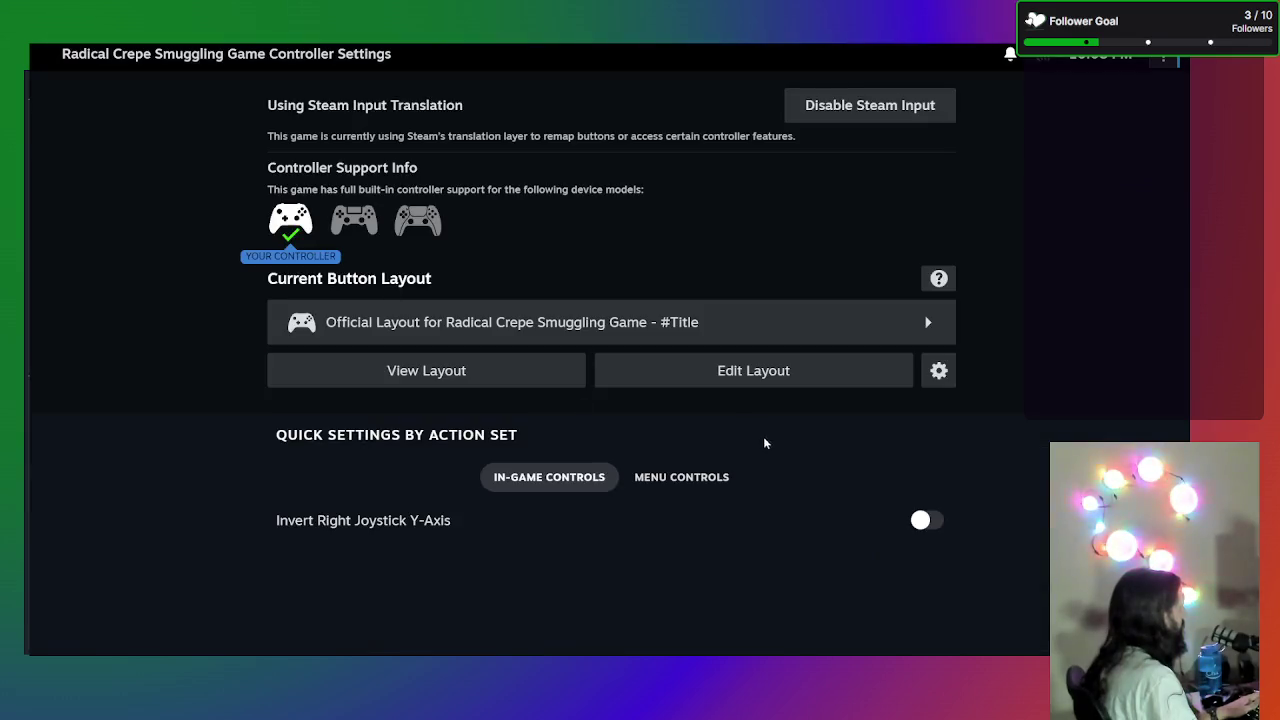
- Browse Your Layouts and the Valve templates, then load the first saved layout
{"action": "left_click", "coordinate": [688, 480]}
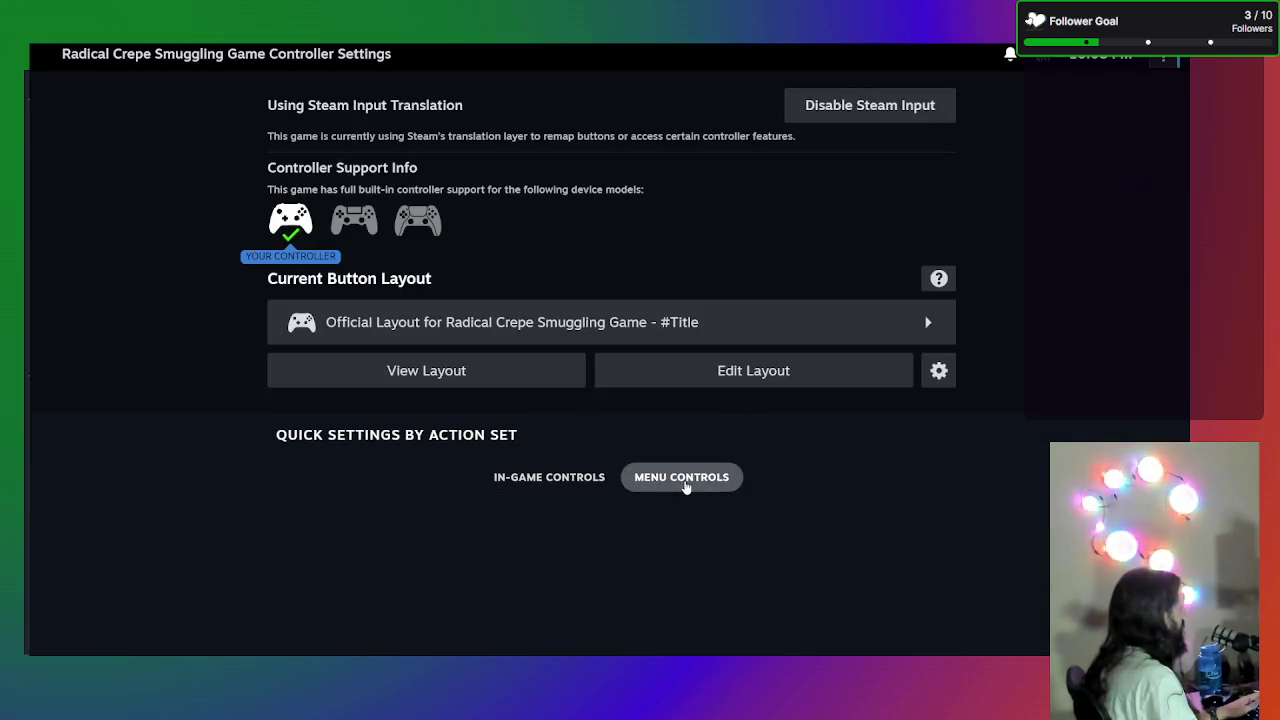
{"action": "left_click", "coordinate": [547, 486]}
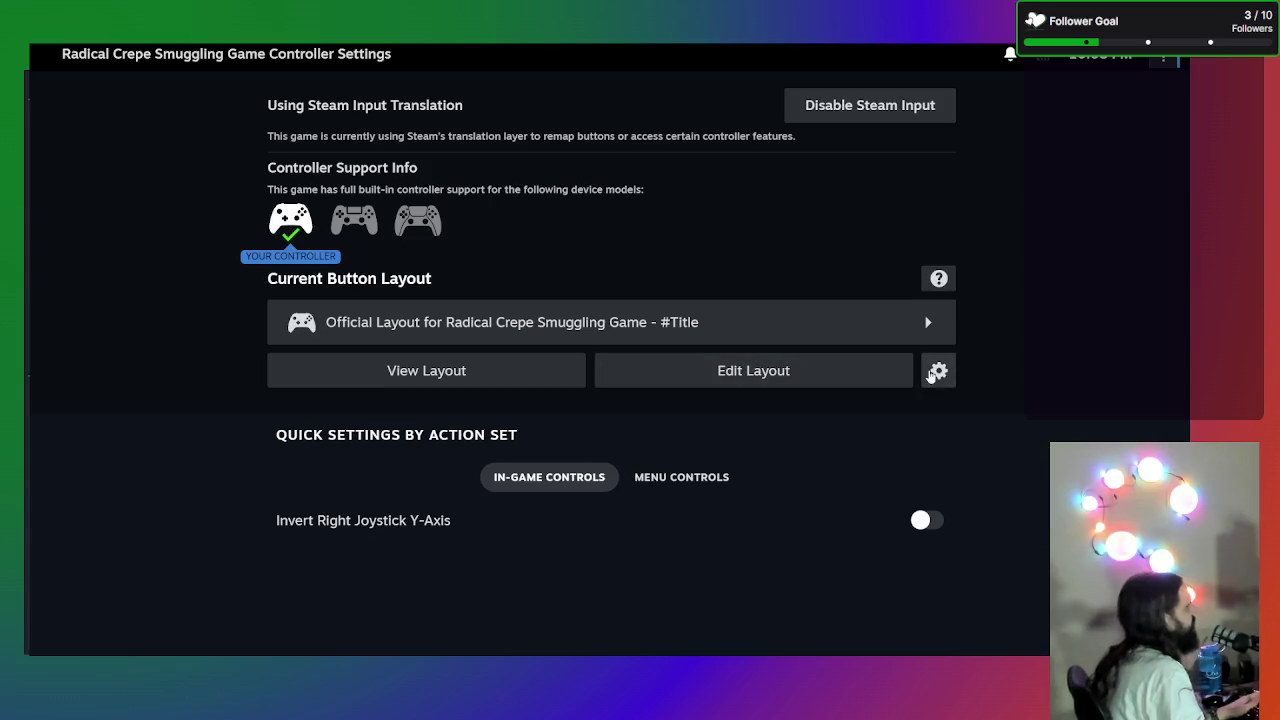
{"action": "left_click", "coordinate": [926, 331]}
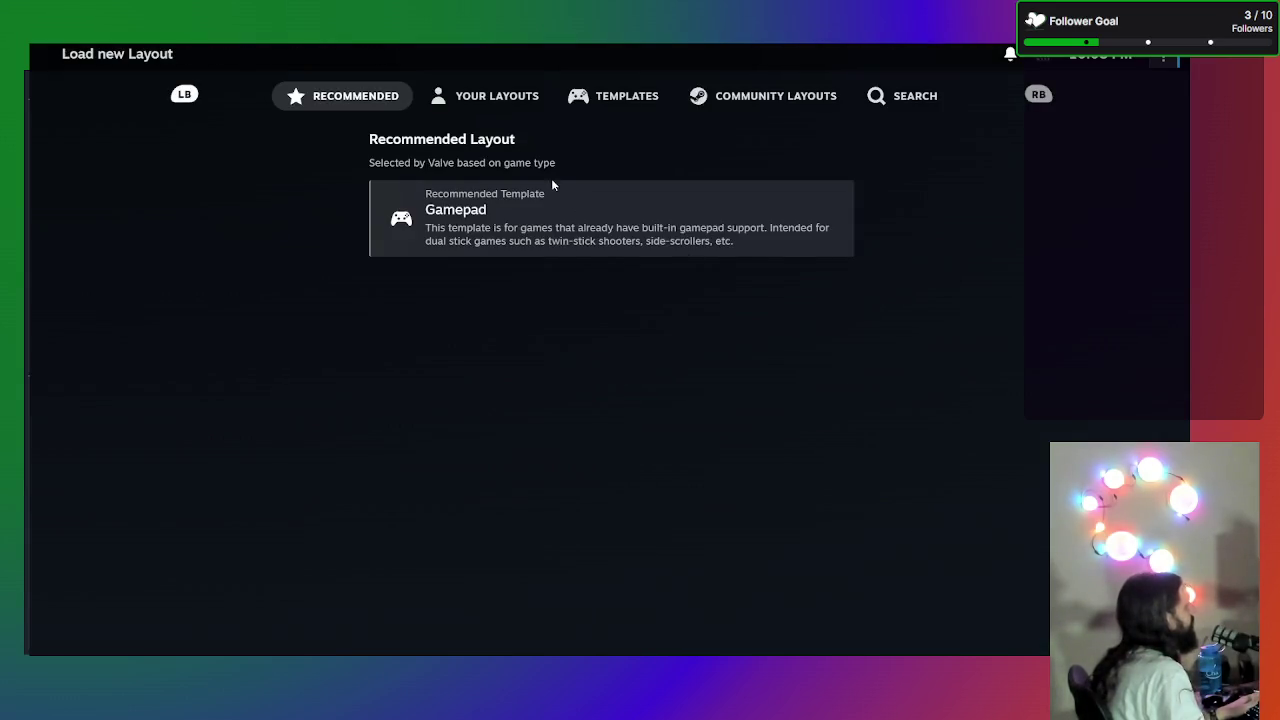
{"action": "left_click", "coordinate": [480, 95]}
{"action": "left_click", "coordinate": [666, 97]}
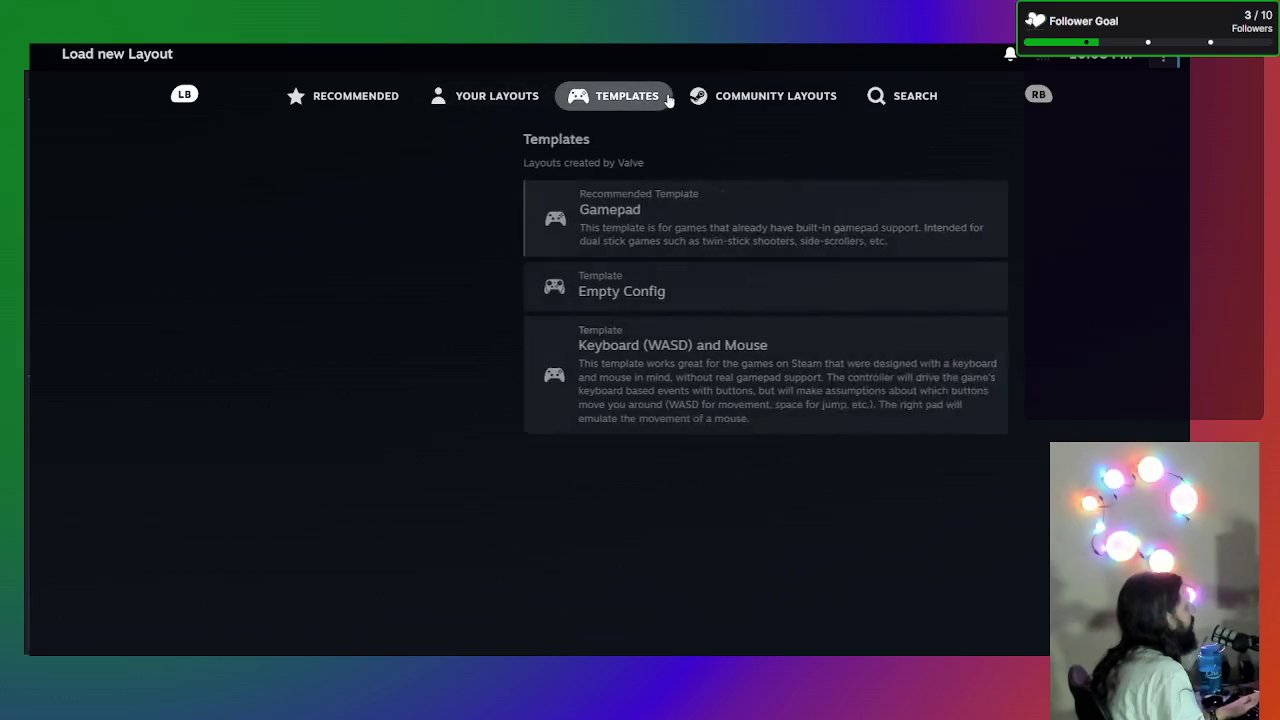
{"action": "left_click", "coordinate": [497, 96]}
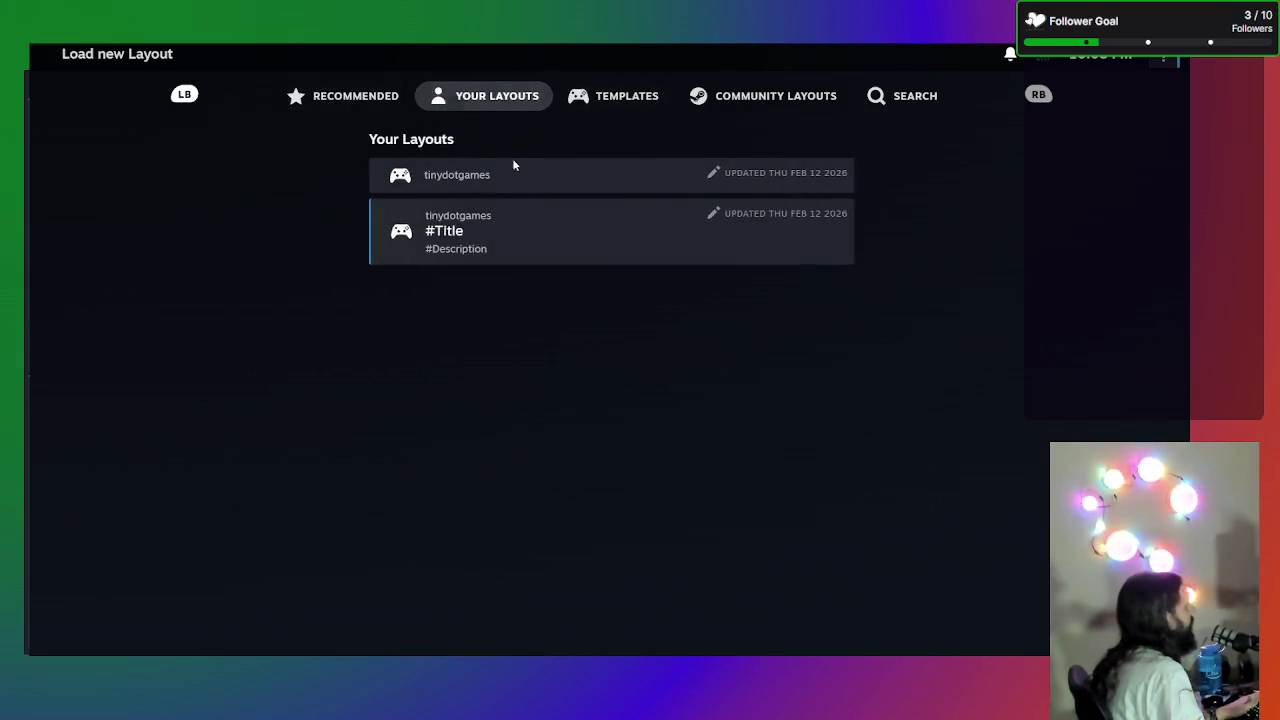
{"action": "left_click", "coordinate": [712, 175]}
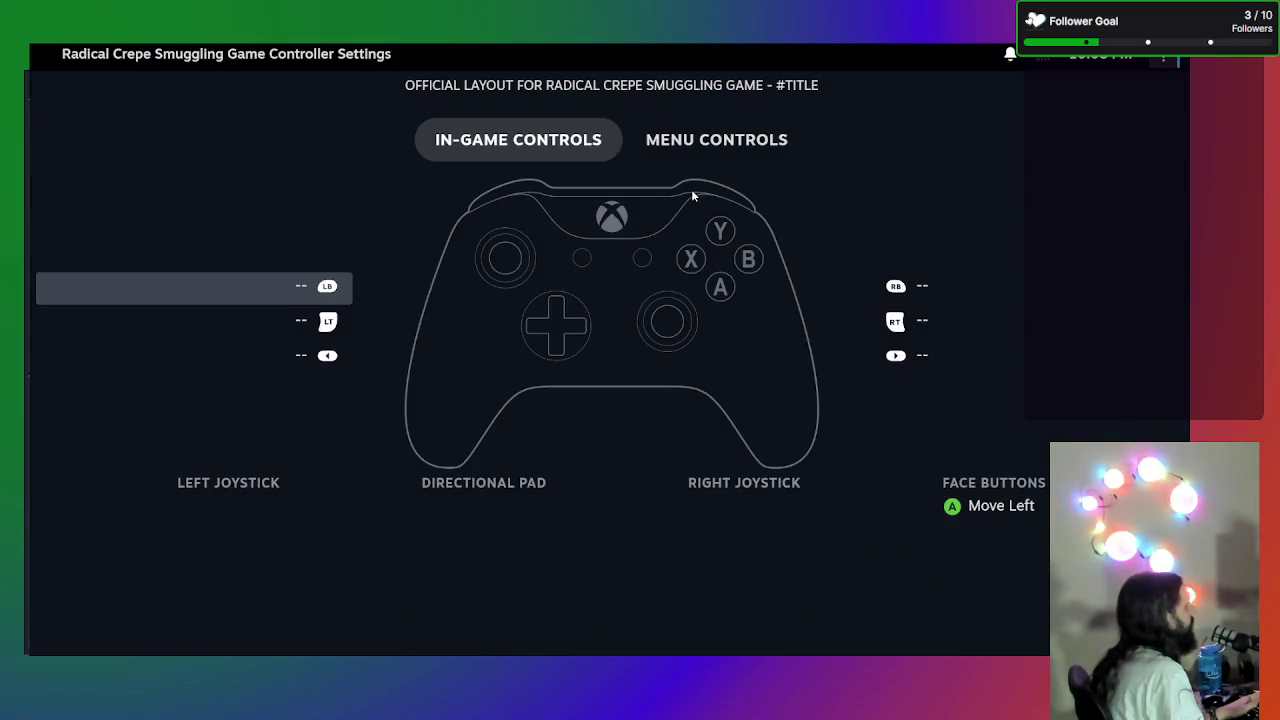
- Check its menu and in-game bindings, then load the #Title layout instead
{"action": "left_click", "coordinate": [703, 141]}
{"action": "left_click", "coordinate": [571, 141]}
{"action": "left_click", "coordinate": [734, 141]}
{"action": "key", "text": "Escape"}
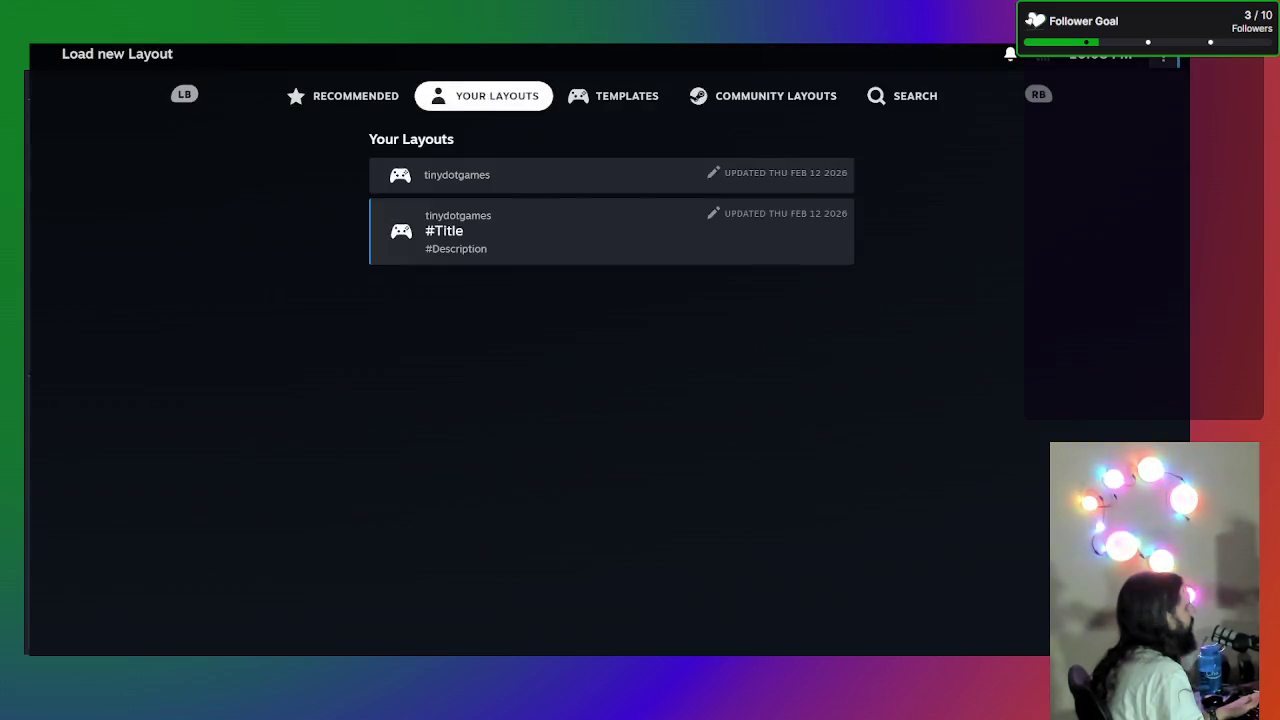
{"action": "left_click", "coordinate": [710, 215]}
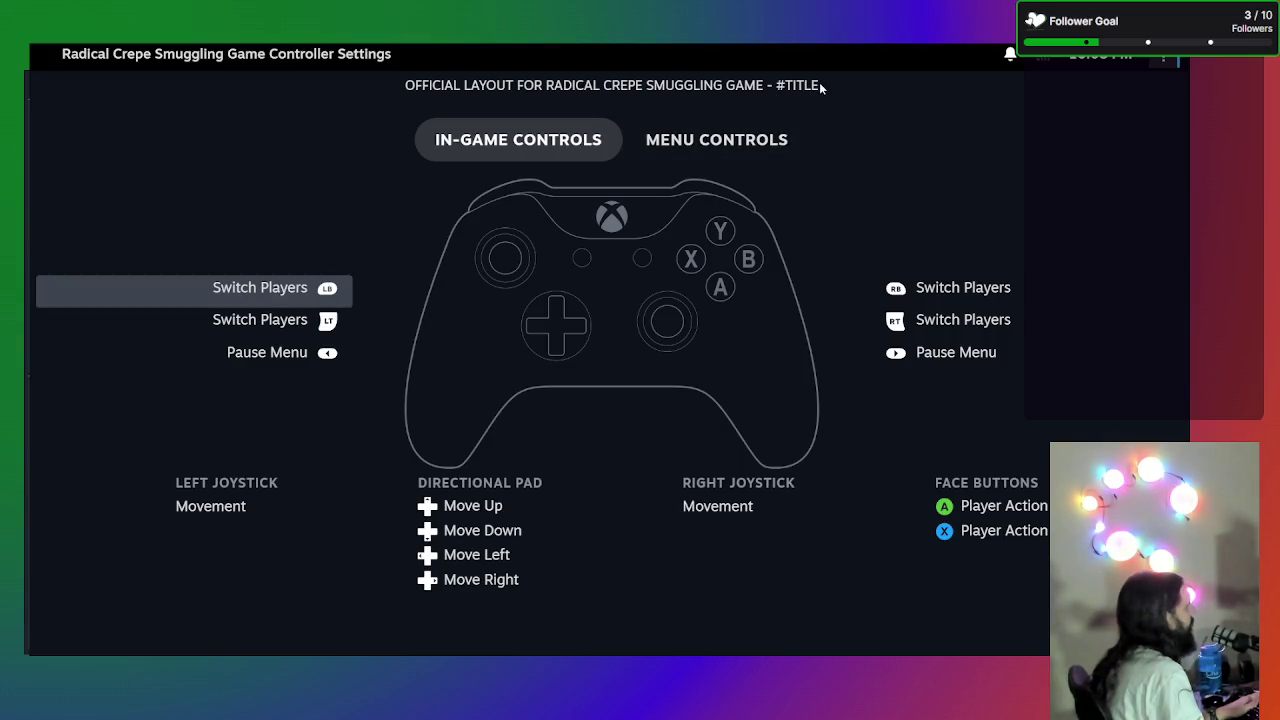
- Review the #Title layout's Menu Controls bindings and peek at their Buttons editor
{"action": "left_click", "coordinate": [719, 156]}
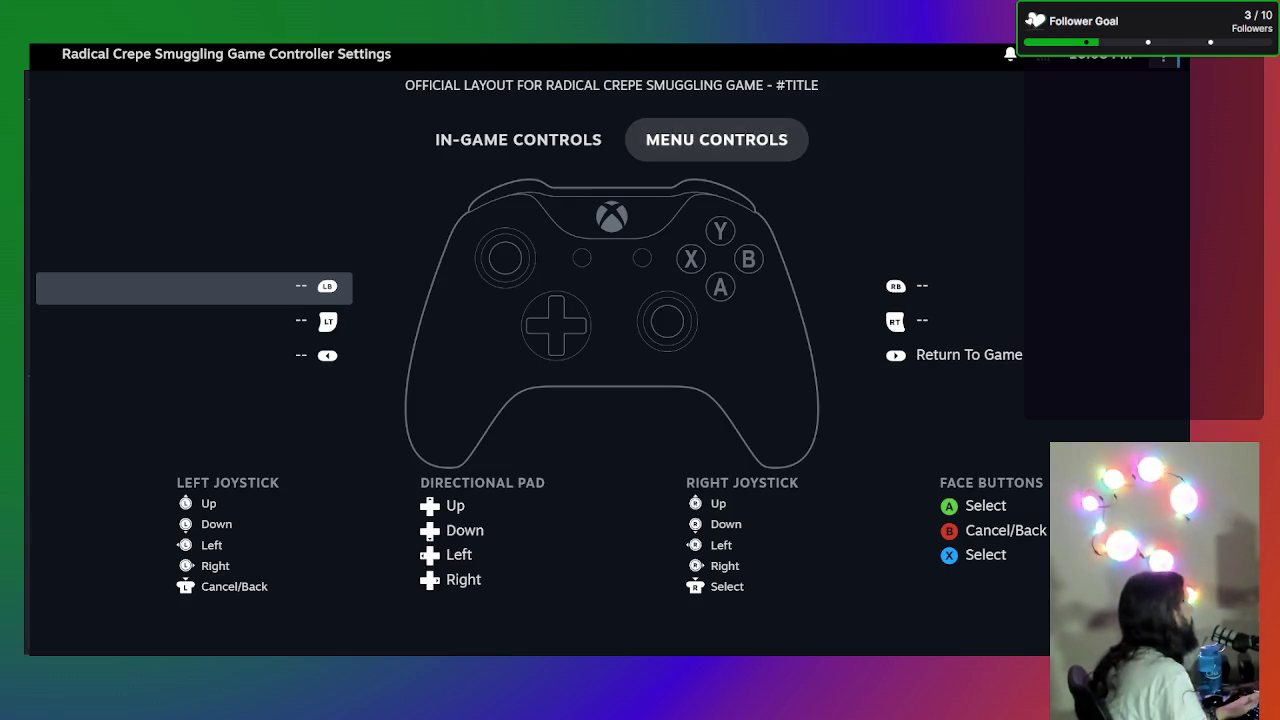
{"action": "key", "text": "ctrl+1"}
{"action": "left_click", "coordinate": [486, 400]}
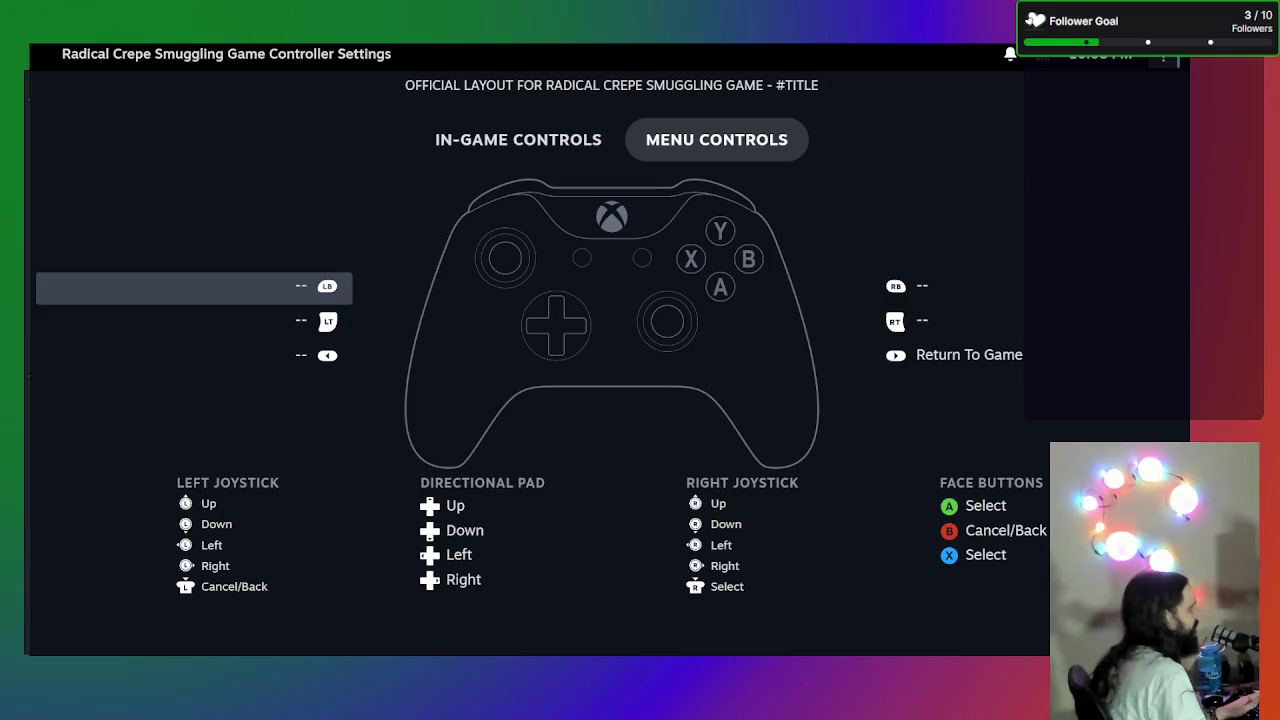
{"action": "key", "text": "Return"}
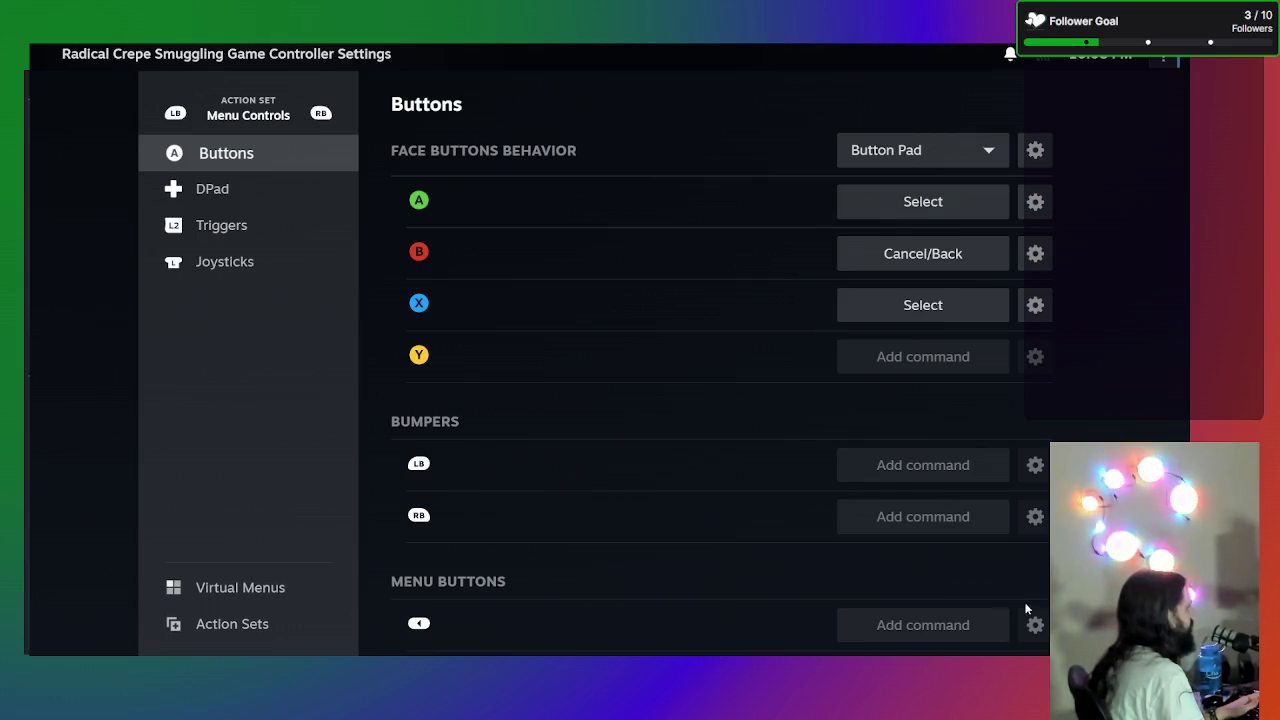
{"action": "key", "text": "Escape"}
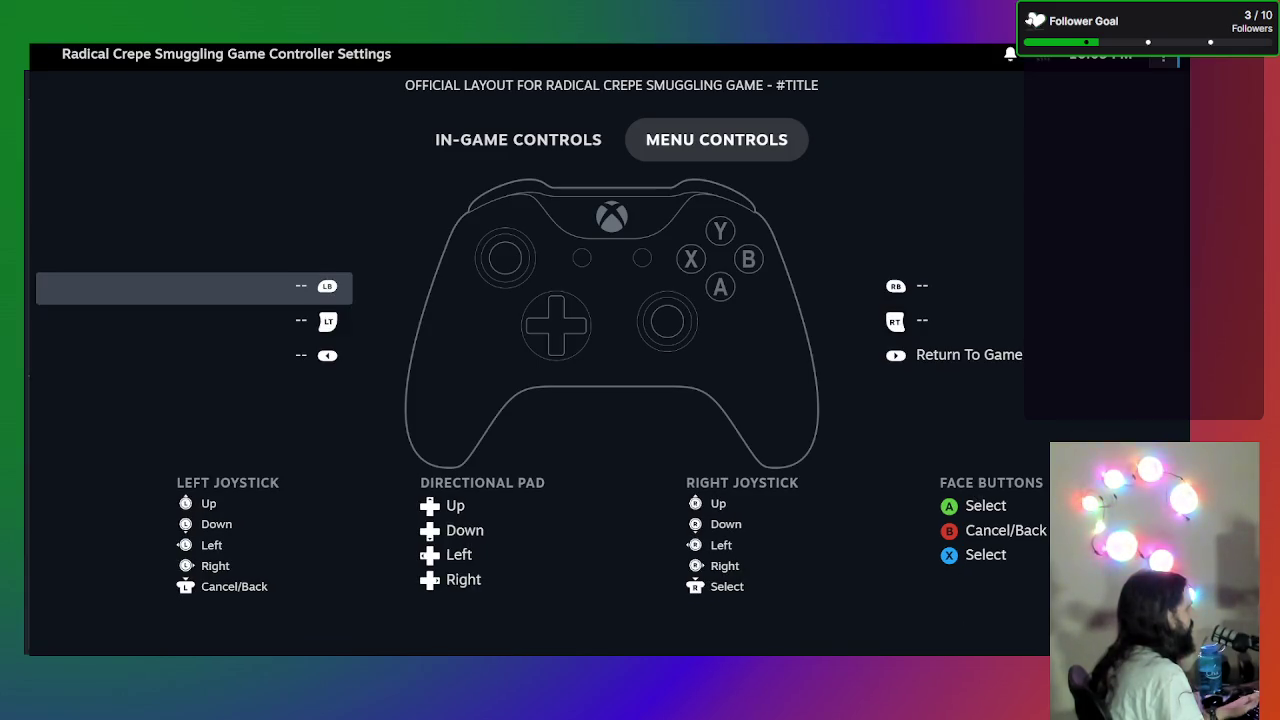
- Check the In-Game Controls bindings, then back out of the layout overview to Controller Settings
{"action": "left_click", "coordinate": [520, 122]}
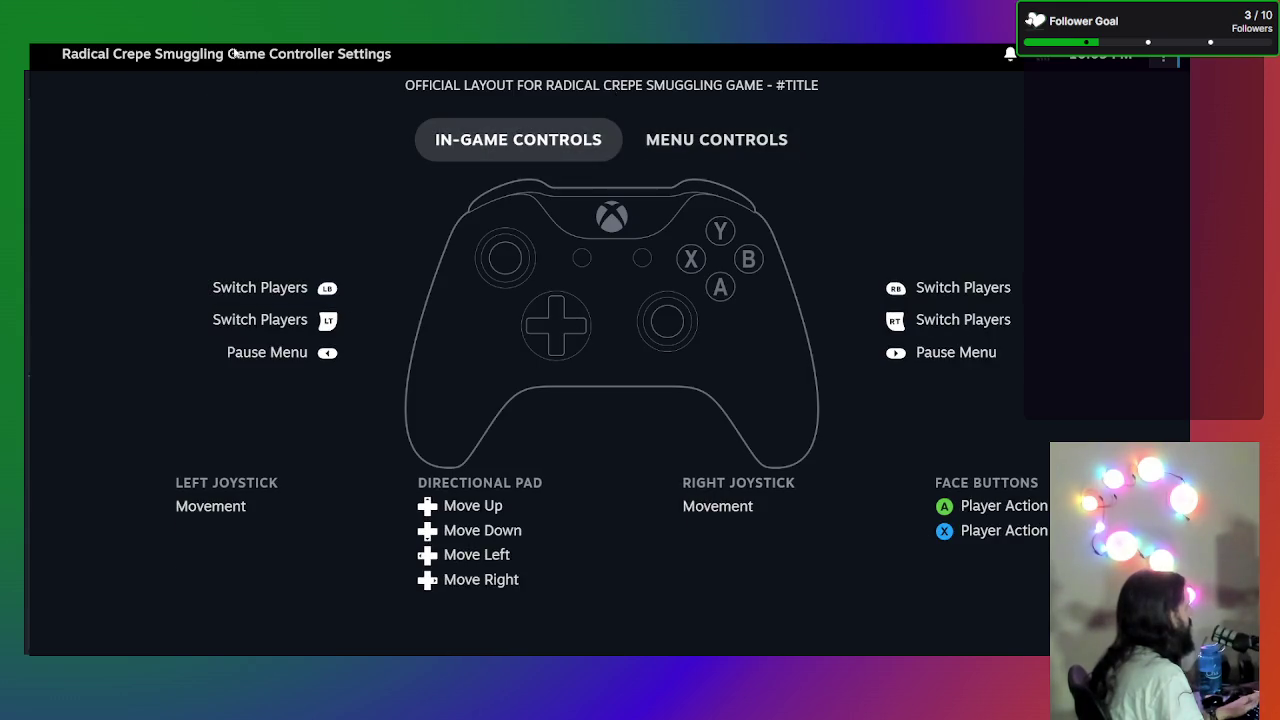
{"action": "key", "text": "Return"}
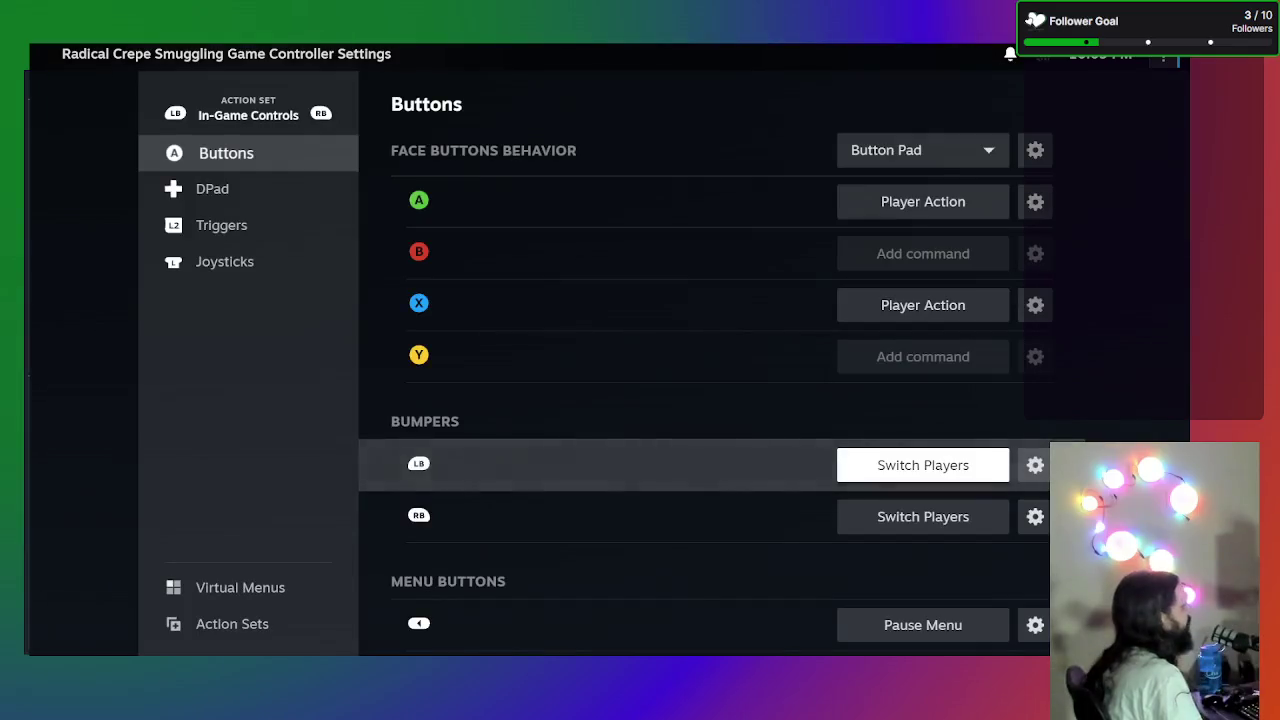
{"action": "key", "text": "Escape"}
{"action": "left_click", "coordinate": [763, 143]}
{"action": "left_click", "coordinate": [563, 139]}
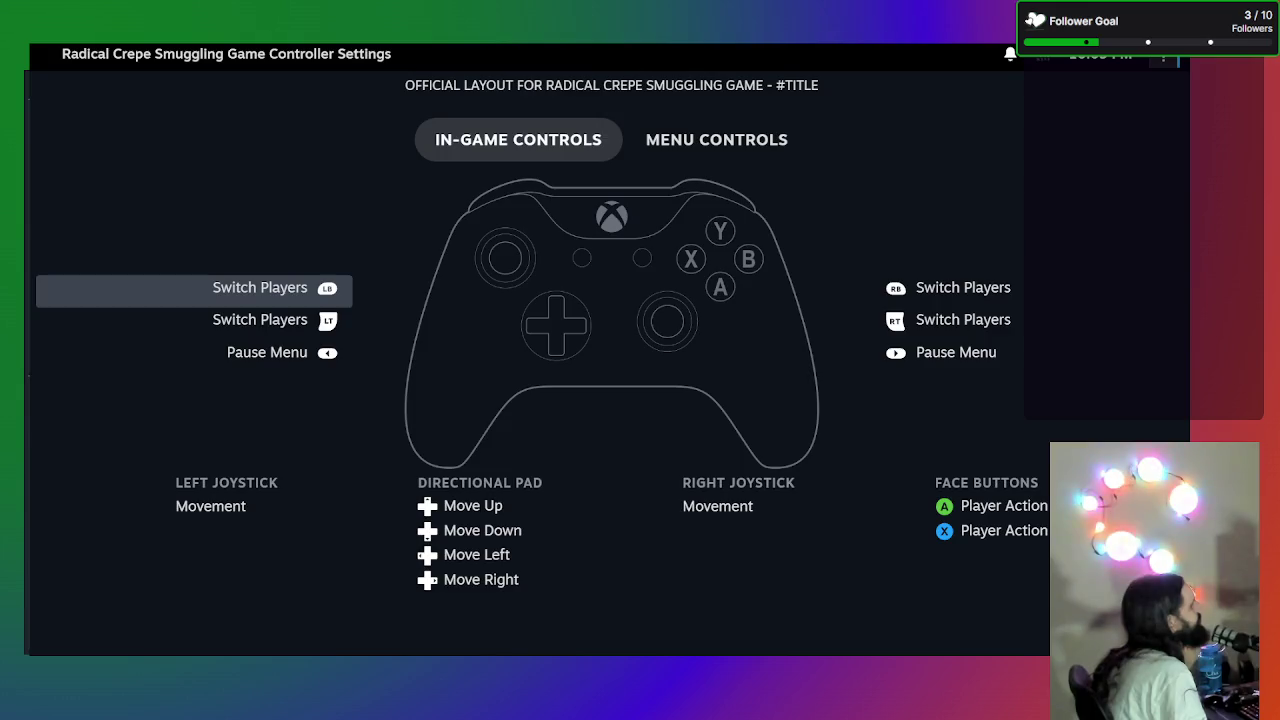
{"action": "key", "text": "Escape"}
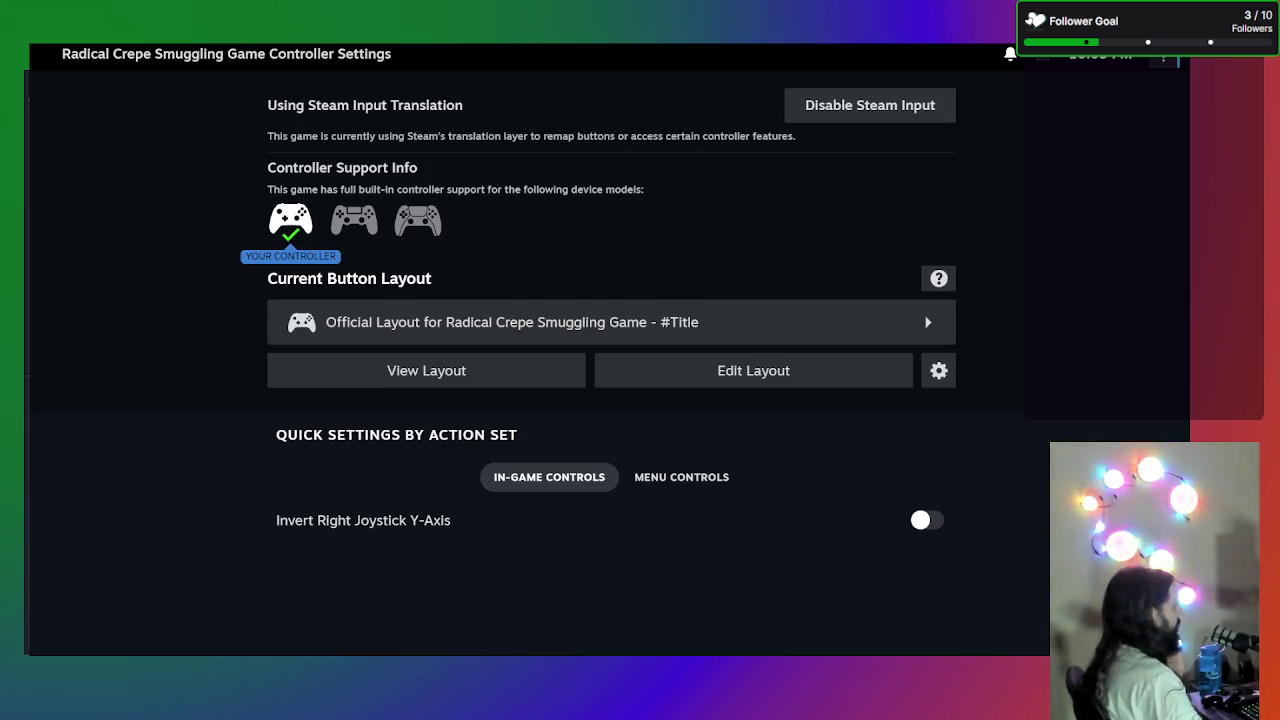
- Reopen the game's controller settings and compare the Xbox 360 Wireless Controller and XInput Controller #1
{"action": "key", "text": "Escape"}
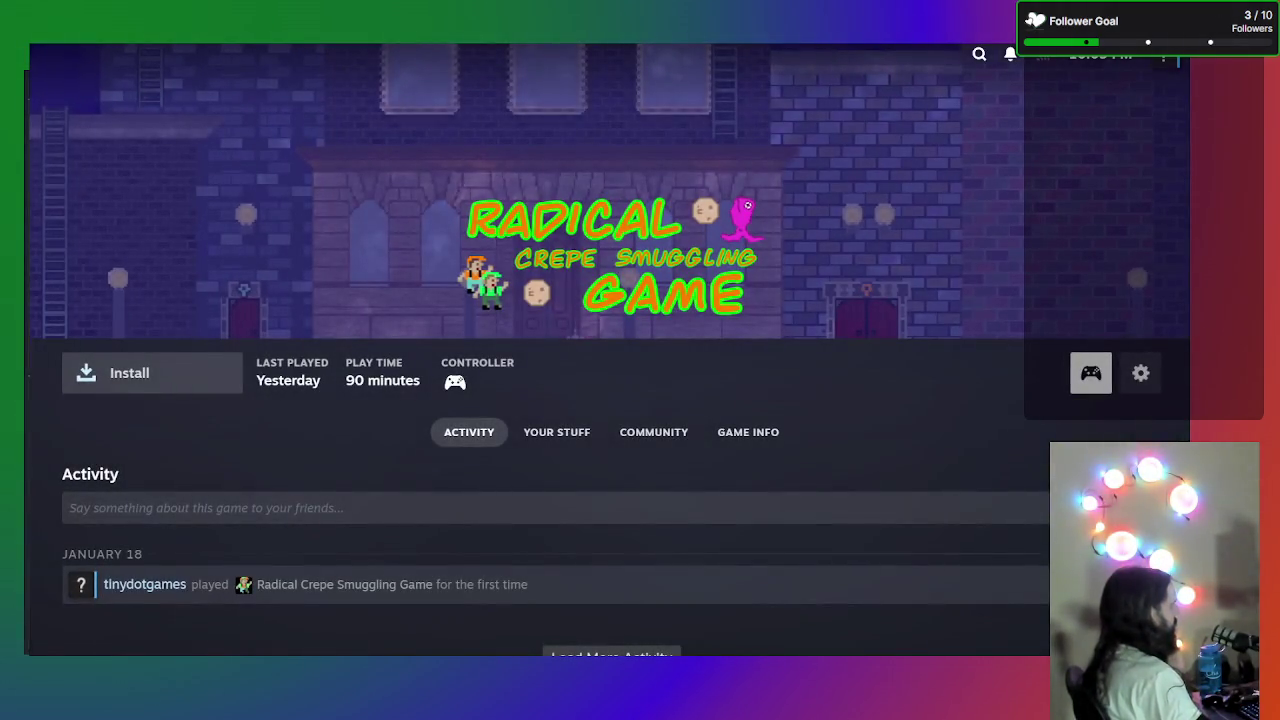
{"action": "left_click", "coordinate": [1088, 365]}
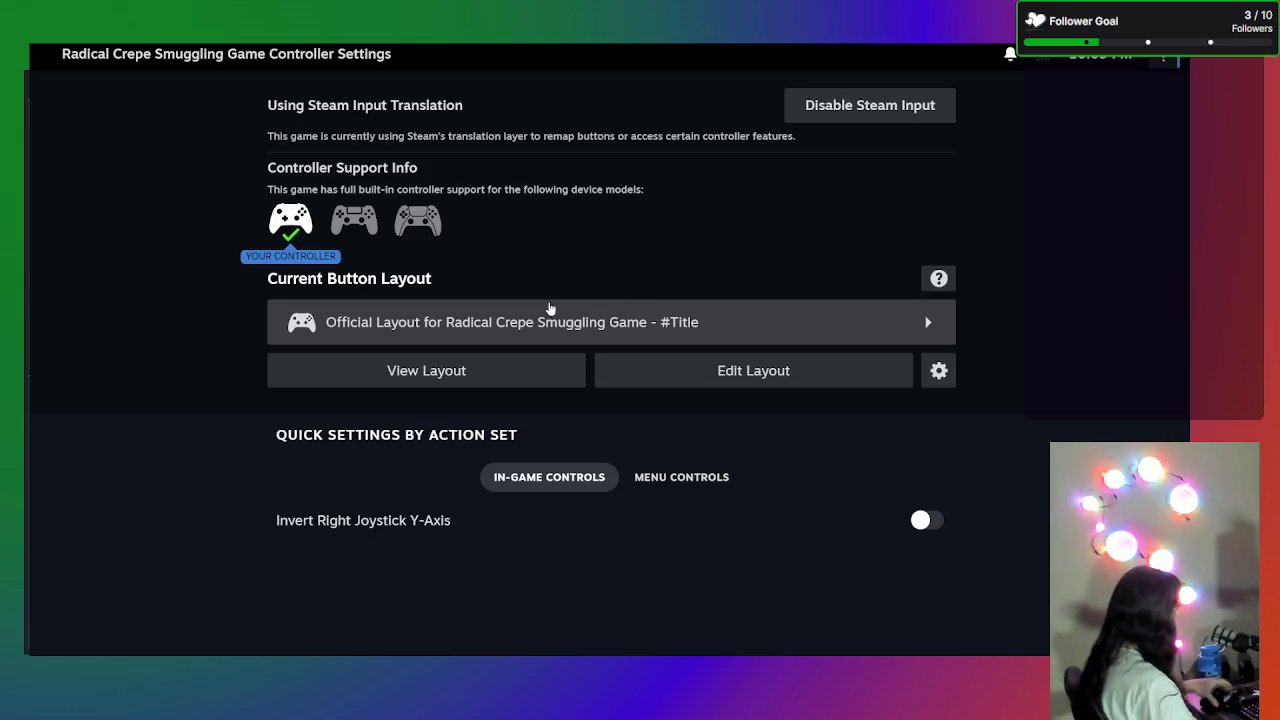
{"action": "key", "text": "Down"}
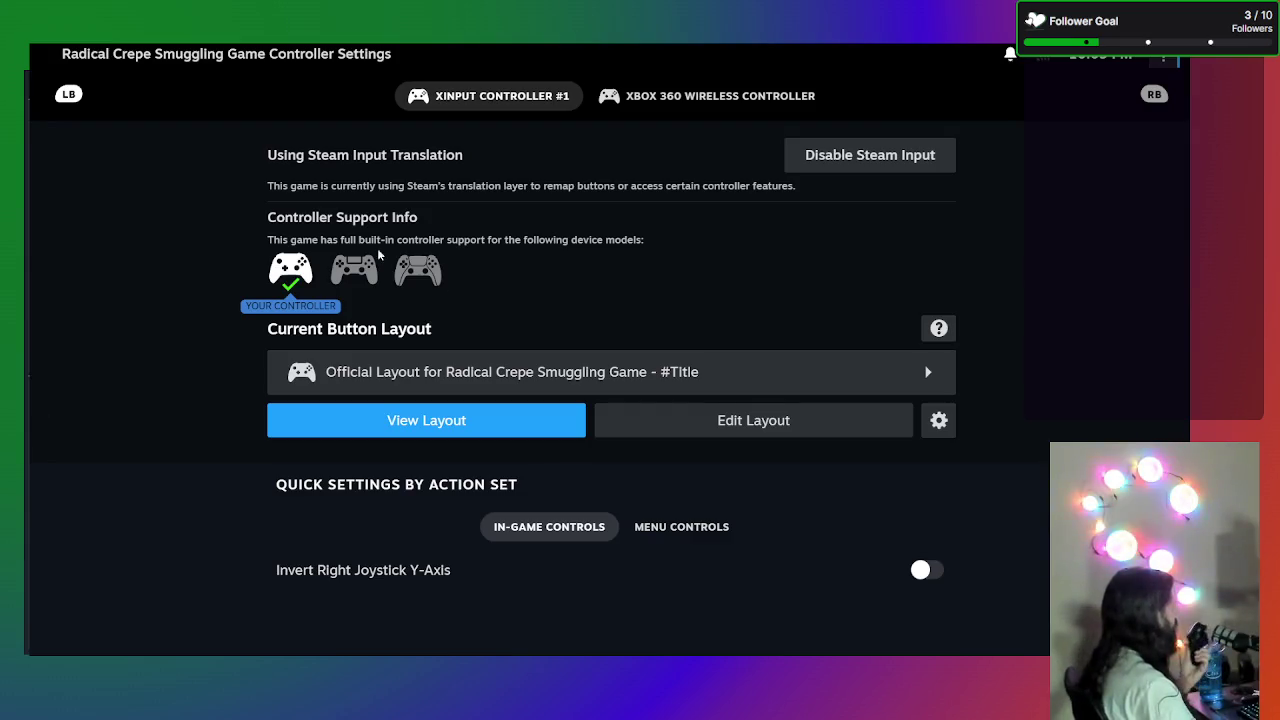
{"action": "left_click", "coordinate": [643, 95]}
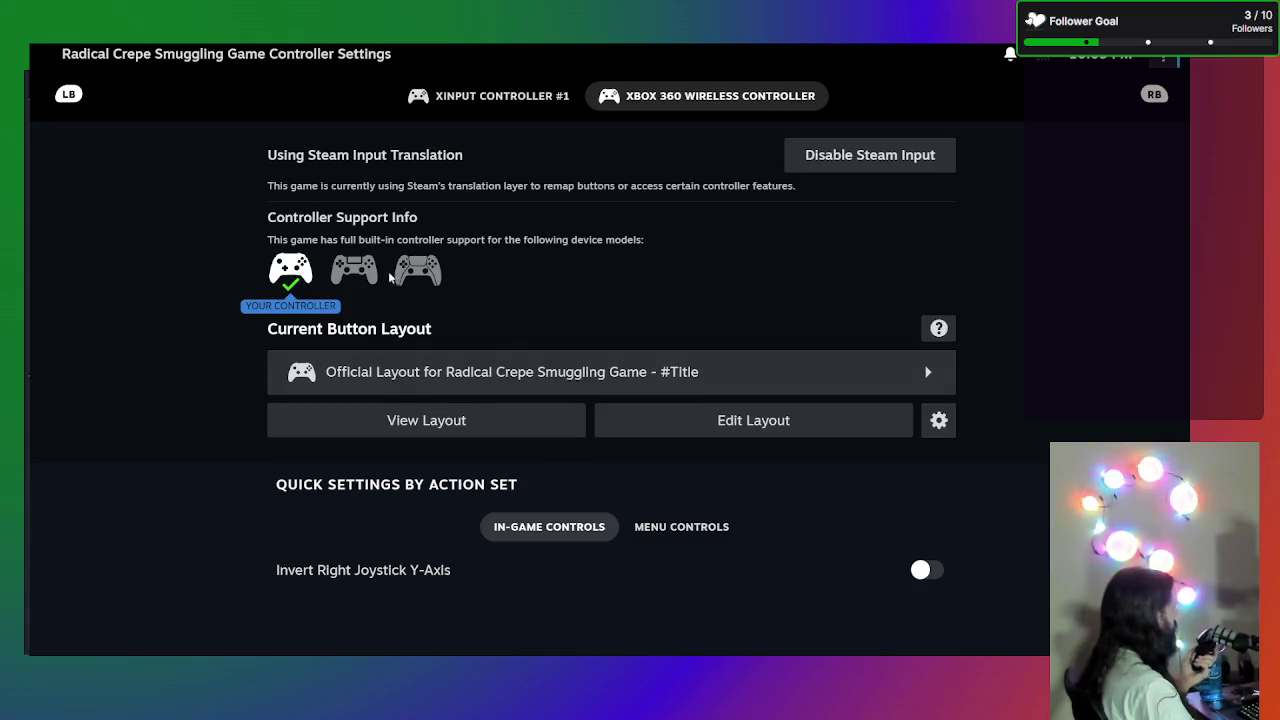
{"action": "left_click", "coordinate": [460, 96]}
{"action": "left_click", "coordinate": [672, 98]}
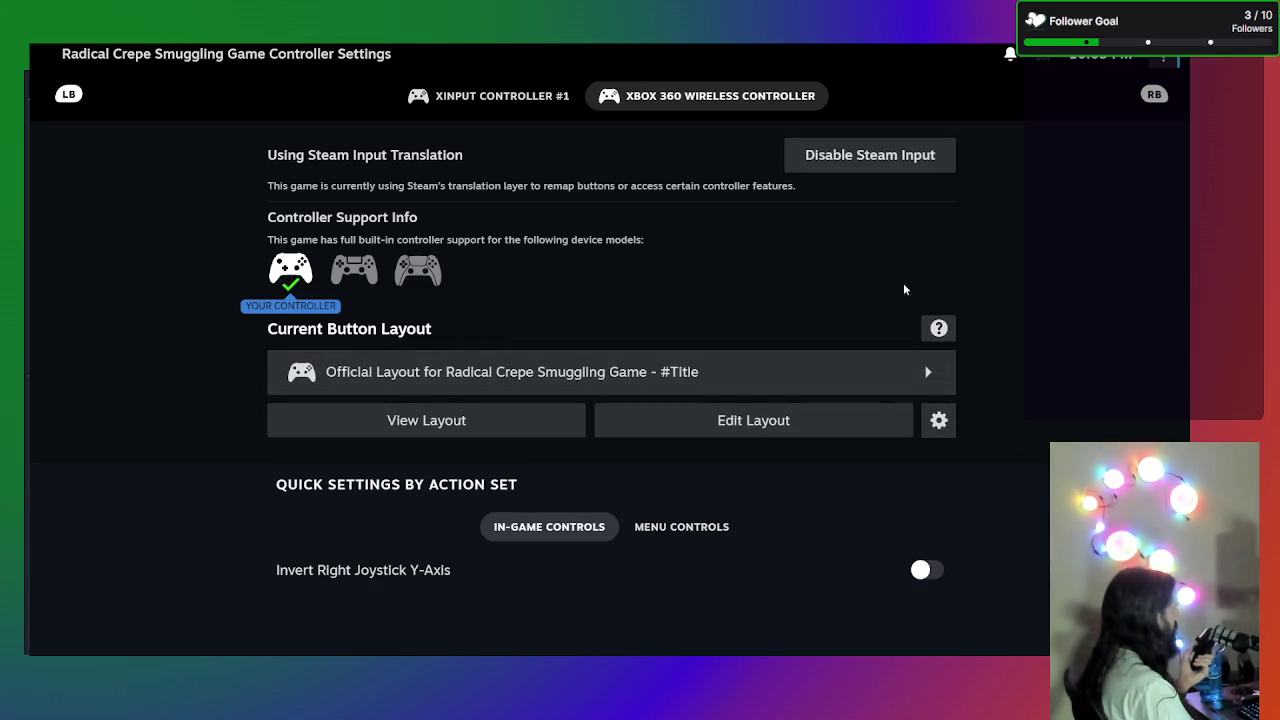
- View the official #Title layout's bindings from Your Layouts, then close it
{"action": "left_click", "coordinate": [832, 367]}
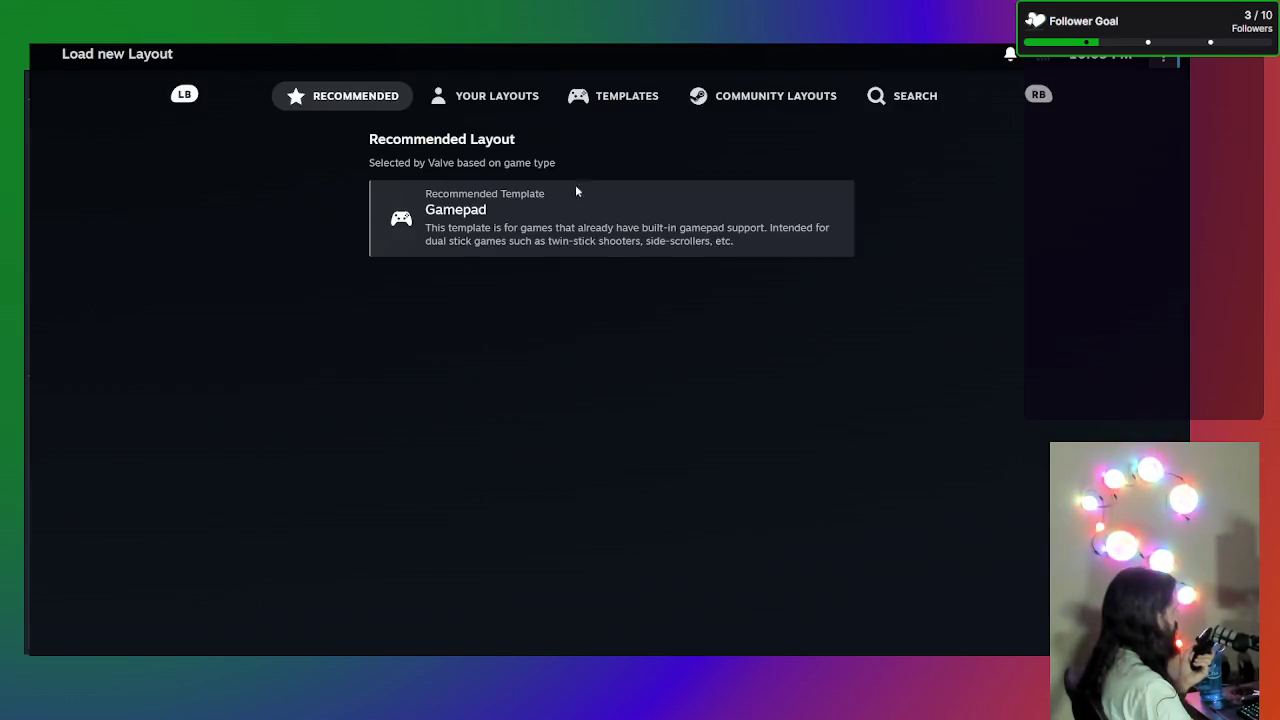
{"action": "left_click", "coordinate": [462, 103]}
{"action": "left_click", "coordinate": [620, 234]}
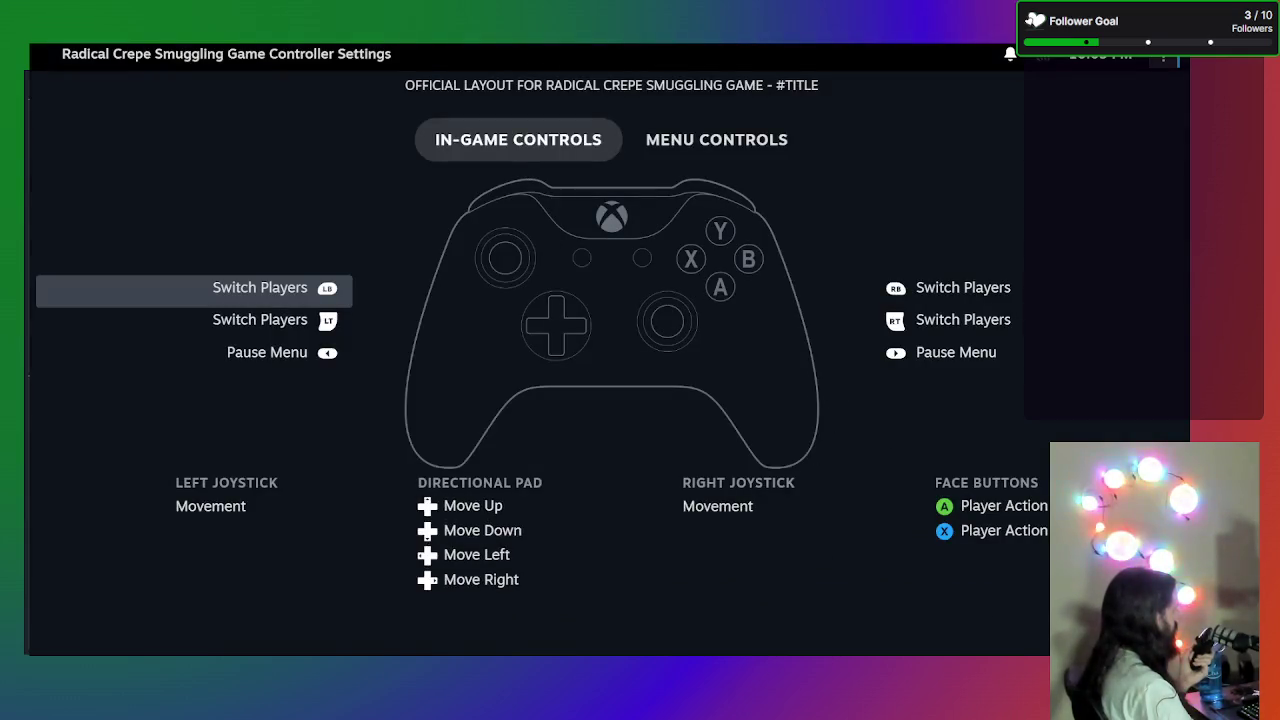
{"action": "key", "text": "Escape"}
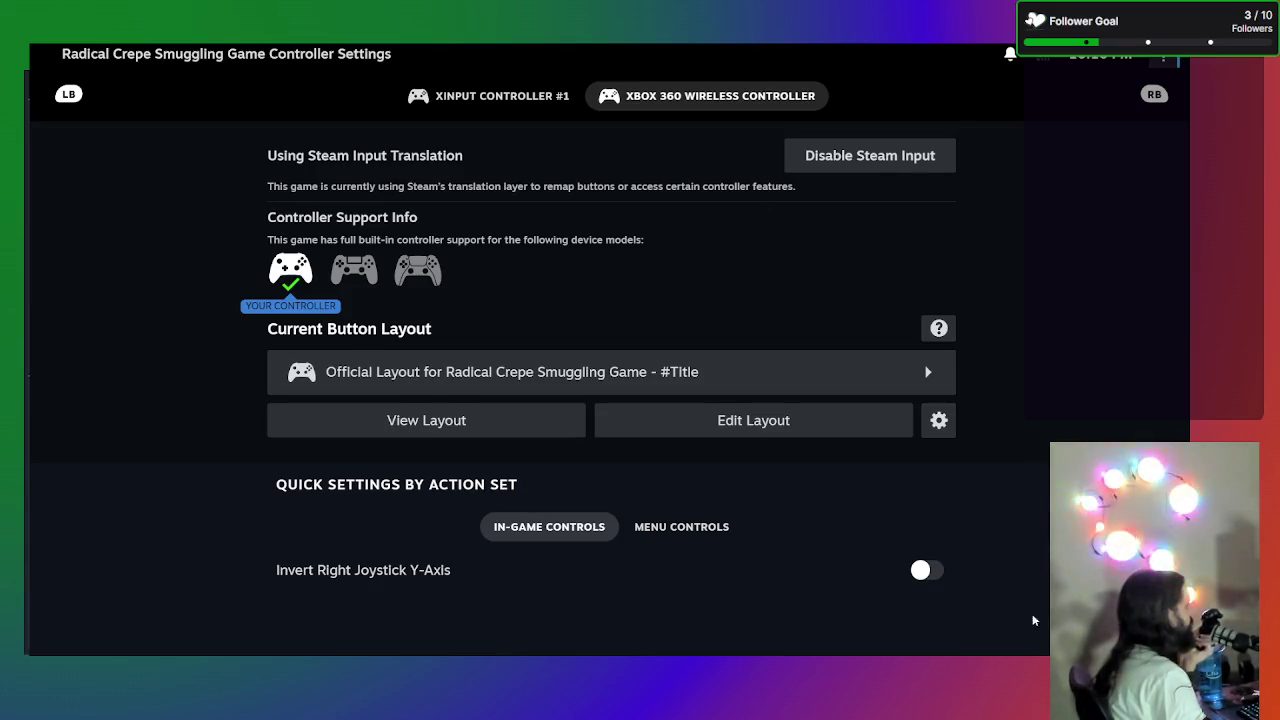
- Leave the controller settings for the Library and bring up the main navigation menu
{"action": "key", "text": "Escape"}
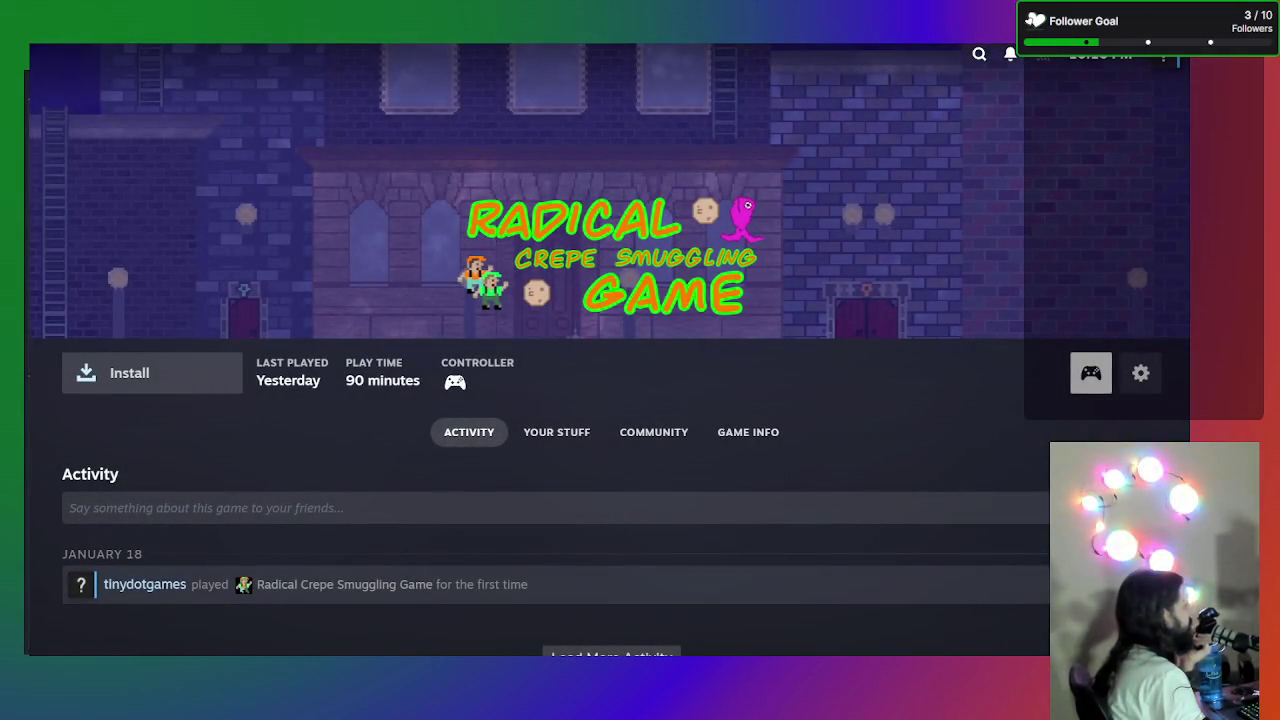
{"action": "key", "text": "Escape"}
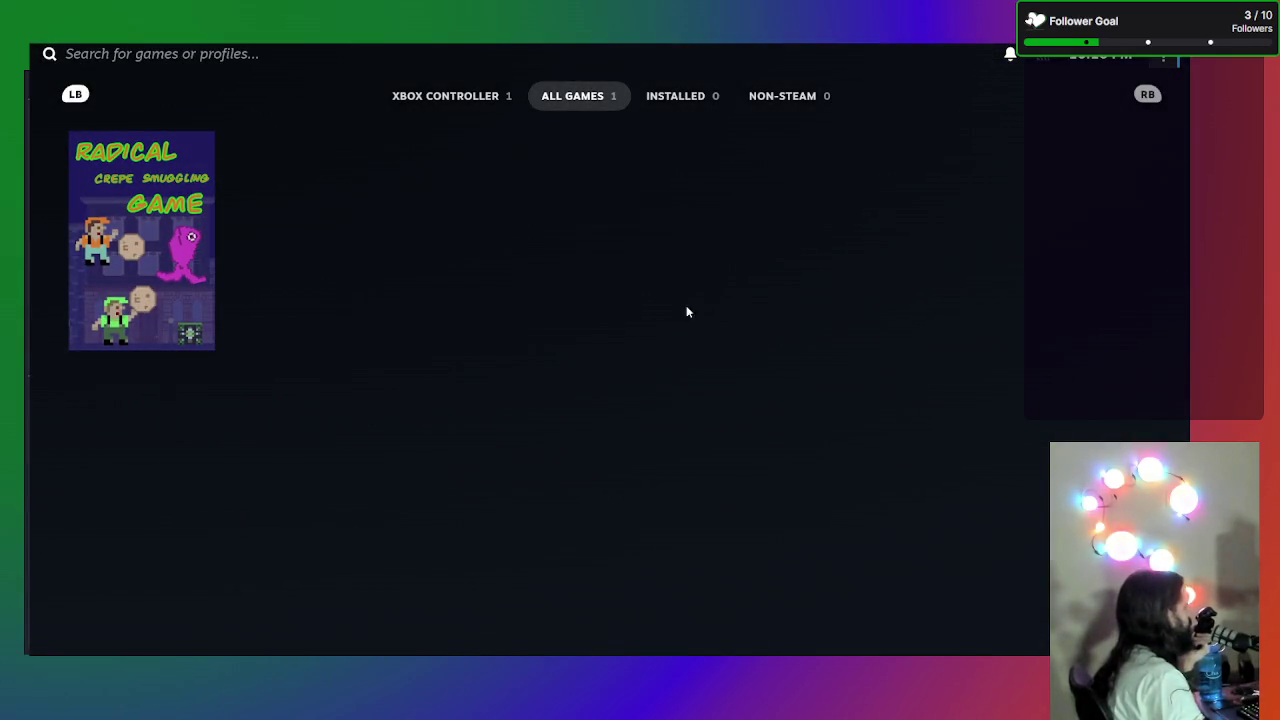
{"action": "key", "text": "ctrl+1"}
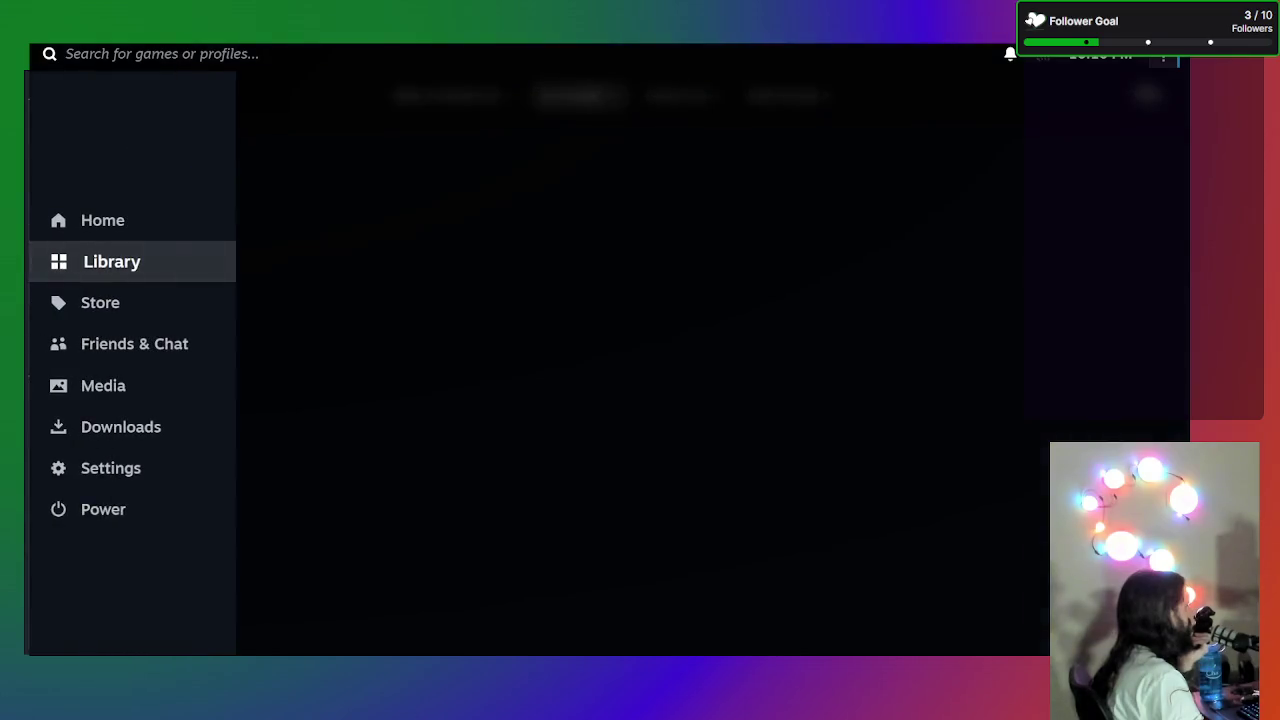
- Turn on Windowed for Big Picture Mode under Settings > Display, then close the window to reveal Godot
{"action": "left_click", "coordinate": [143, 470]}
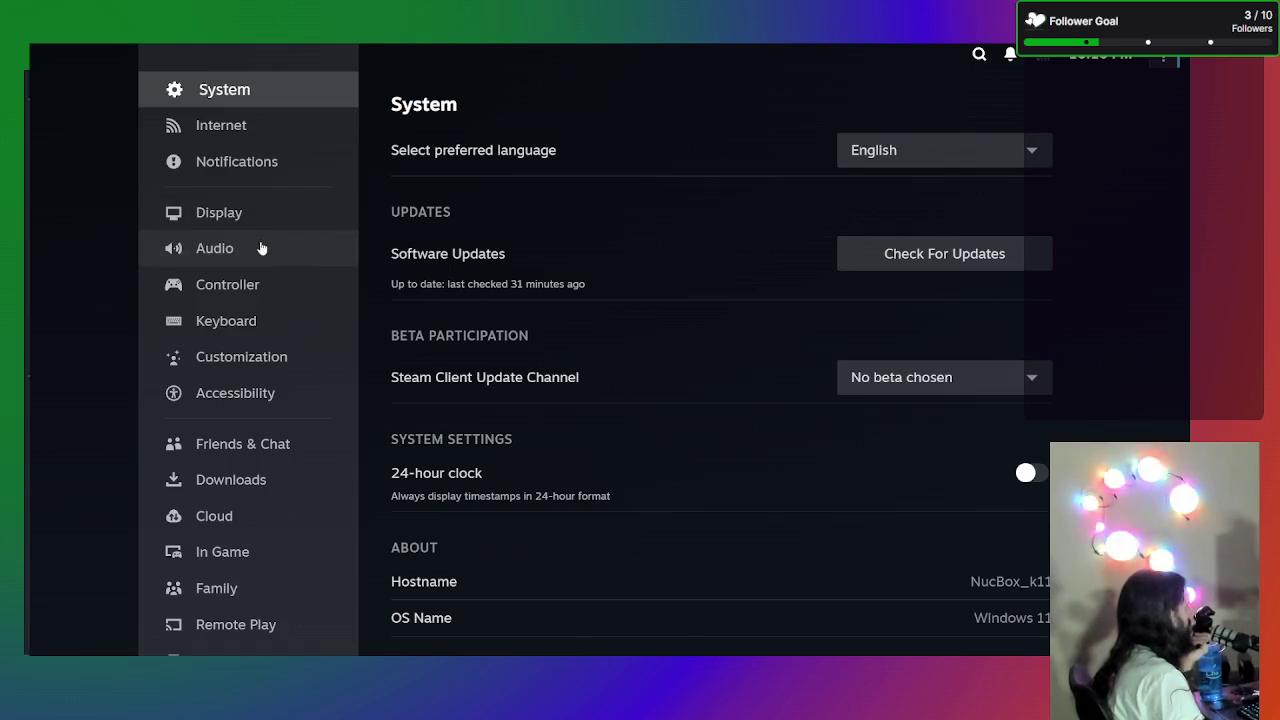
{"action": "left_click", "coordinate": [268, 216]}
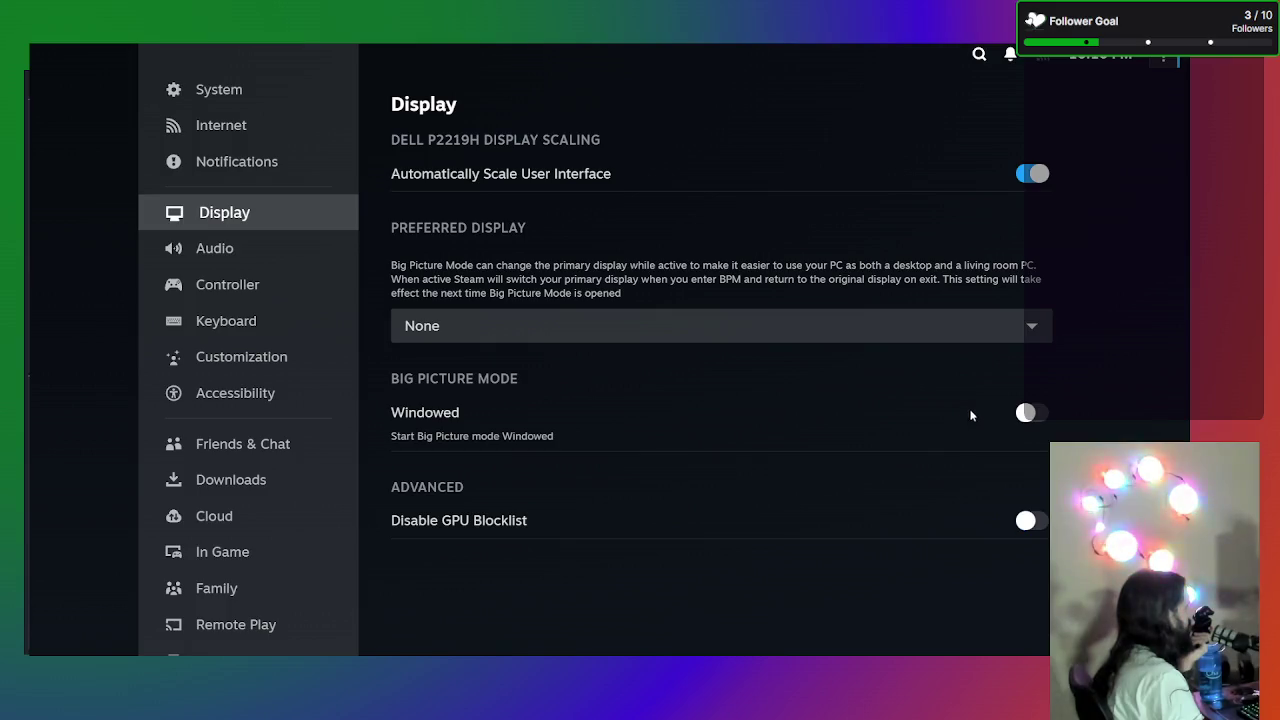
{"action": "left_click", "coordinate": [1030, 415]}
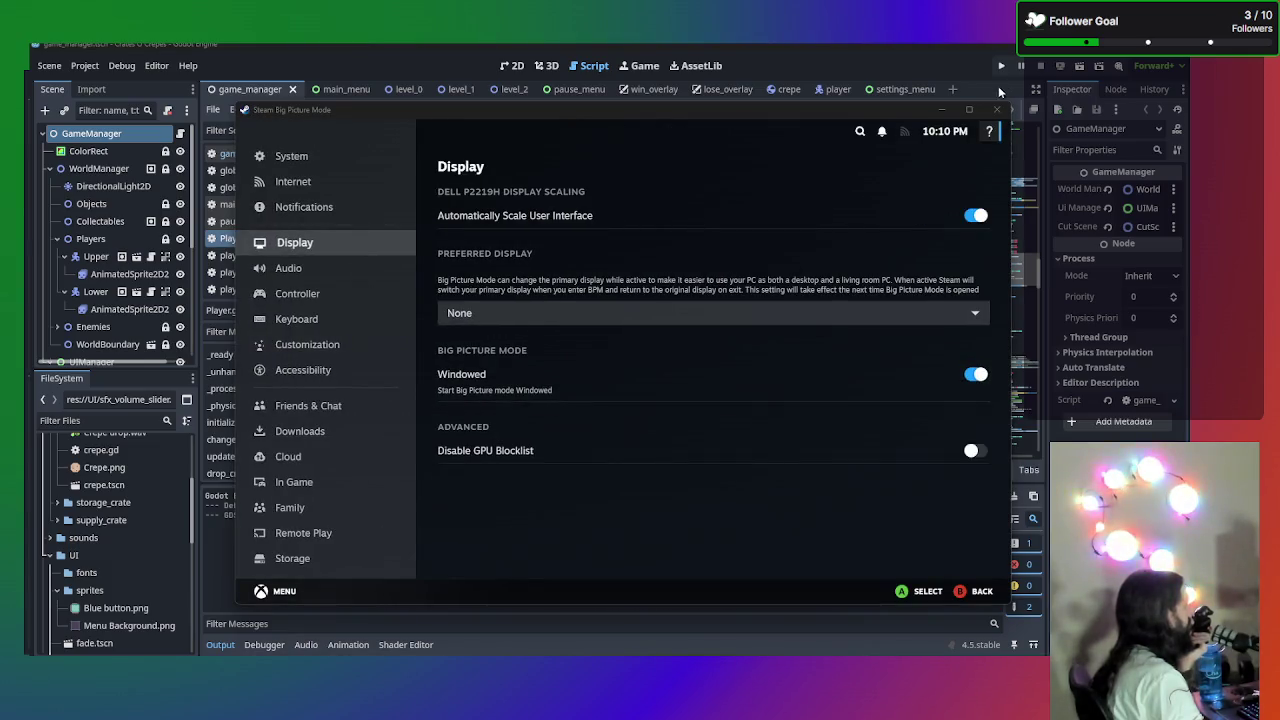
{"action": "left_click", "coordinate": [947, 110]}
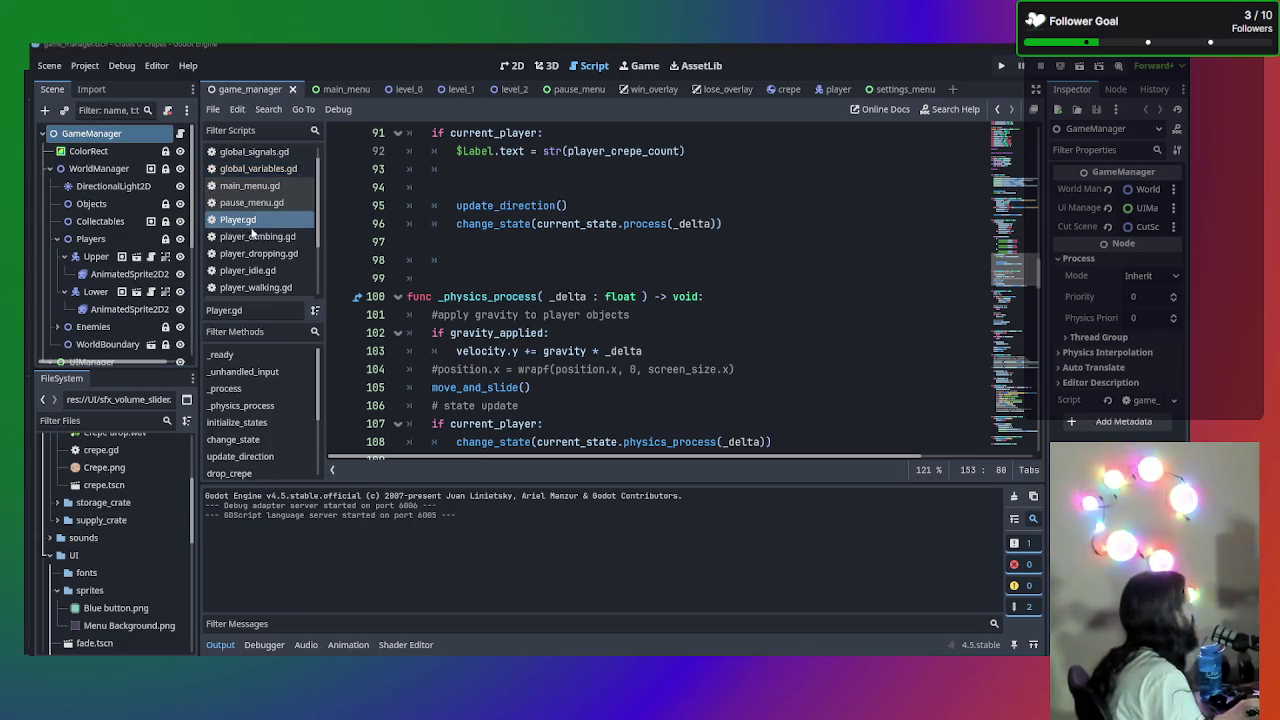
- Open SteamControllerInput.gd from the script list, after briefly toggling with SteamSetup.gd
{"action": "scroll", "coordinate": [245, 195], "scroll_direction": "down", "scroll_amount": 3}
{"action": "left_click", "coordinate": [258, 274]}
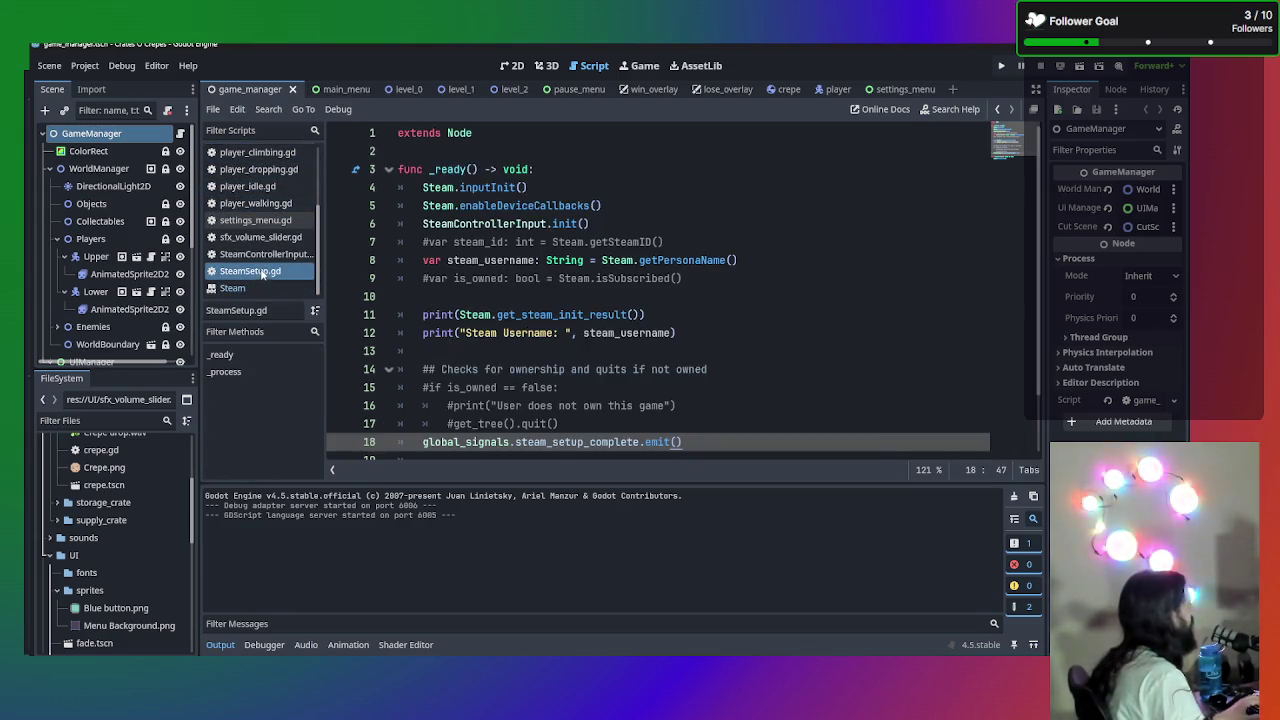
{"action": "left_click", "coordinate": [268, 256]}
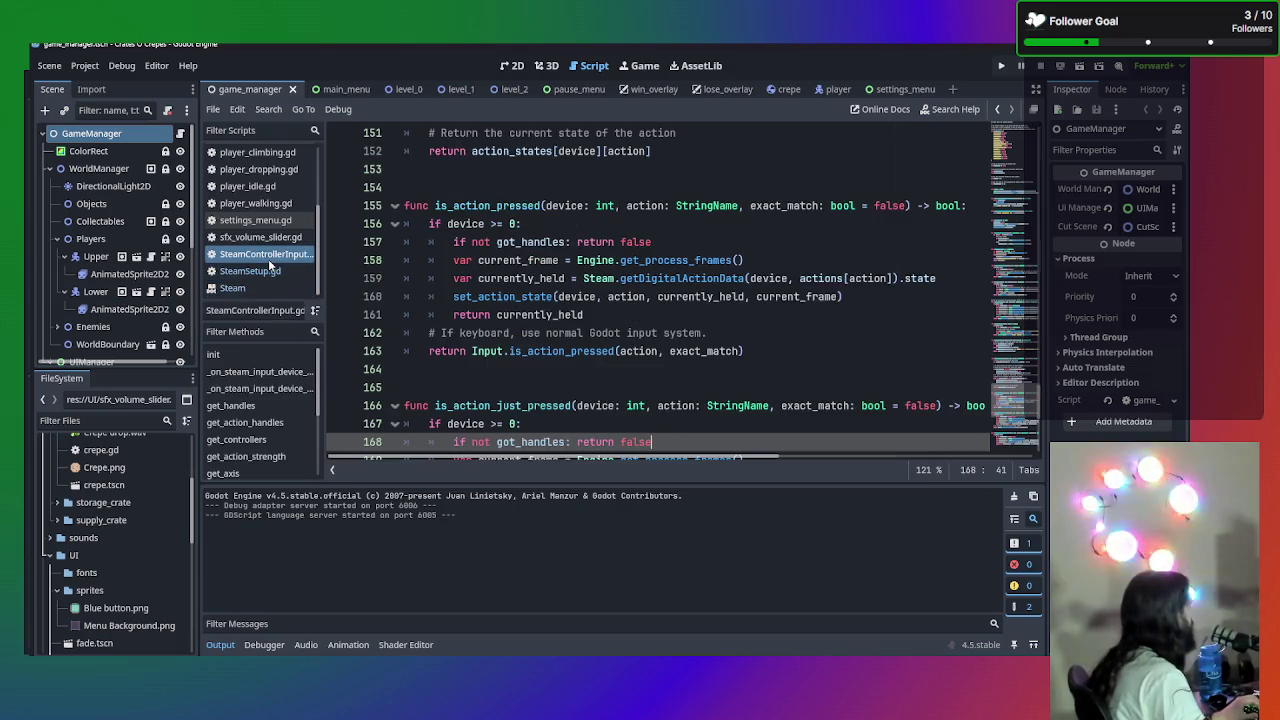
{"action": "left_click", "coordinate": [258, 287]}
{"action": "left_click", "coordinate": [258, 271]}
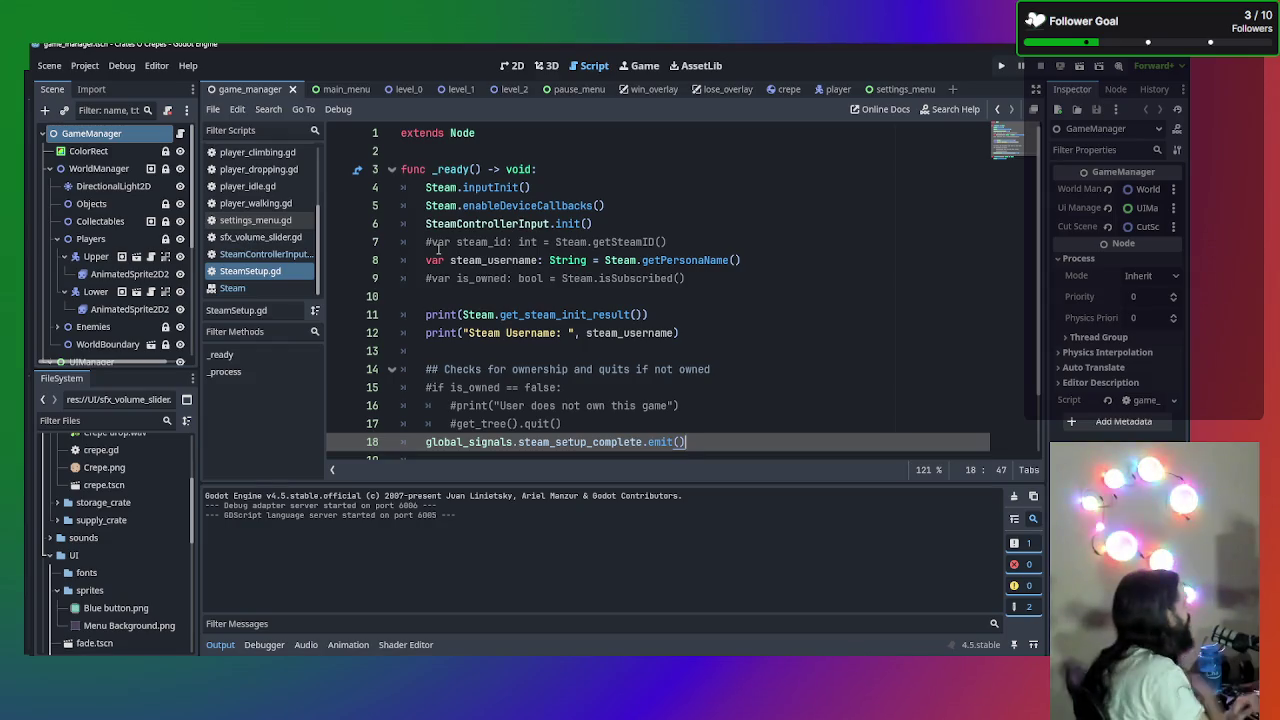
{"action": "left_click", "coordinate": [268, 254]}
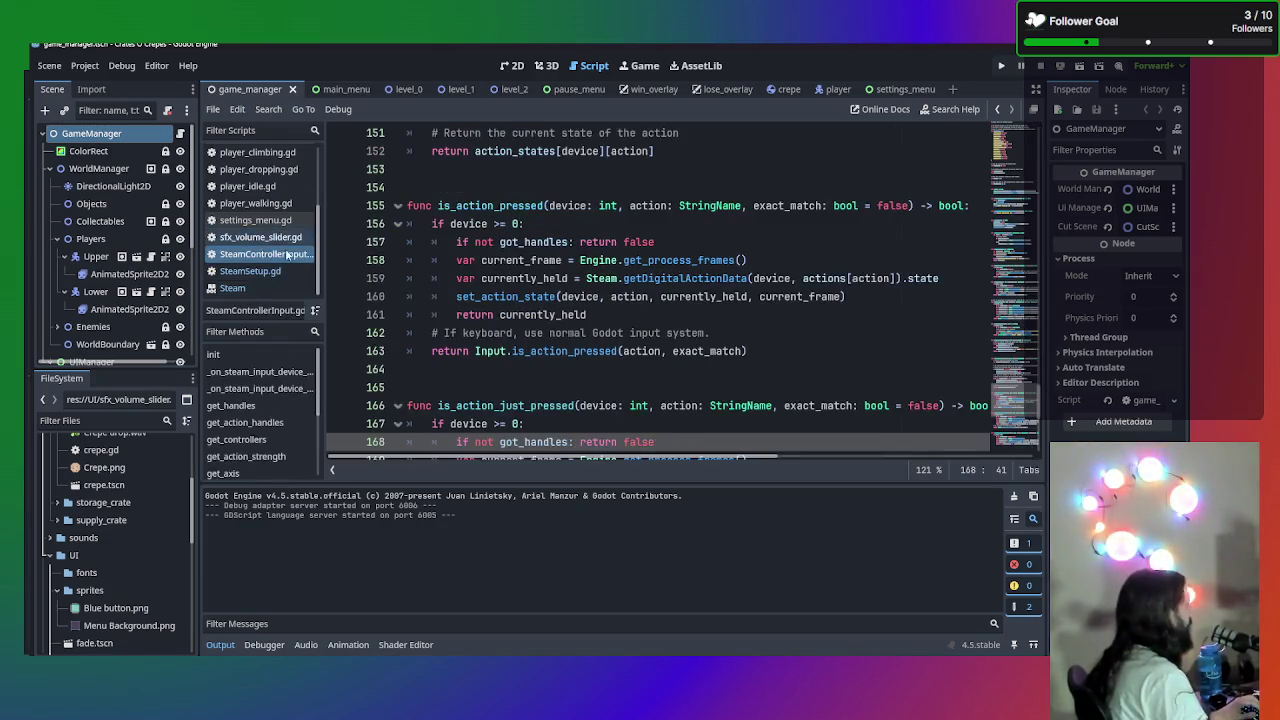
{"action": "scroll", "coordinate": [801, 292], "scroll_direction": "down", "scroll_amount": 4}
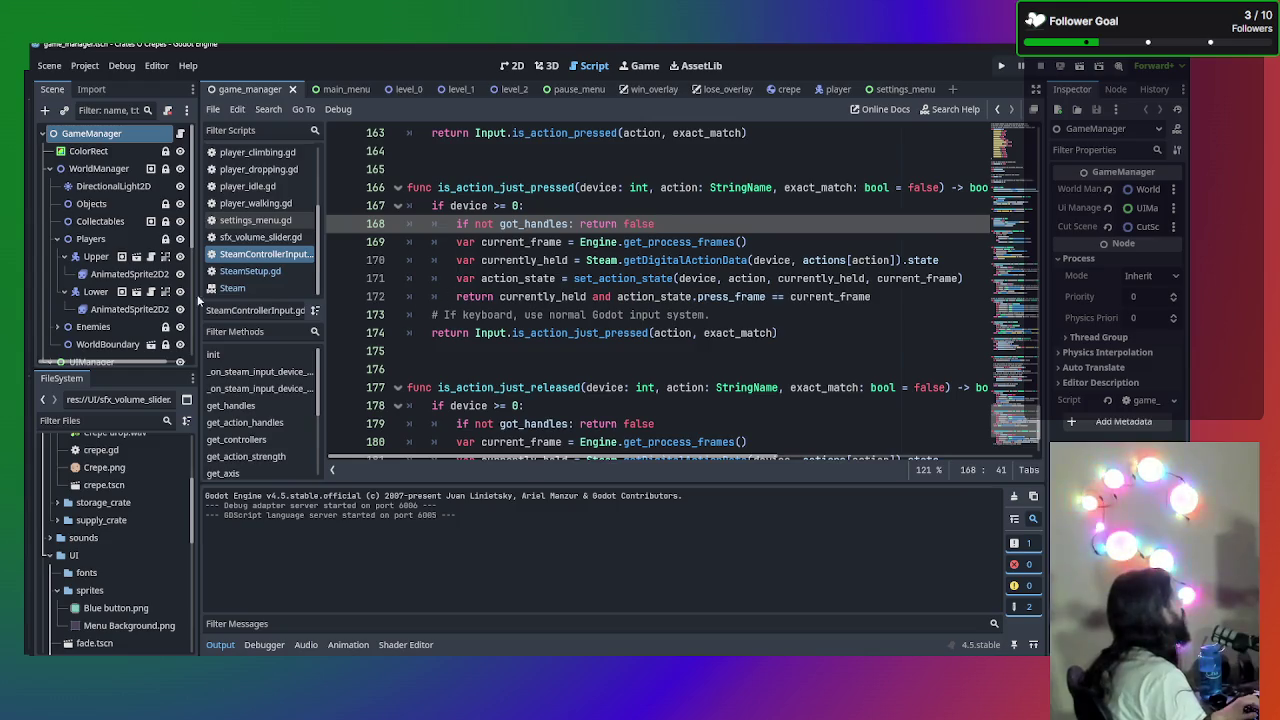
{"action": "left_click", "coordinate": [254, 272]}
{"action": "left_click", "coordinate": [260, 254]}
- Scroll SteamControllerInput.gd to the get_axis function around line 94
{"action": "scroll", "coordinate": [655, 362], "scroll_direction": "down", "scroll_amount": 3}
{"action": "scroll", "coordinate": [655, 362], "scroll_direction": "up", "scroll_amount": 1}
{"action": "scroll", "coordinate": [656, 362], "scroll_direction": "up", "scroll_amount": 6}
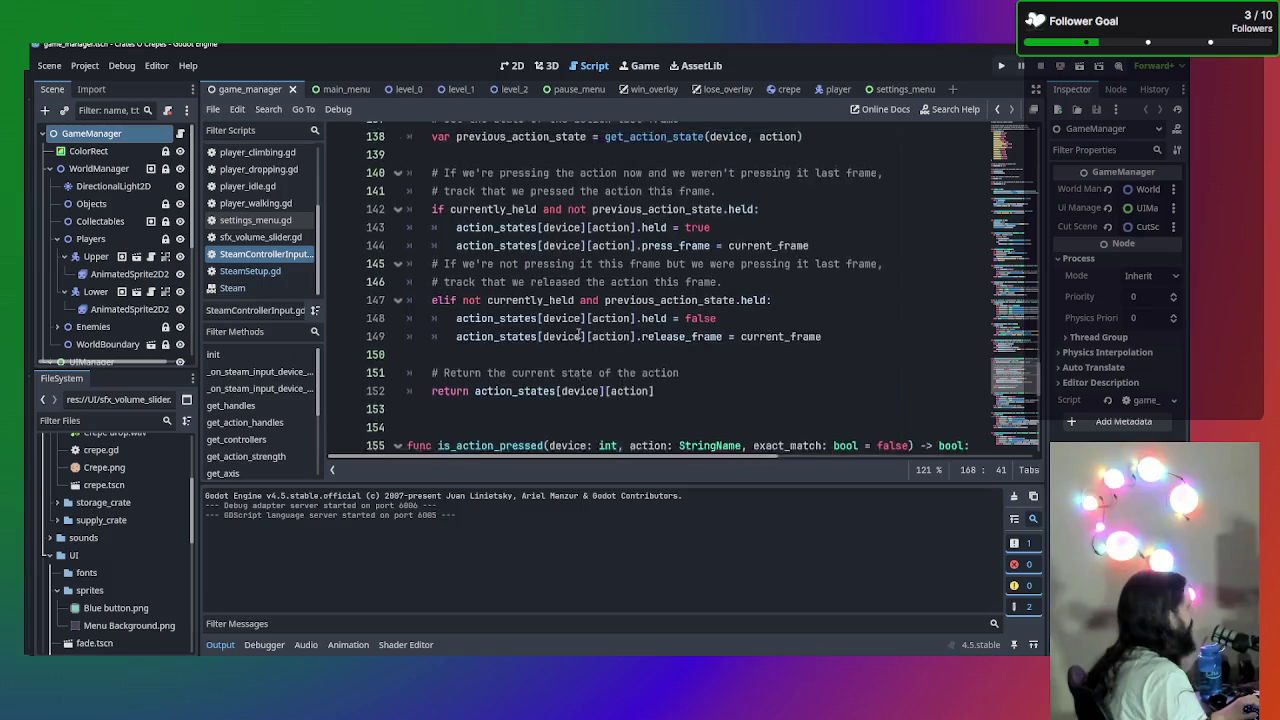
{"action": "scroll", "coordinate": [571, 329], "scroll_direction": "down", "scroll_amount": 4}
{"action": "scroll", "coordinate": [568, 320], "scroll_direction": "down", "scroll_amount": 2}
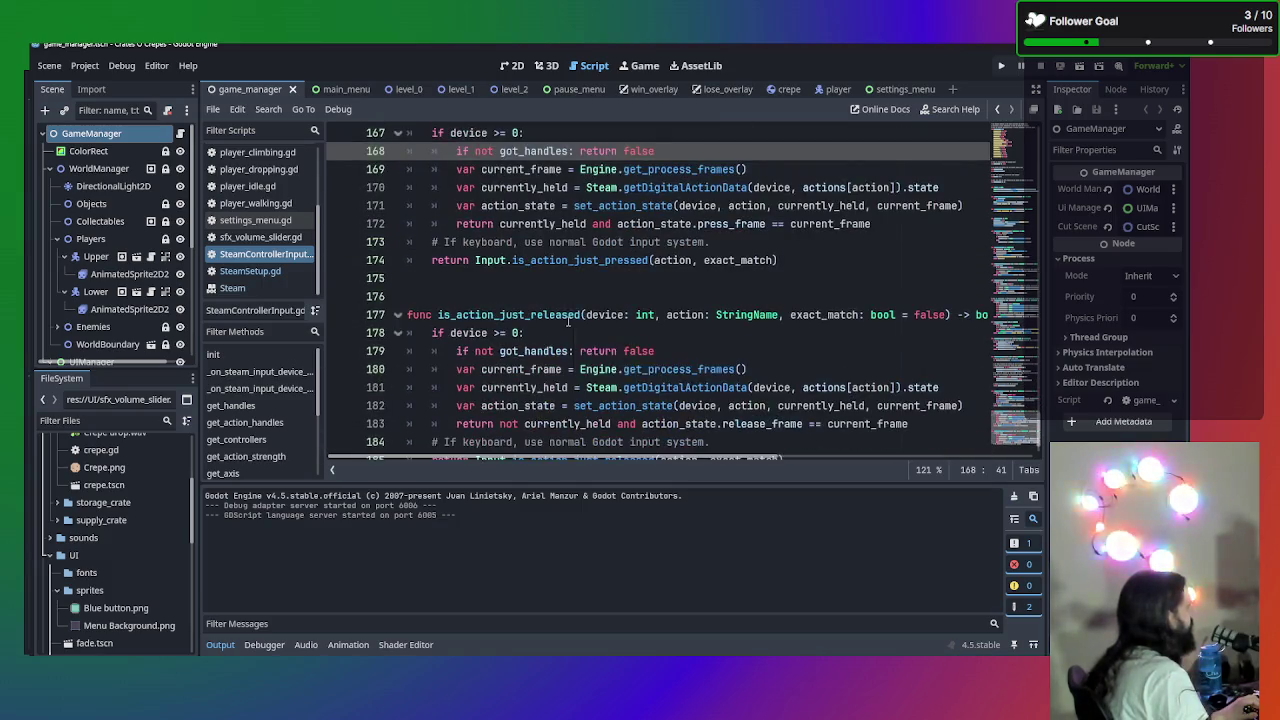
{"action": "scroll", "coordinate": [568, 318], "scroll_direction": "up", "scroll_amount": 7}
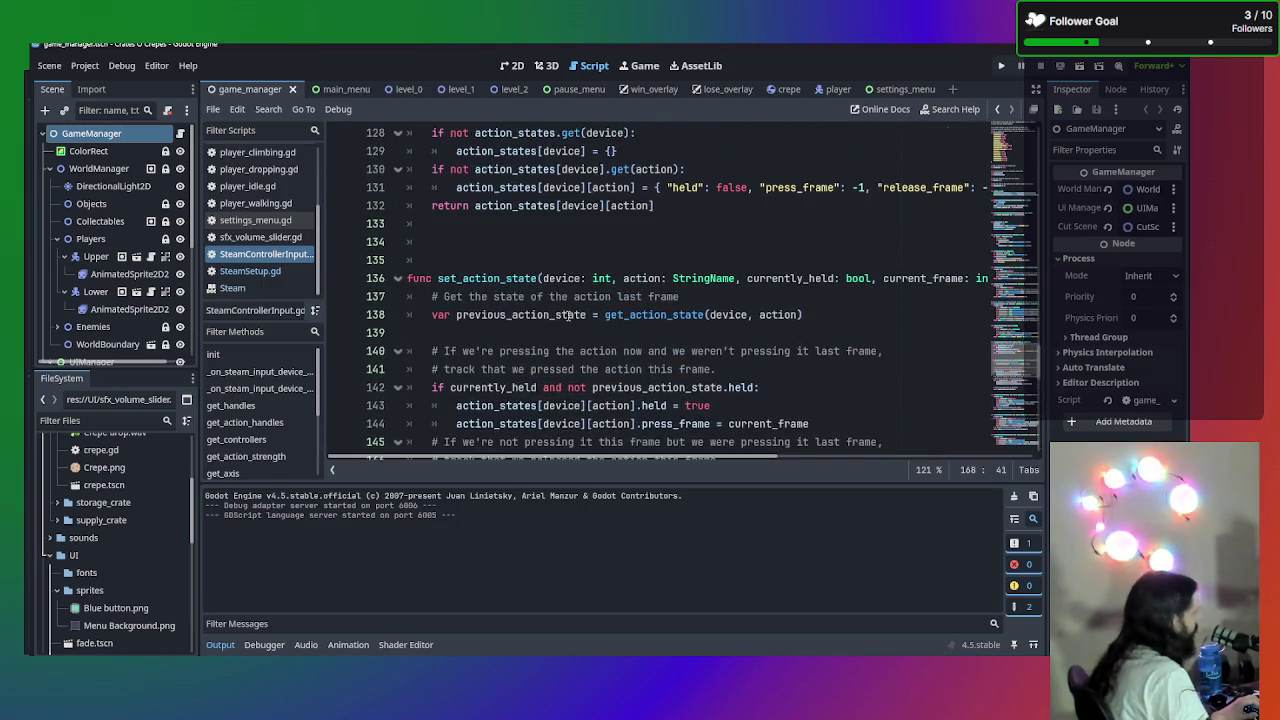
{"action": "scroll", "coordinate": [568, 316], "scroll_direction": "up", "scroll_amount": 6}
{"action": "scroll", "coordinate": [568, 315], "scroll_direction": "up", "scroll_amount": 4}
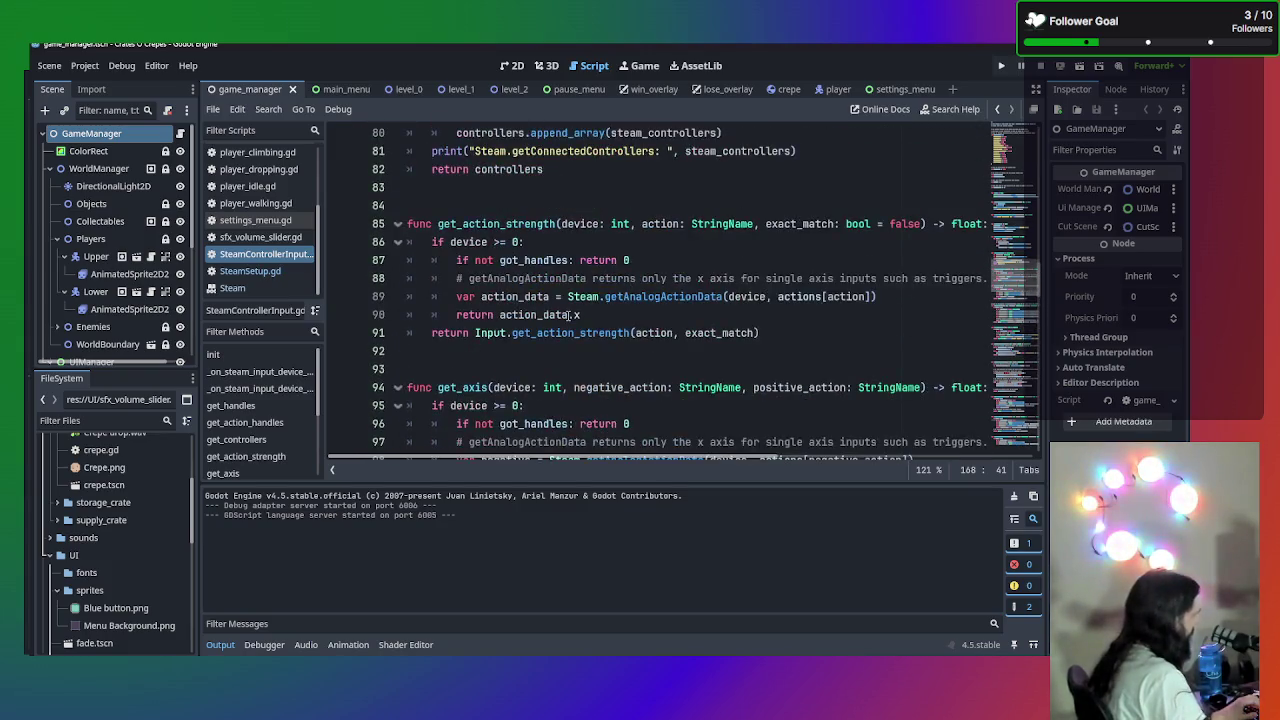
{"action": "scroll", "coordinate": [568, 315], "scroll_direction": "up", "scroll_amount": 3}
{"action": "scroll", "coordinate": [568, 315], "scroll_direction": "down", "scroll_amount": 4}
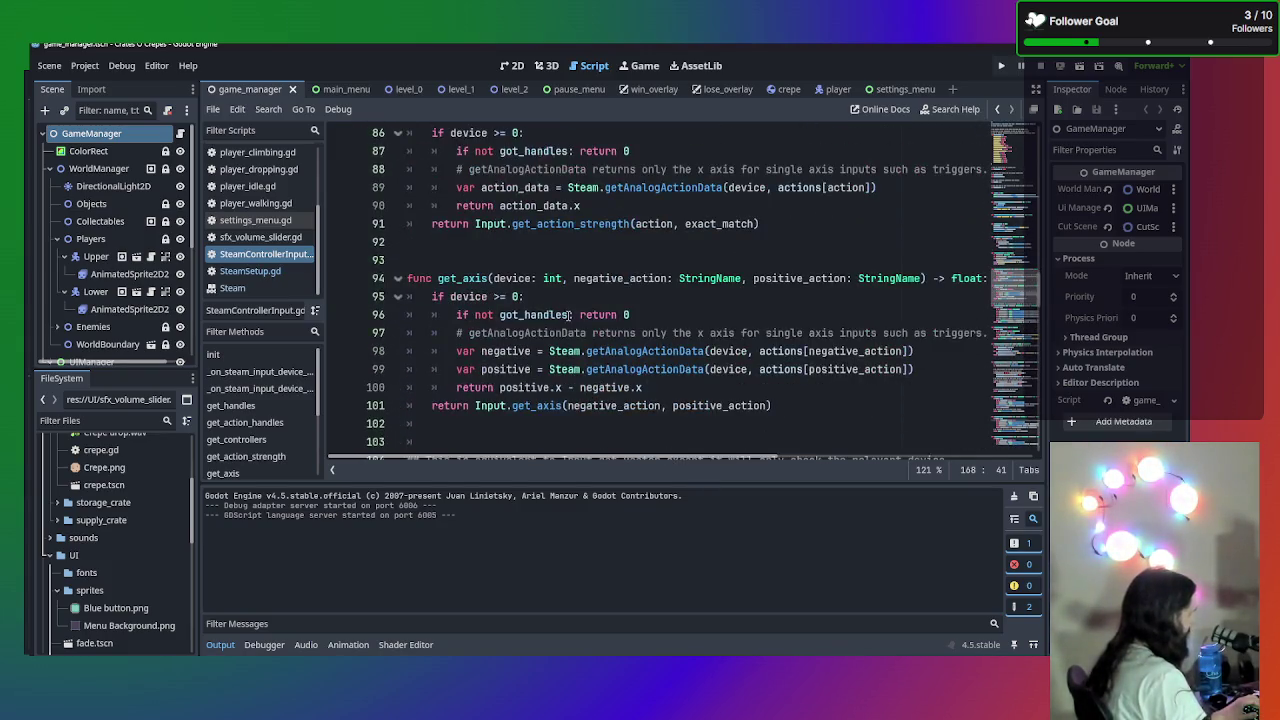
{"action": "mouse_move", "coordinate": [527, 315]}
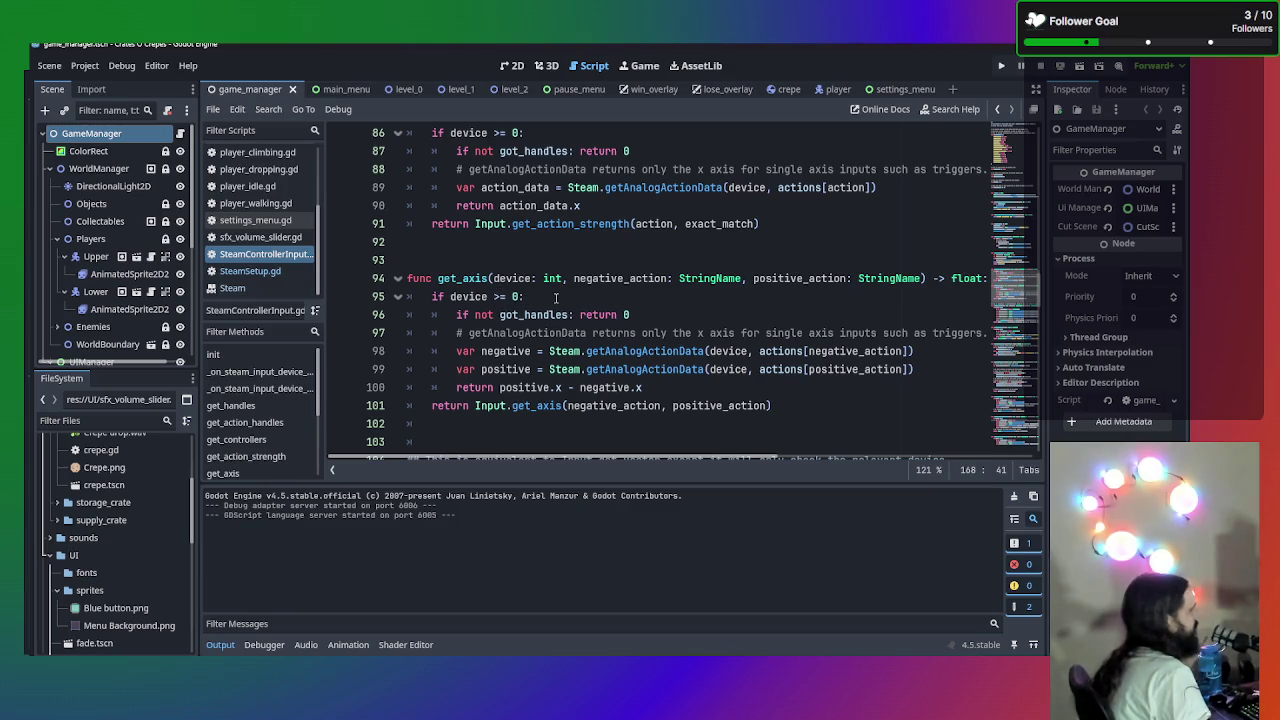
{"action": "mouse_move", "coordinate": [547, 315]}
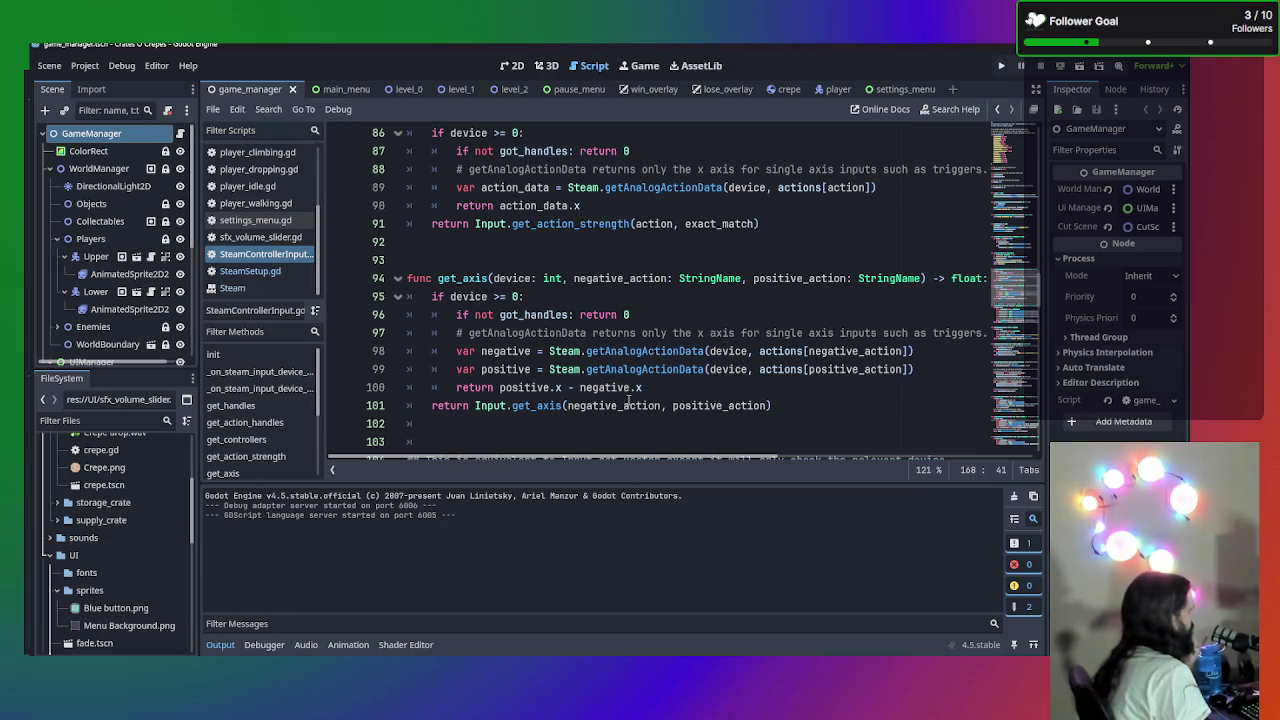
{"action": "mouse_move", "coordinate": [652, 404]}
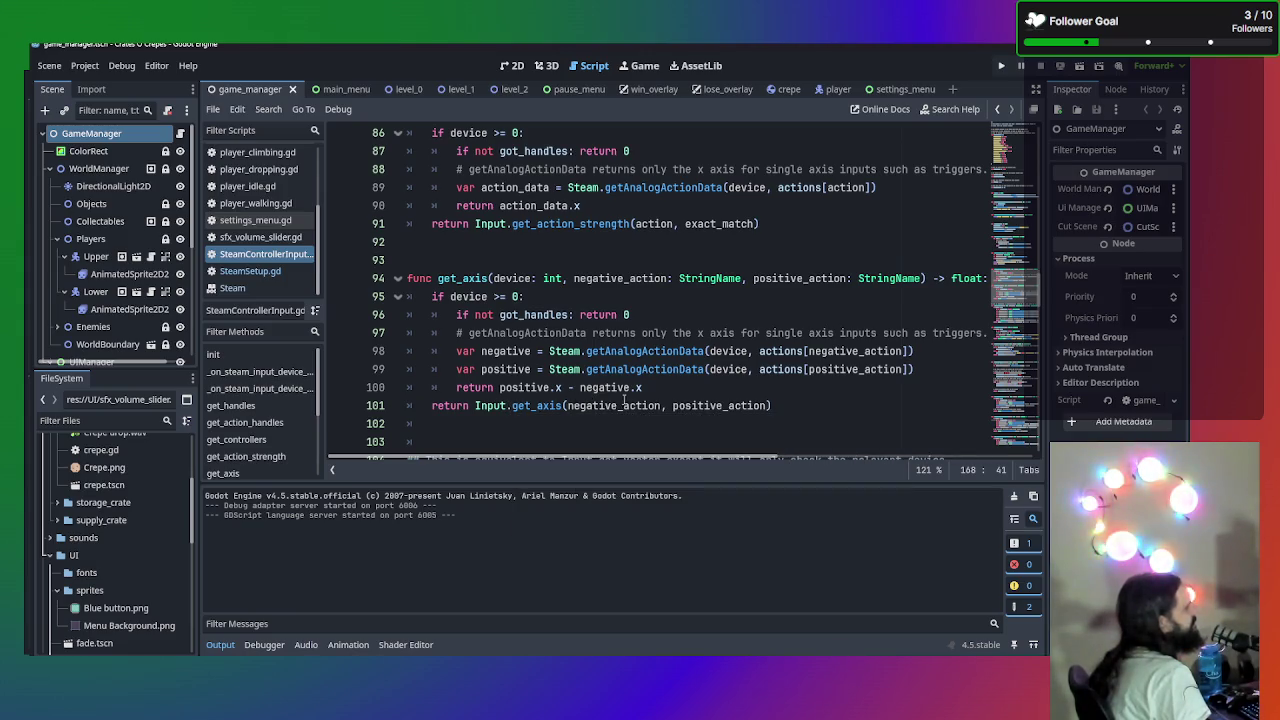
{"action": "mouse_move", "coordinate": [511, 411]}
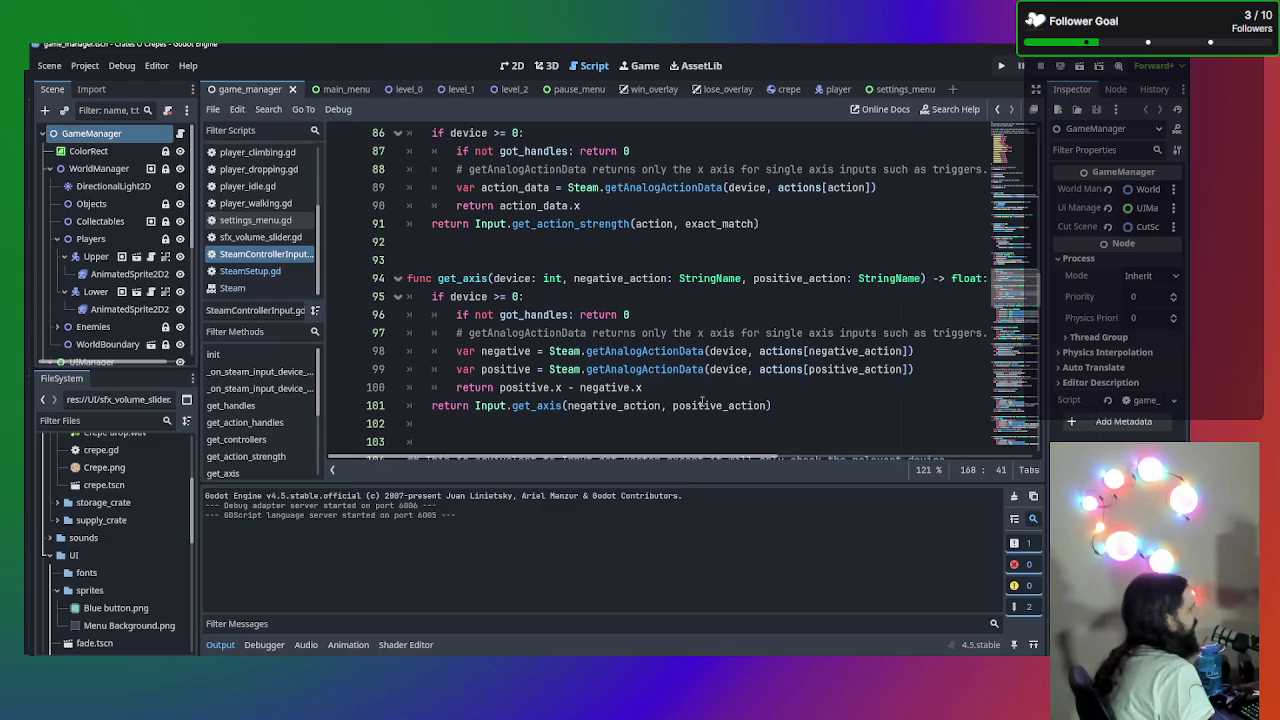
{"action": "mouse_move", "coordinate": [703, 402]}
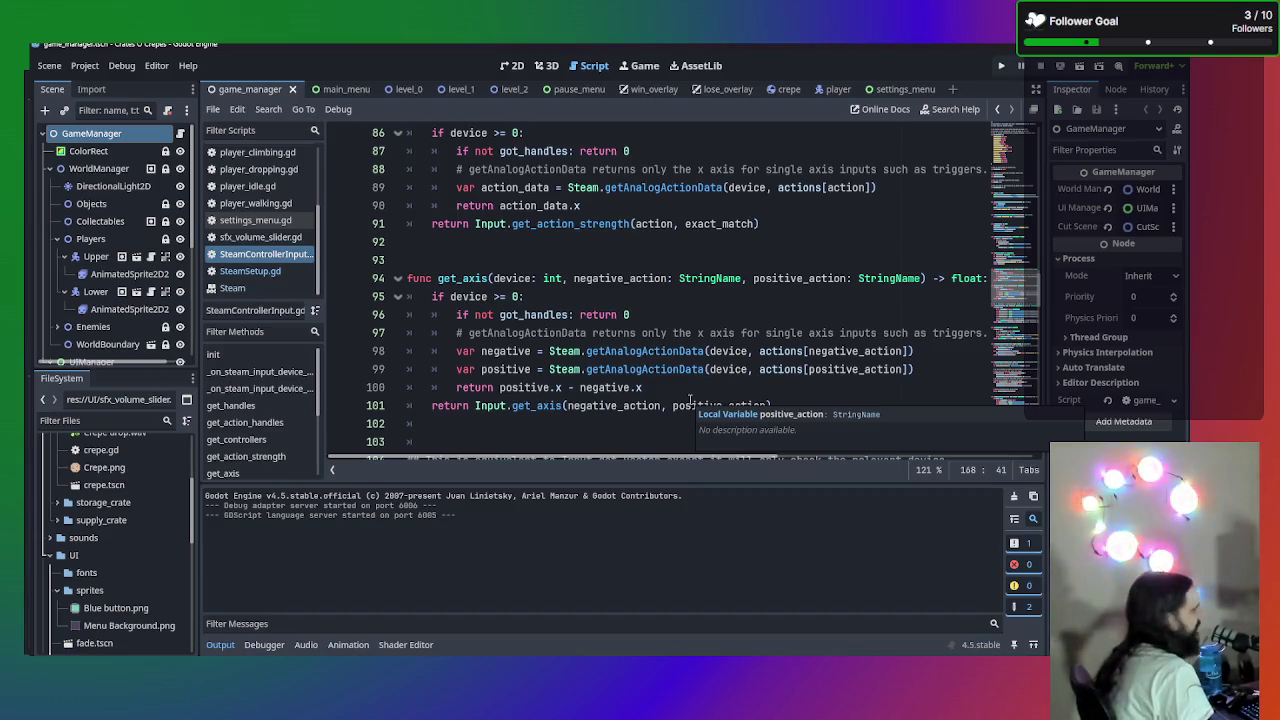
{"action": "scroll", "coordinate": [658, 403], "scroll_direction": "down", "scroll_amount": 1}
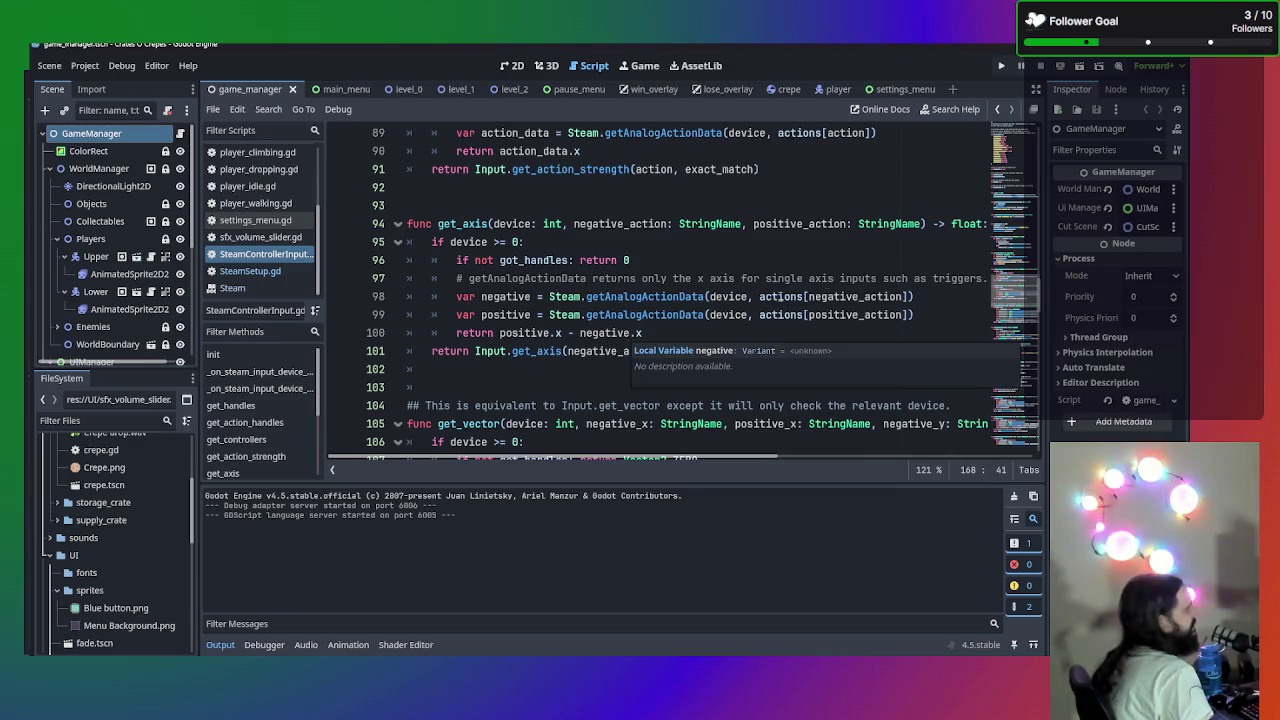
{"action": "left_click", "coordinate": [840, 278]}
{"action": "key", "text": "shift+End"}
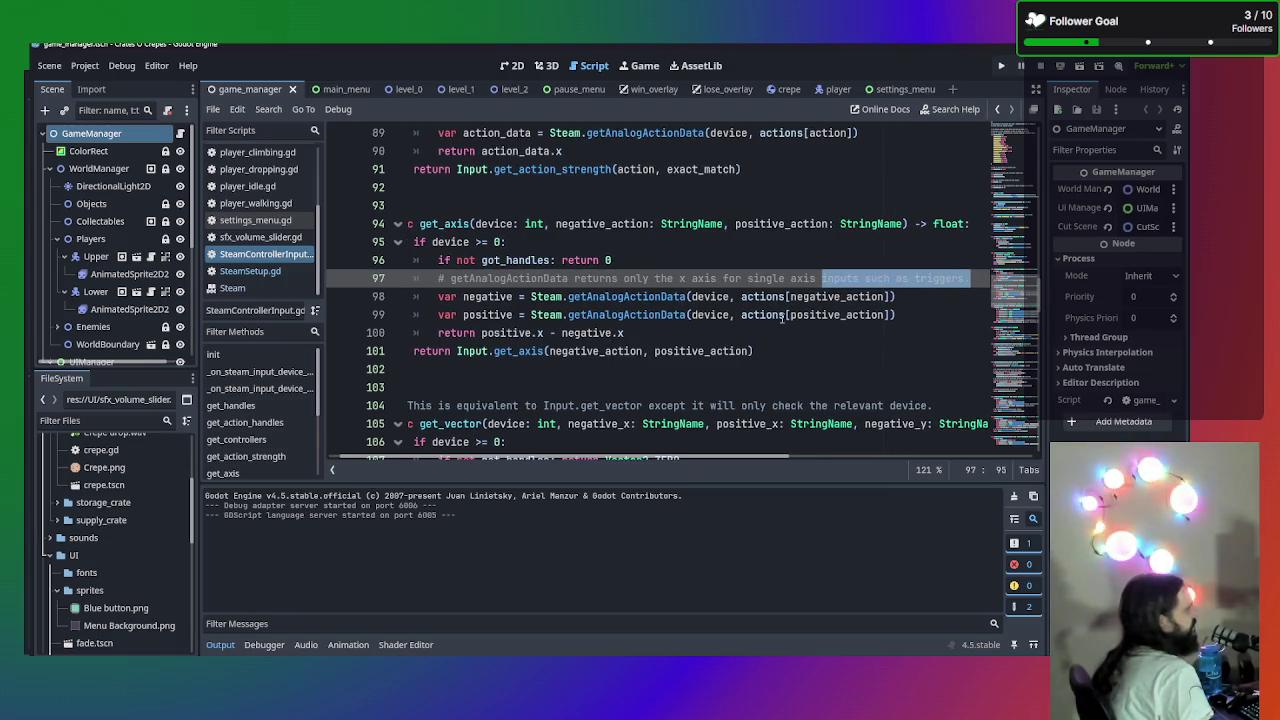
{"action": "left_click", "coordinate": [767, 332]}
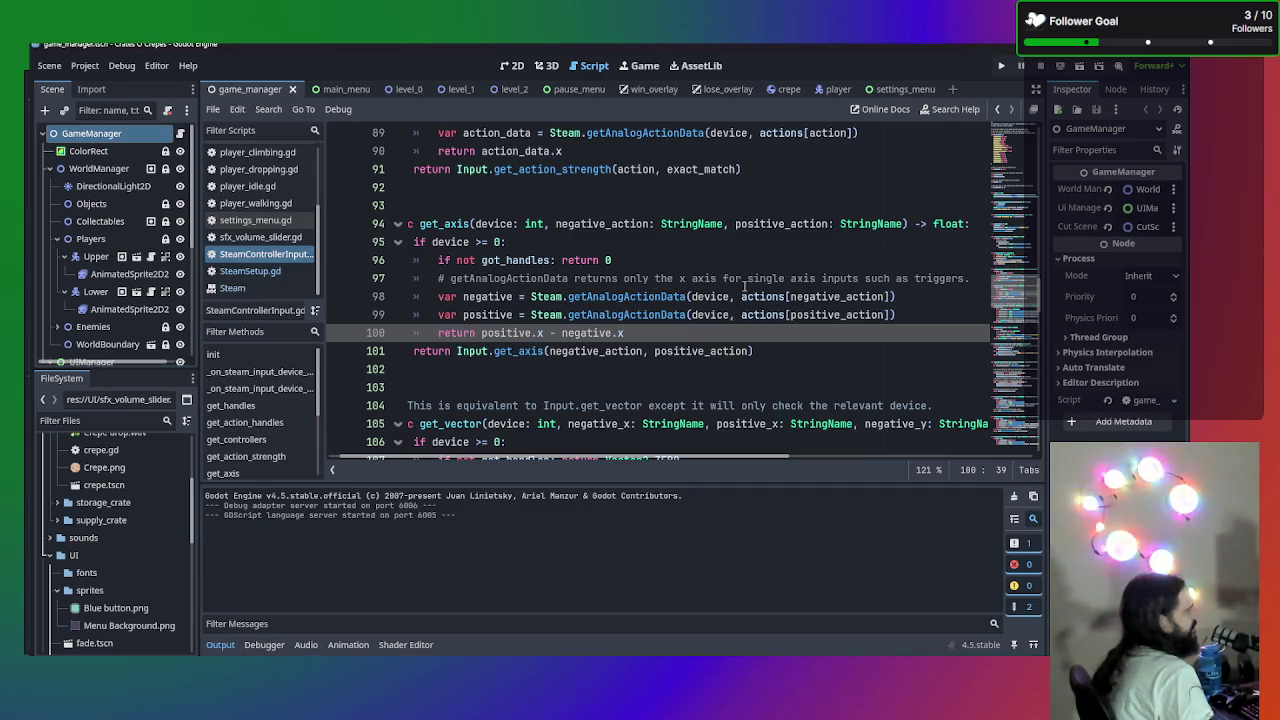
{"action": "mouse_move", "coordinate": [656, 314]}
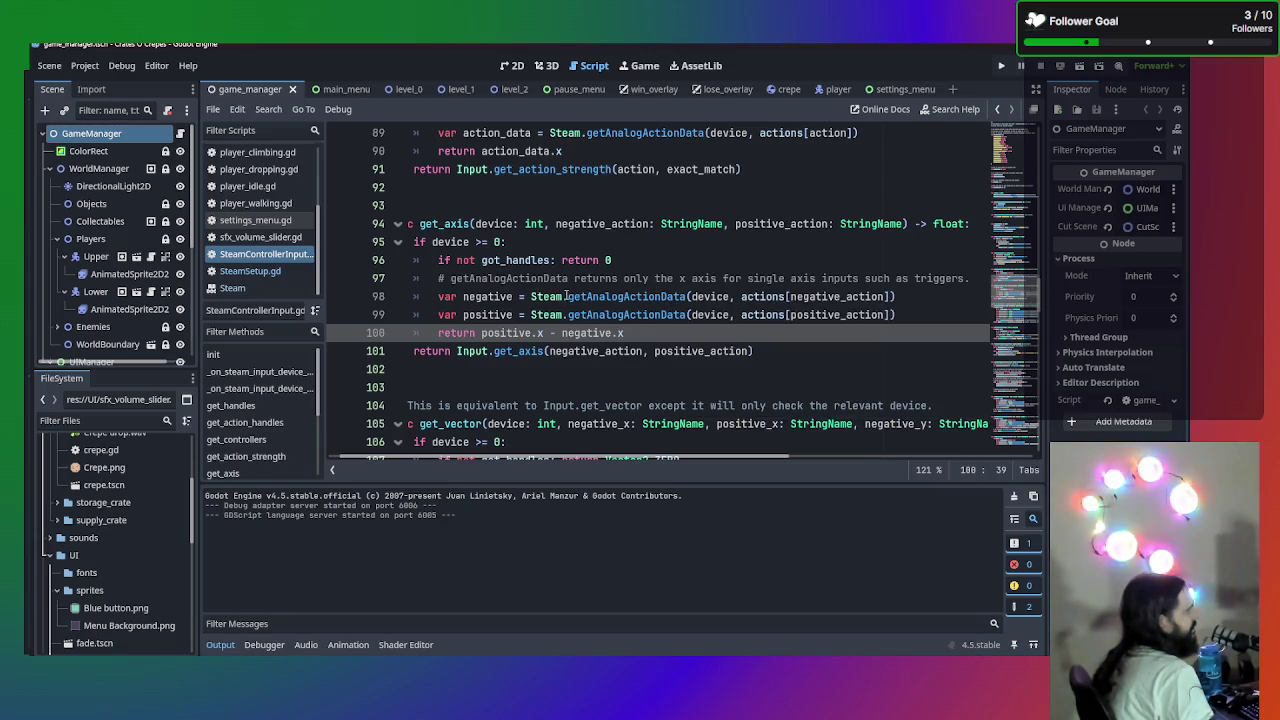
{"action": "left_click", "coordinate": [533, 371]}
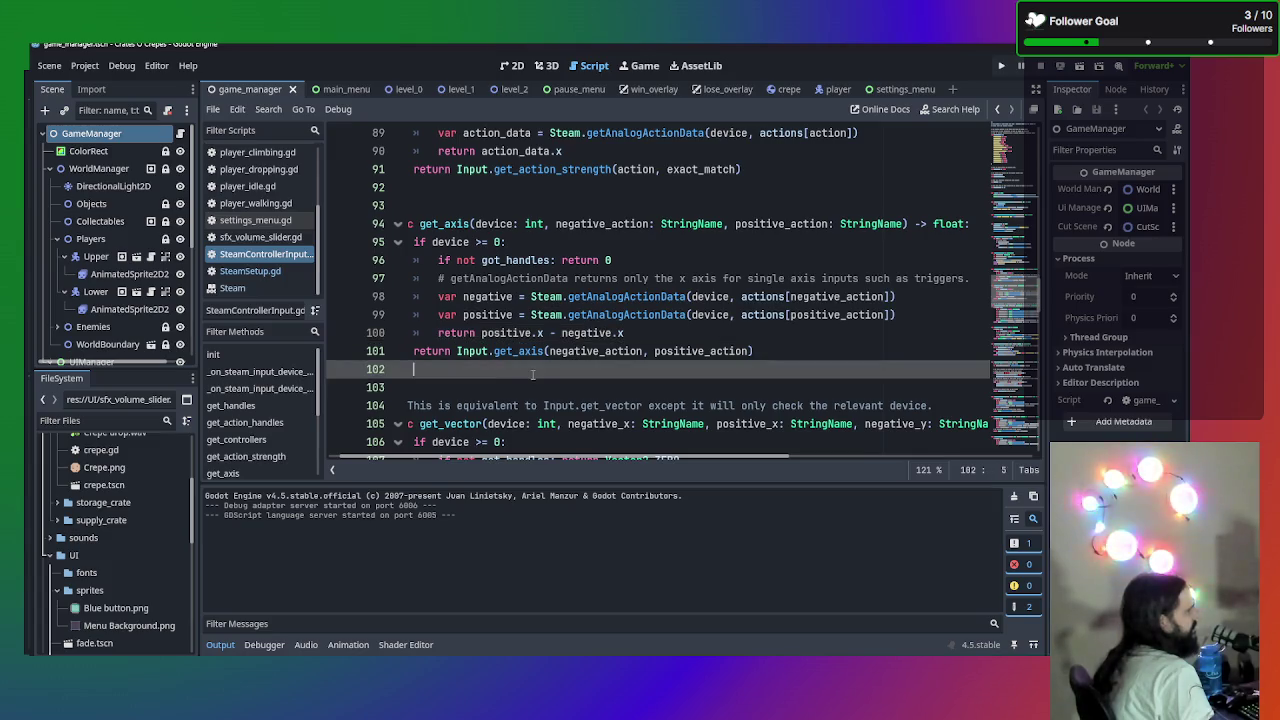
{"action": "left_click_drag", "start_coordinate": [485, 374], "coordinate": [328, 347]}
{"action": "left_click", "coordinate": [432, 370]}
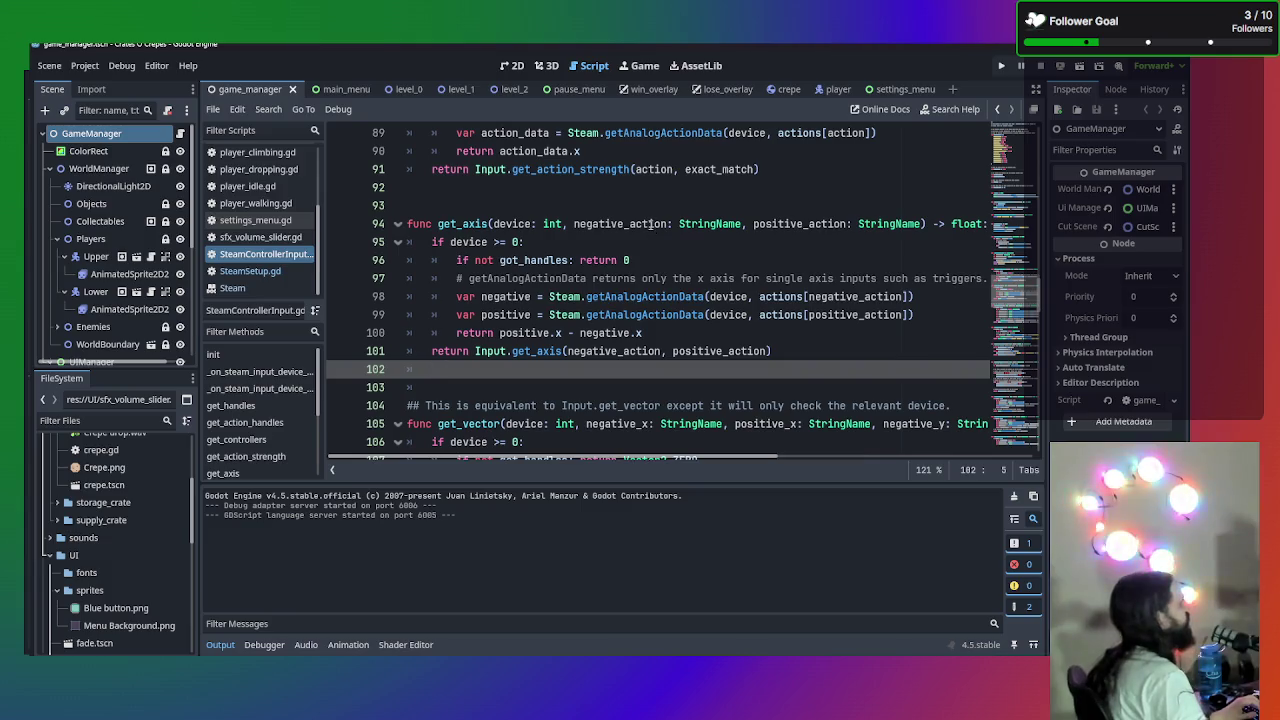
{"action": "left_click", "coordinate": [575, 224]}
{"action": "type", "text": "axis"}
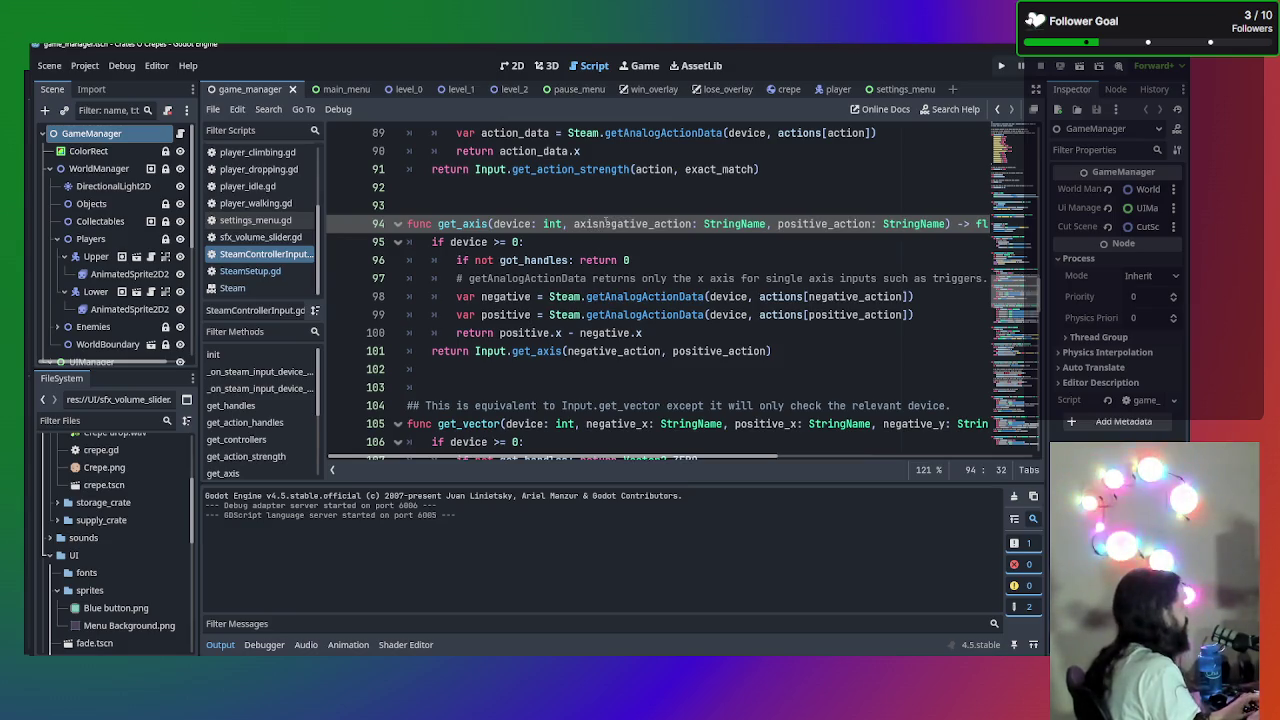
{"action": "type", "text": ":"}
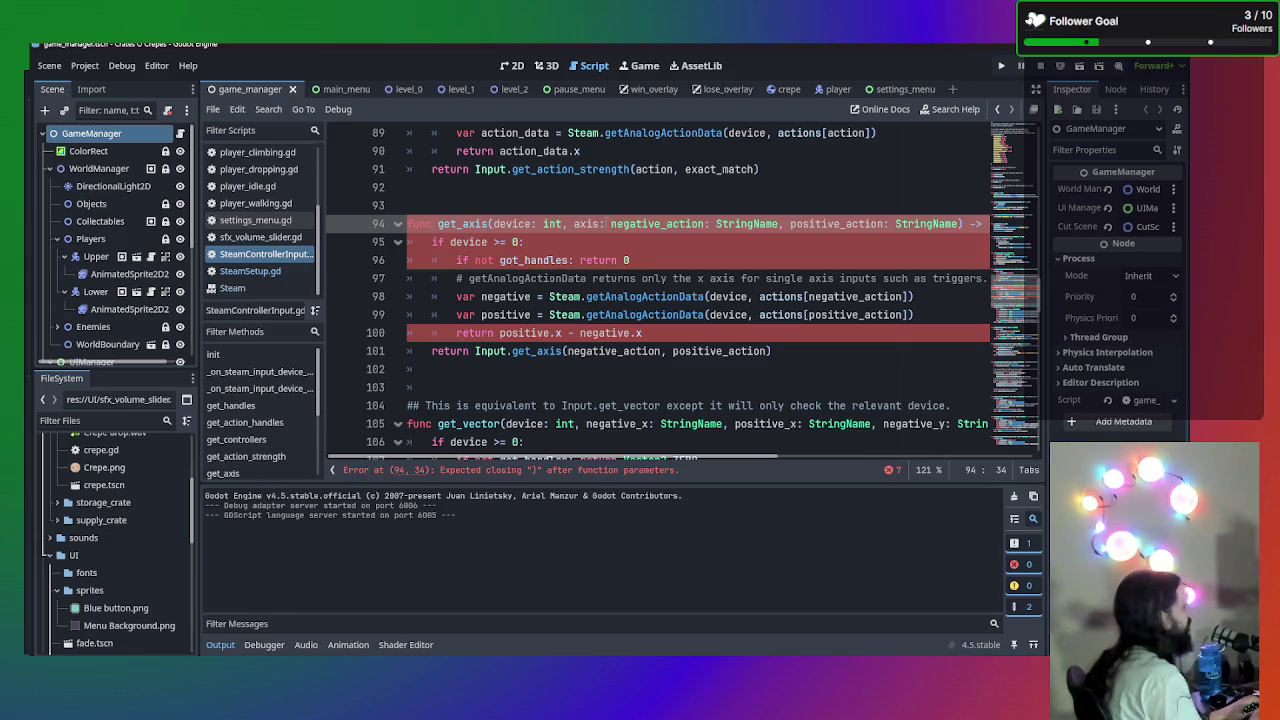
{"action": "key", "text": "BackSpace"}
{"action": "key", "text": "BackSpace"}
{"action": "key", "text": "BackSpace"}
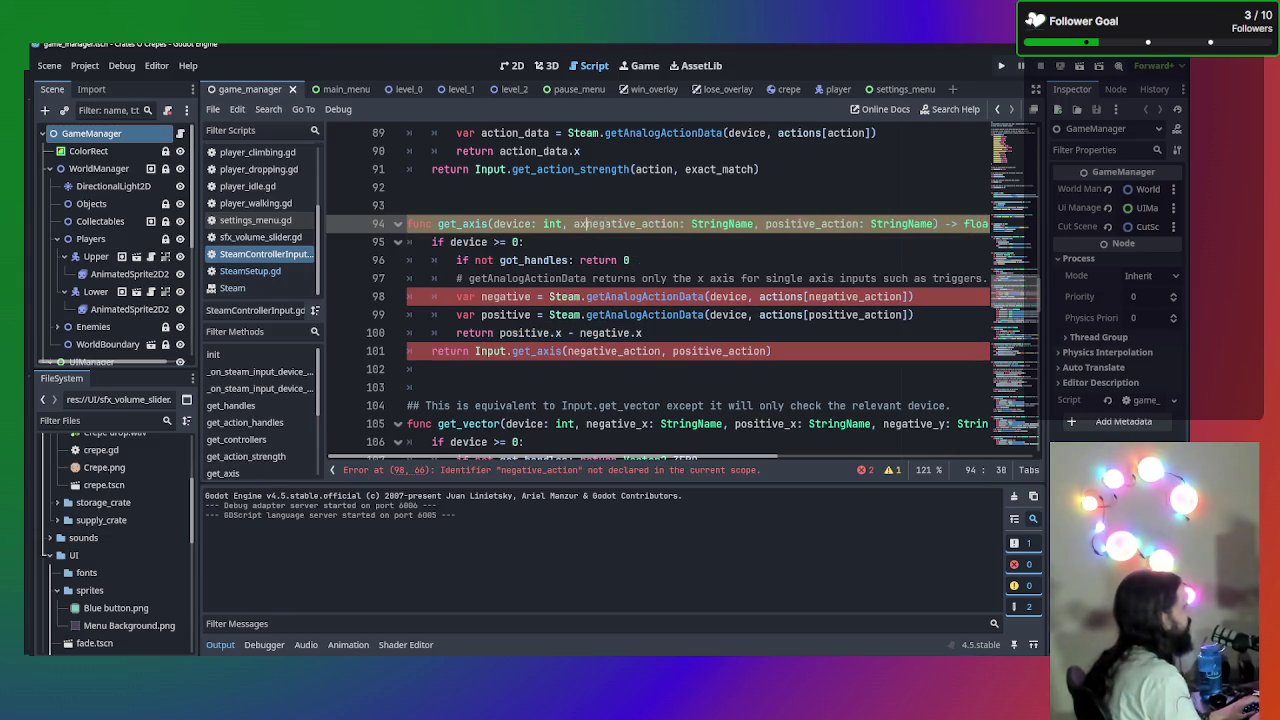
{"action": "key", "text": "BackSpace"}
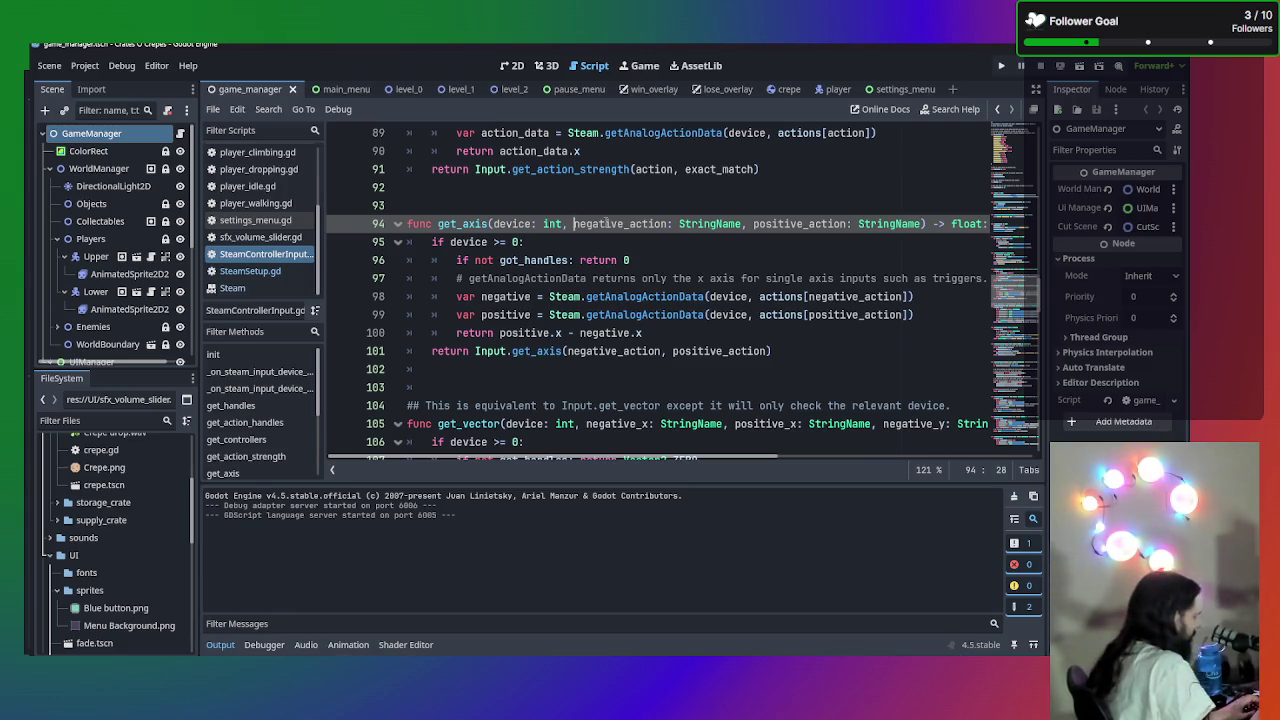
- Type the parameter 'axis_y : bool = false,' into get_axis's signature
{"action": "type", "text": "axis"}
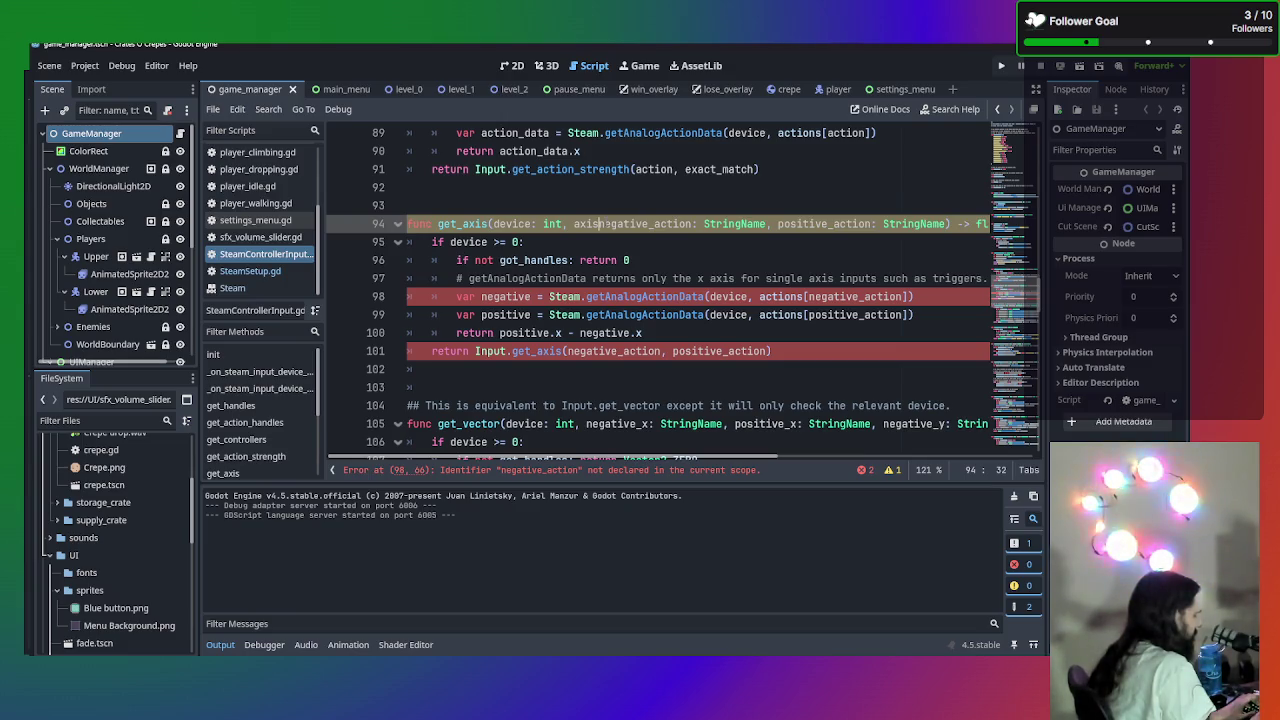
{"action": "type", "text": "_"}
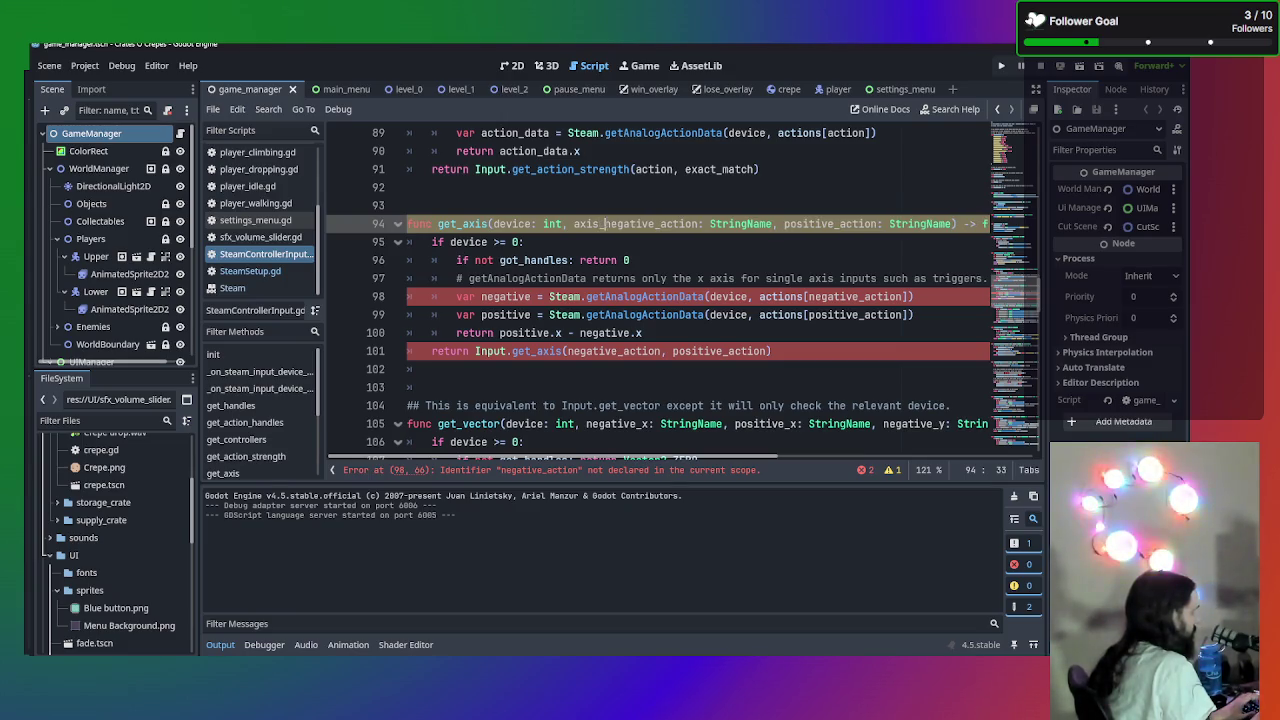
{"action": "type", "text": "y"}
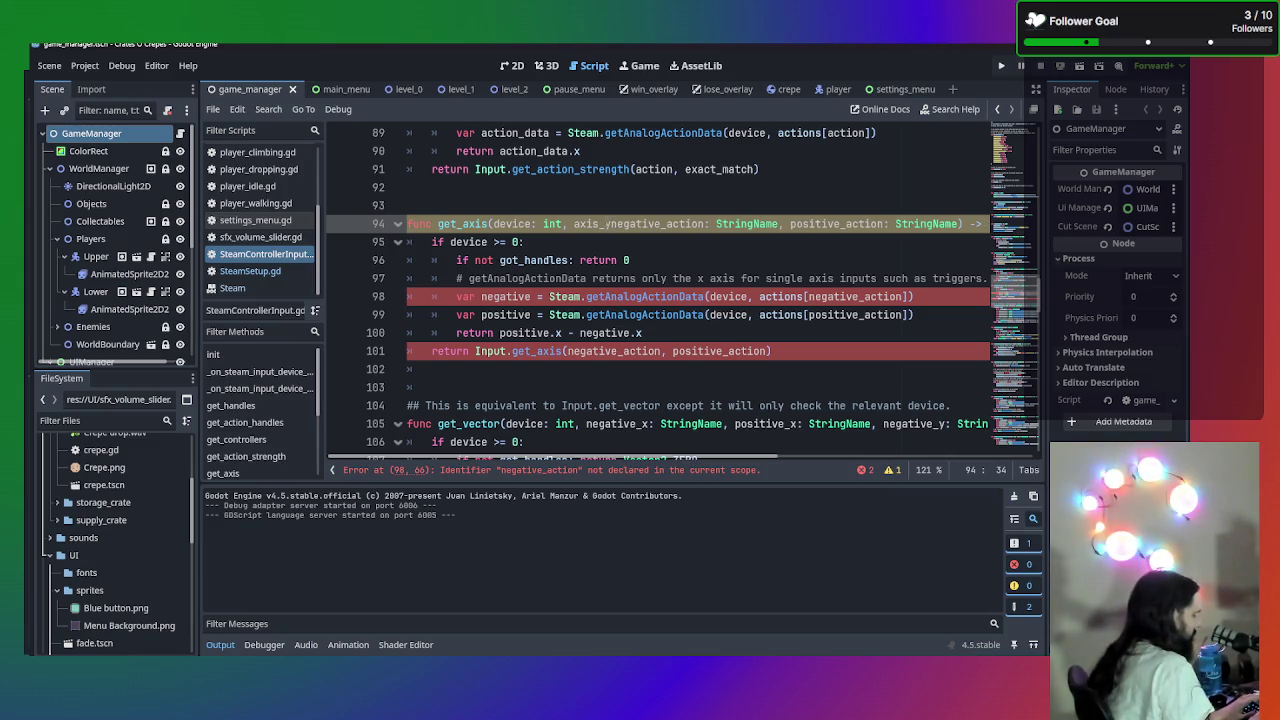
{"action": "type", "text": " : boo"}
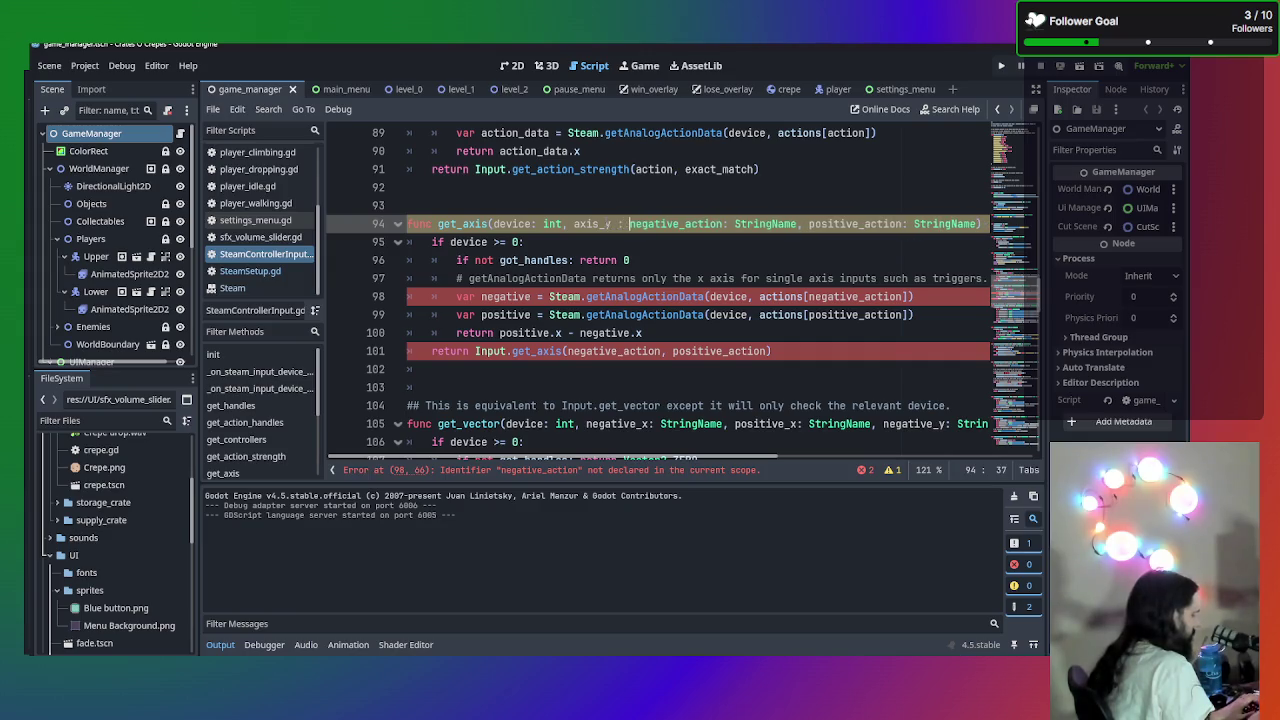
{"action": "type", "text": "l "}
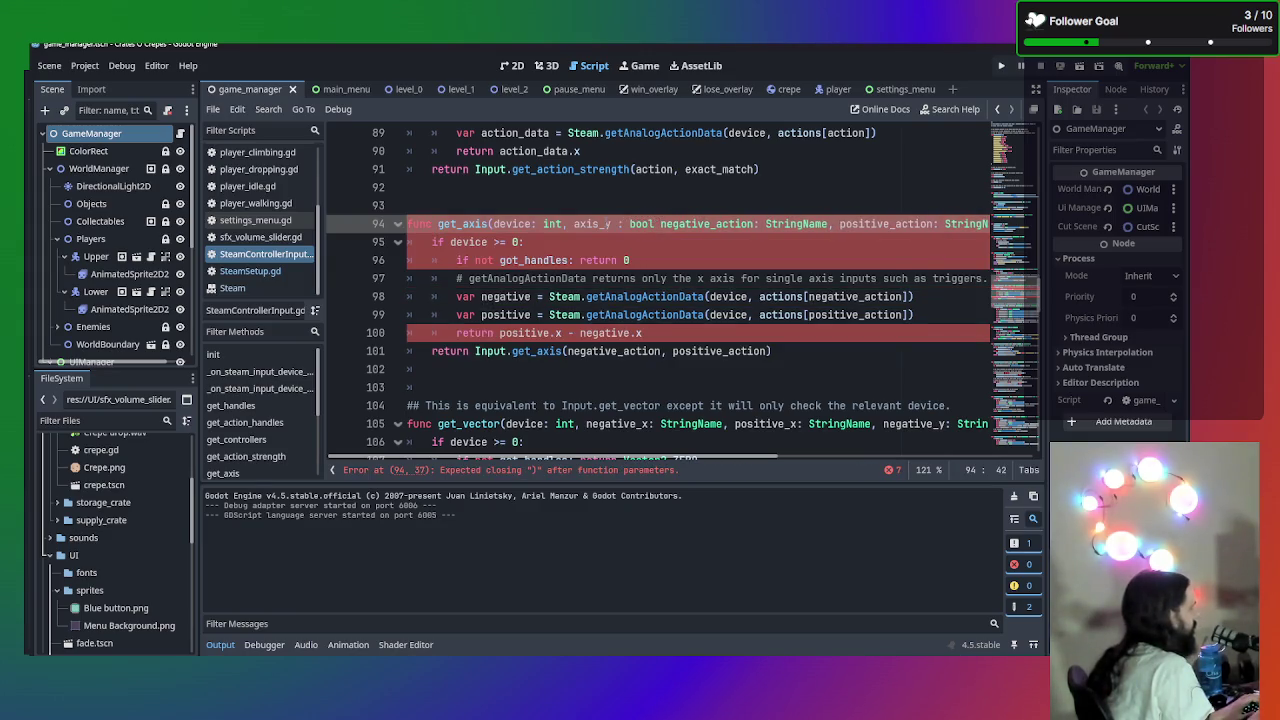
{"action": "type", "text": "= true"}
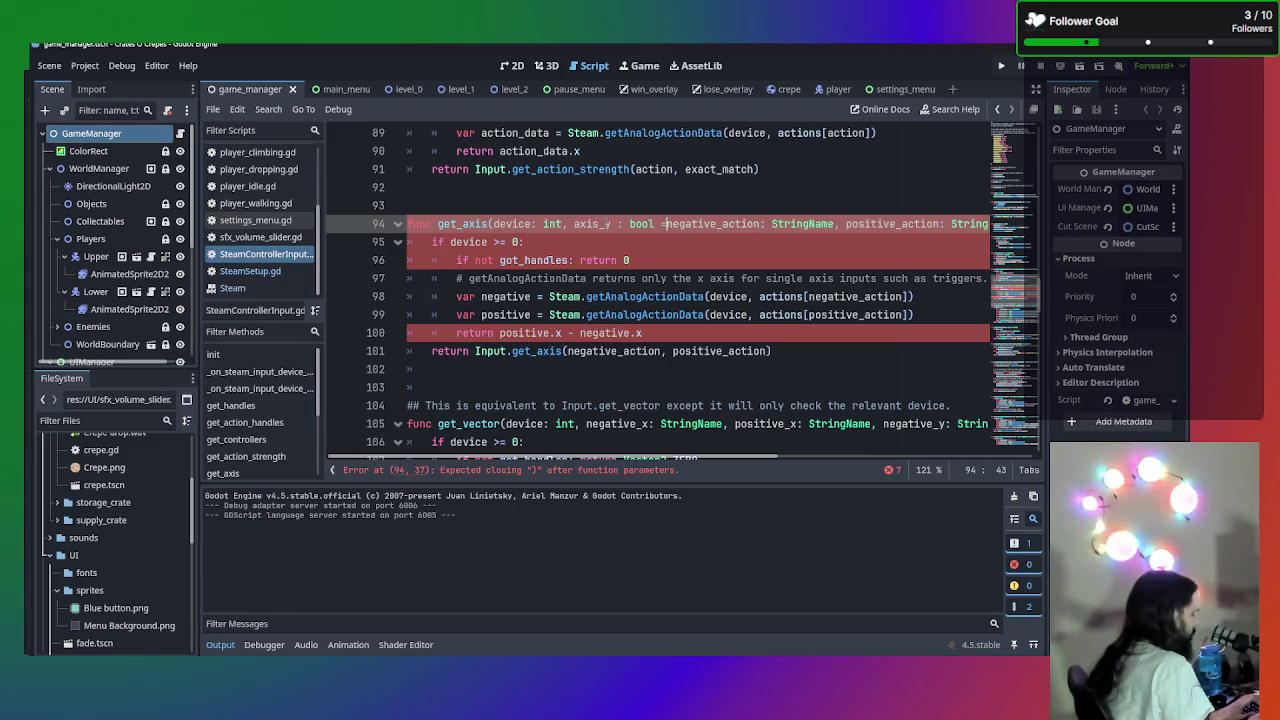
{"action": "key", "text": "BackSpace"}
{"action": "key", "text": "BackSpace"}
{"action": "key", "text": "BackSpace"}
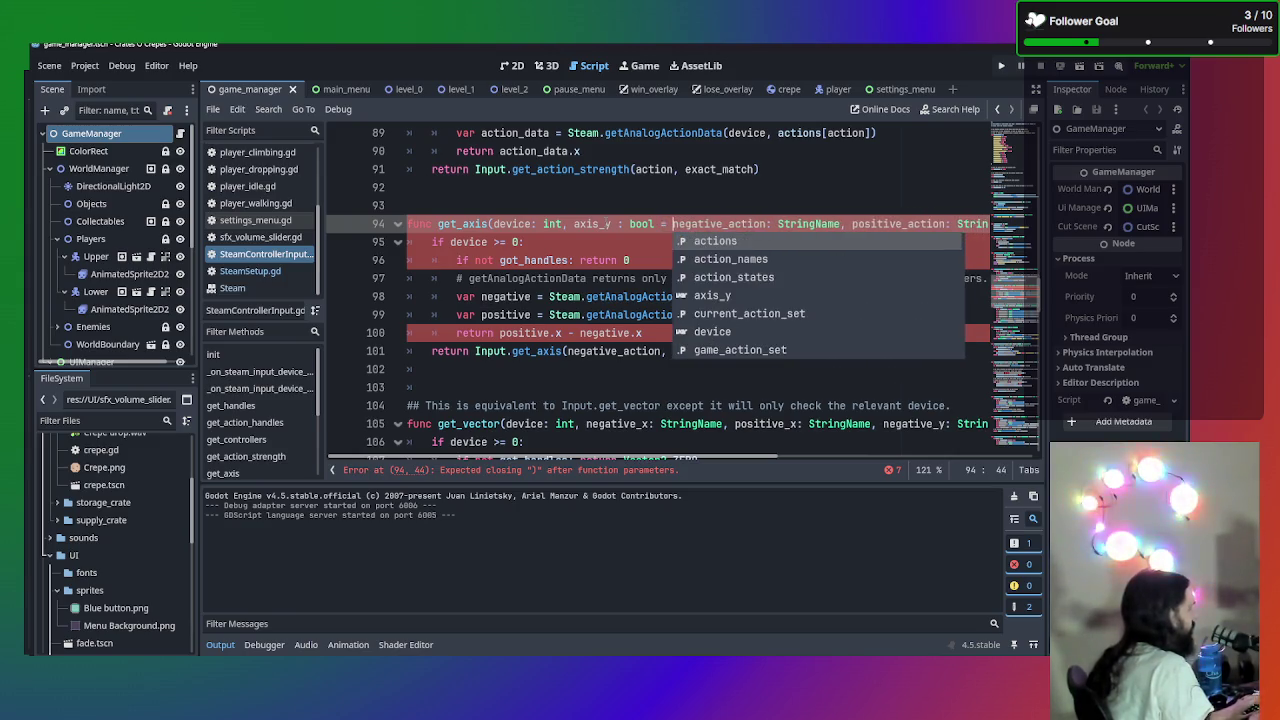
{"action": "type", "text": "false,"}
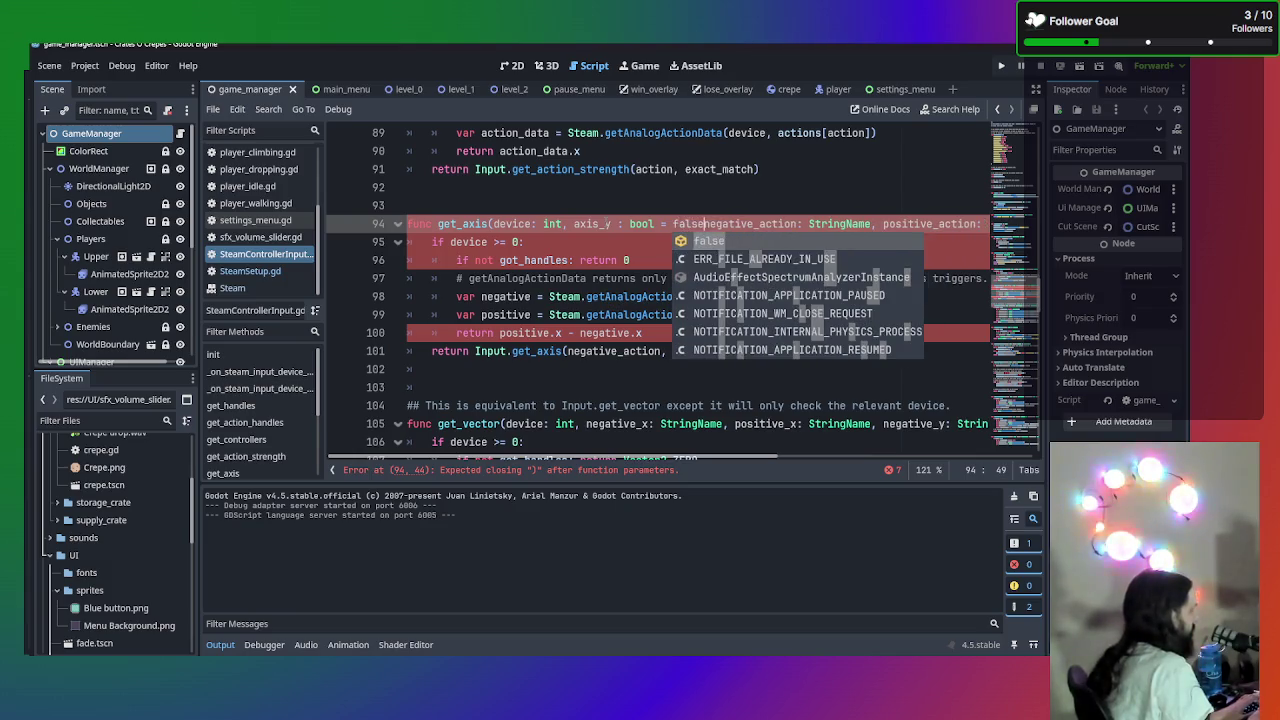
{"action": "key", "text": "Escape"}
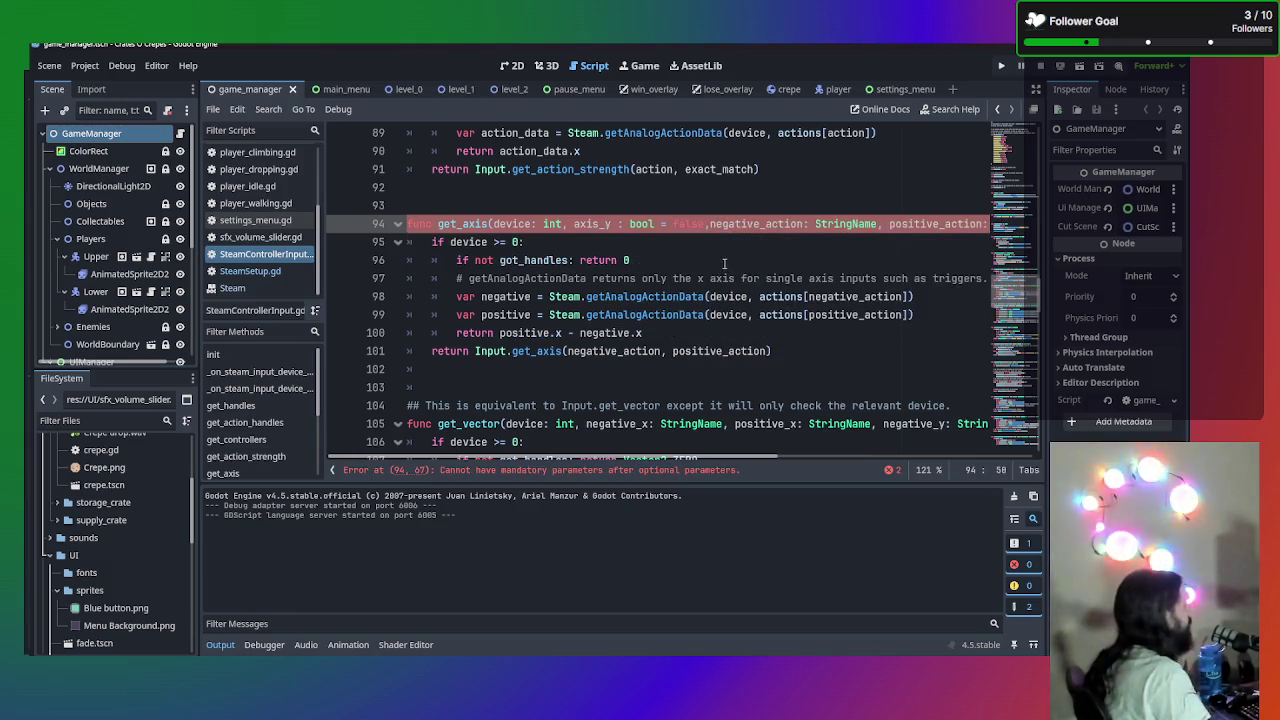
- Cut axis_y and paste it after positive_action as get_axis's last parameter
{"action": "left_click", "coordinate": [716, 262]}
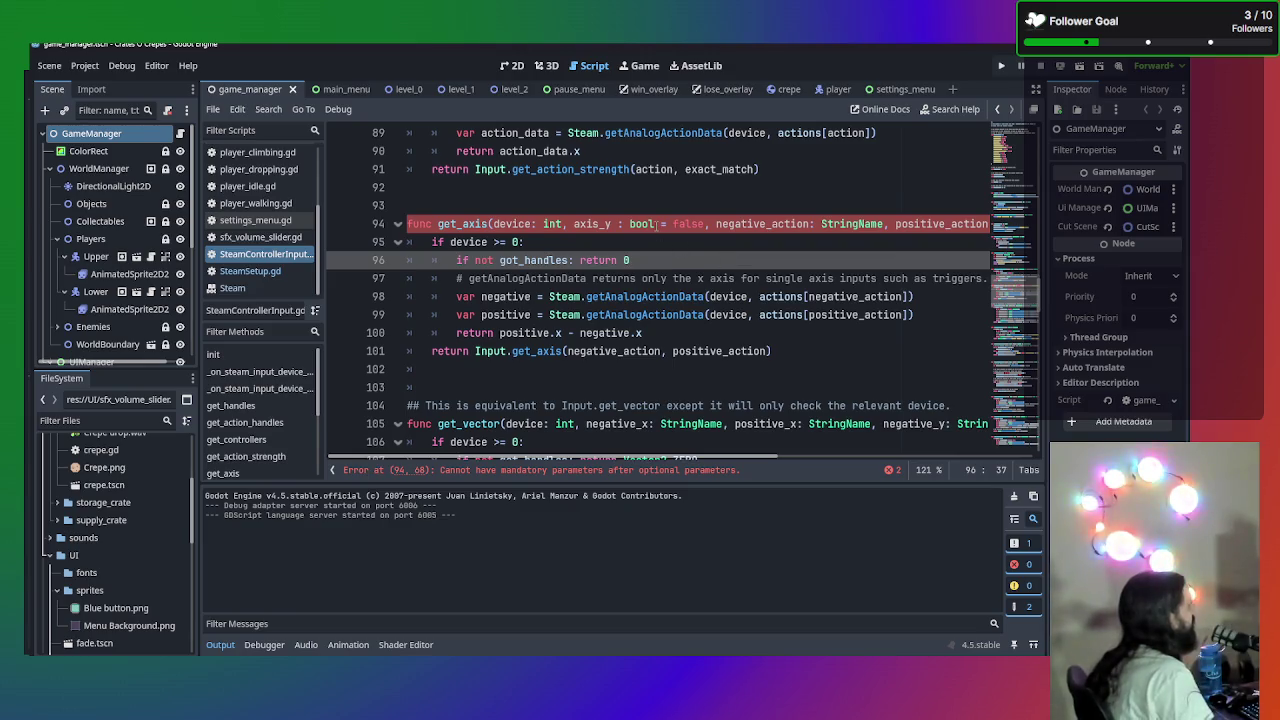
{"action": "mouse_move", "coordinate": [643, 222]}
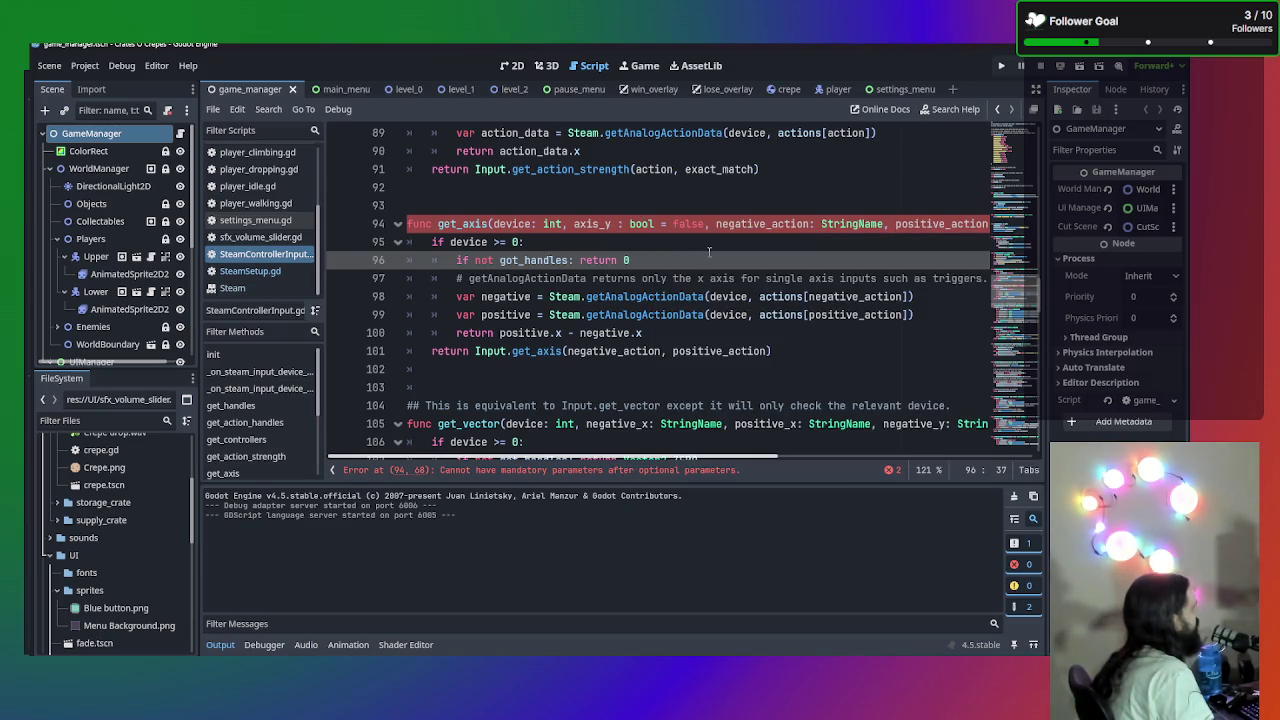
{"action": "left_click_drag", "start_coordinate": [709, 254], "coordinate": [781, 250]}
{"action": "mouse_move", "coordinate": [706, 223]}
{"action": "left_mouse_down"}
{"action": "mouse_move", "coordinate": [561, 223]}
{"action": "mouse_move", "coordinate": [573, 223]}
{"action": "left_mouse_up"}
{"action": "key", "text": "ctrl+c"}
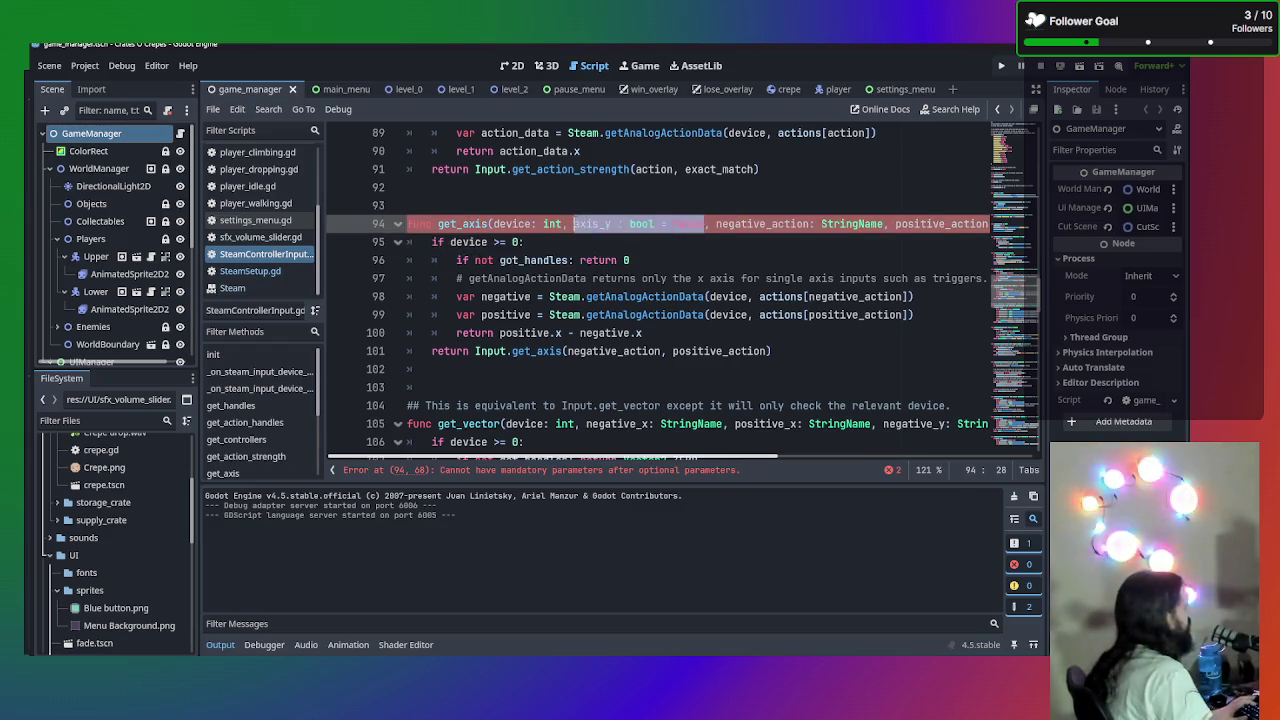
{"action": "key", "text": "BackSpace"}
{"action": "key", "text": "BackSpace"}
{"action": "key", "text": "BackSpace"}
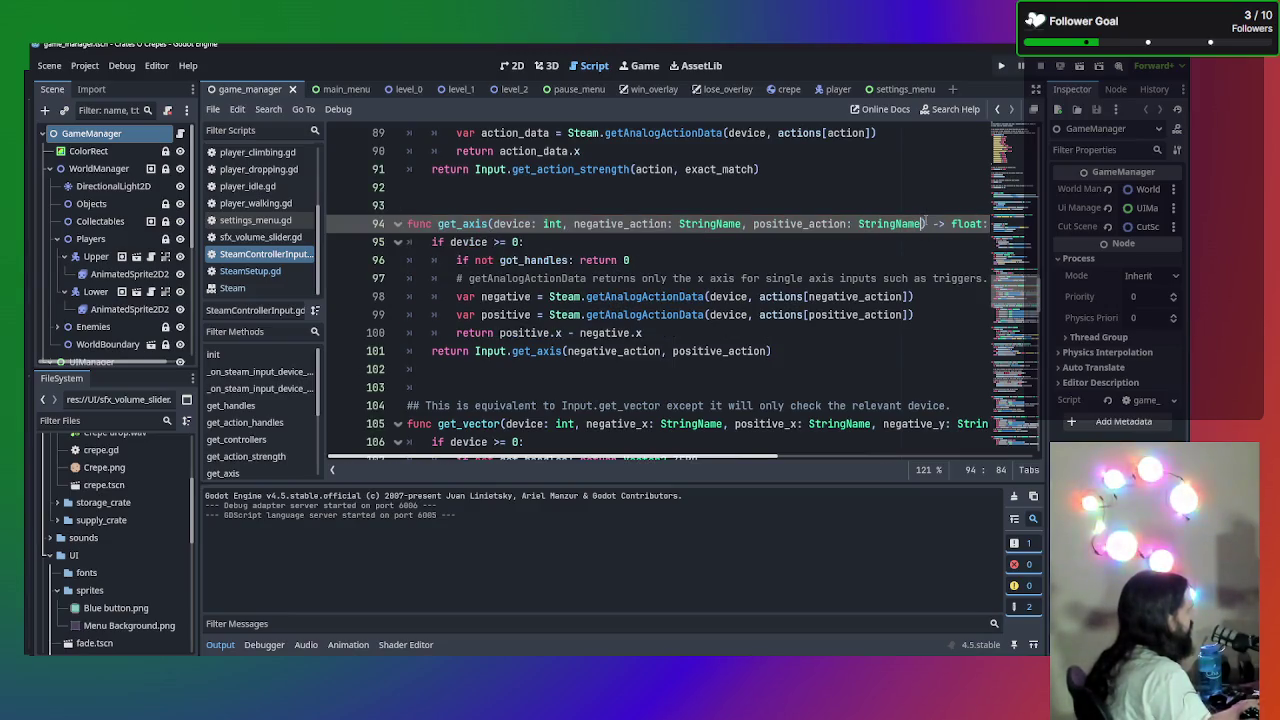
{"action": "type", "text": ","}
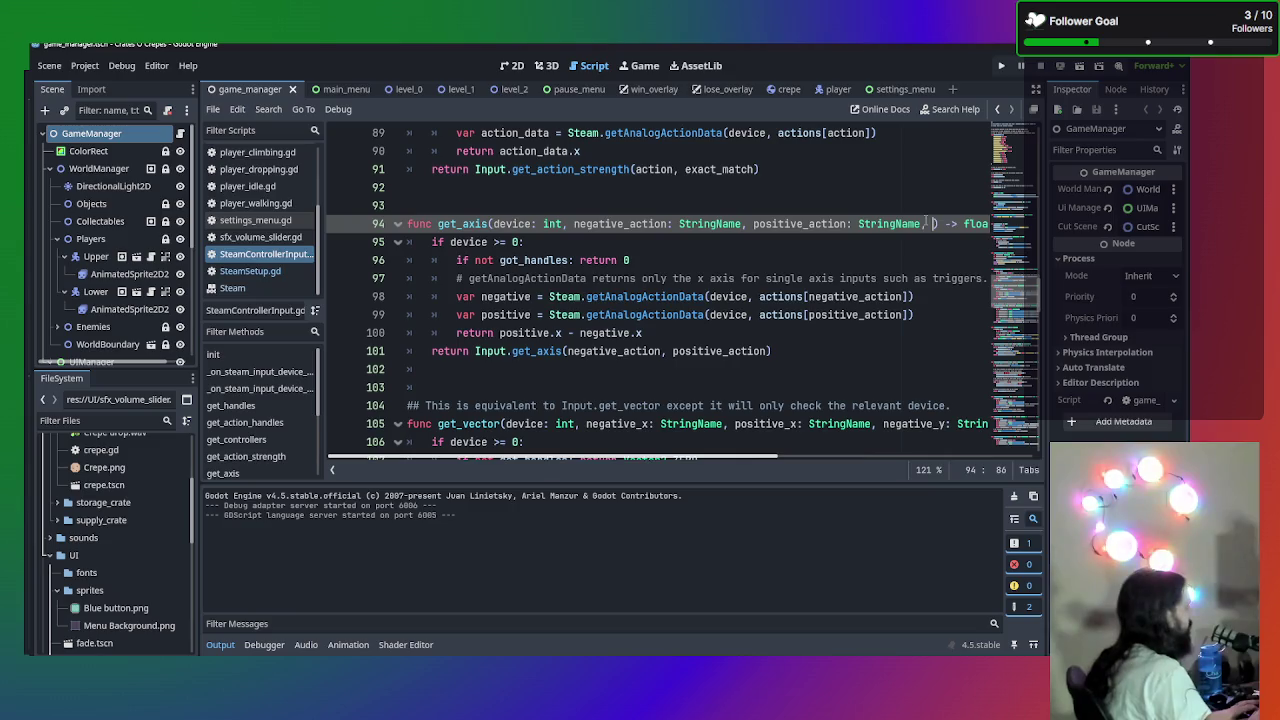
{"action": "key", "text": "ctrl+v"}
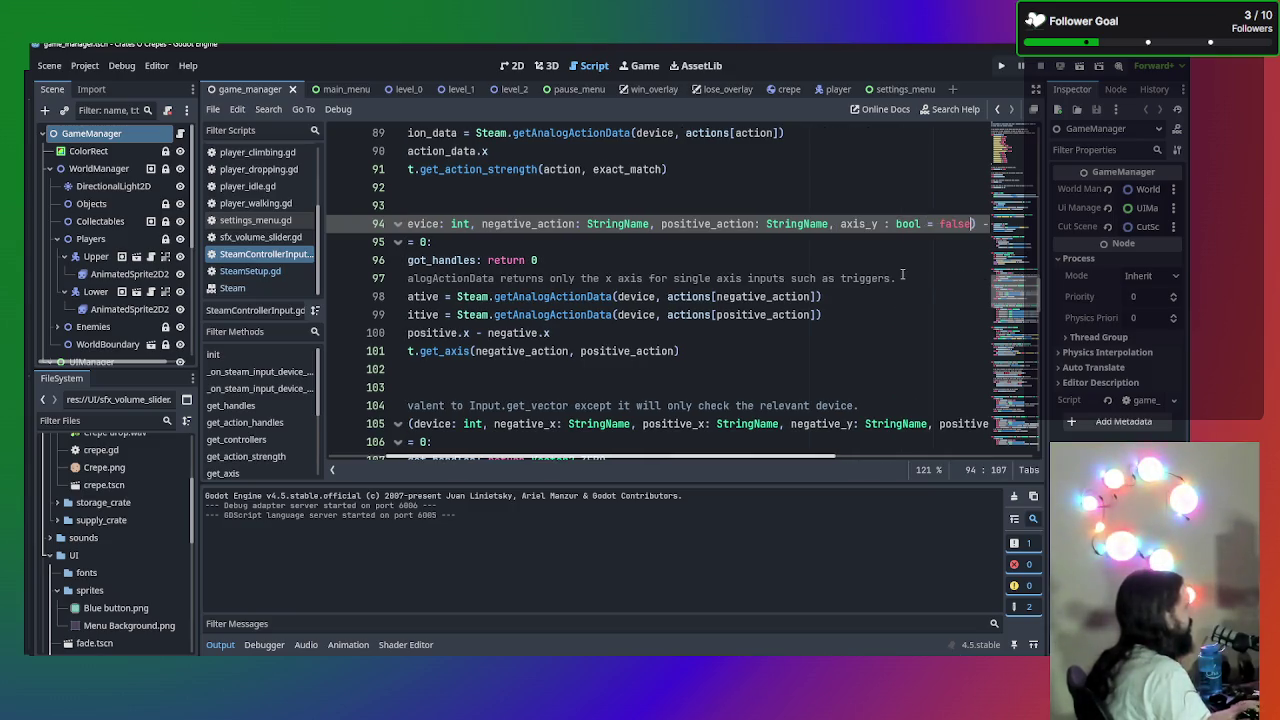
- Insert a blank line after the positive variable line in get_axis
{"action": "left_click", "coordinate": [902, 277]}
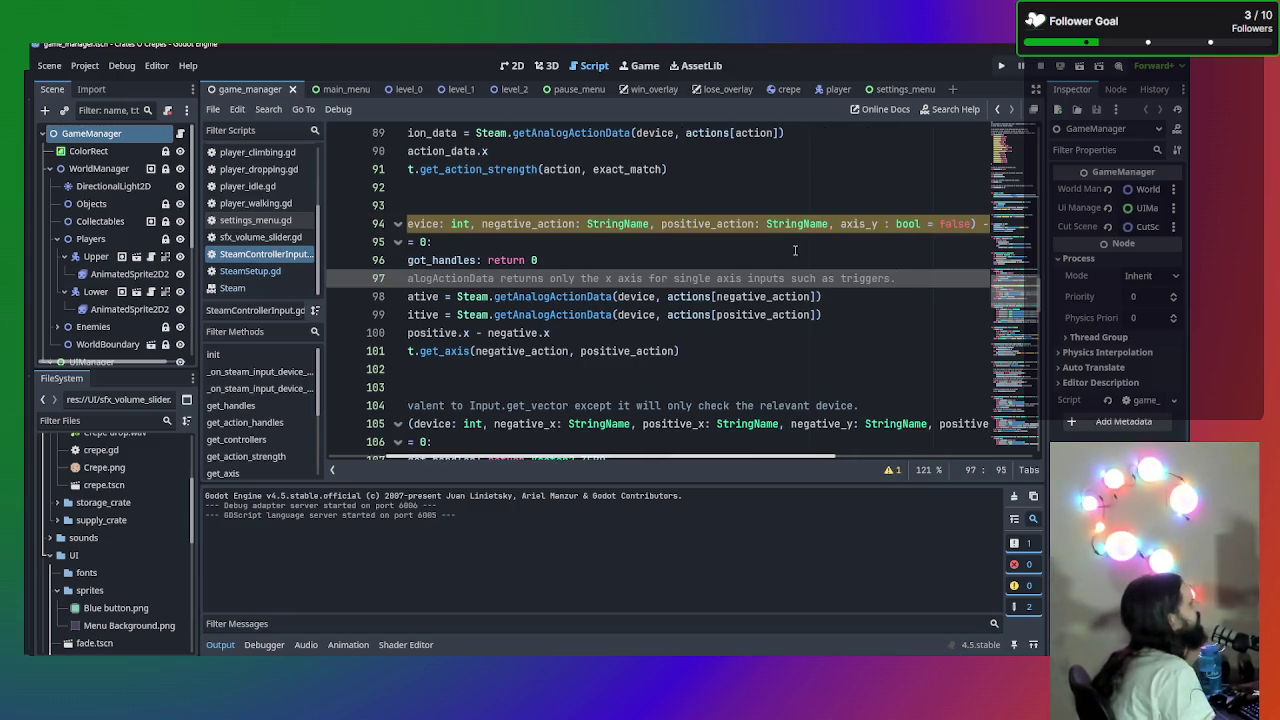
{"action": "left_click", "coordinate": [540, 259]}
{"action": "scroll", "coordinate": [540, 259], "scroll_direction": "left", "scroll_amount": 2}
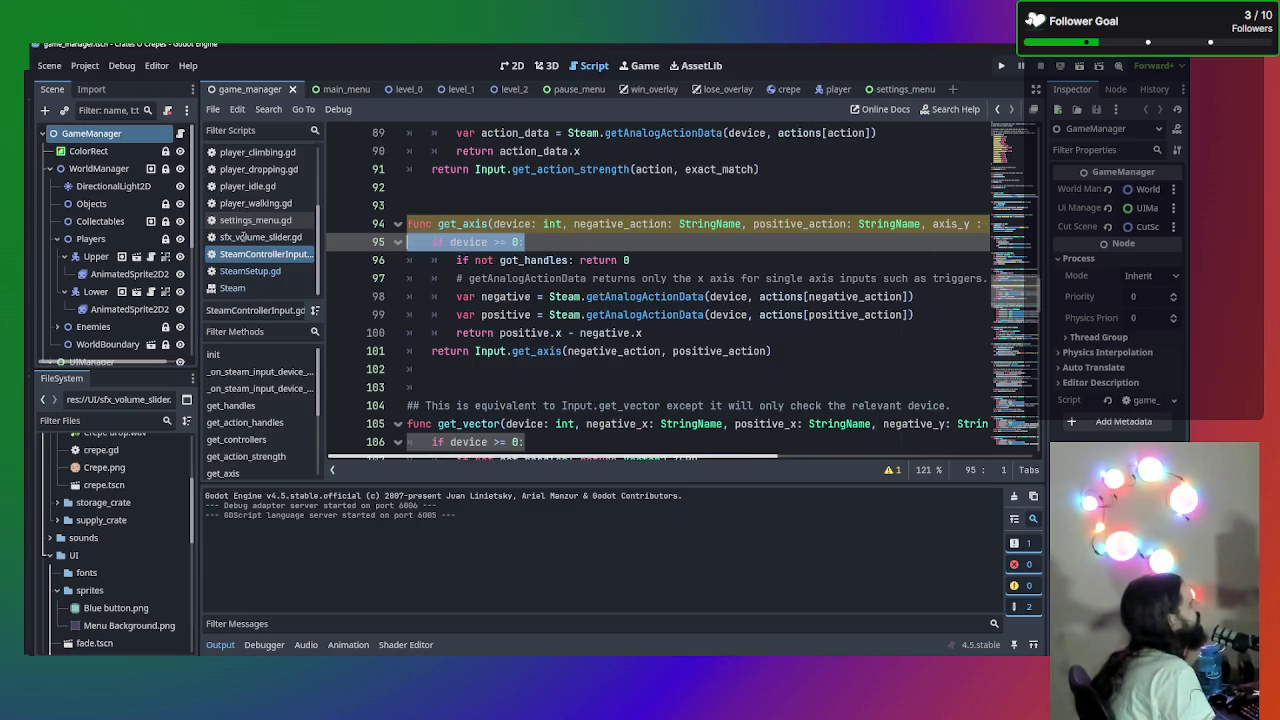
{"action": "left_click", "coordinate": [561, 245]}
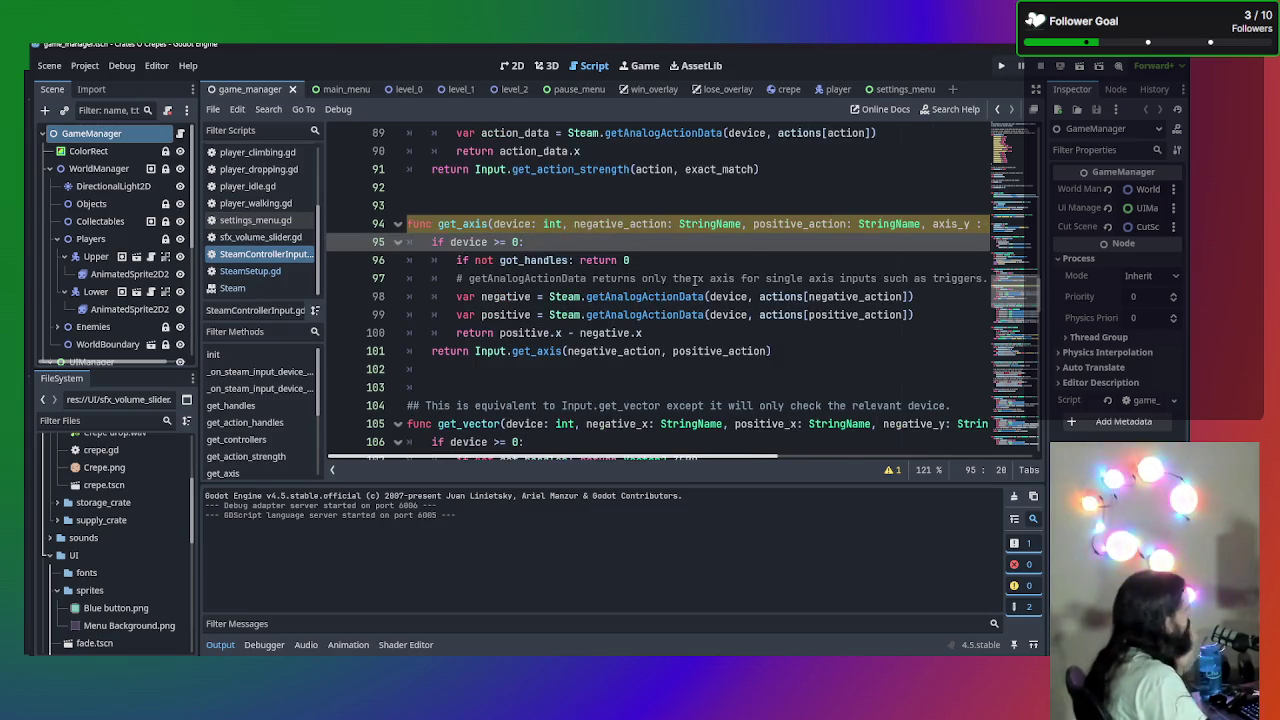
{"action": "left_click", "coordinate": [944, 320]}
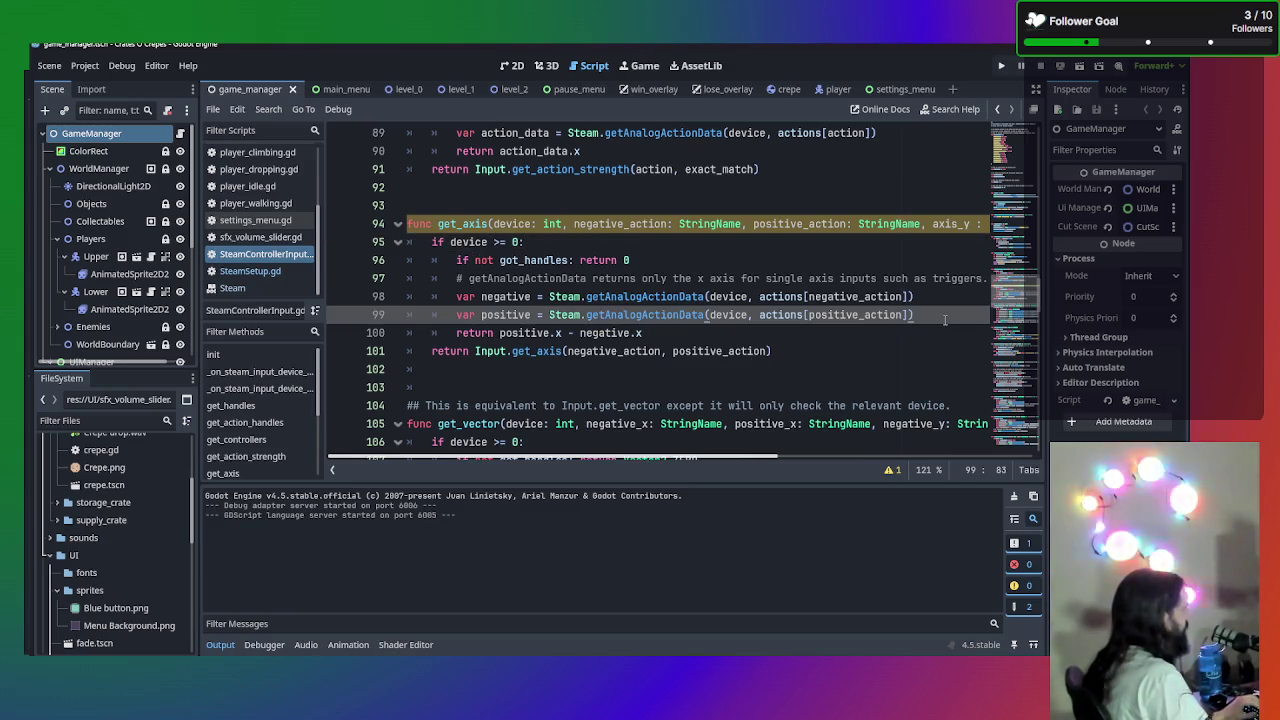
{"action": "key", "text": "Return"}
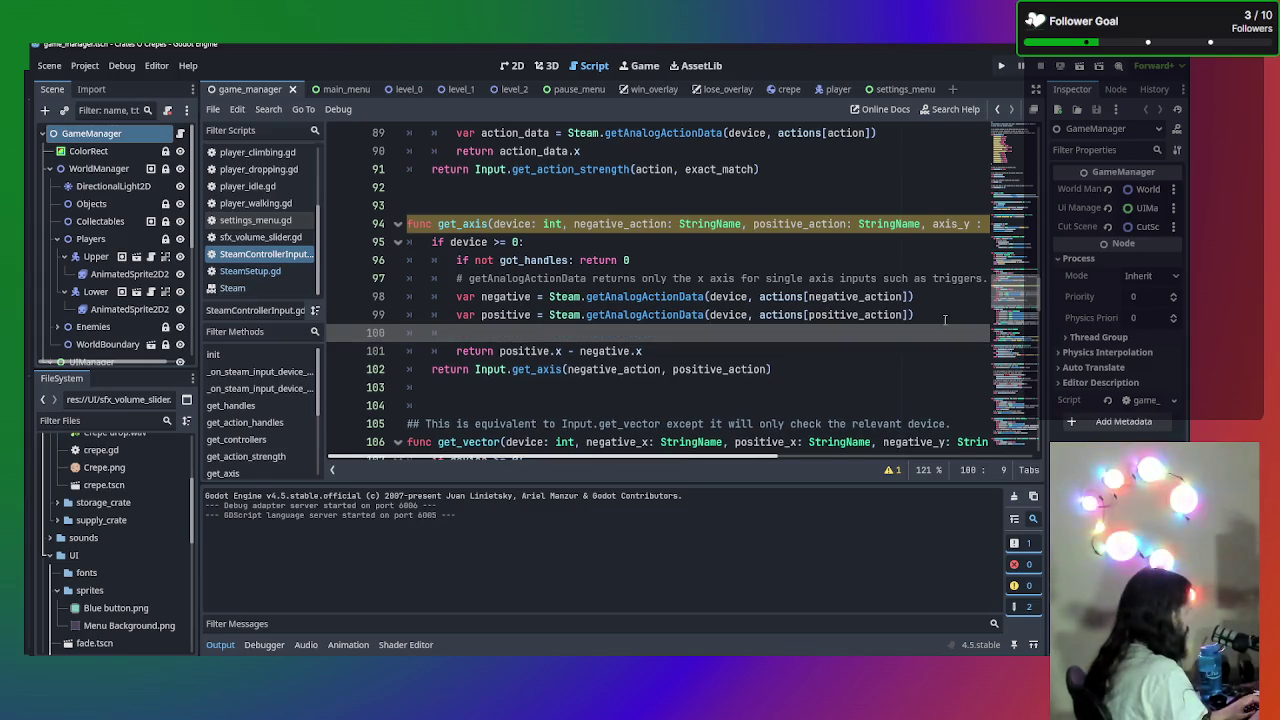
- Add 'if axis_y: return positive.y - negative.y' above get_axis's x-difference return
{"action": "type", "text": "if"}
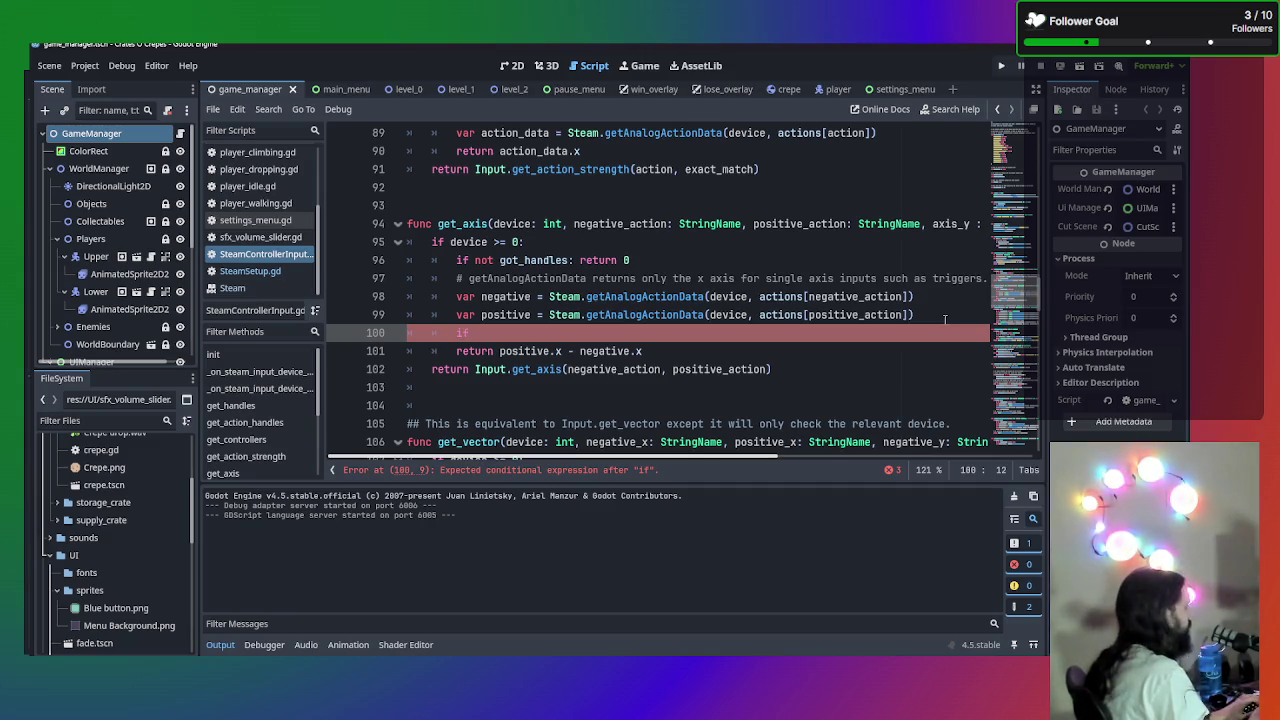
{"action": "type", "text": " axi"}
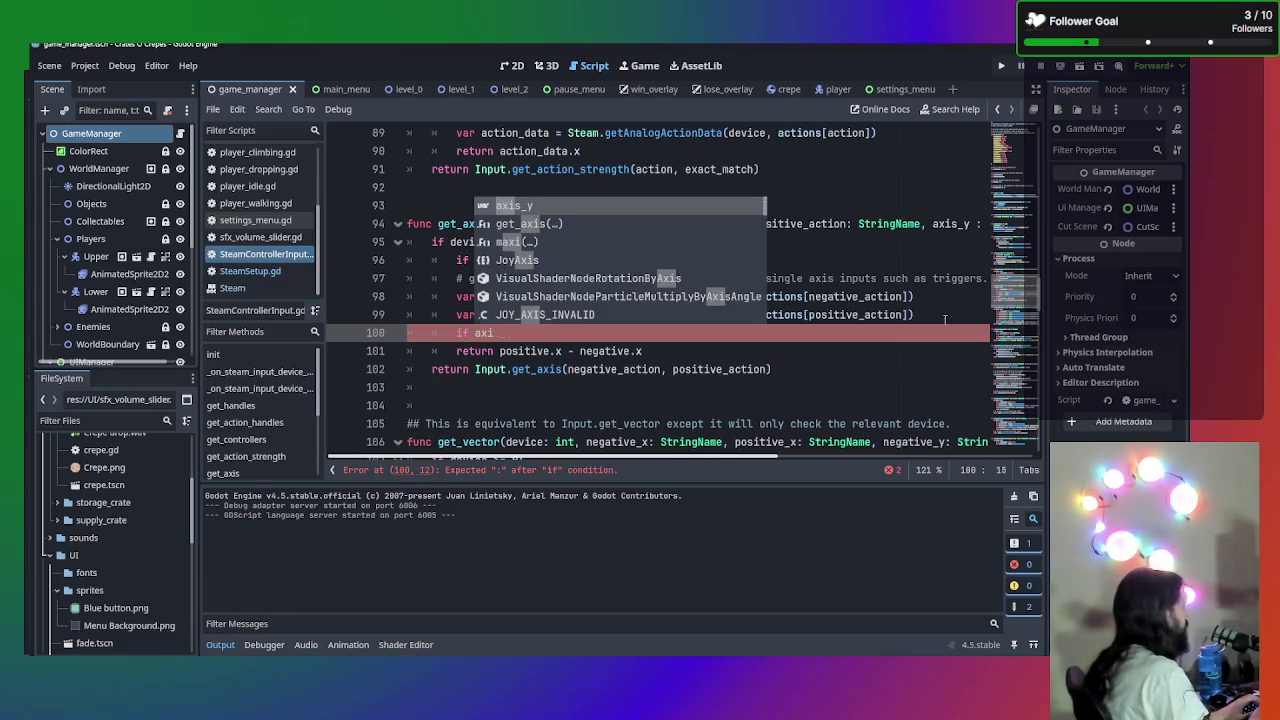
{"action": "key", "text": "Return"}
{"action": "type", "text": ":"}
{"action": "key", "text": "Return"}
{"action": "type", "text": "return"}
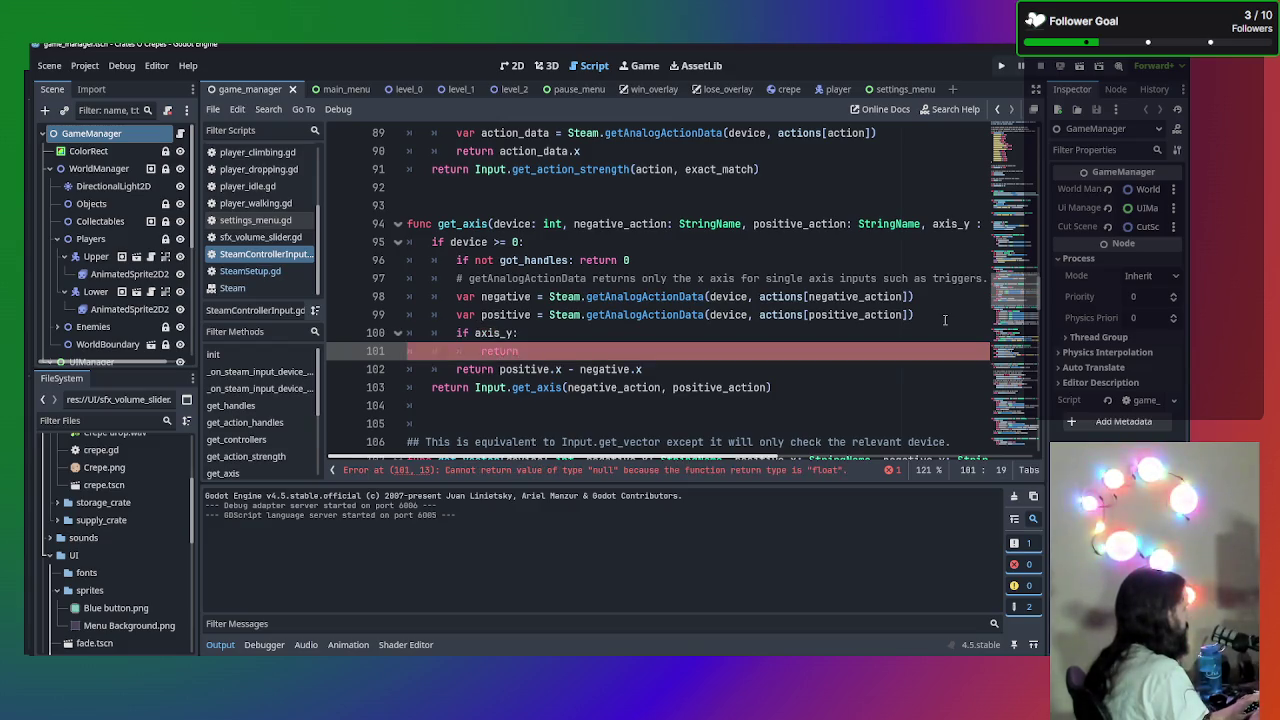
{"action": "type", "text": "p"}
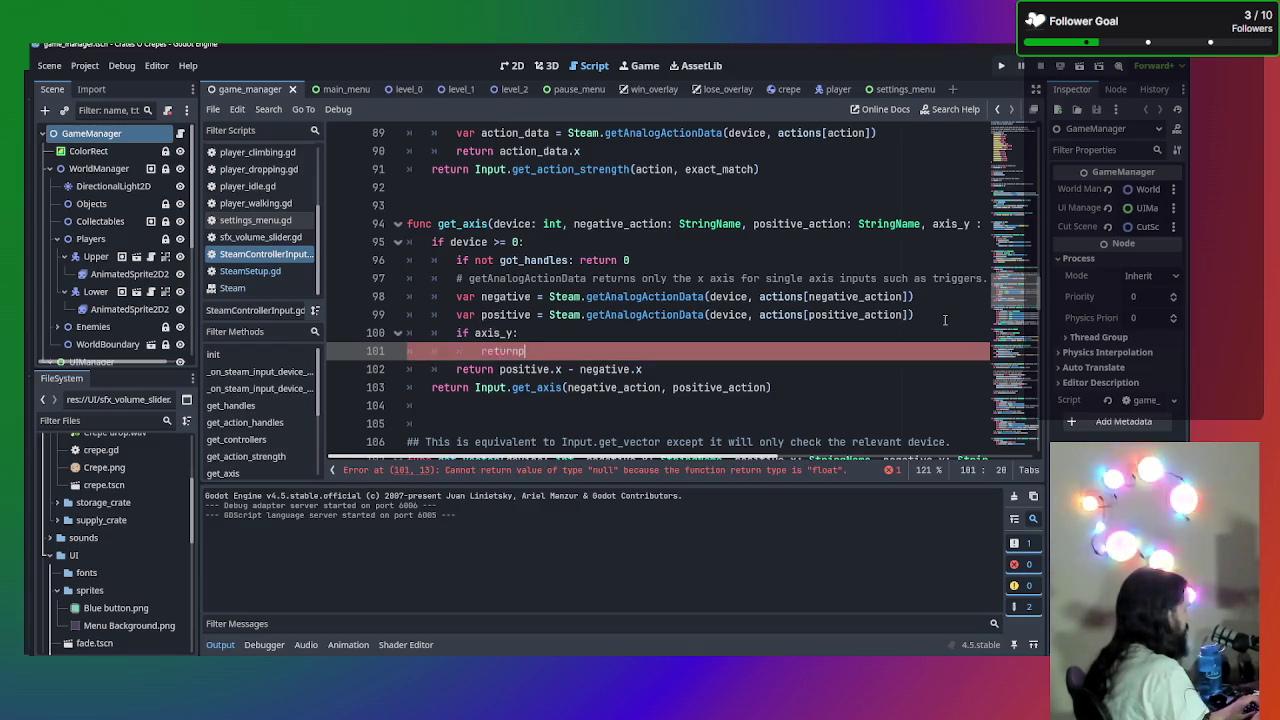
{"action": "key", "text": "BackSpace"}
{"action": "key", "text": "BackSpace"}
{"action": "key", "text": "BackSpace"}
{"action": "type", "text": "positive.y"}
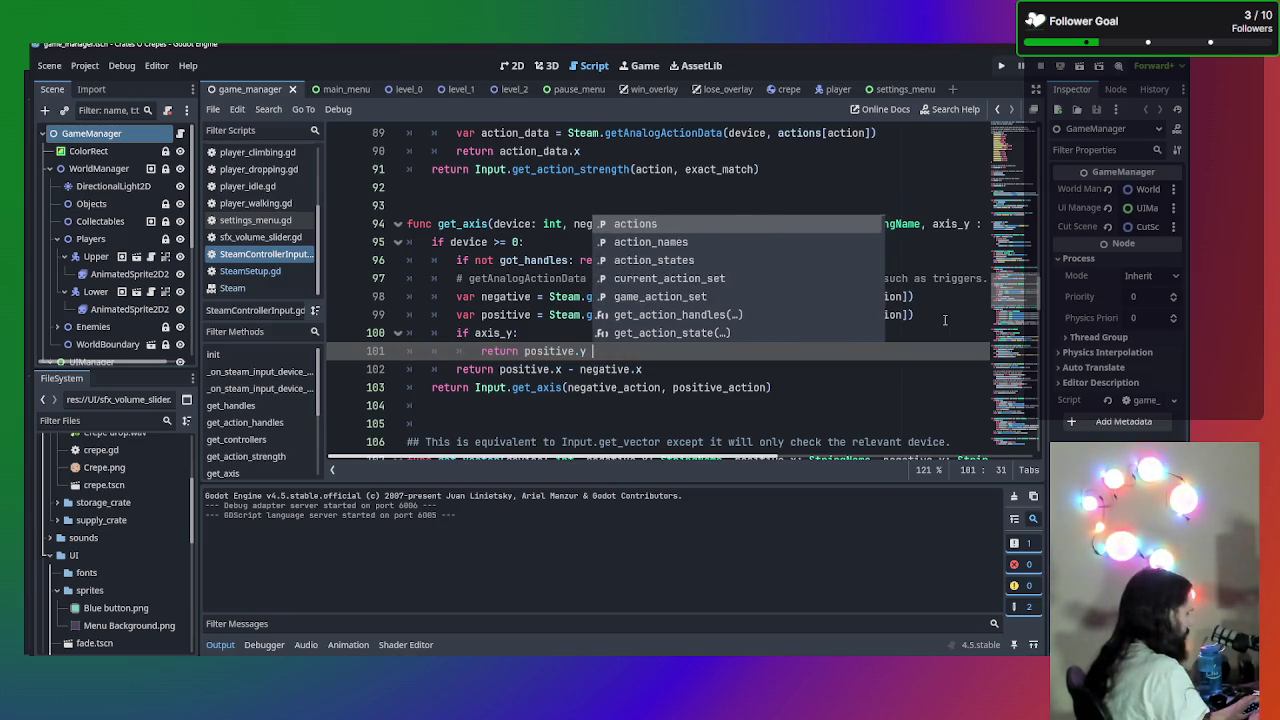
{"action": "type", "text": " - negative.y"}
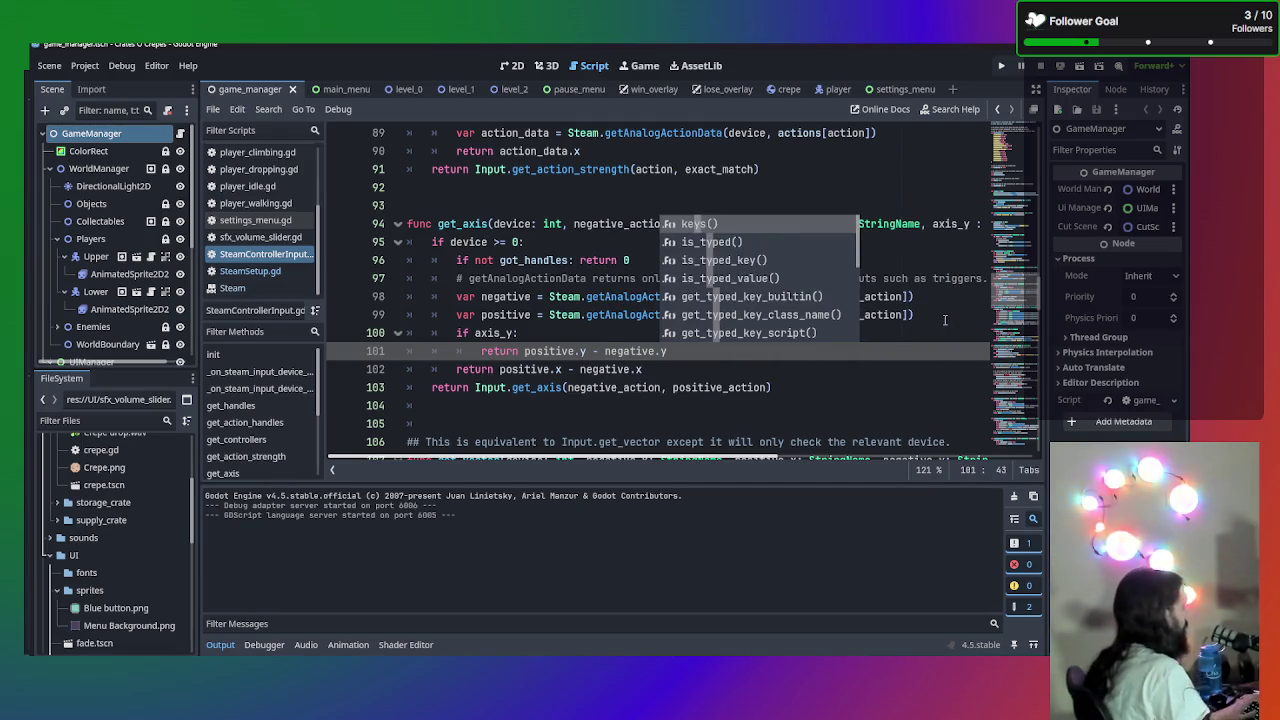
{"action": "left_click", "coordinate": [770, 366]}
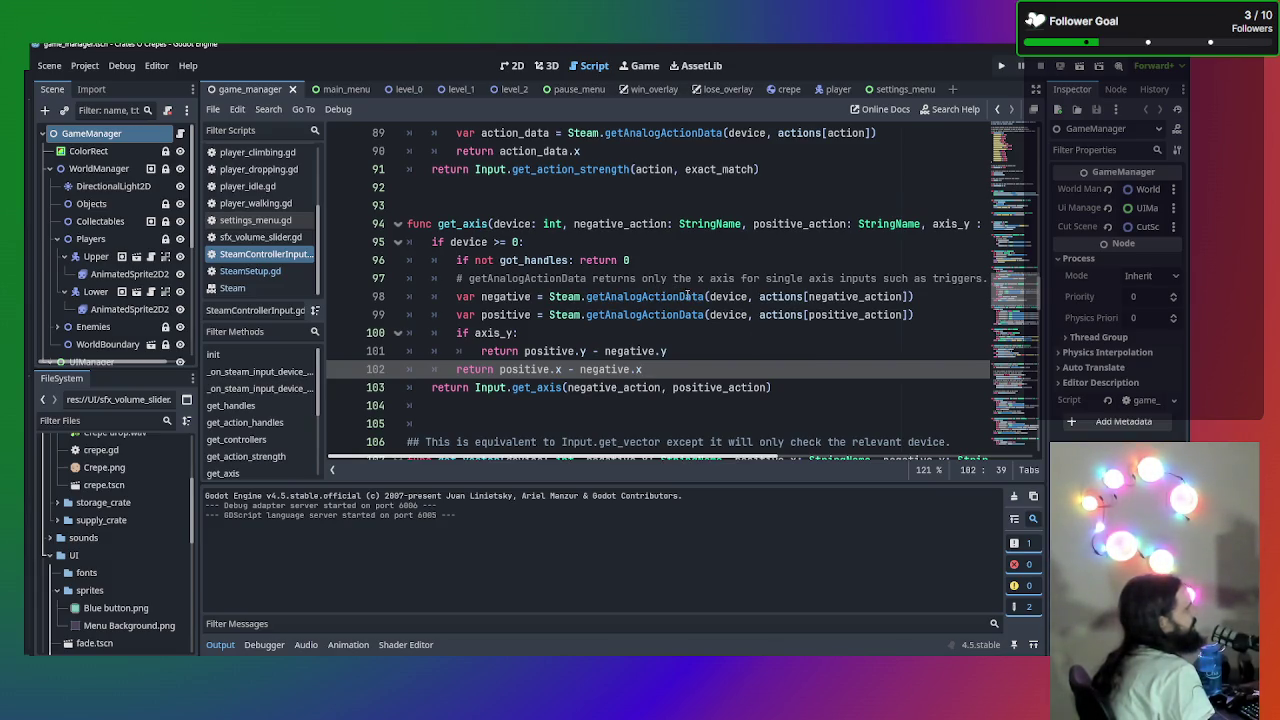
{"action": "mouse_move", "coordinate": [632, 297]}
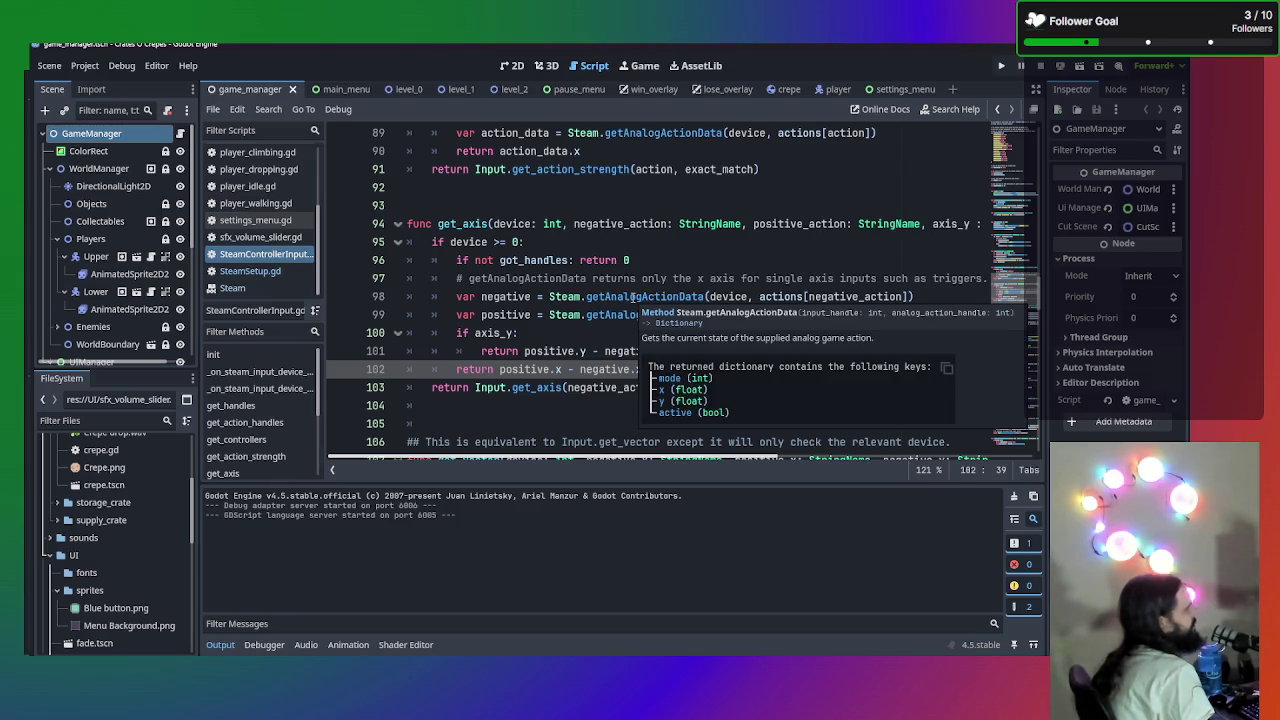
{"action": "left_click", "coordinate": [714, 352]}
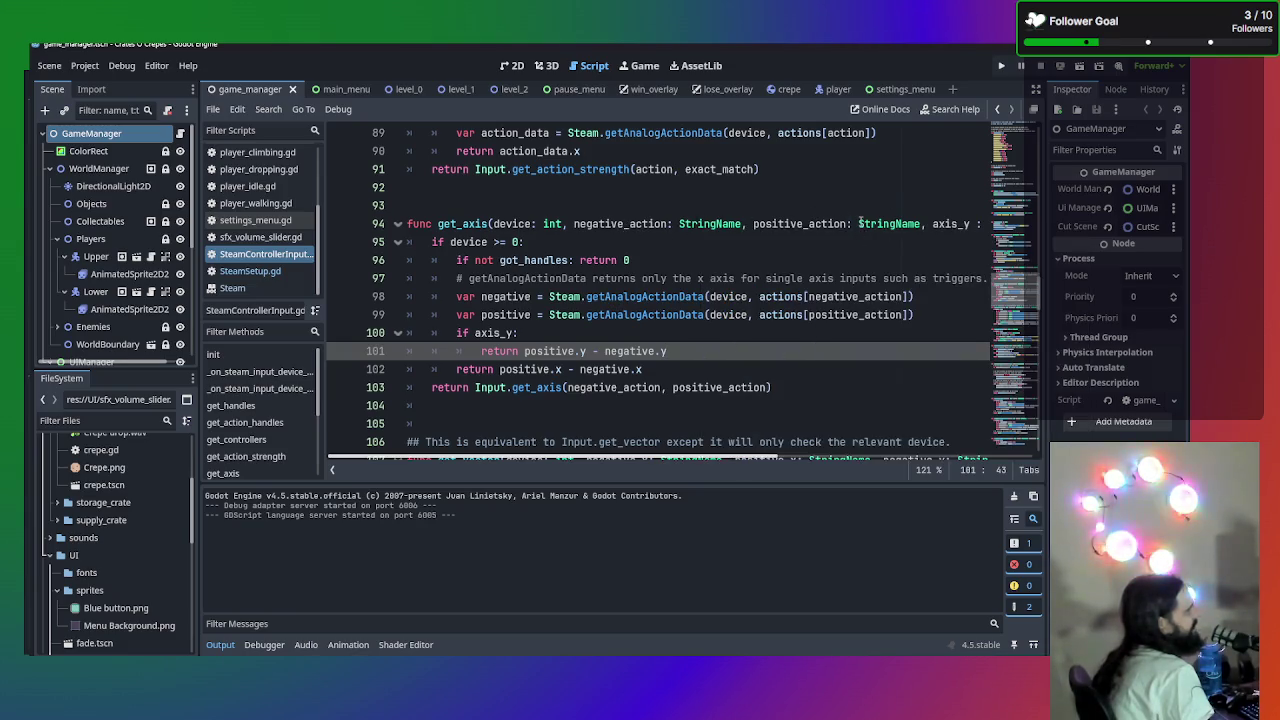
{"action": "mouse_move", "coordinate": [860, 222]}
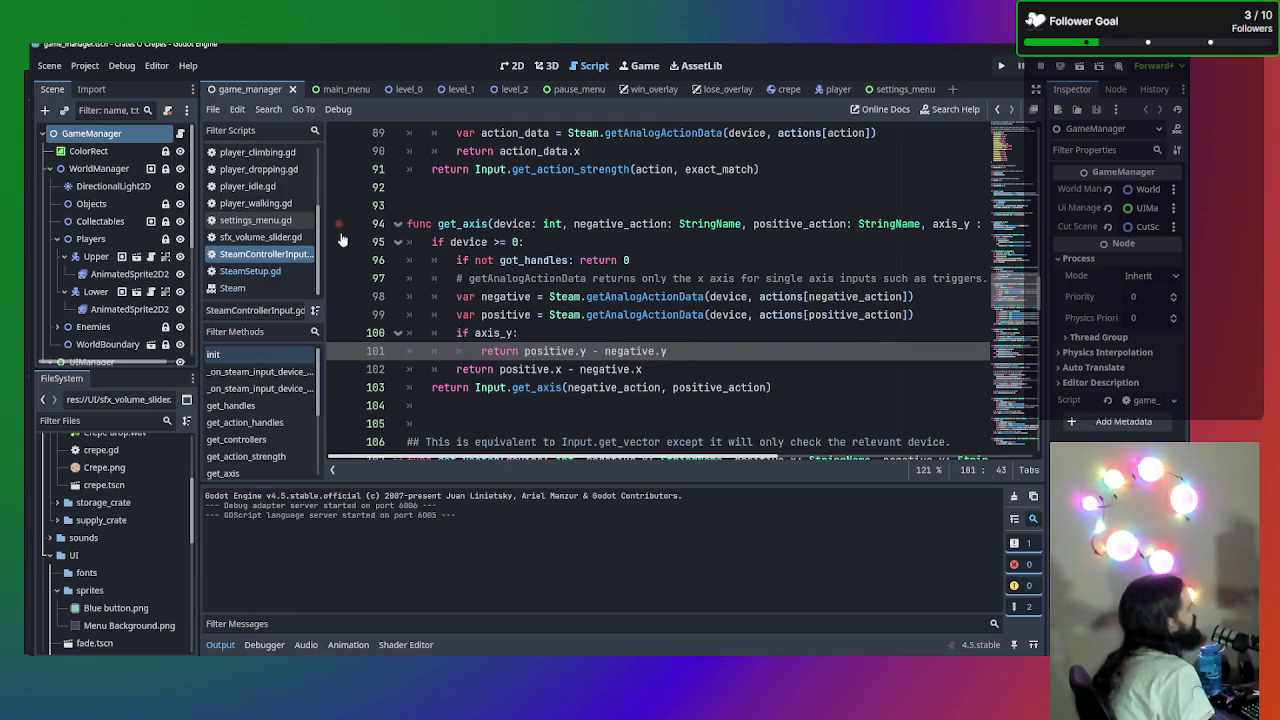
- Open Player.gd and scroll to its update_direction function
{"action": "scroll", "coordinate": [249, 197], "scroll_direction": "up", "scroll_amount": 2}
{"action": "scroll", "coordinate": [249, 197], "scroll_direction": "up", "scroll_amount": 2}
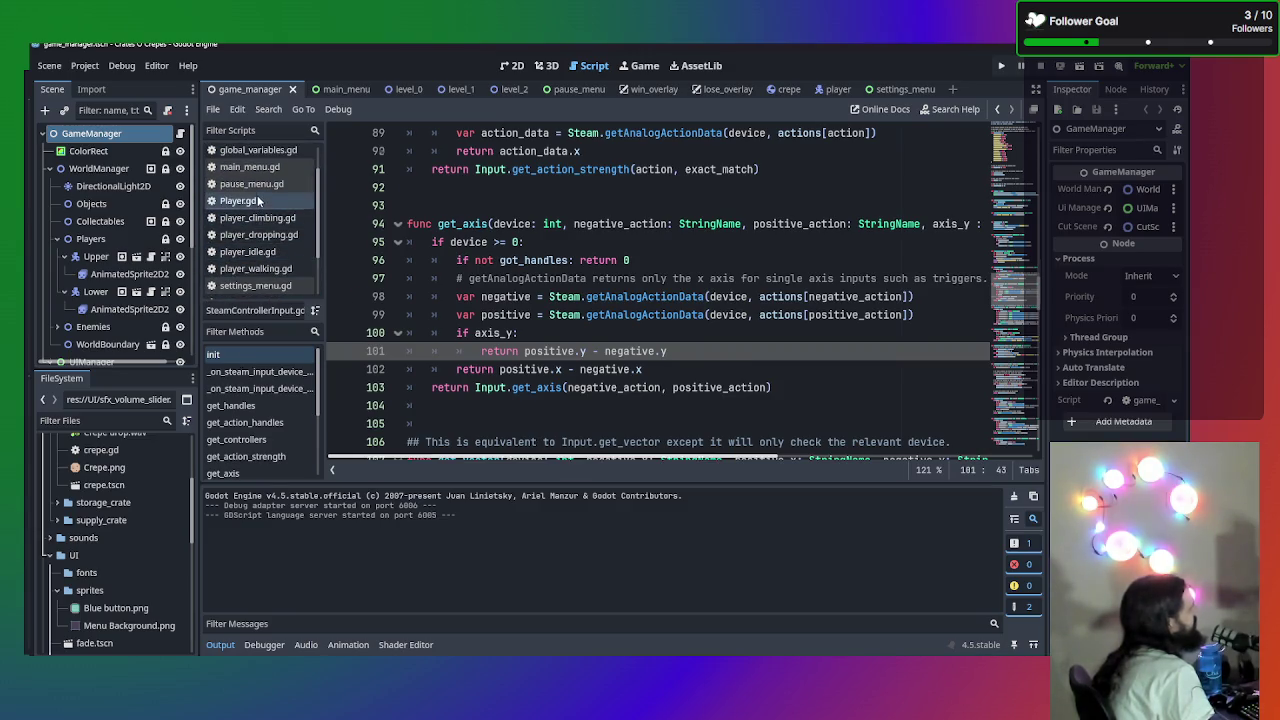
{"action": "left_click", "coordinate": [257, 200]}
{"action": "scroll", "coordinate": [759, 345], "scroll_direction": "up", "scroll_amount": 20}
{"action": "scroll", "coordinate": [759, 345], "scroll_direction": "down", "scroll_amount": 15}
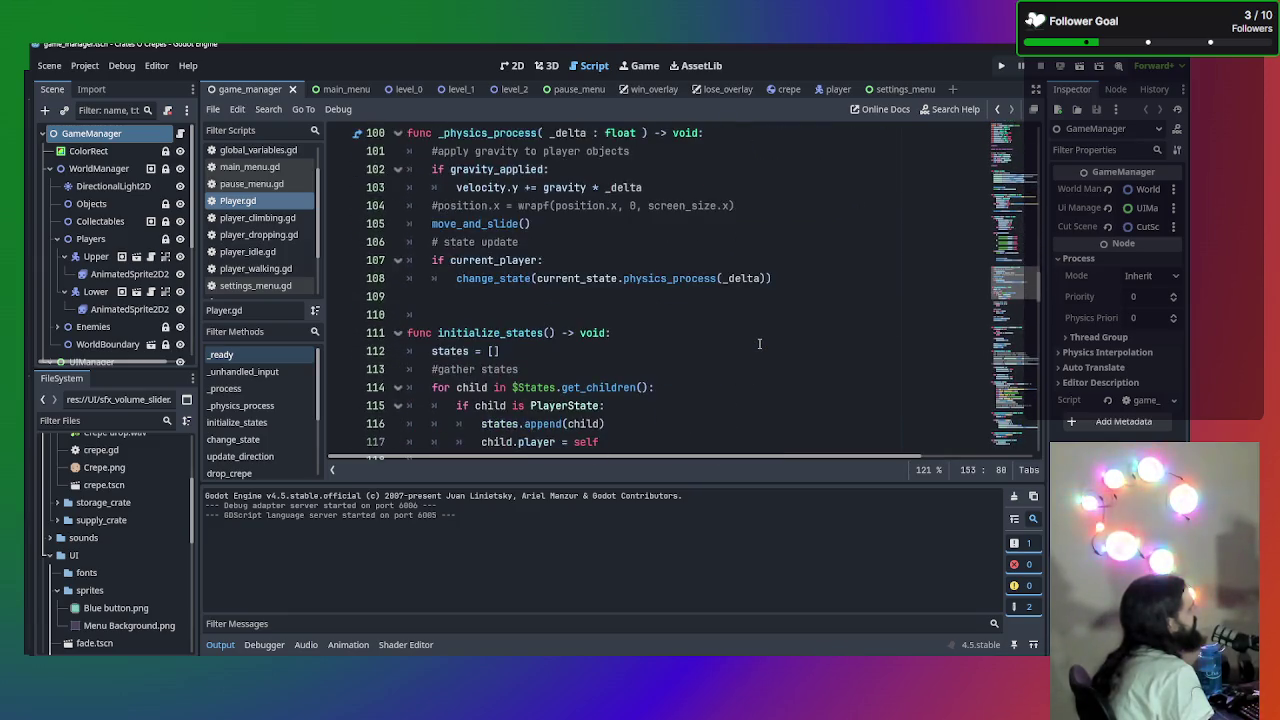
{"action": "scroll", "coordinate": [675, 322], "scroll_direction": "up", "scroll_amount": 1}
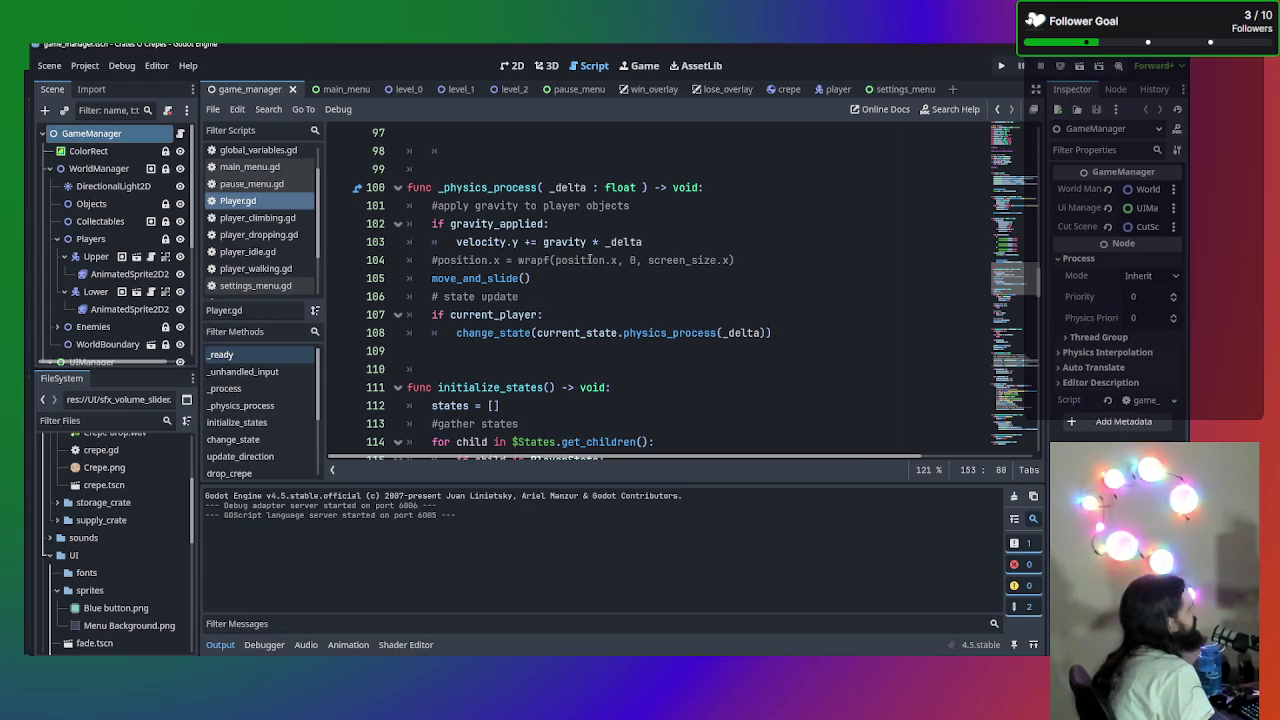
{"action": "scroll", "coordinate": [590, 254], "scroll_direction": "down", "scroll_amount": 3}
{"action": "scroll", "coordinate": [621, 294], "scroll_direction": "up", "scroll_amount": 8}
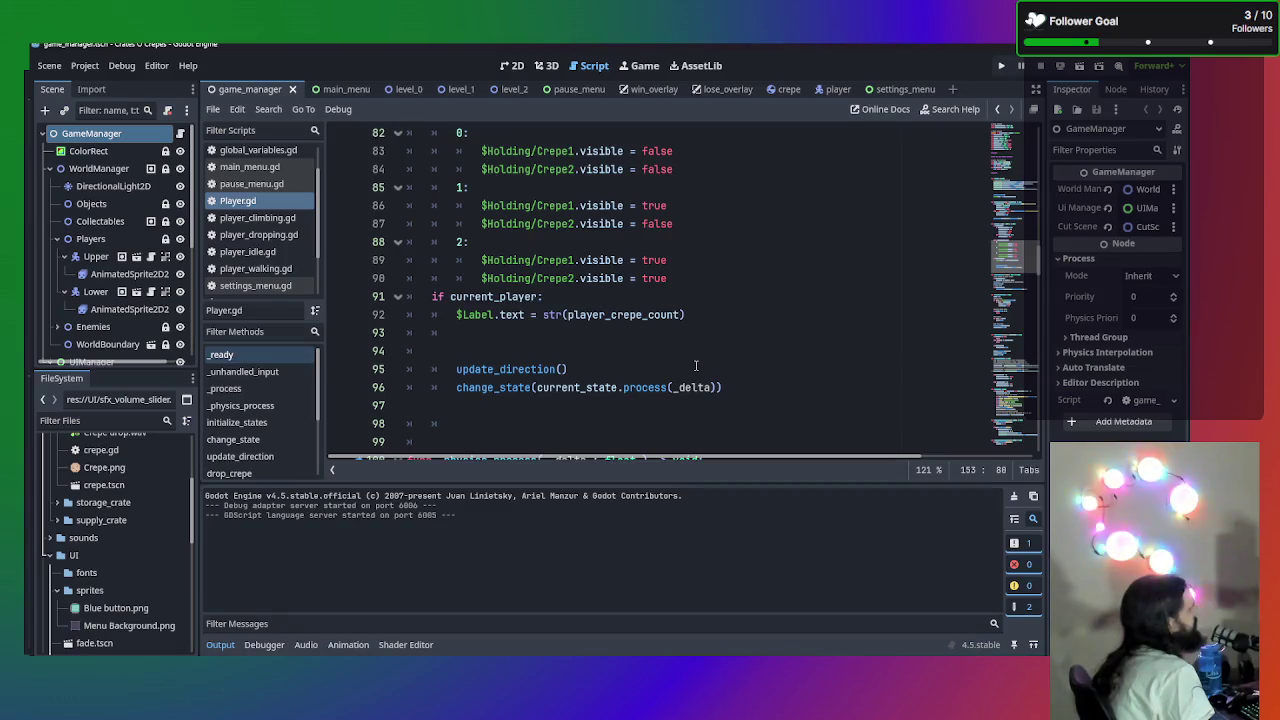
{"action": "scroll", "coordinate": [688, 367], "scroll_direction": "down", "scroll_amount": 20}
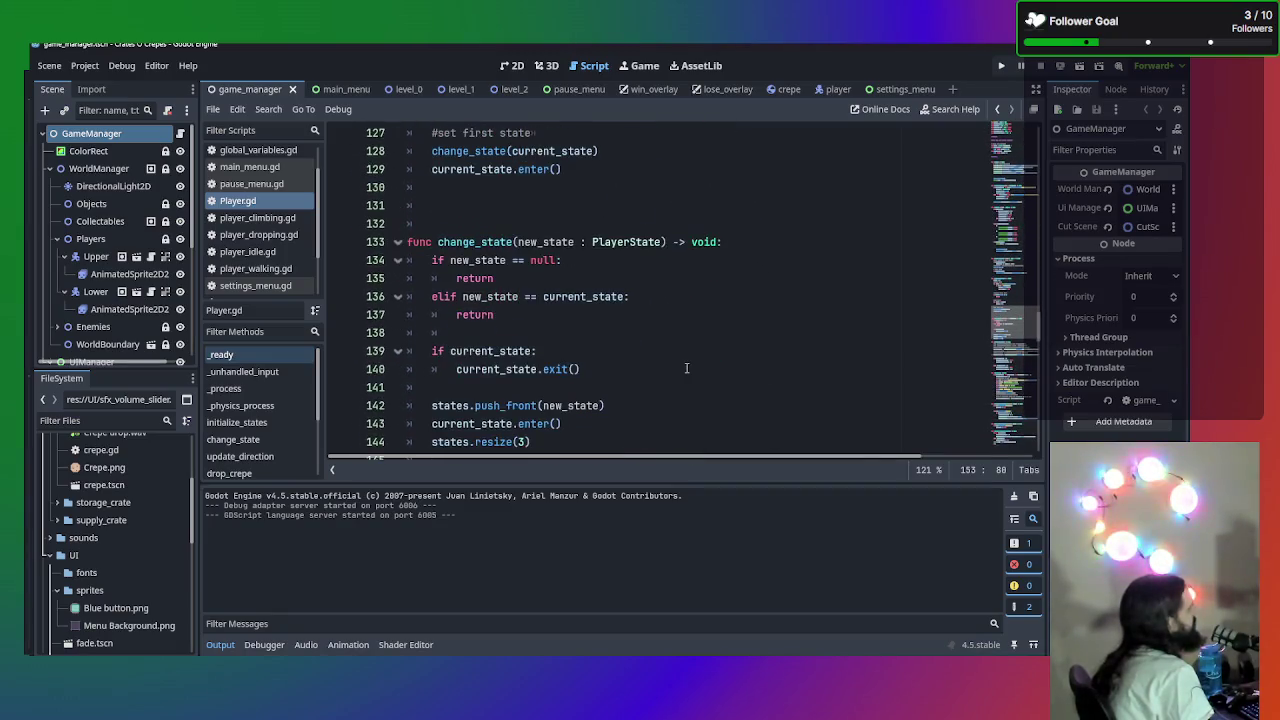
{"action": "scroll", "coordinate": [687, 368], "scroll_direction": "down", "scroll_amount": 1}
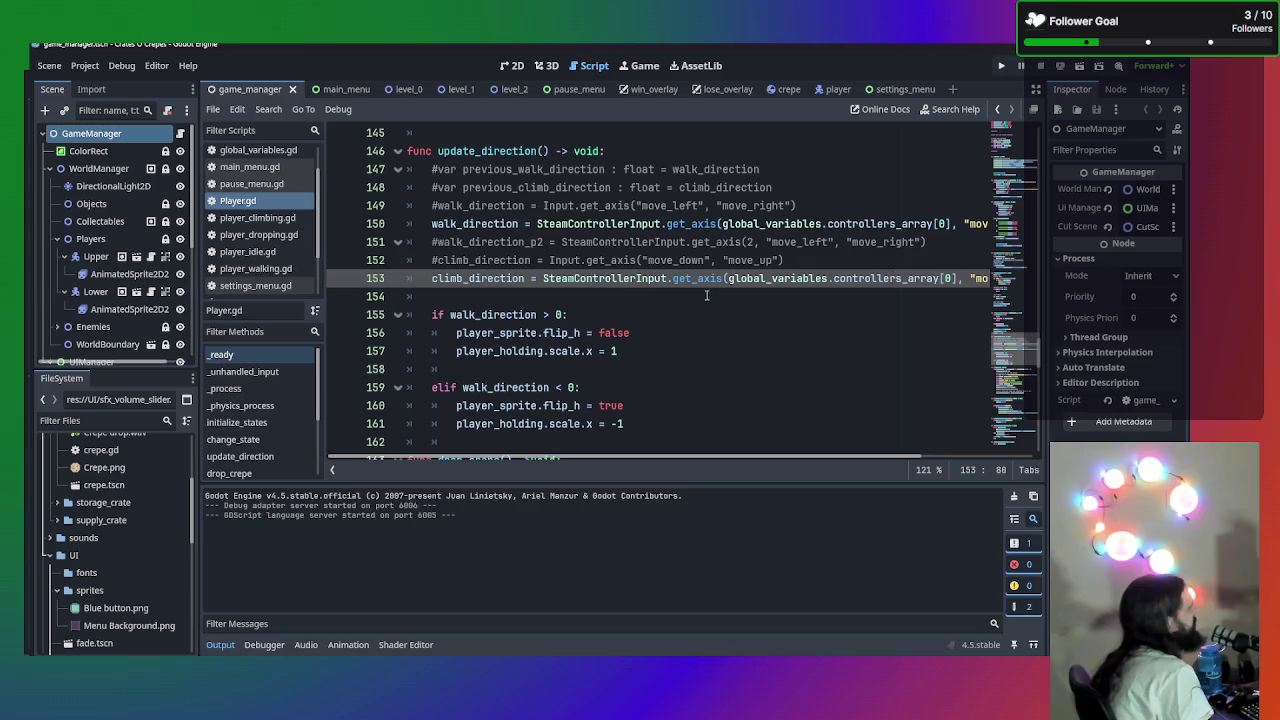
- Inspect the walk and climb get_axis lines around 149–151, then open SteamSetup.gd
{"action": "left_click", "coordinate": [573, 205]}
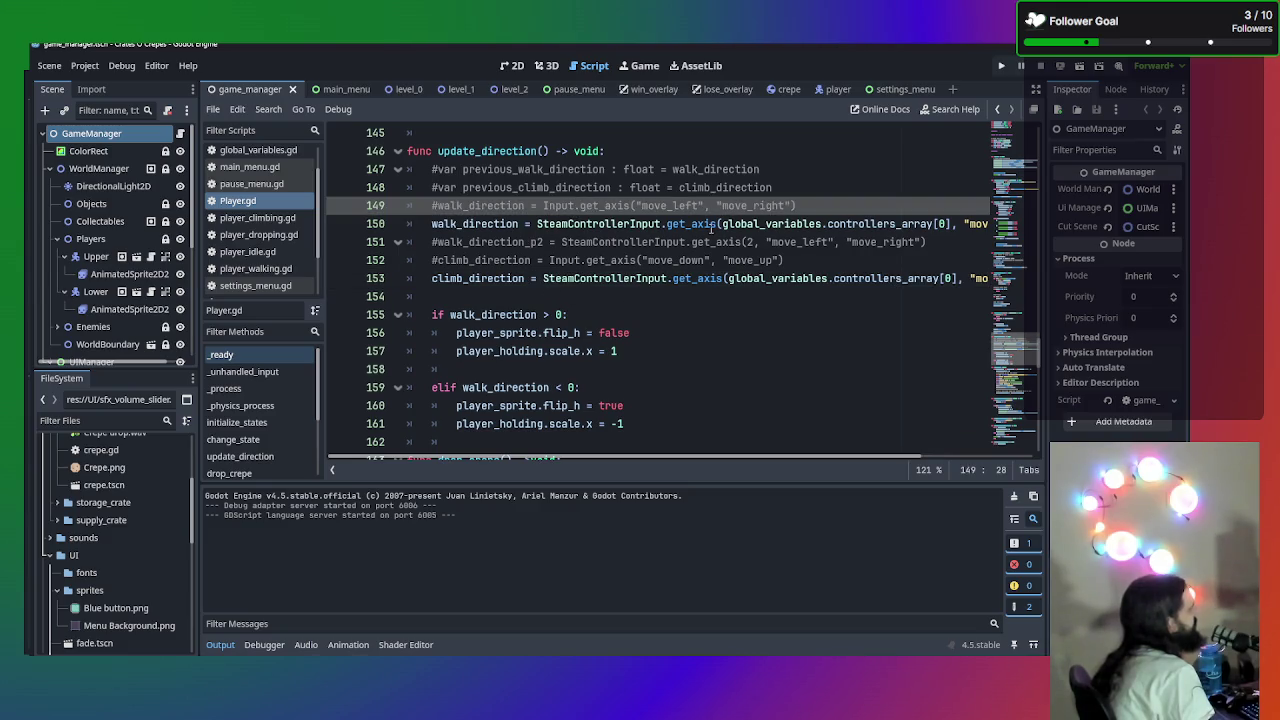
{"action": "left_click_drag", "start_coordinate": [815, 316], "coordinate": [968, 297]}
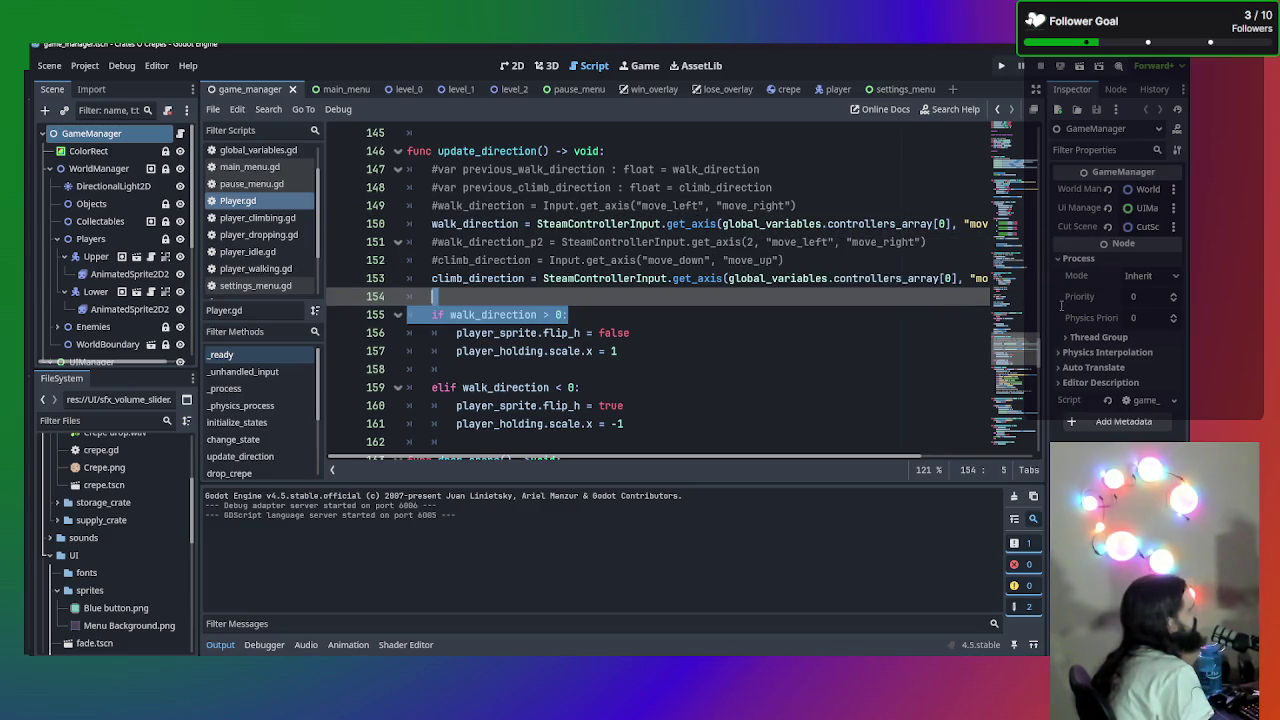
{"action": "left_click", "coordinate": [929, 223]}
{"action": "left_click", "coordinate": [905, 242]}
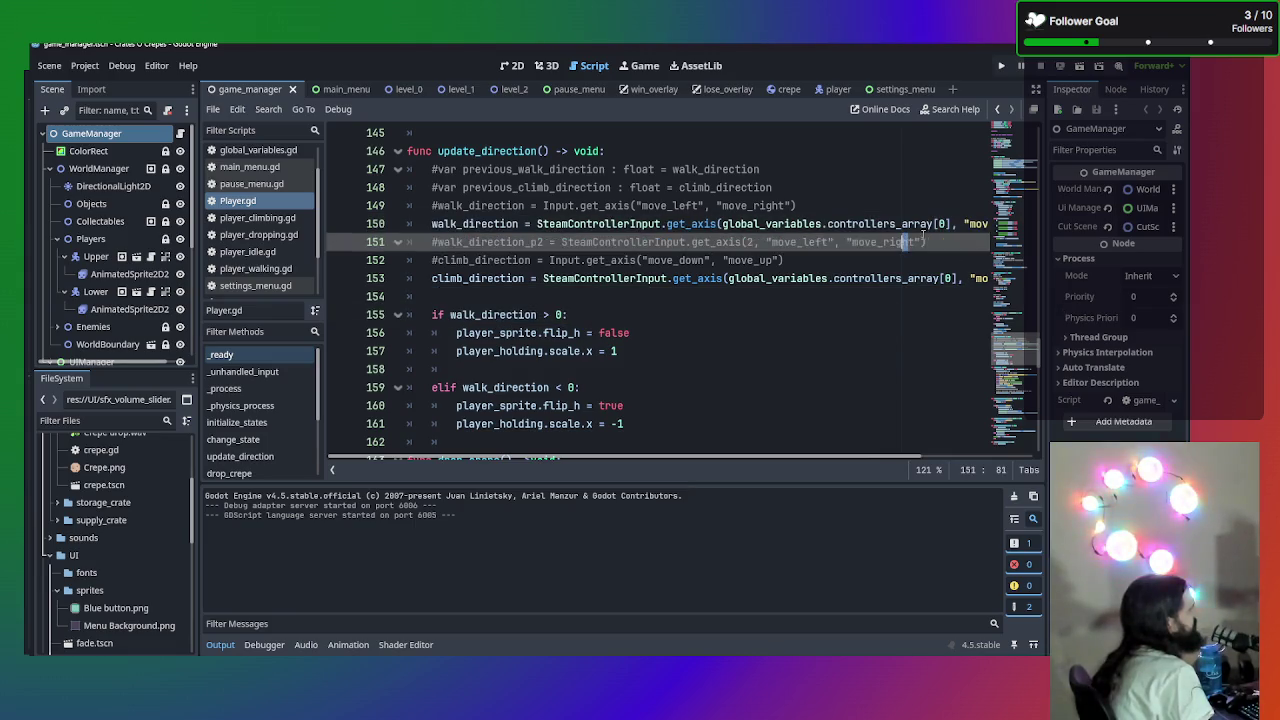
{"action": "left_click", "coordinate": [720, 240]}
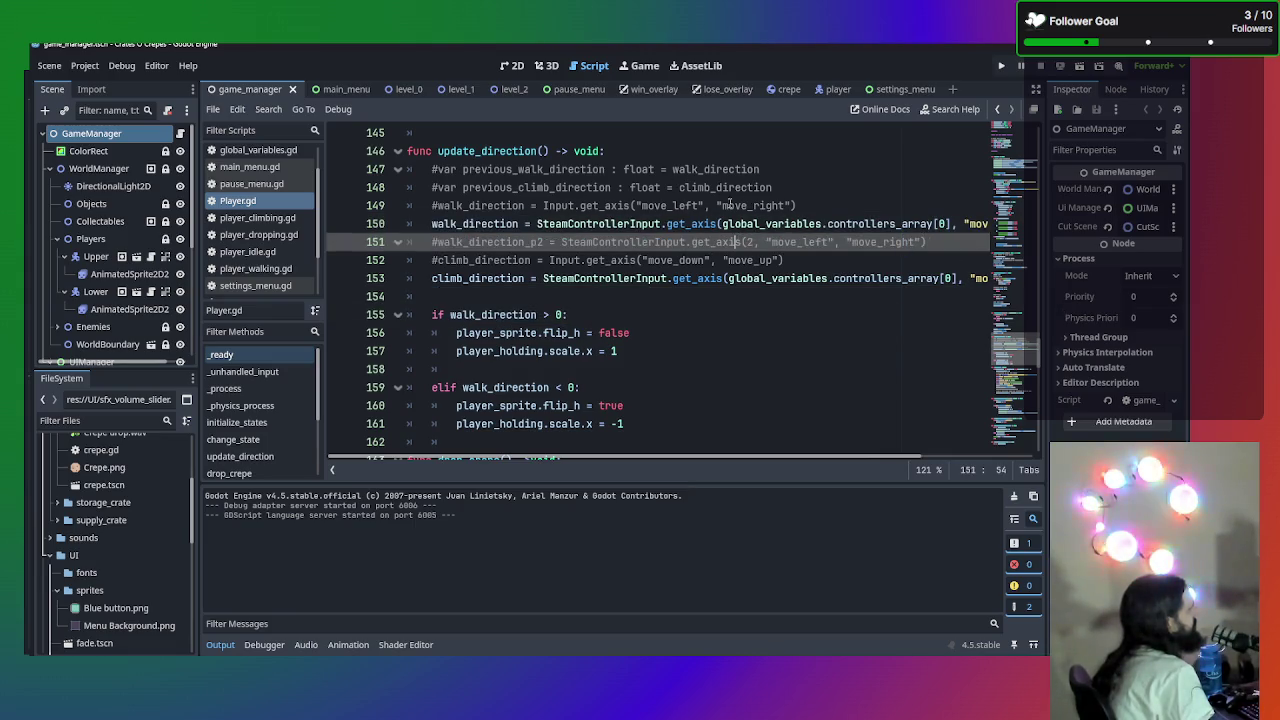
{"action": "left_click", "coordinate": [710, 205]}
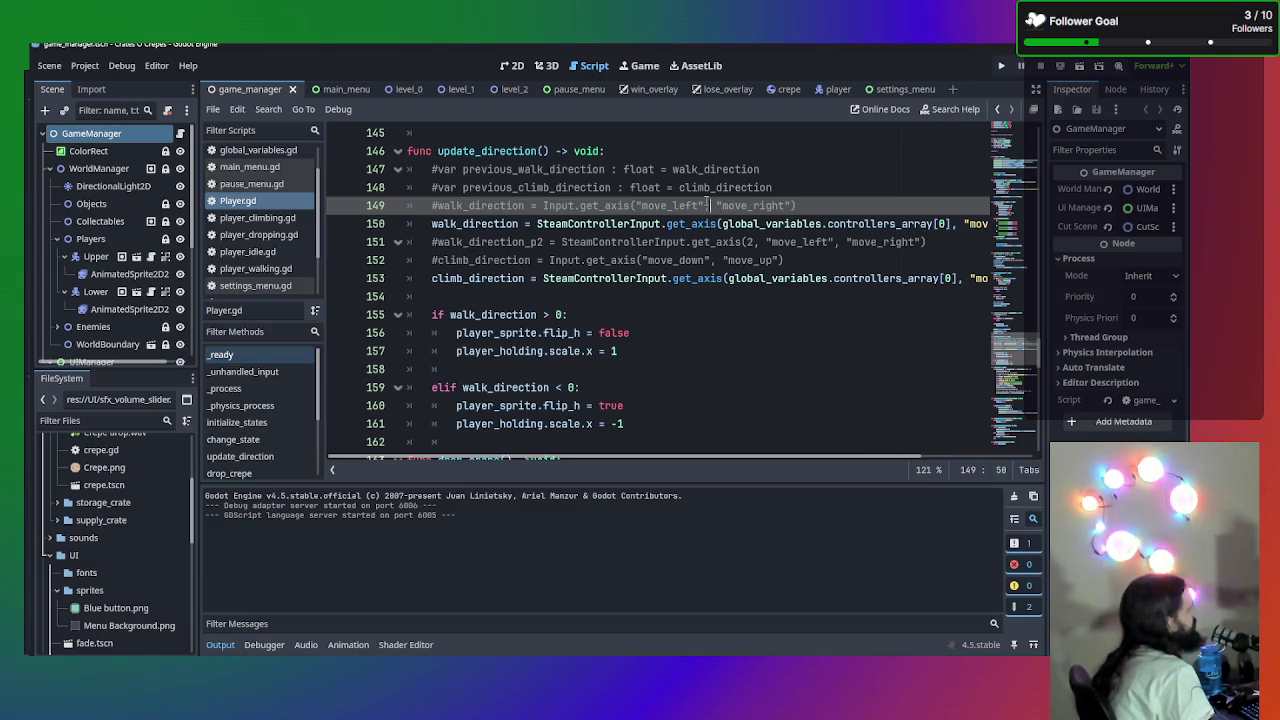
{"action": "left_click", "coordinate": [674, 261]}
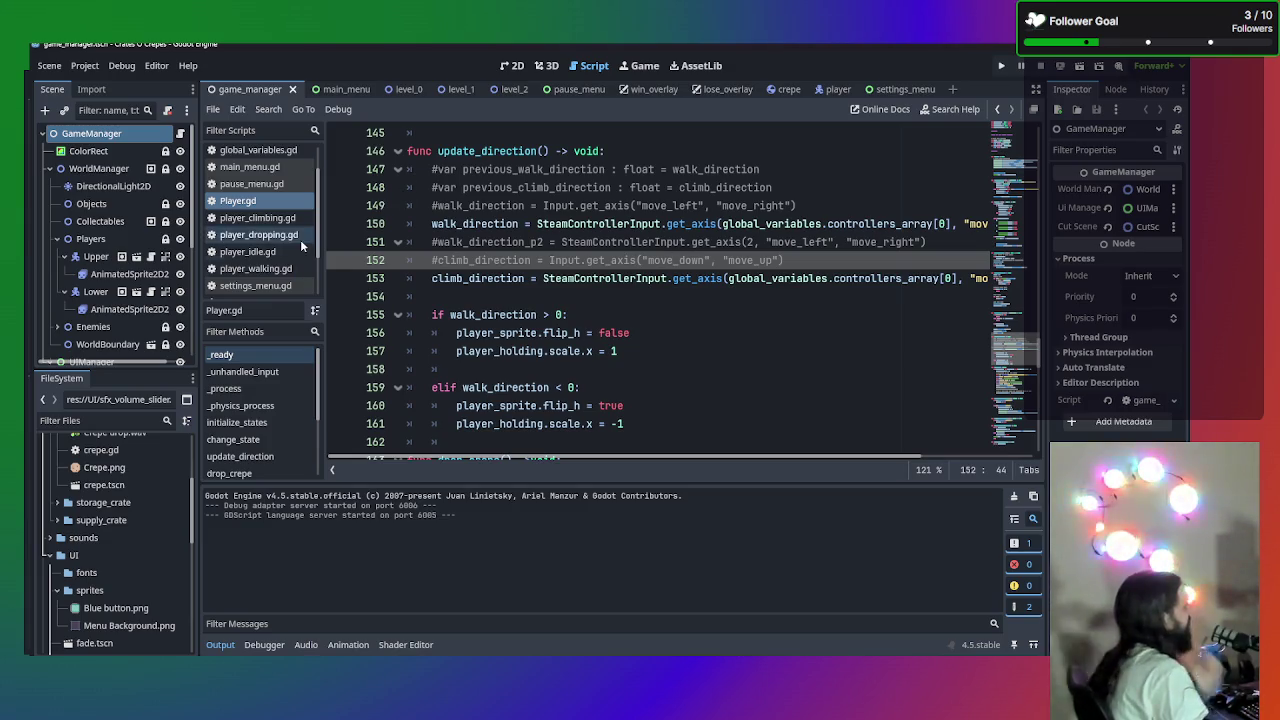
{"action": "scroll", "coordinate": [295, 250], "scroll_direction": "down", "scroll_amount": 2}
{"action": "left_click", "coordinate": [253, 272]}
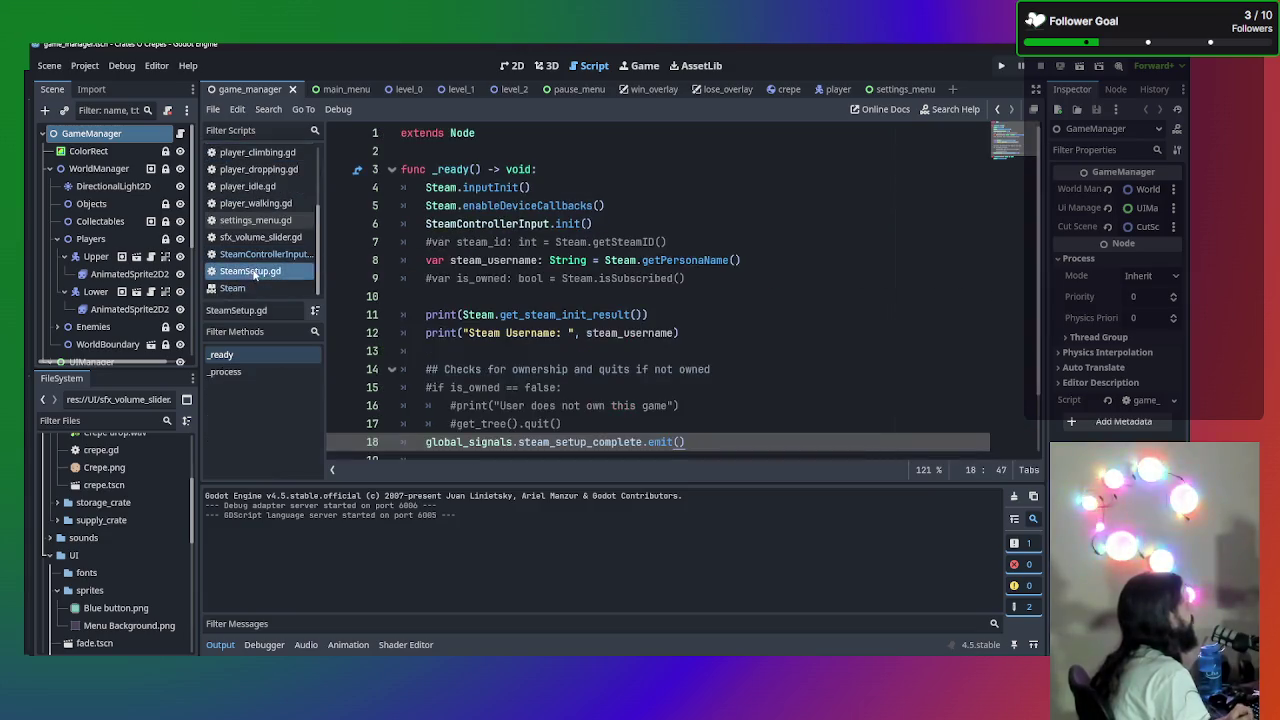
- Open SteamControllerInput.gd and read get_axis's signature, device checks and x-difference return
{"action": "scroll", "coordinate": [535, 305], "scroll_direction": "down", "scroll_amount": 2}
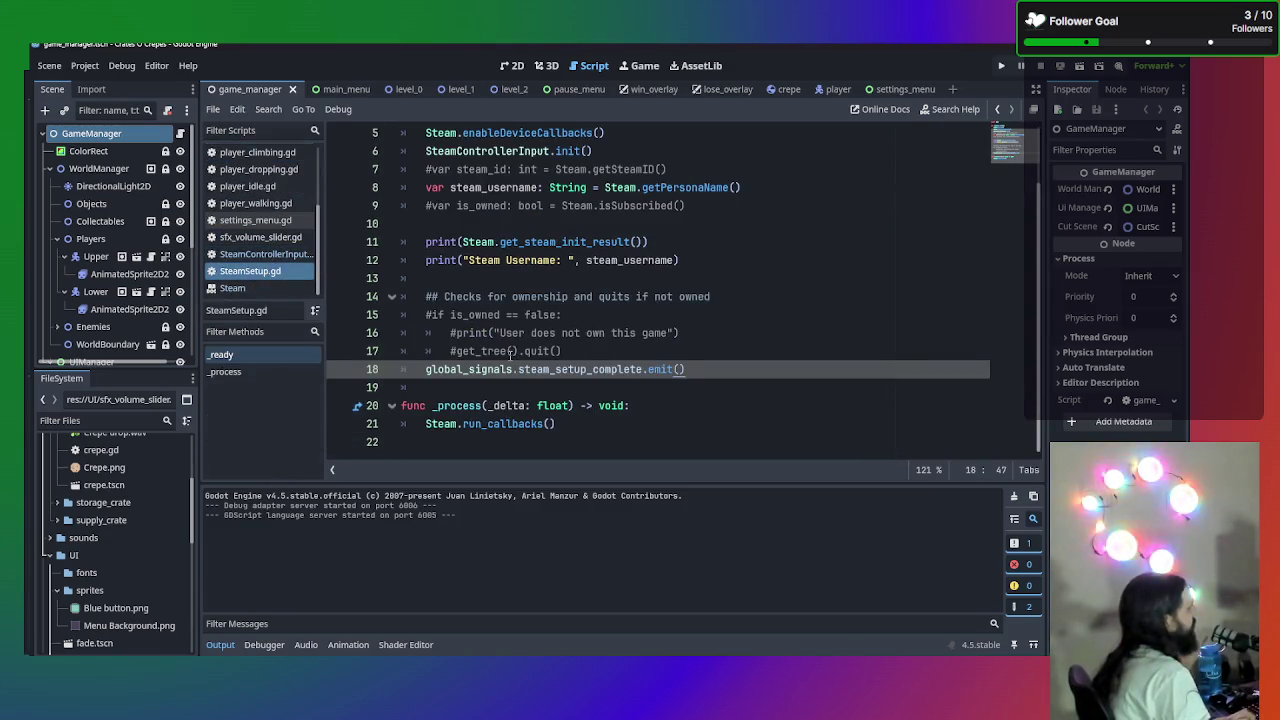
{"action": "scroll", "coordinate": [510, 353], "scroll_direction": "up", "scroll_amount": 2}
{"action": "left_click", "coordinate": [253, 254]}
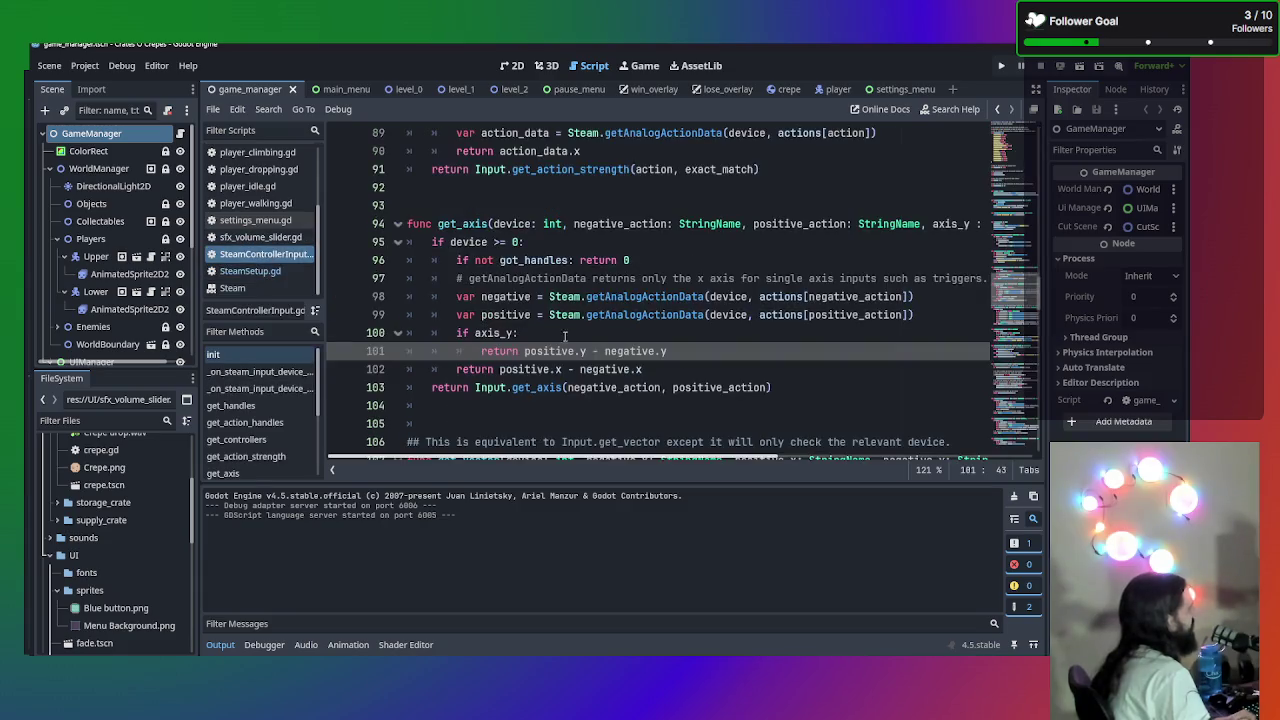
{"action": "left_click", "coordinate": [799, 257]}
{"action": "left_click_drag", "start_coordinate": [858, 224], "coordinate": [996, 218]}
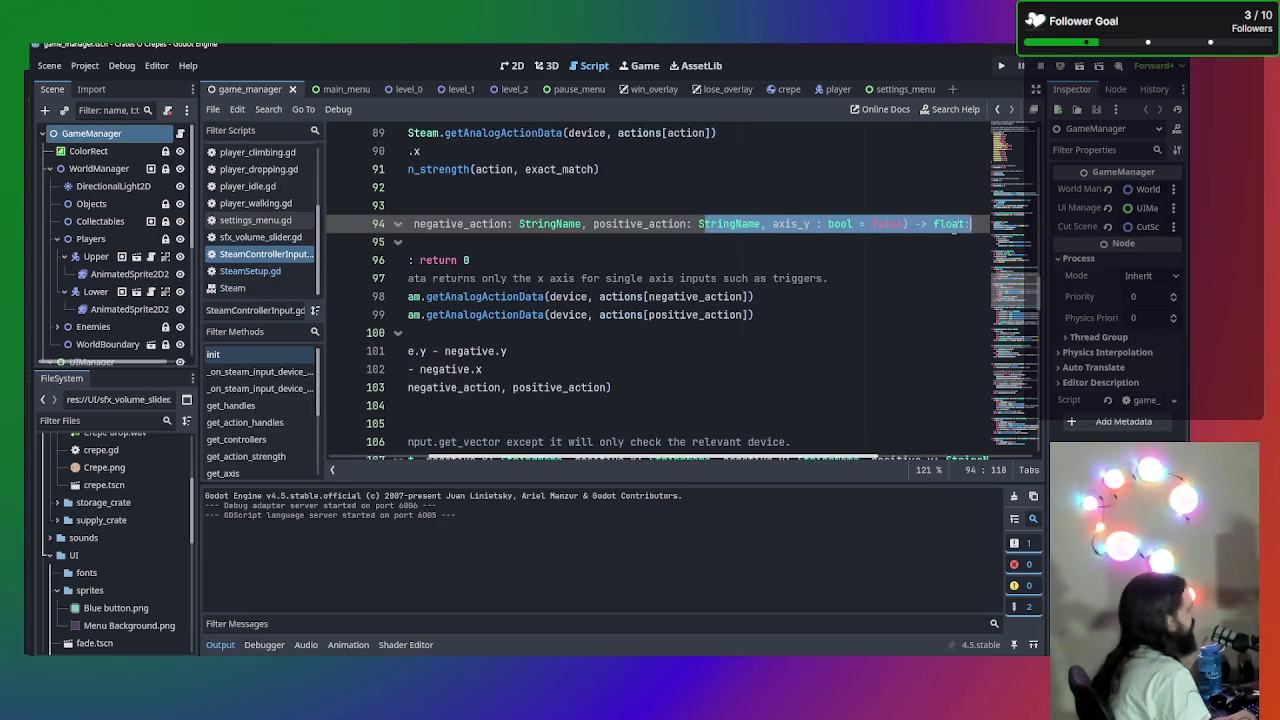
{"action": "left_click", "coordinate": [644, 246]}
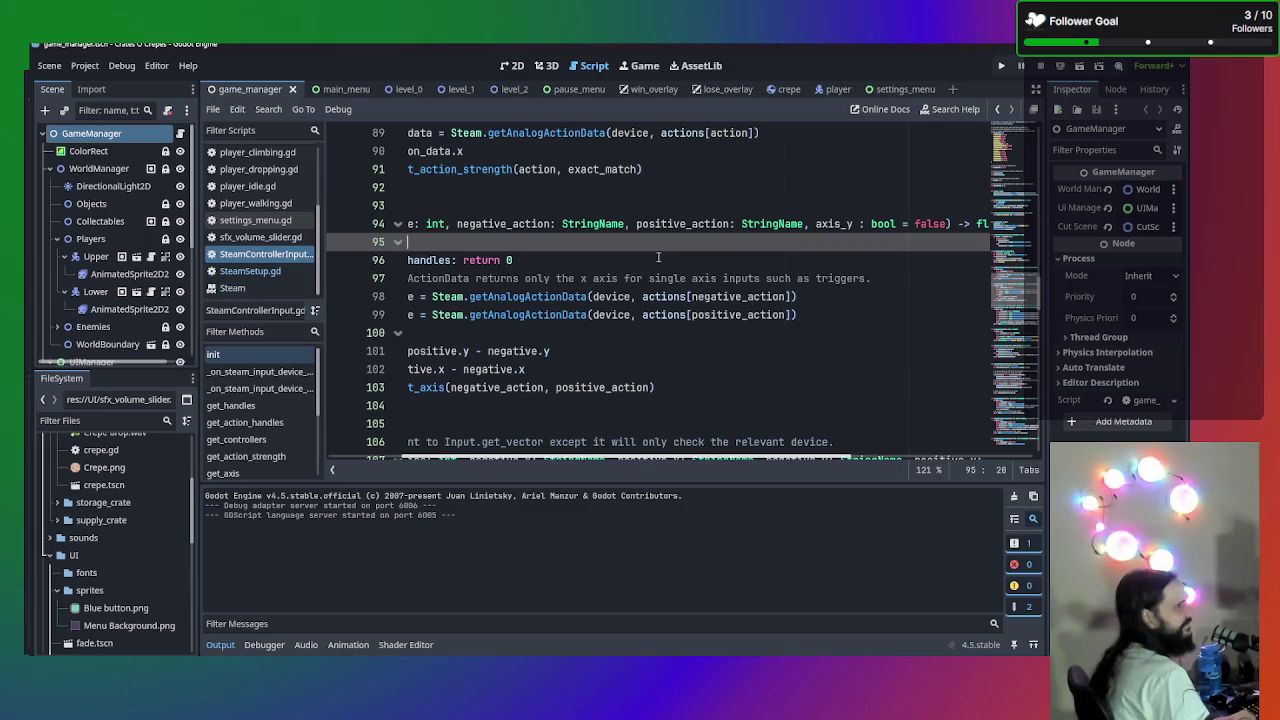
{"action": "left_click_drag", "start_coordinate": [658, 257], "coordinate": [155, 243]}
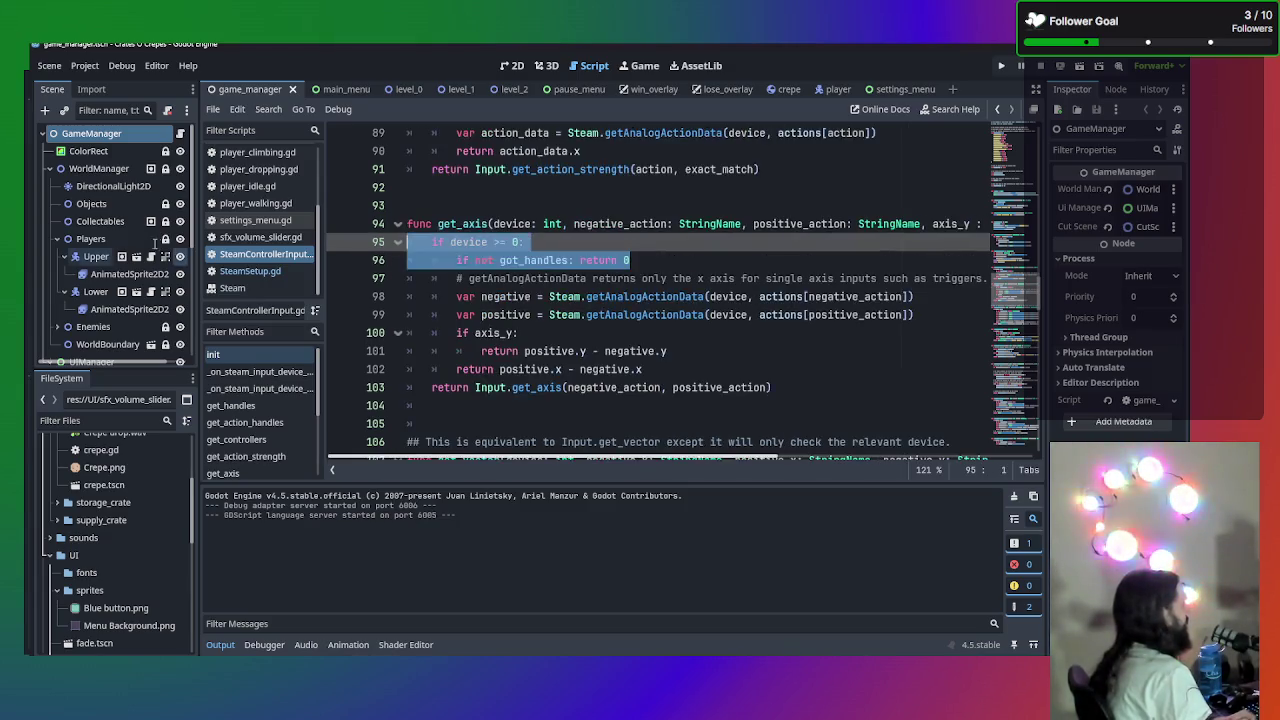
{"action": "left_click", "coordinate": [494, 369]}
{"action": "scroll", "coordinate": [494, 369], "scroll_direction": "down", "scroll_amount": 2}
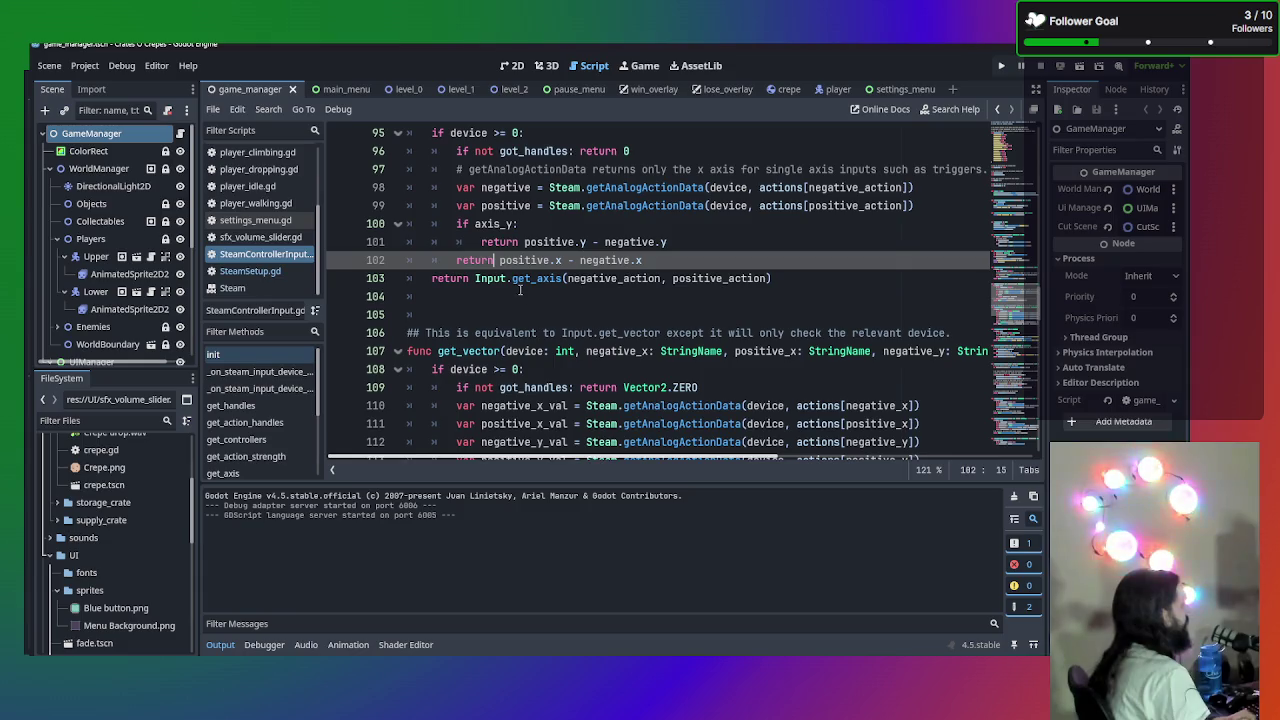
- Return to Player.gd and inspect the walk_direction get_axis call's arguments on line 150
{"action": "left_click", "coordinate": [241, 275]}
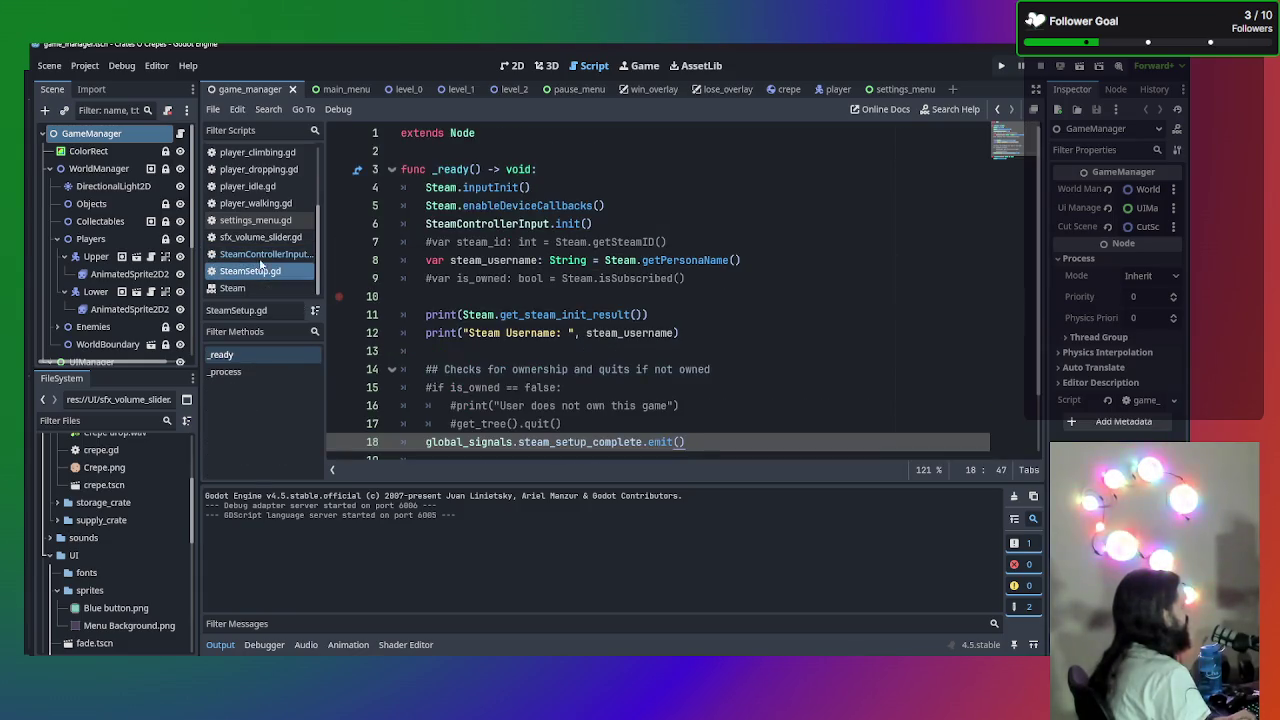
{"action": "scroll", "coordinate": [264, 230], "scroll_direction": "up", "scroll_amount": 3}
{"action": "left_click", "coordinate": [263, 190]}
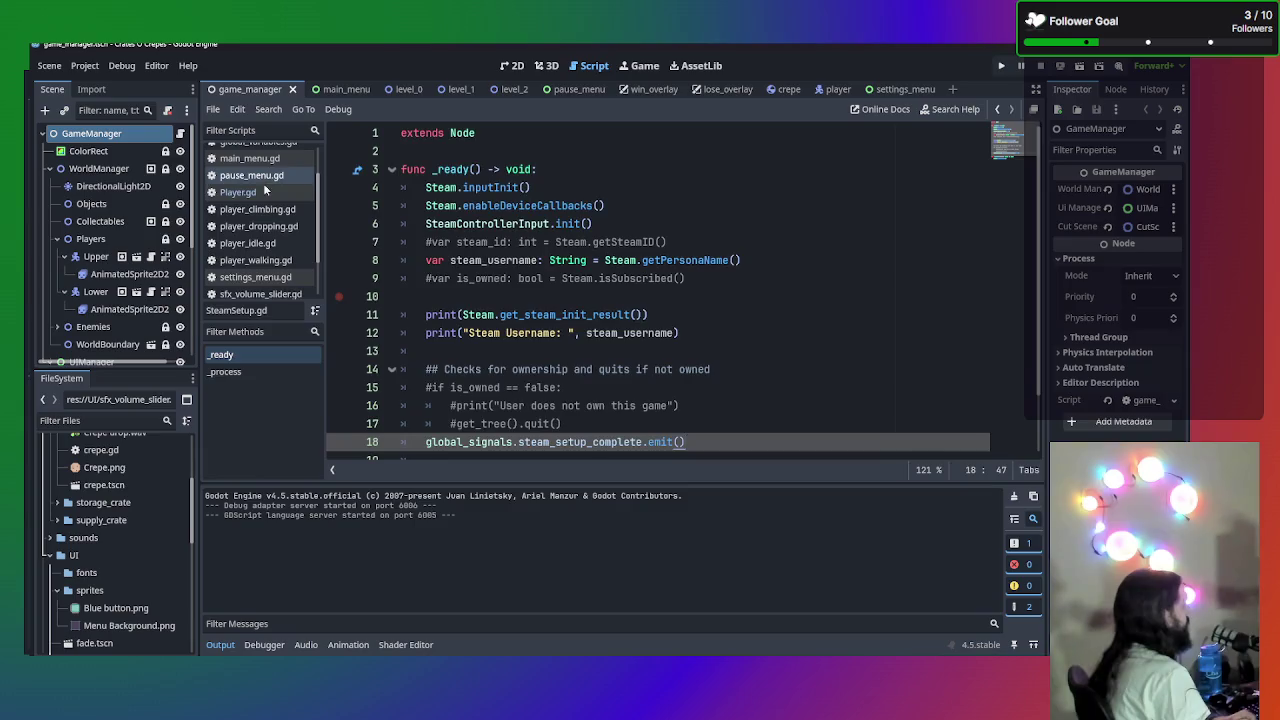
{"action": "scroll", "coordinate": [745, 325], "scroll_direction": "up", "scroll_amount": 1}
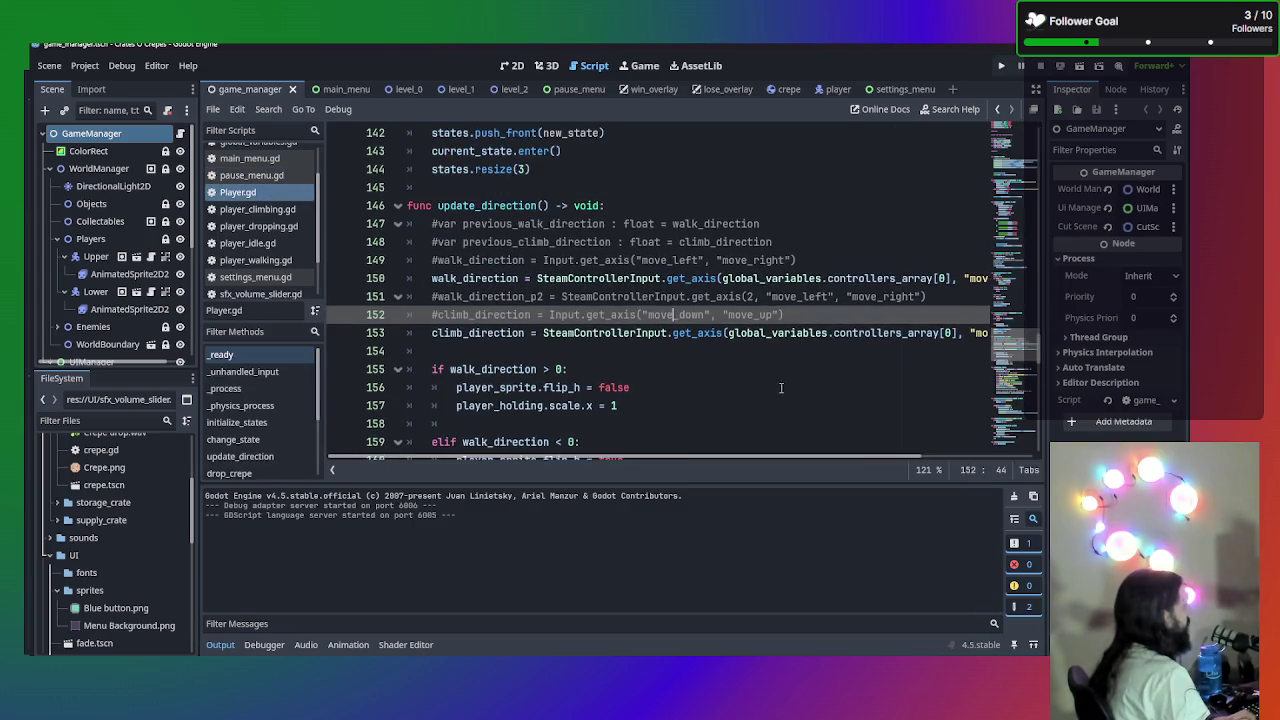
{"action": "left_click", "coordinate": [792, 369]}
{"action": "left_click", "coordinate": [681, 278]}
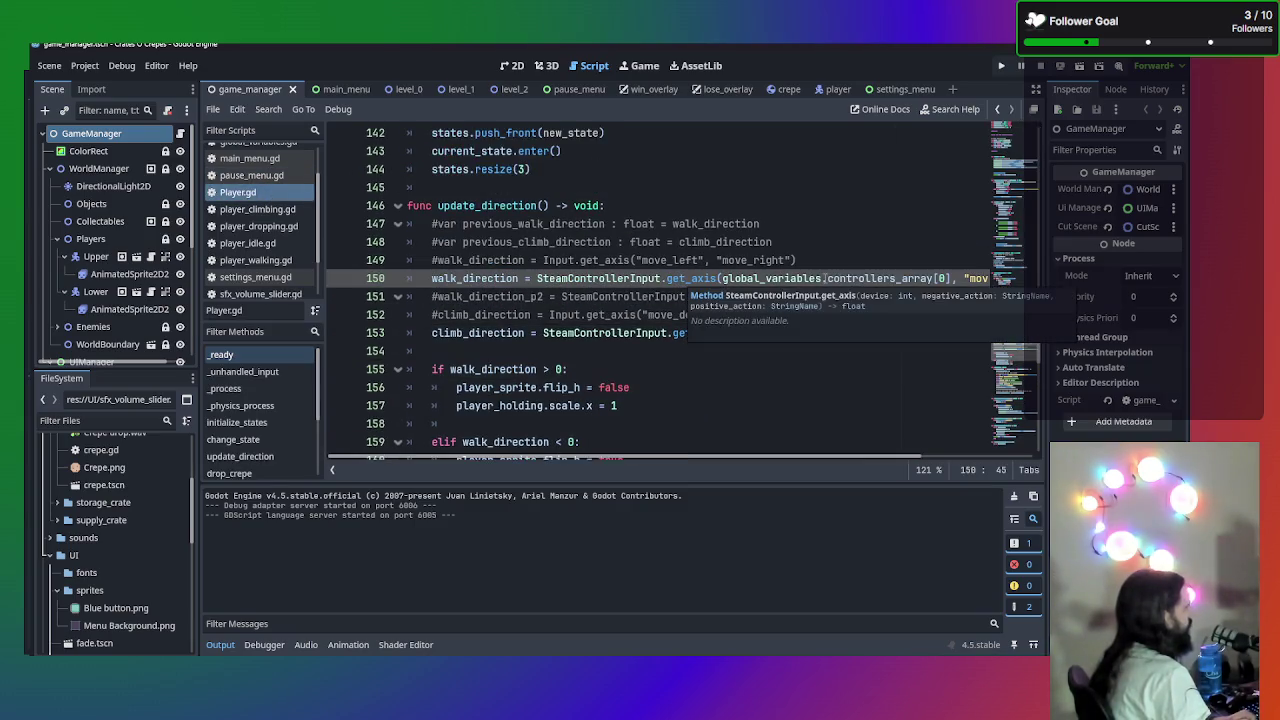
{"action": "left_click", "coordinate": [786, 260]}
{"action": "mouse_move", "coordinate": [786, 278]}
{"action": "left_mouse_down"}
{"action": "mouse_move", "coordinate": [988, 279]}
{"action": "mouse_move", "coordinate": [878, 279]}
{"action": "mouse_move", "coordinate": [928, 278]}
{"action": "left_mouse_up"}
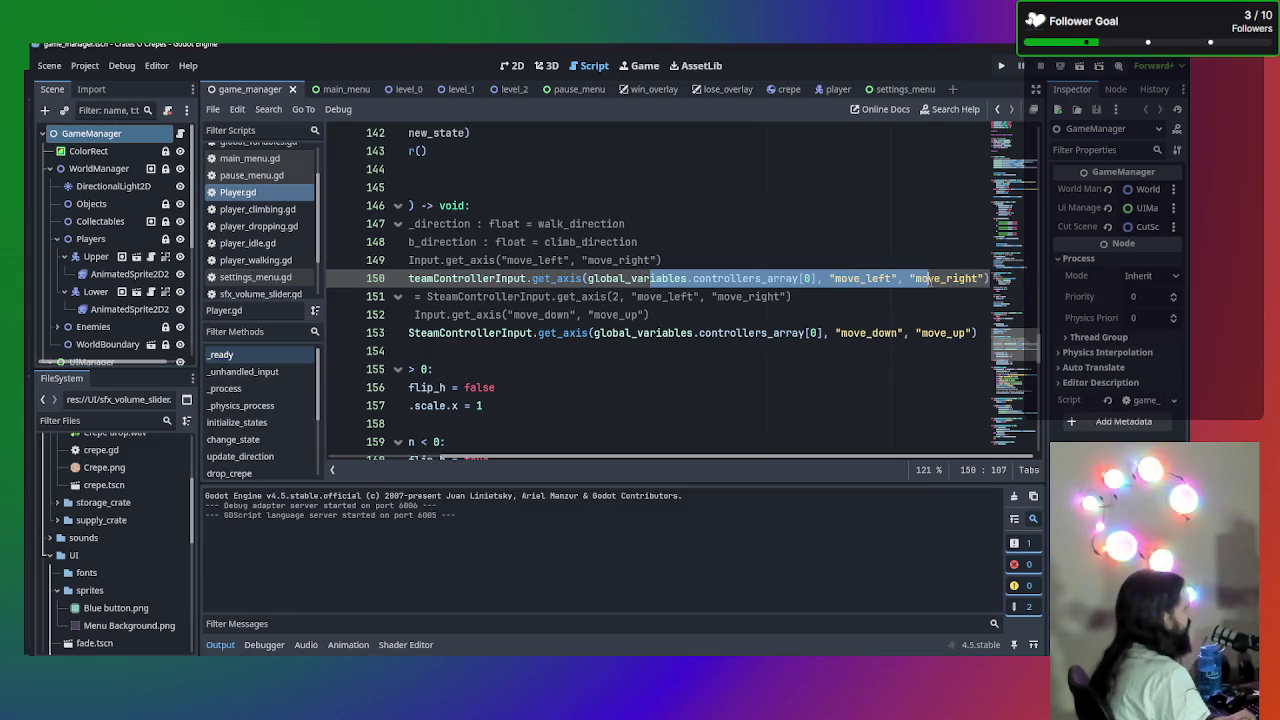
{"action": "left_click", "coordinate": [880, 278]}
{"action": "scroll", "coordinate": [907, 283], "scroll_direction": "up", "scroll_amount": 1}
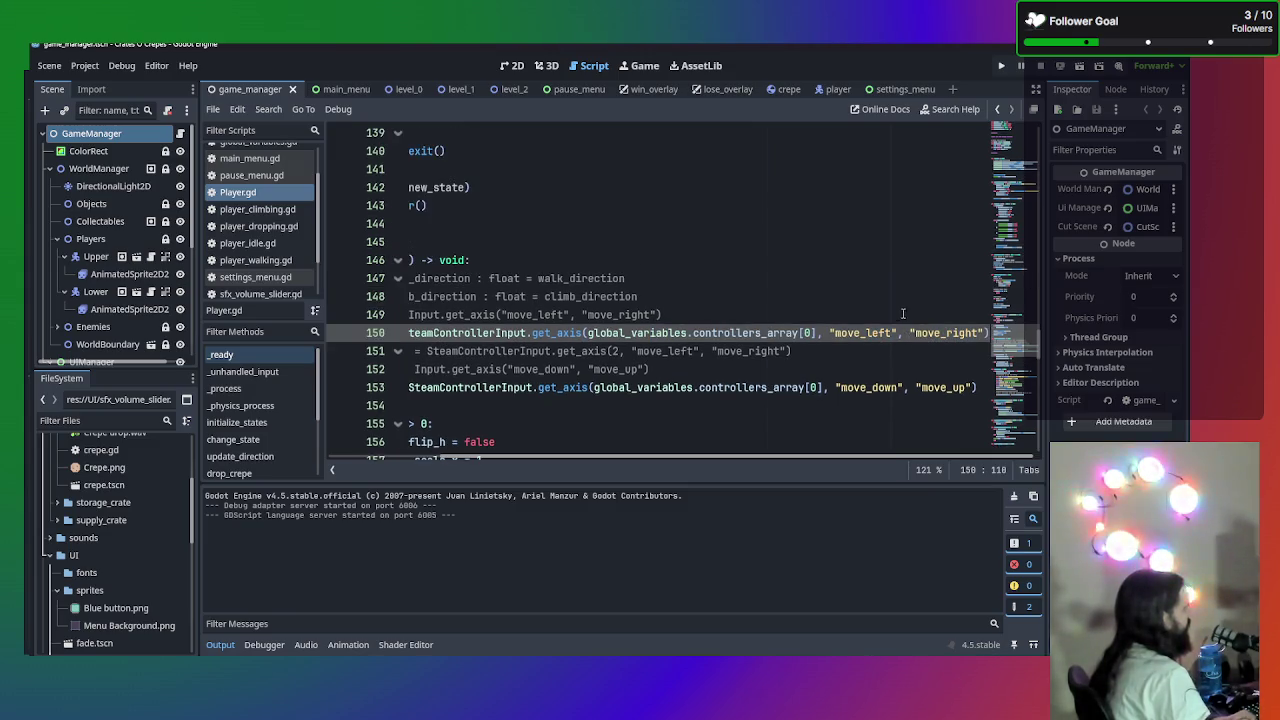
{"action": "left_click", "coordinate": [837, 333]}
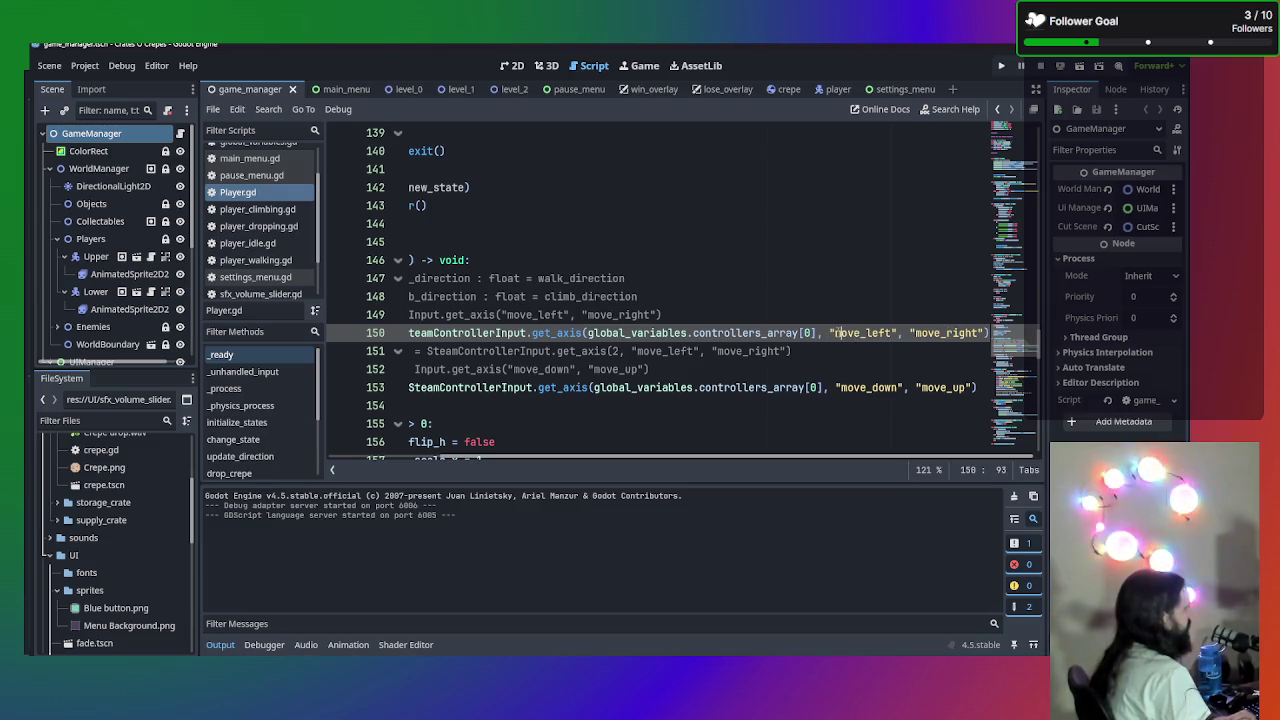
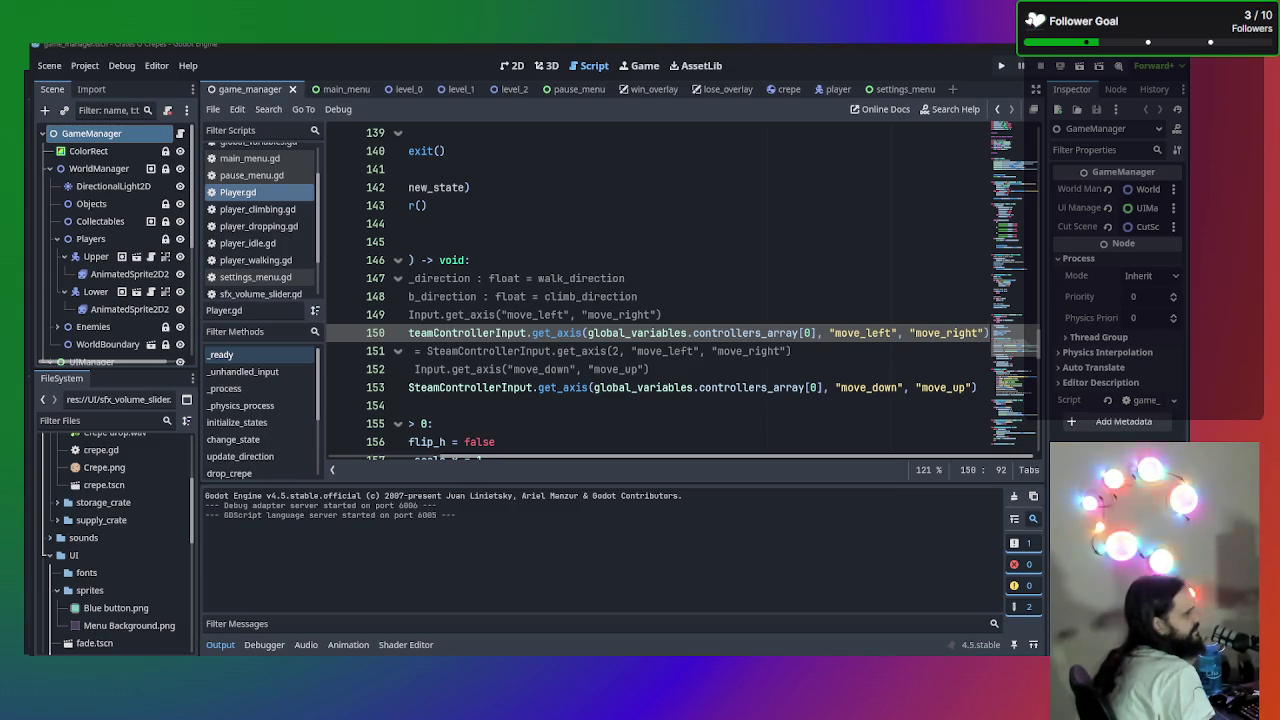
- Review the Steam controller action definitions in the other window, then return to Godot
{"action": "key", "text": "alt+Tab"}
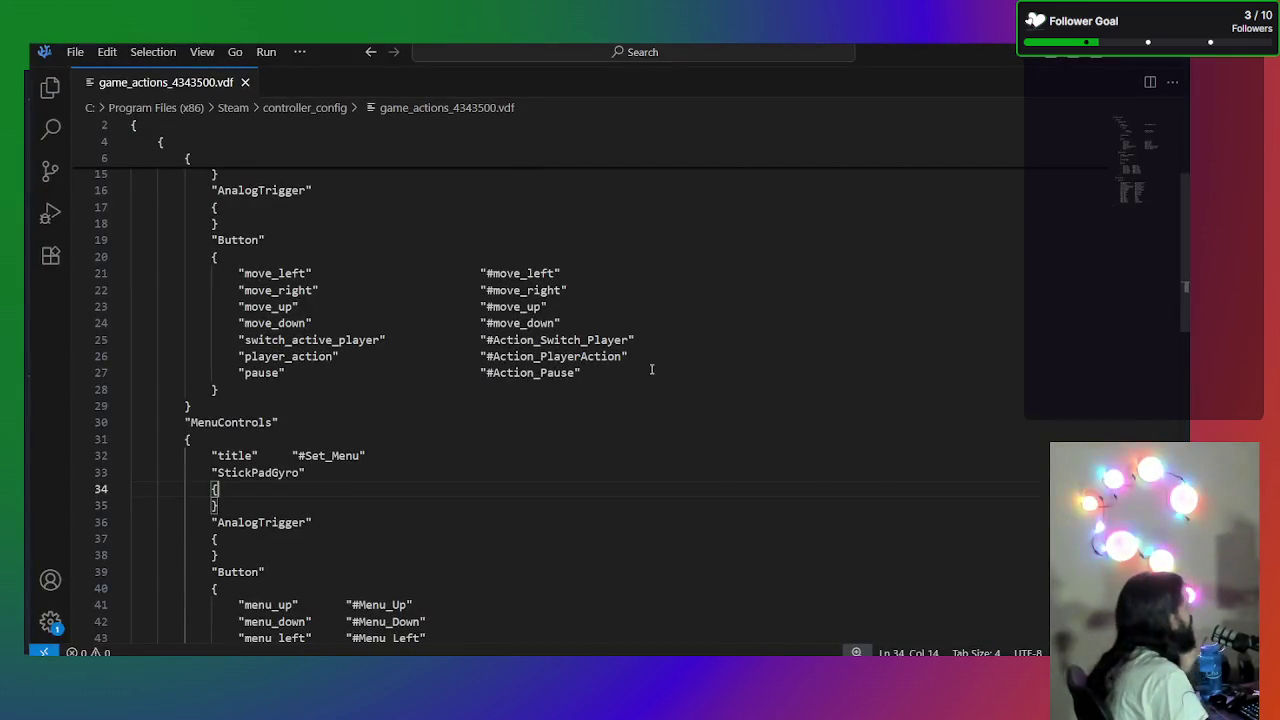
{"action": "scroll", "coordinate": [557, 363], "scroll_direction": "down", "scroll_amount": 3}
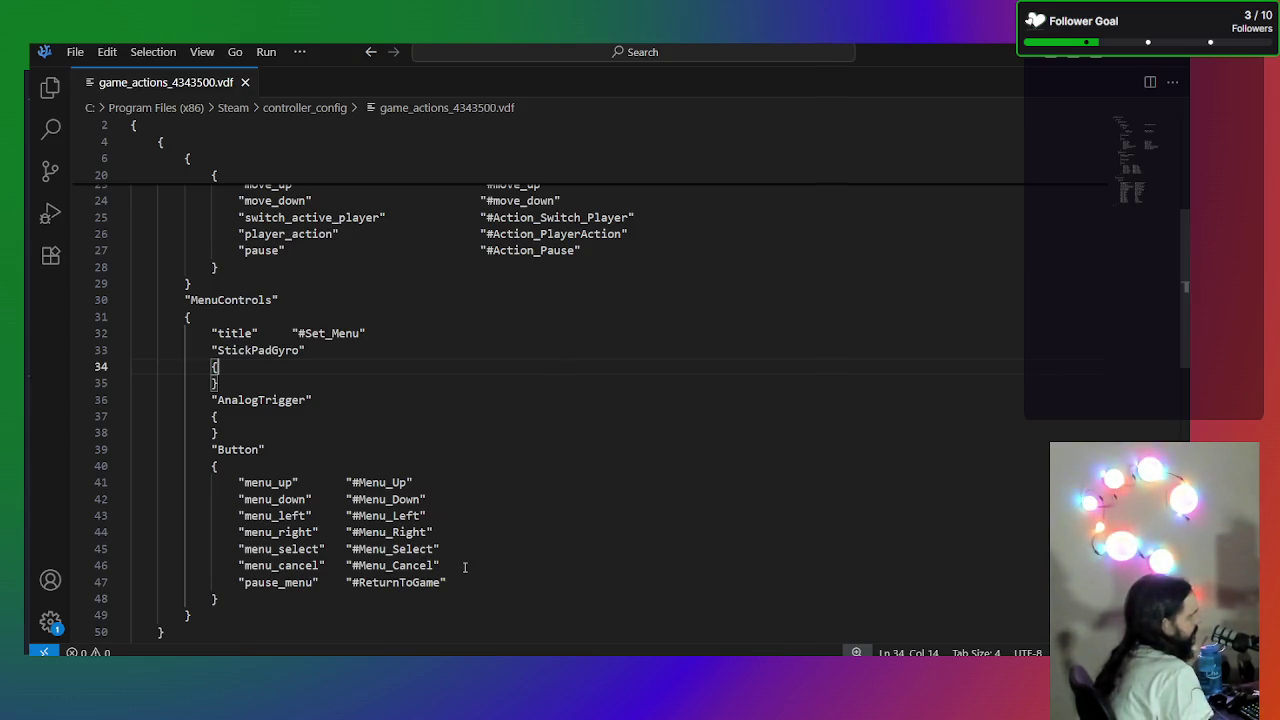
{"action": "scroll", "coordinate": [465, 567], "scroll_direction": "up", "scroll_amount": 7}
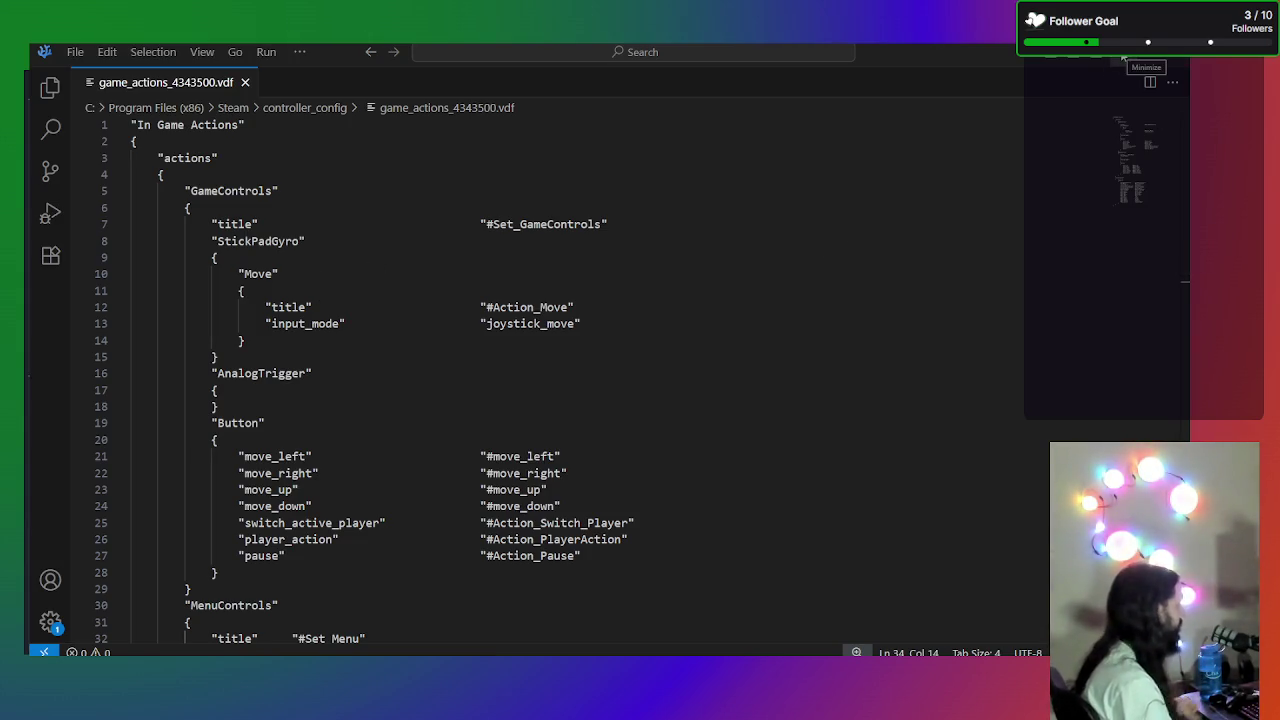
{"action": "left_click", "coordinate": [1122, 58]}
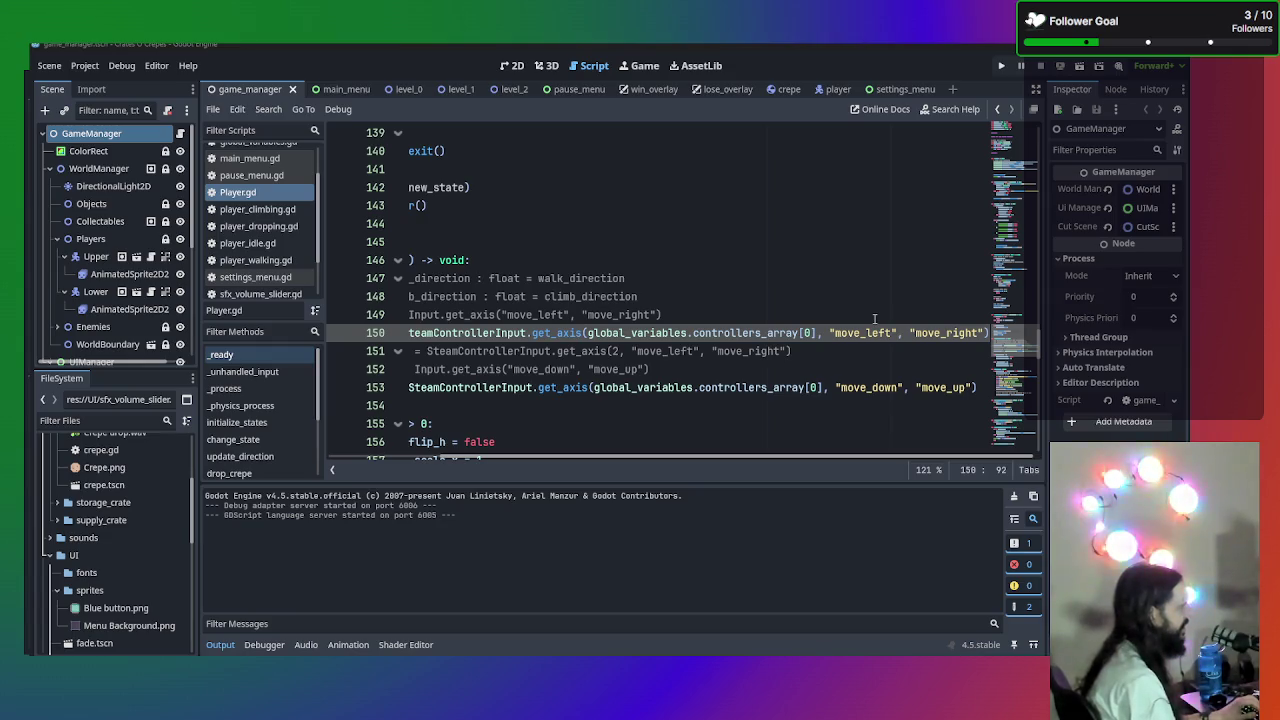
{"action": "scroll", "coordinate": [576, 385], "scroll_direction": "up", "scroll_amount": 2}
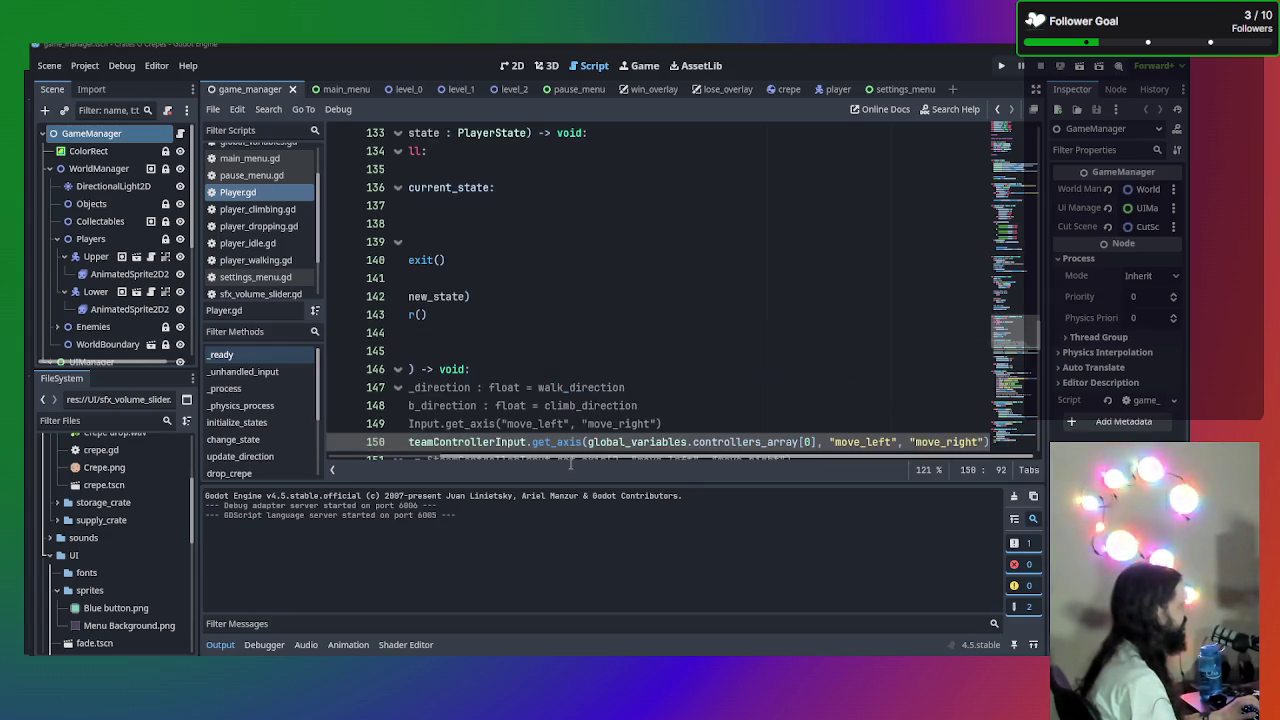
{"action": "scroll", "coordinate": [565, 390], "scroll_direction": "down", "scroll_amount": 2}
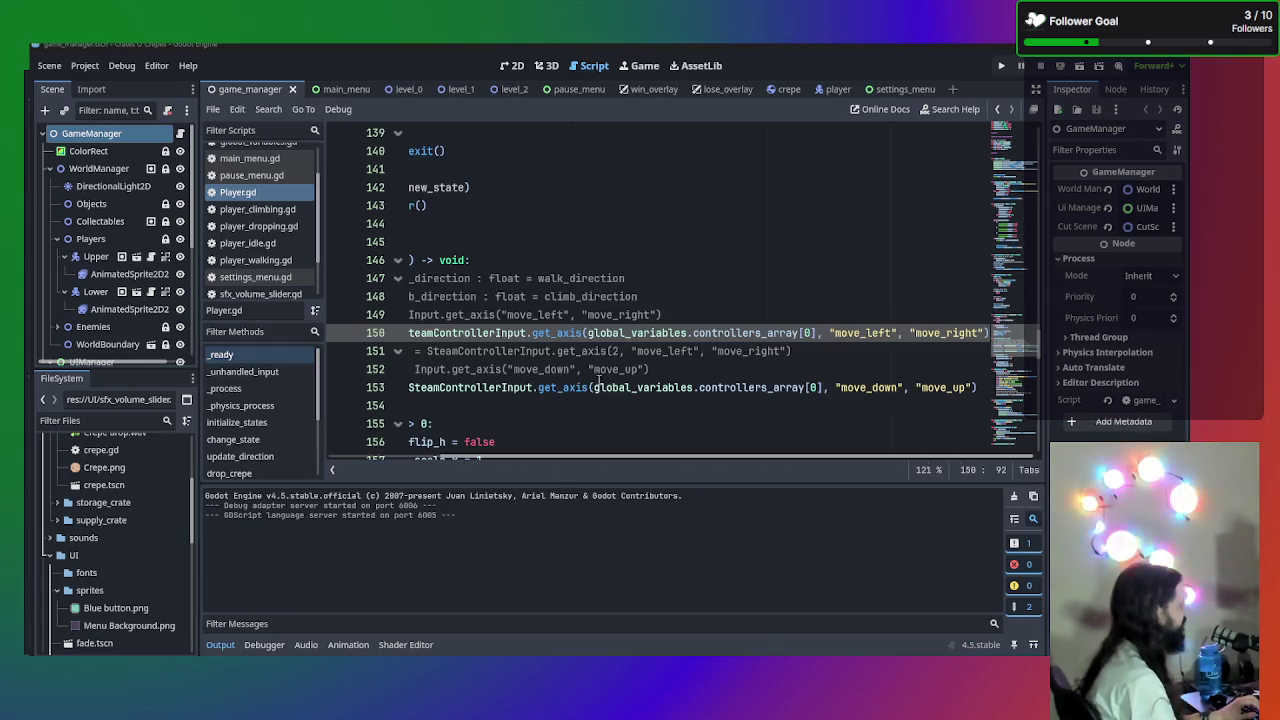
- Replace get_axis with get_move_input in the walk_direction assignment on line 150
{"action": "double_click", "coordinate": [446, 334]}
{"action": "scroll", "coordinate": [450, 335], "scroll_direction": "left", "scroll_amount": 3}
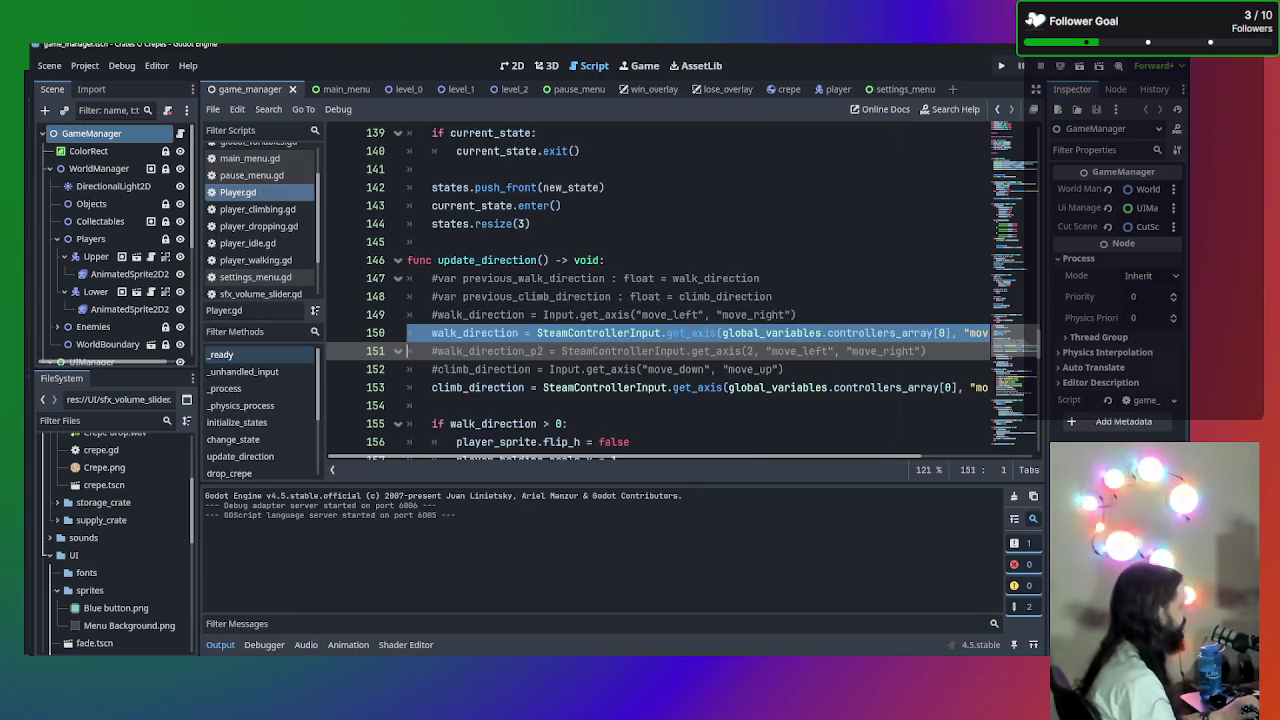
{"action": "left_click", "coordinate": [465, 333]}
{"action": "mouse_move", "coordinate": [430, 333]}
{"action": "left_mouse_down"}
{"action": "mouse_move", "coordinate": [893, 333]}
{"action": "mouse_move", "coordinate": [560, 334]}
{"action": "mouse_move", "coordinate": [528, 316]}
{"action": "mouse_move", "coordinate": [531, 338]}
{"action": "left_mouse_up"}
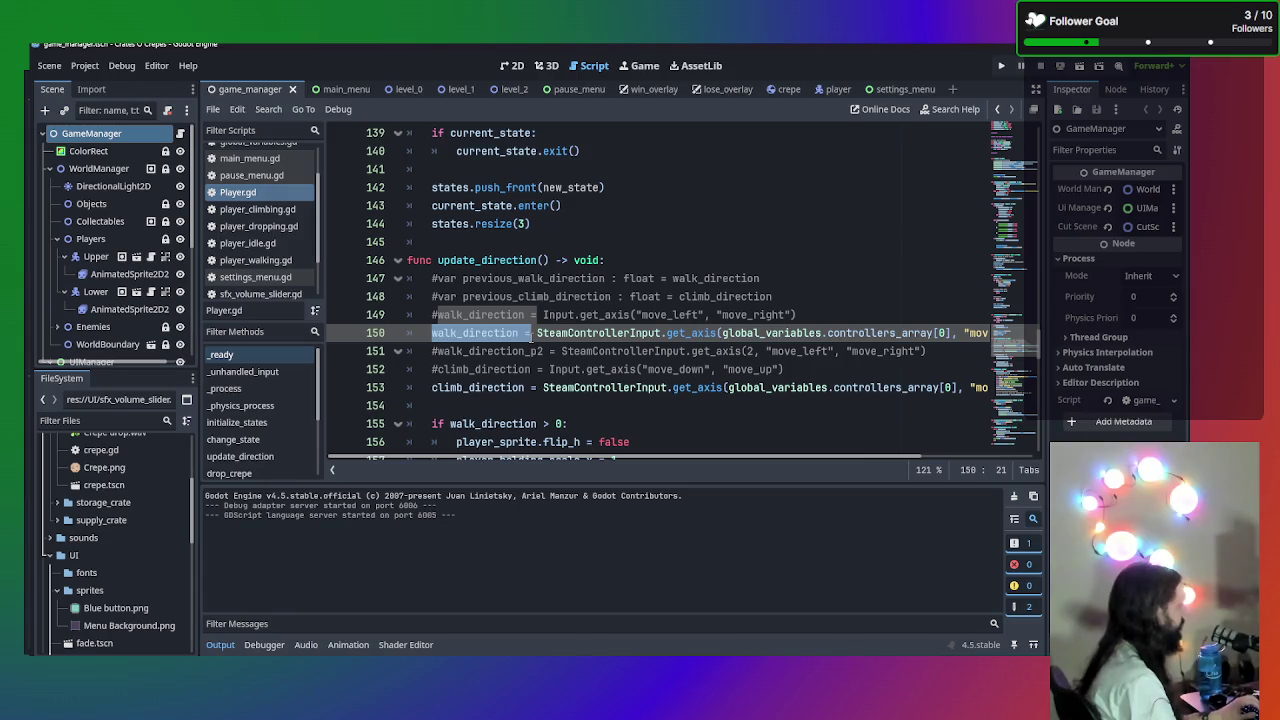
{"action": "left_click", "coordinate": [566, 334]}
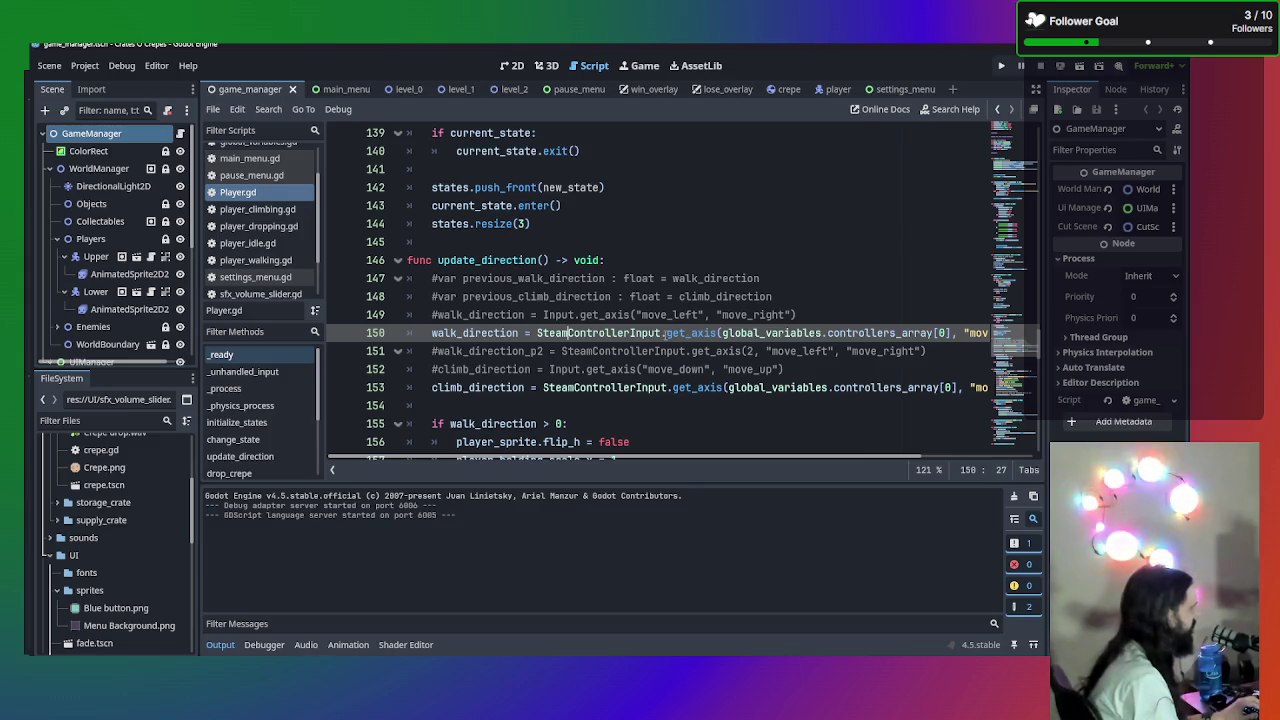
{"action": "double_click", "coordinate": [670, 333]}
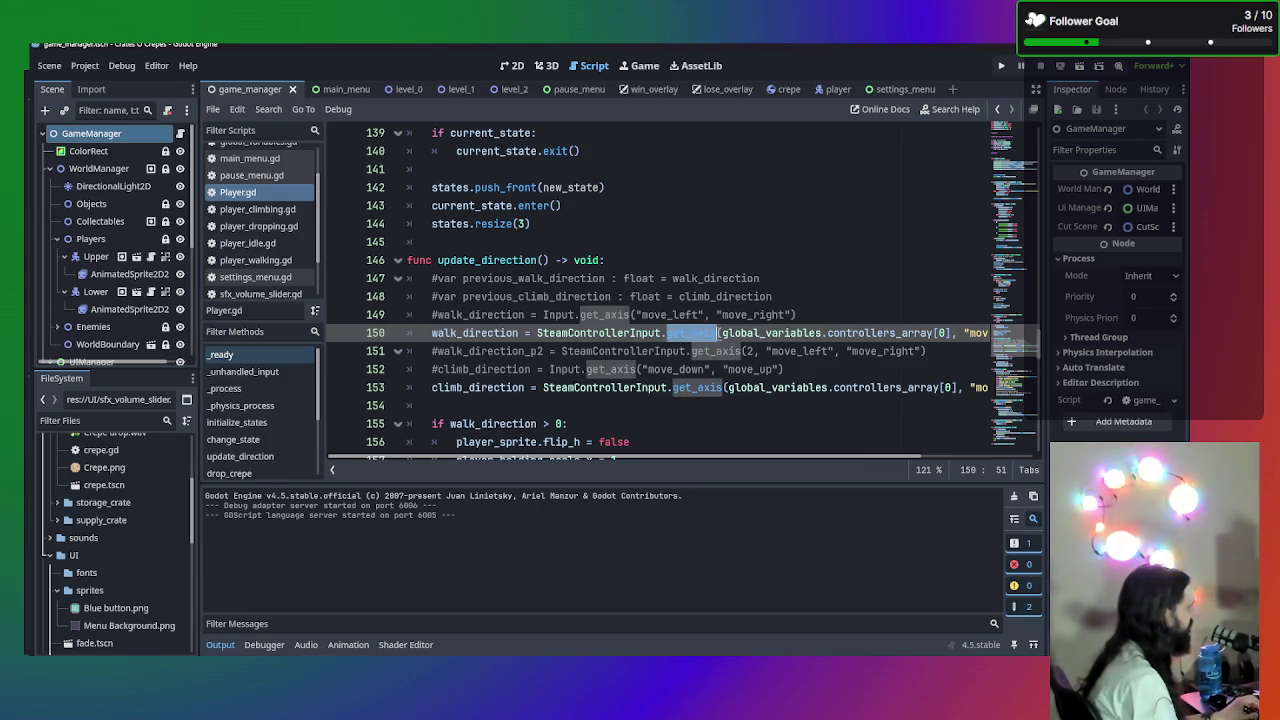
{"action": "type", "text": "get_"}
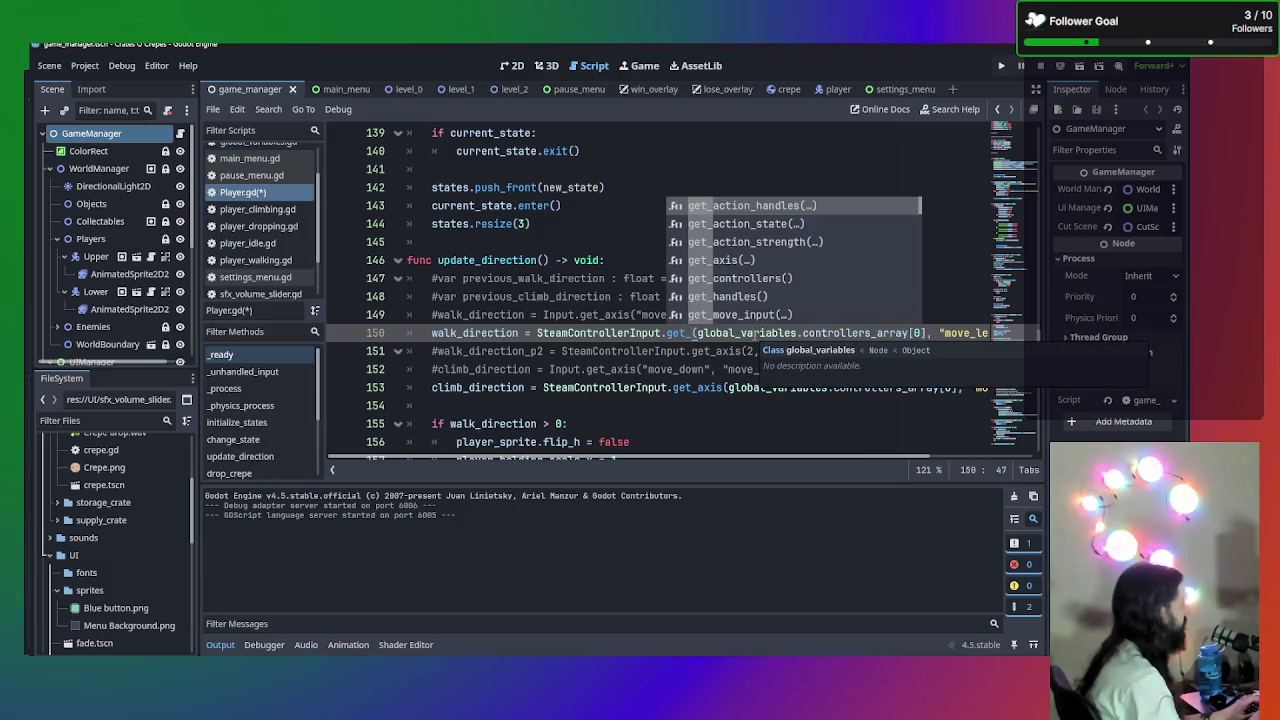
{"action": "key", "text": "Escape"}
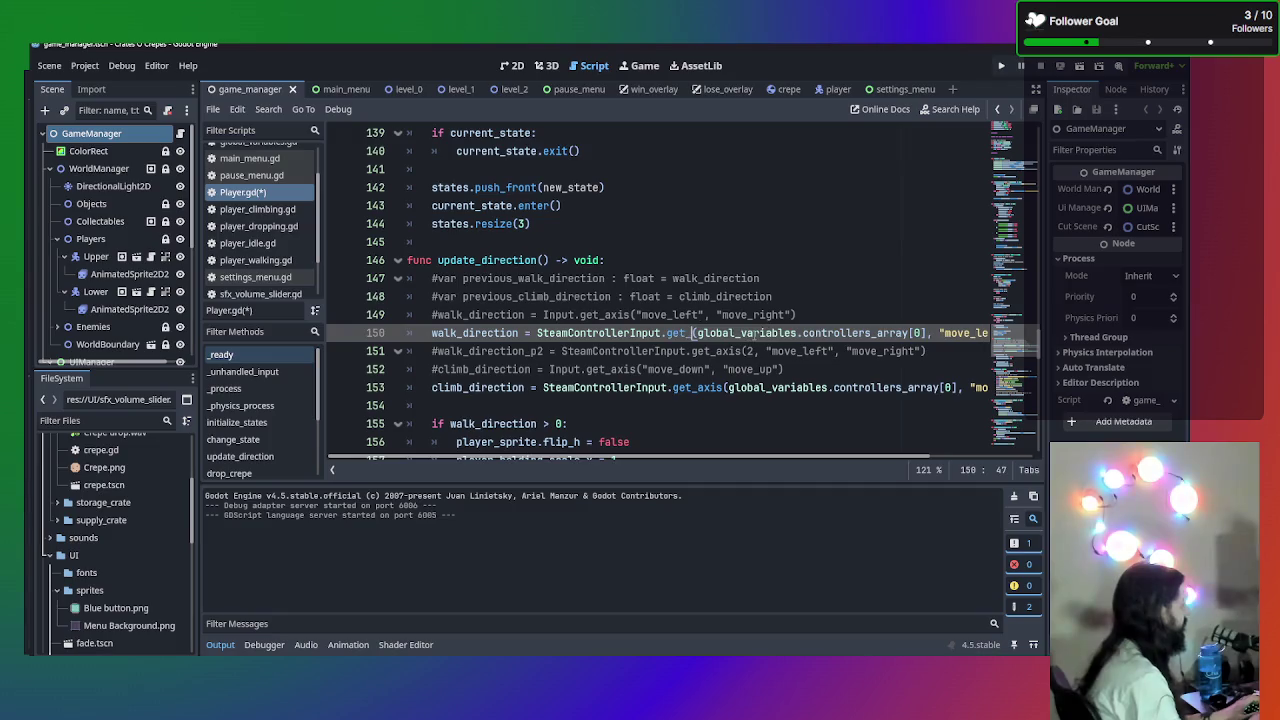
{"action": "type", "text": "move"}
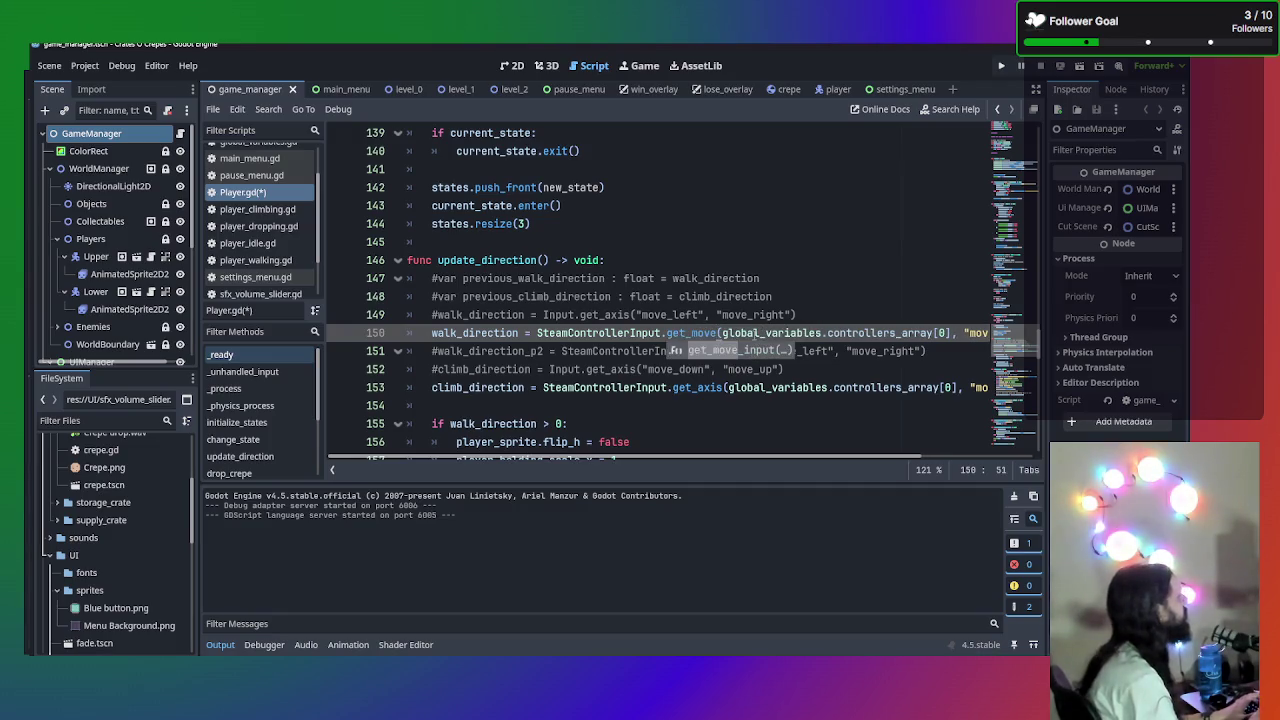
{"action": "key", "text": "Return"}
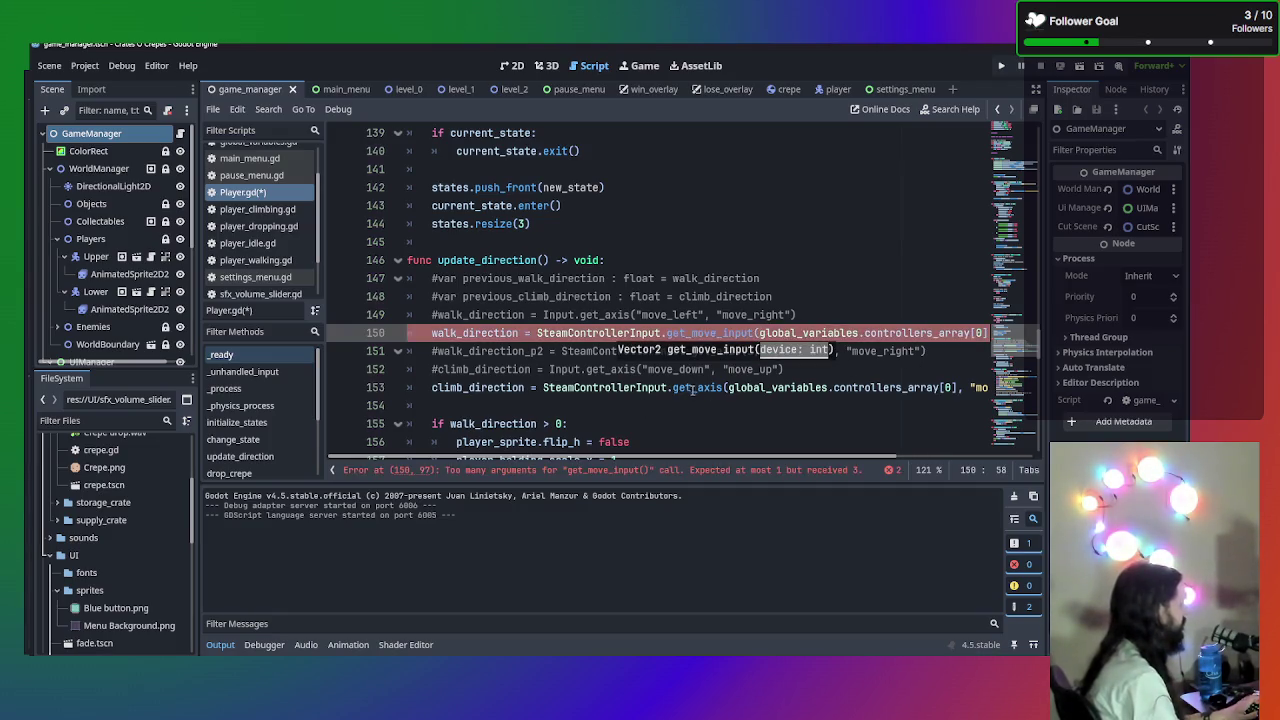
- Delete the leftover move_left and move_right arguments from the get_move_input call
{"action": "left_click", "coordinate": [690, 387]}
{"action": "left_click", "coordinate": [758, 333]}
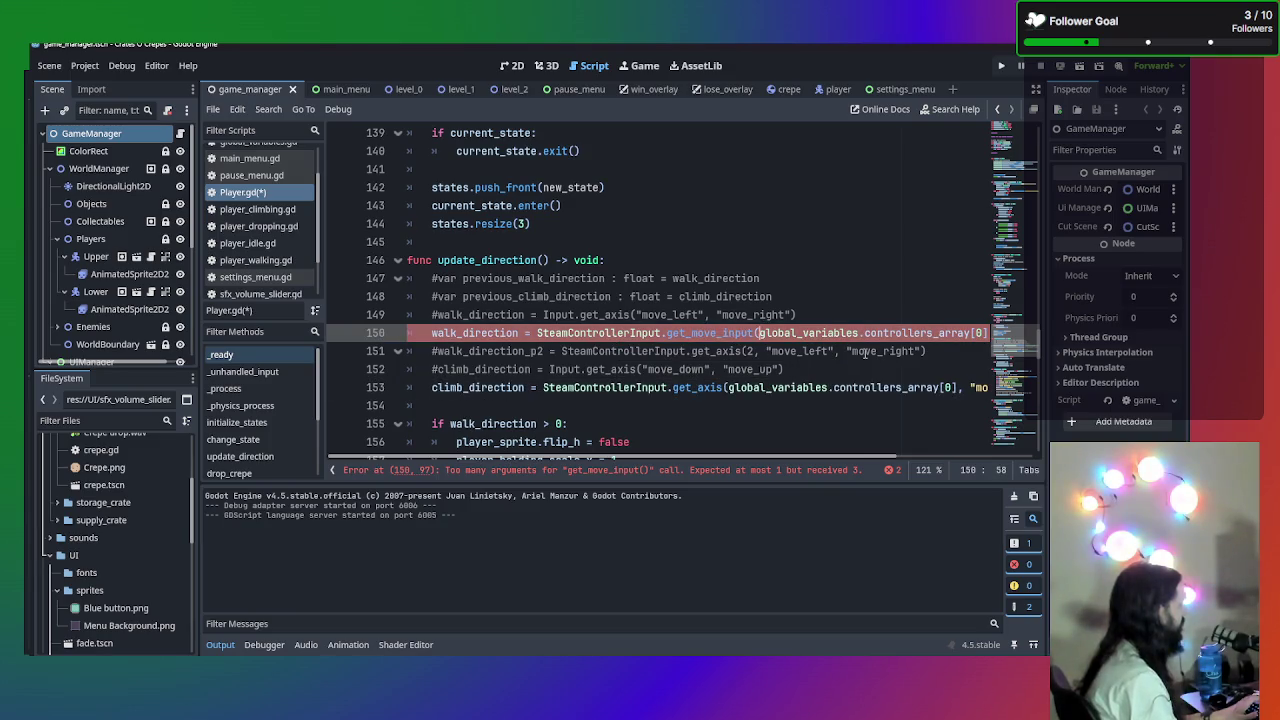
{"action": "scroll", "coordinate": [940, 335], "scroll_direction": "right", "scroll_amount": 3}
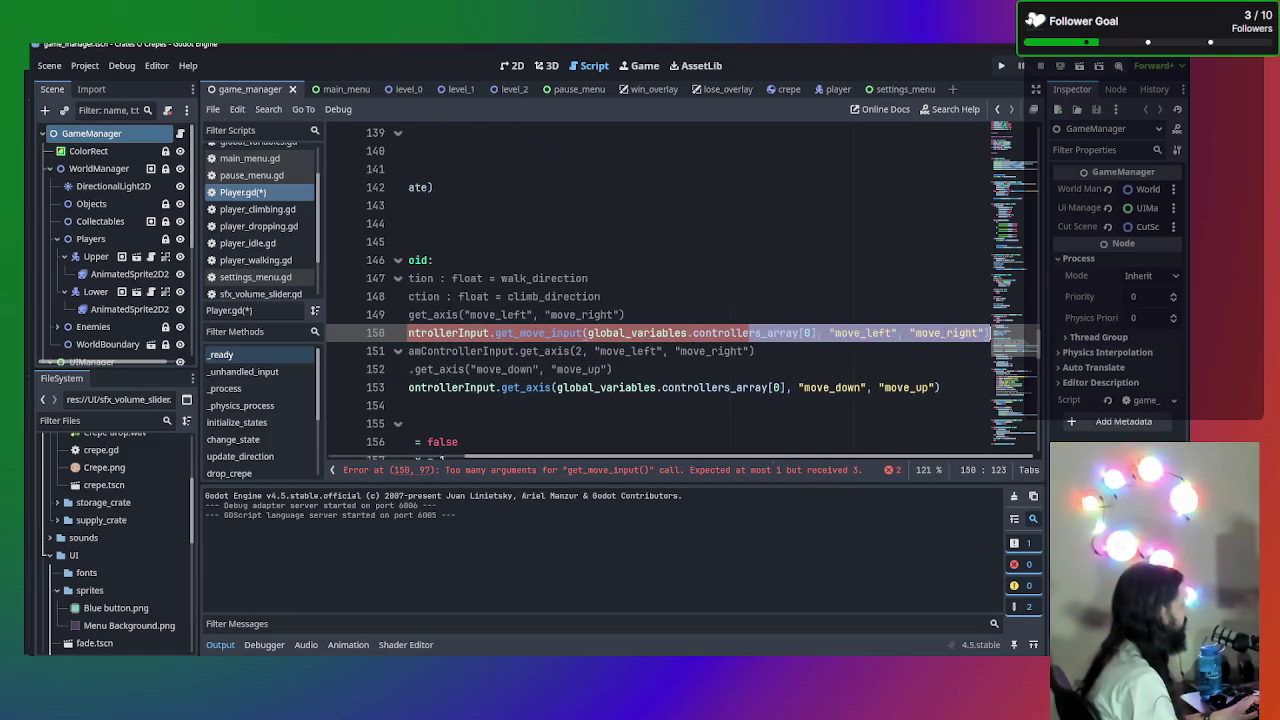
{"action": "left_click", "coordinate": [940, 333]}
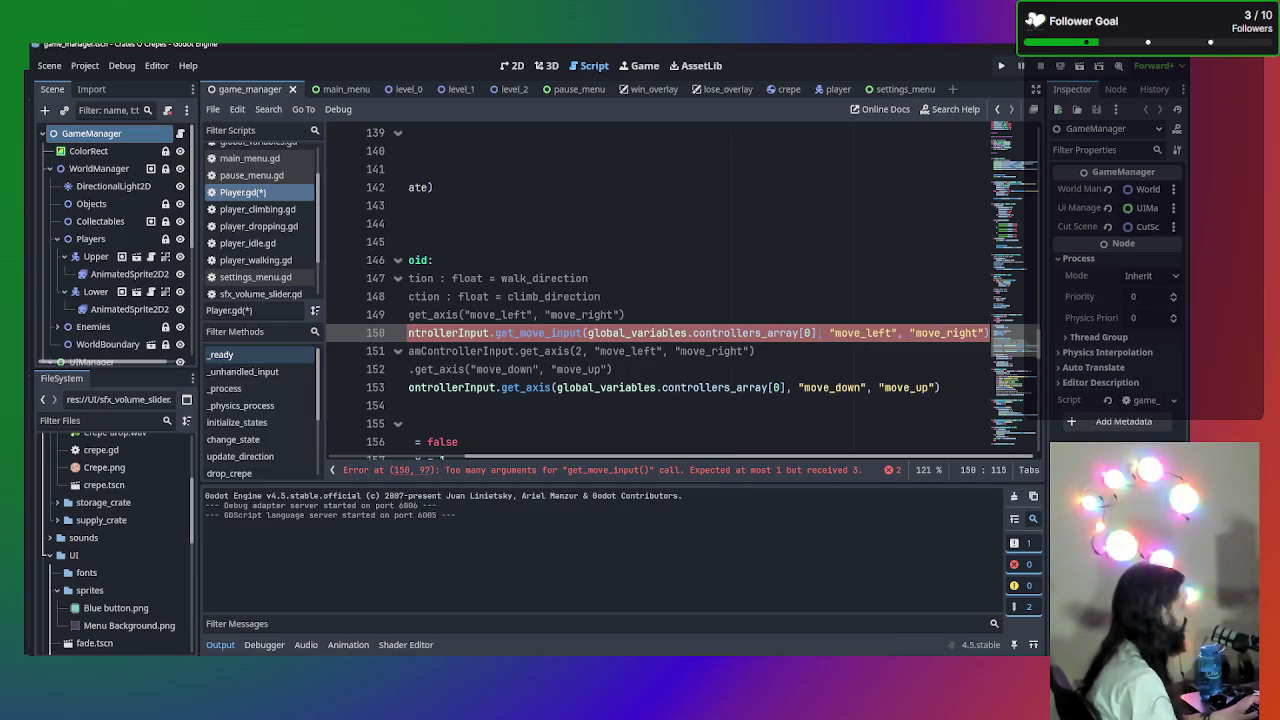
{"action": "left_click_drag", "start_coordinate": [817, 333], "coordinate": [988, 333]}
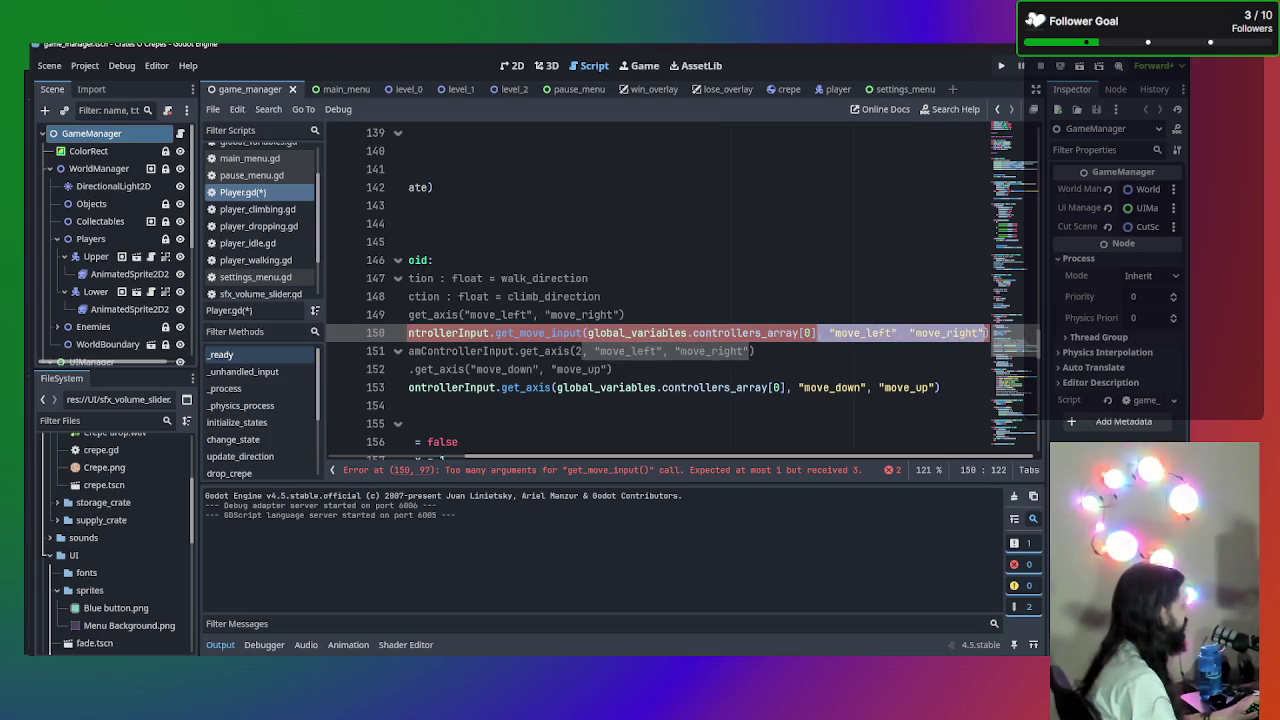
{"action": "key", "text": "BackSpace"}
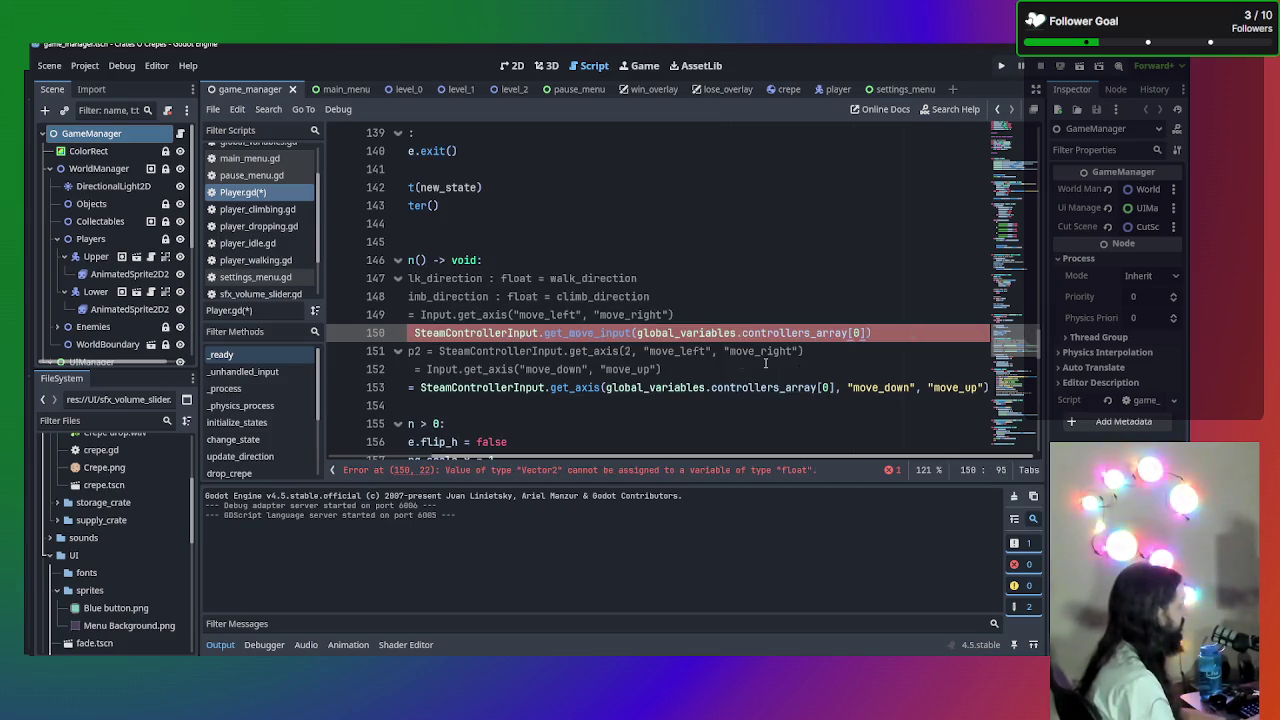
- Inspect the Vector2-to-float type error and put the caret at the end of line 150
{"action": "key", "text": "Down"}
{"action": "key", "text": "Down"}
{"action": "key", "text": "Down"}
{"action": "key", "text": "Down"}
{"action": "key", "text": "Down"}
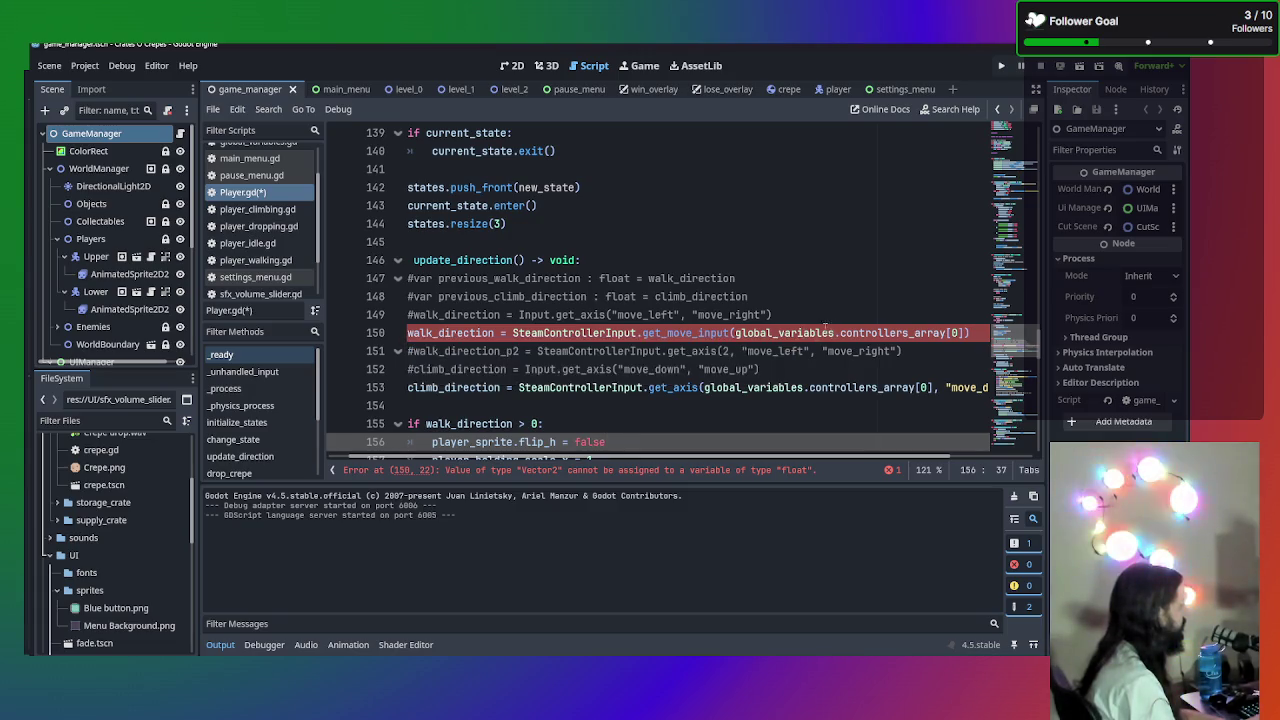
{"action": "left_click", "coordinate": [535, 477]}
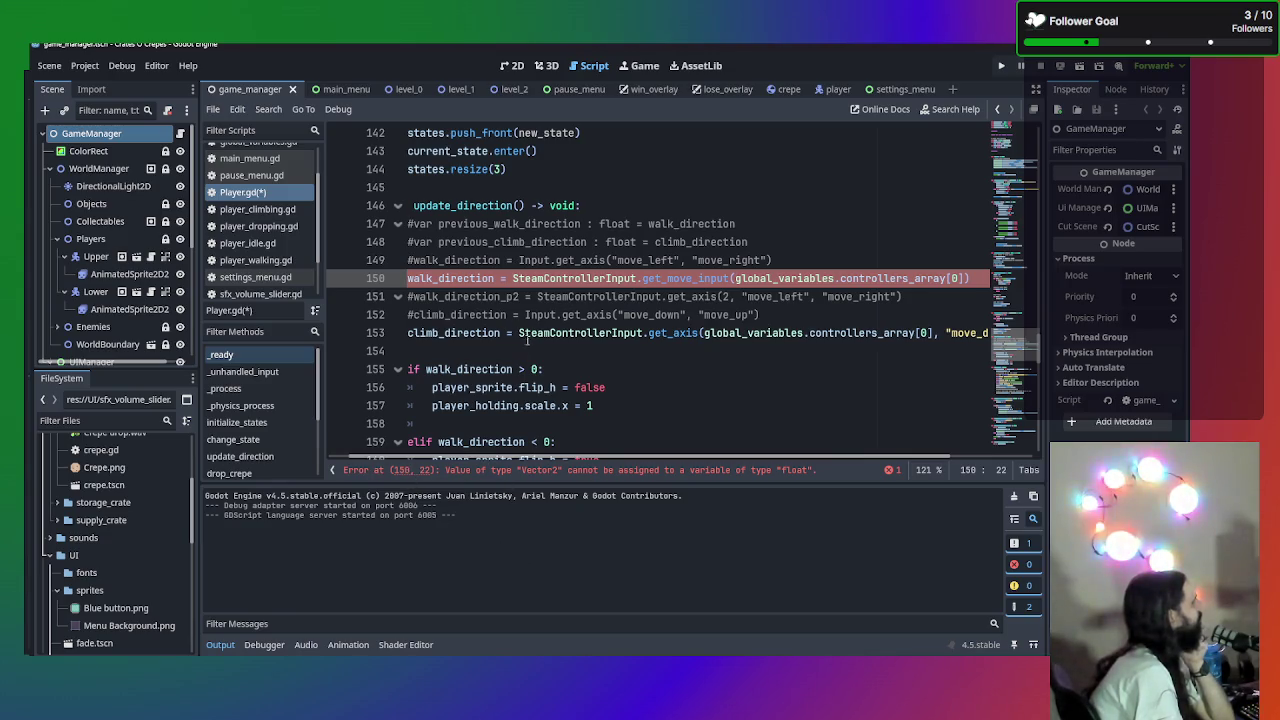
{"action": "mouse_move", "coordinate": [570, 279]}
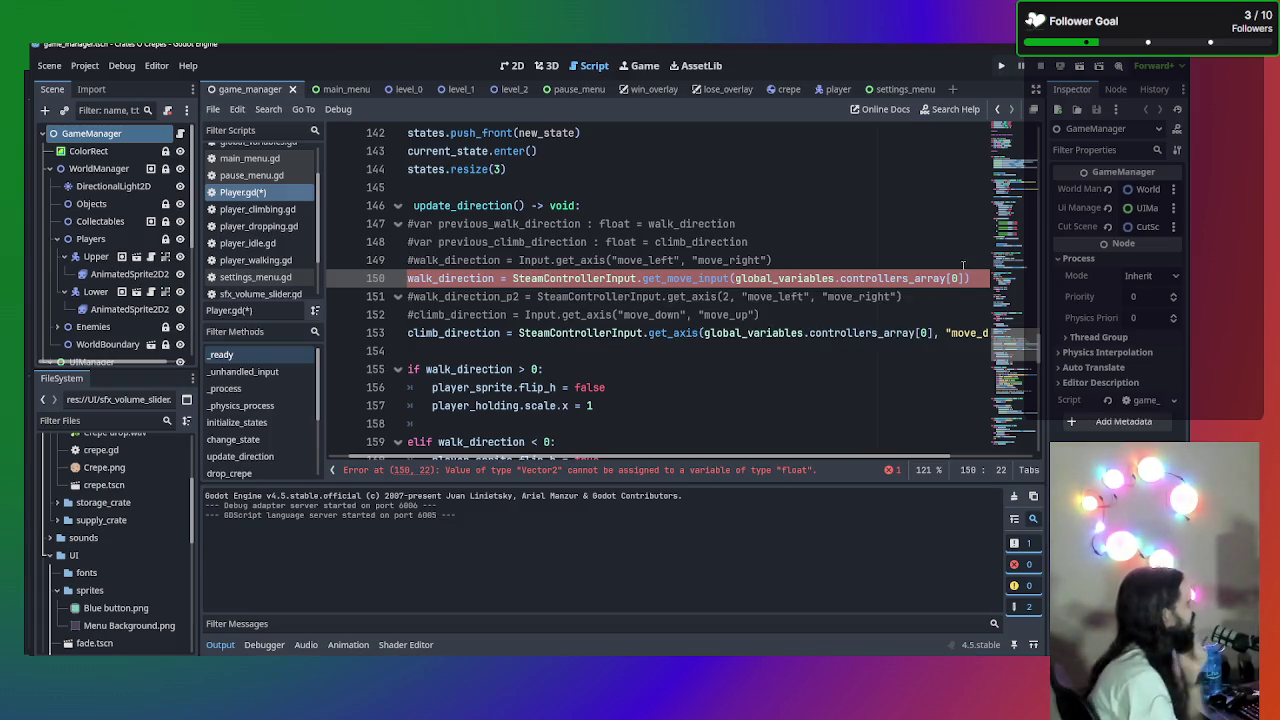
{"action": "left_click", "coordinate": [969, 278]}
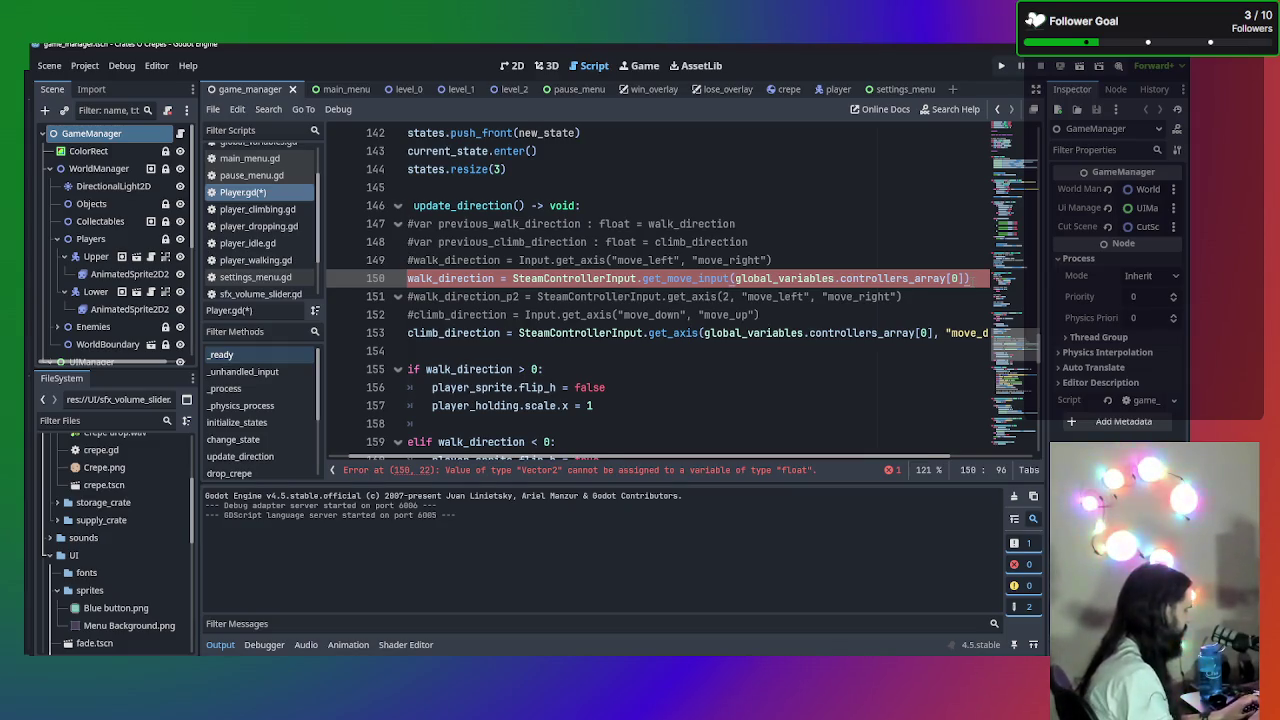
- Append .x to line 150's call and change line 153's get_axis to get_move_input
{"action": "type", "text": ".x"}
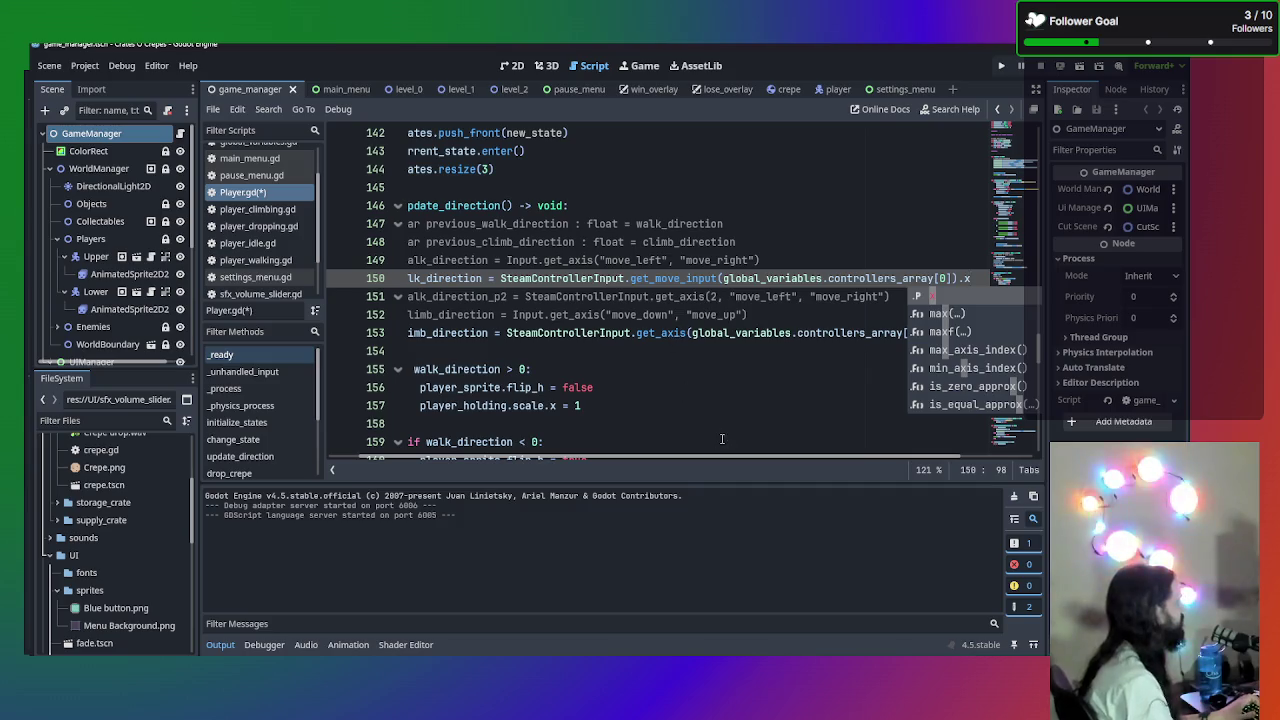
{"action": "key", "text": "Escape"}
{"action": "left_click", "coordinate": [510, 353]}
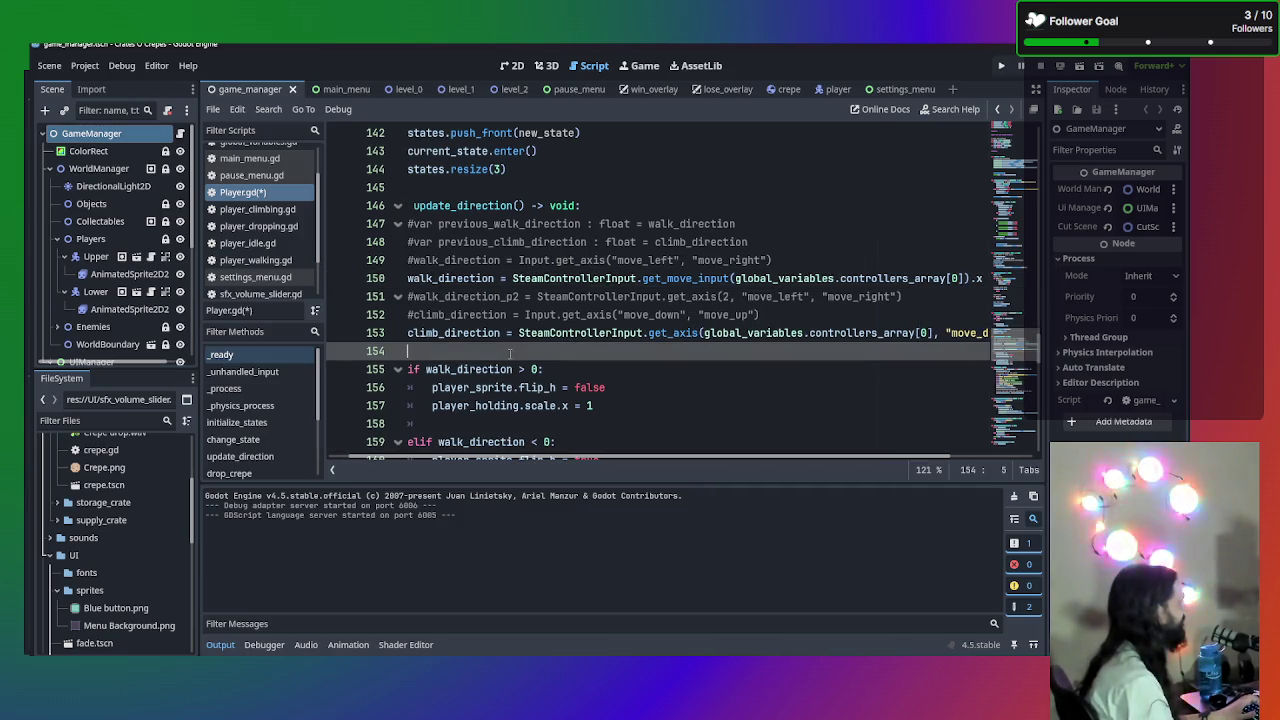
{"action": "left_click", "coordinate": [445, 333]}
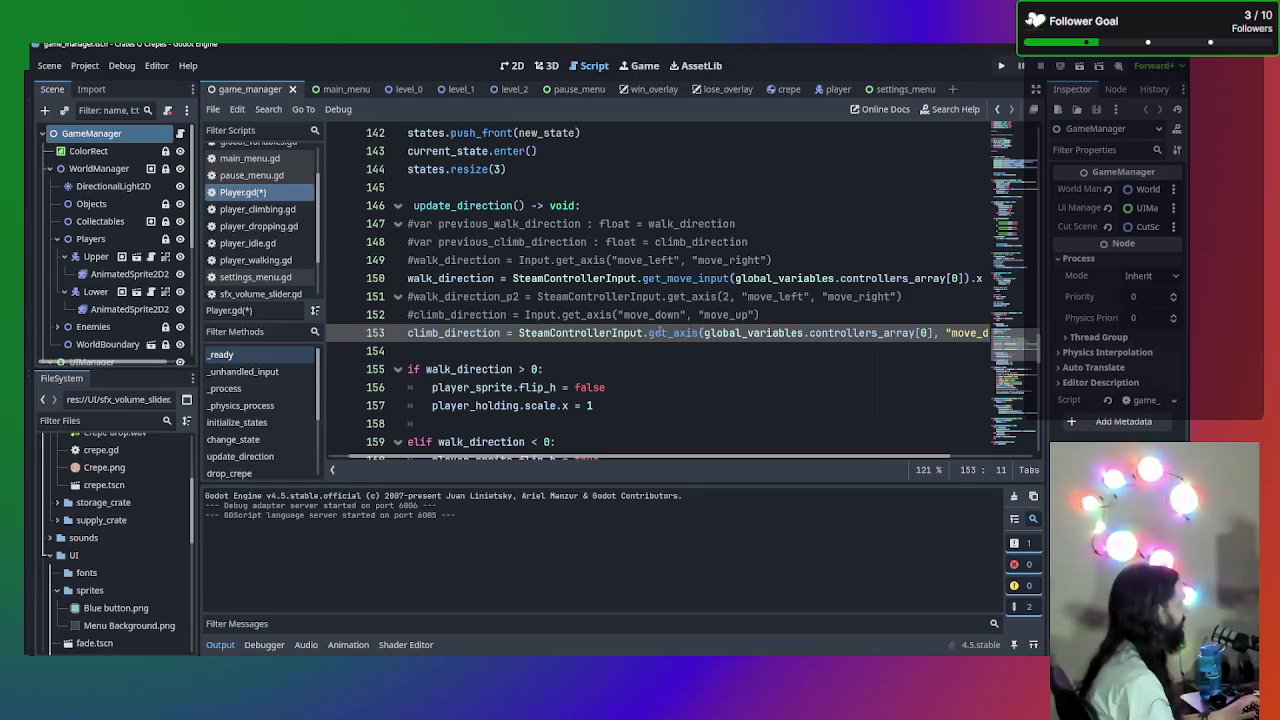
{"action": "left_click_drag", "start_coordinate": [672, 333], "coordinate": [699, 333]}
{"action": "type", "text": "move_"}
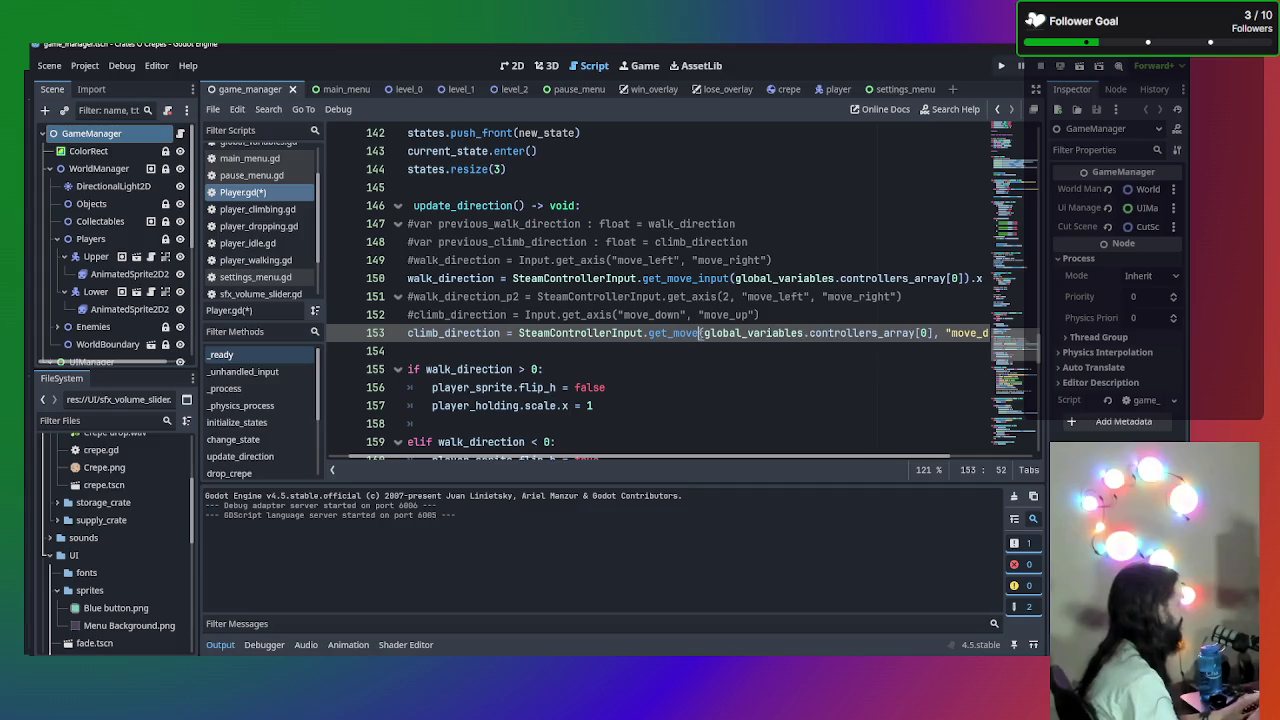
{"action": "type", "text": "input"}
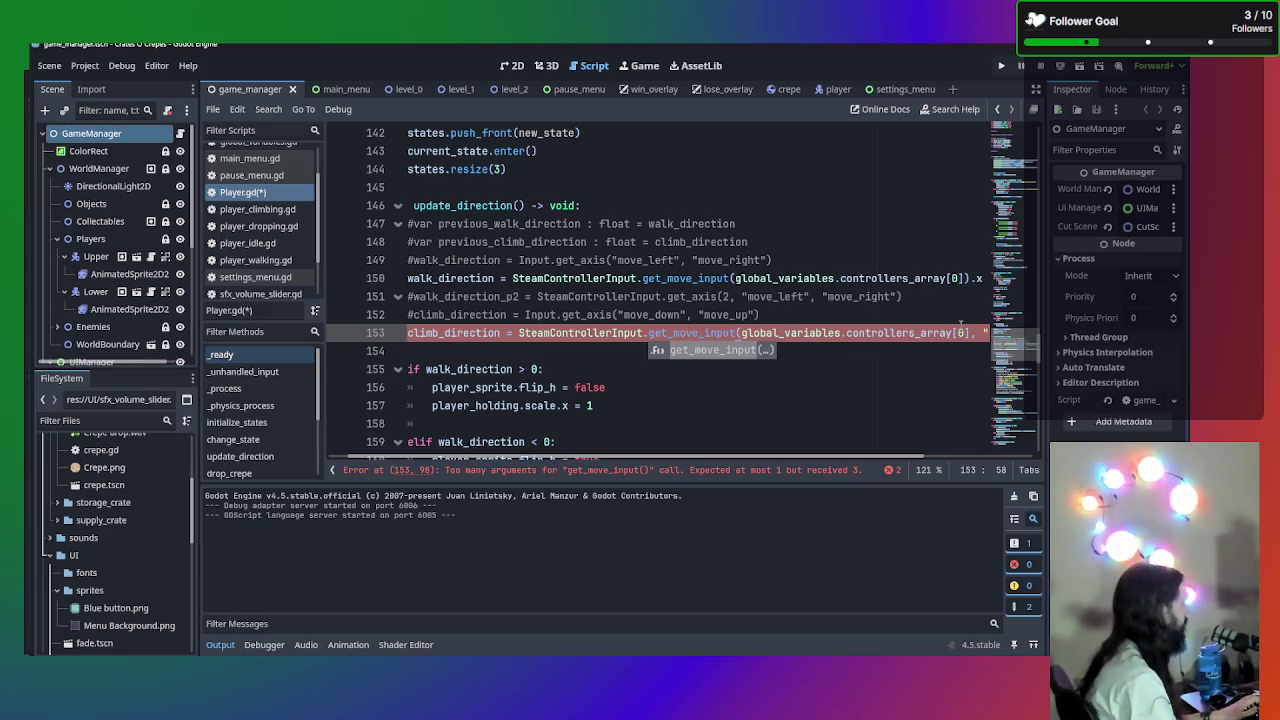
- Remove the move_down and move_up arguments on line 153 and append .y
{"action": "left_click_drag", "start_coordinate": [967, 333], "coordinate": [1040, 335]}
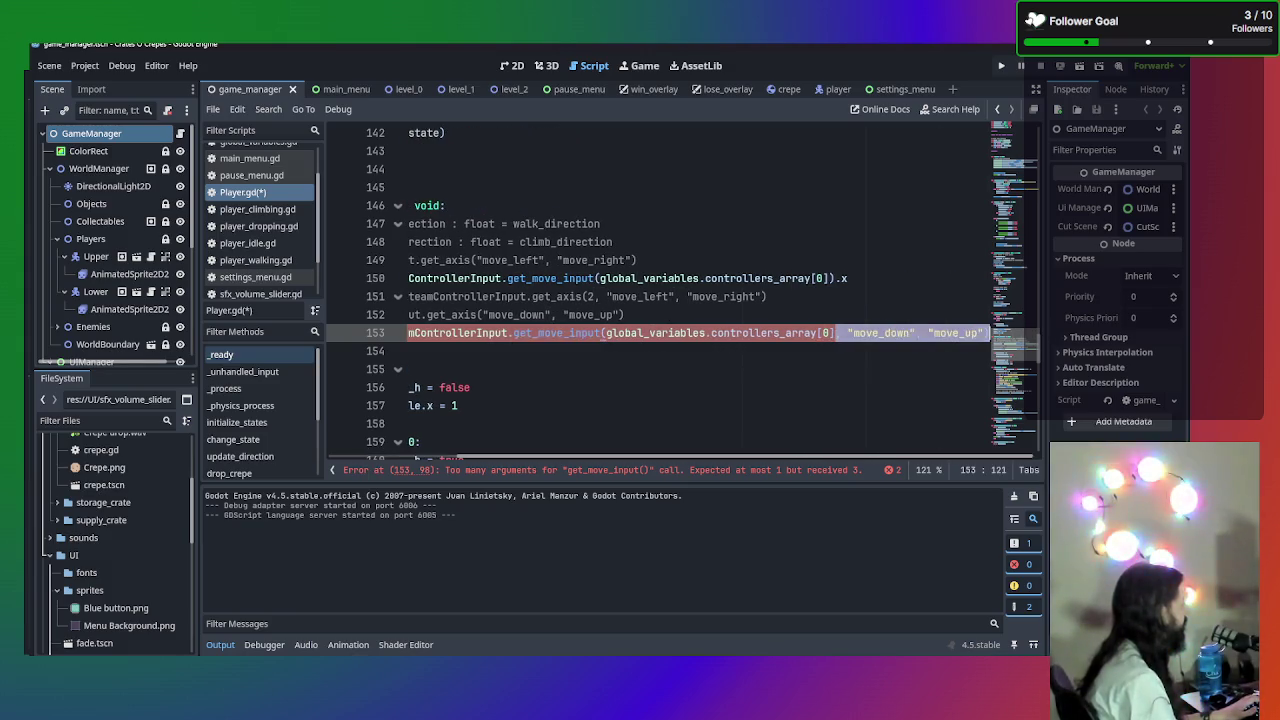
{"action": "key", "text": "BackSpace"}
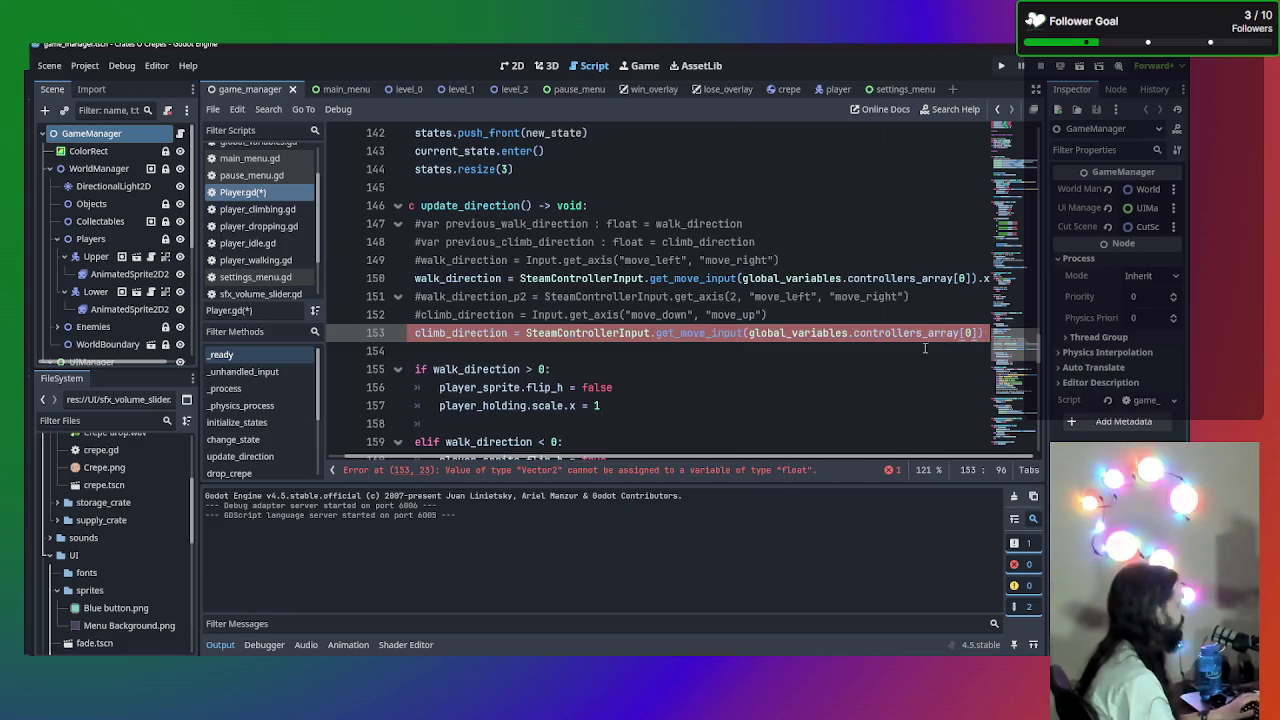
{"action": "key", "text": "End"}
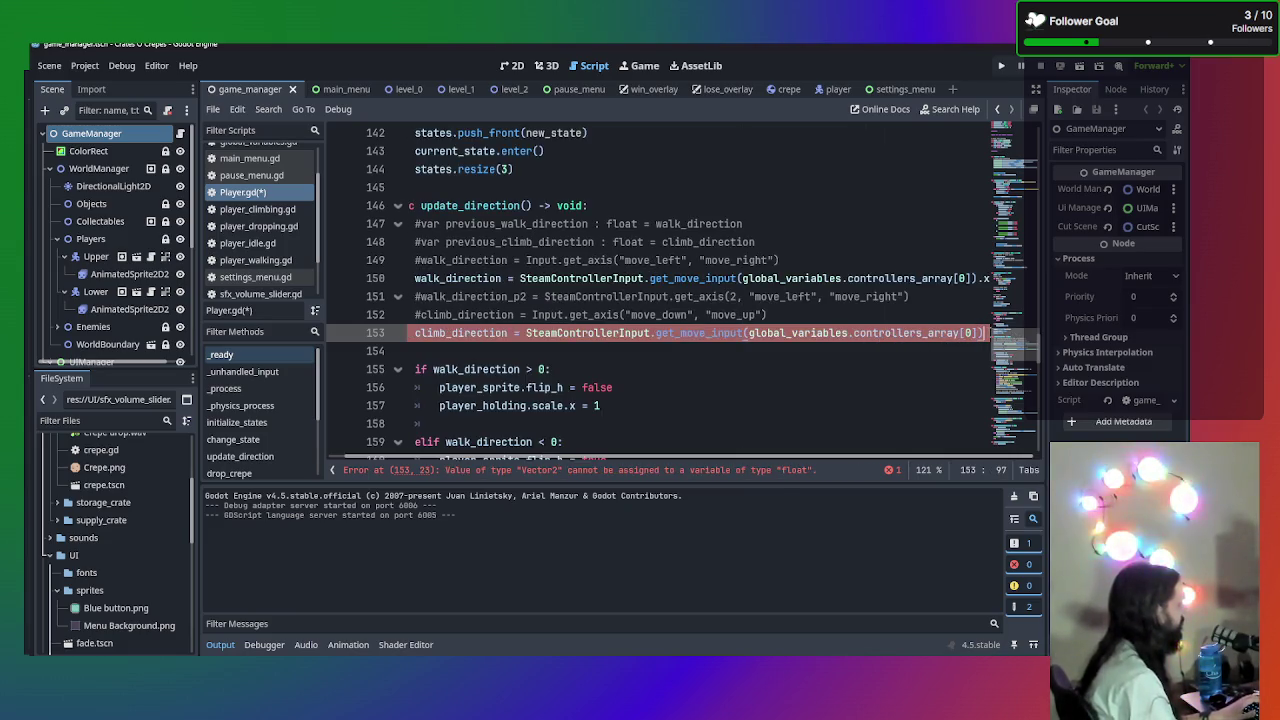
{"action": "type", "text": ".y"}
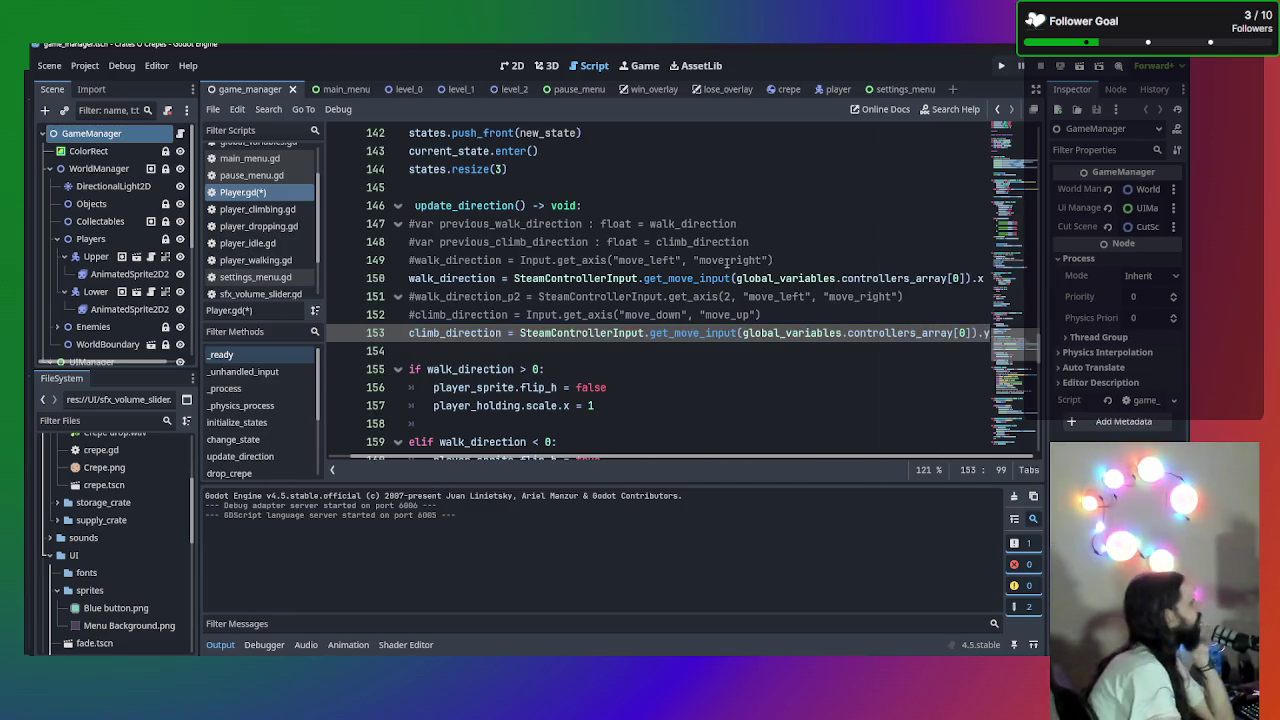
{"action": "left_click", "coordinate": [743, 357]}
{"action": "left_click_drag", "start_coordinate": [743, 360], "coordinate": [318, 322]}
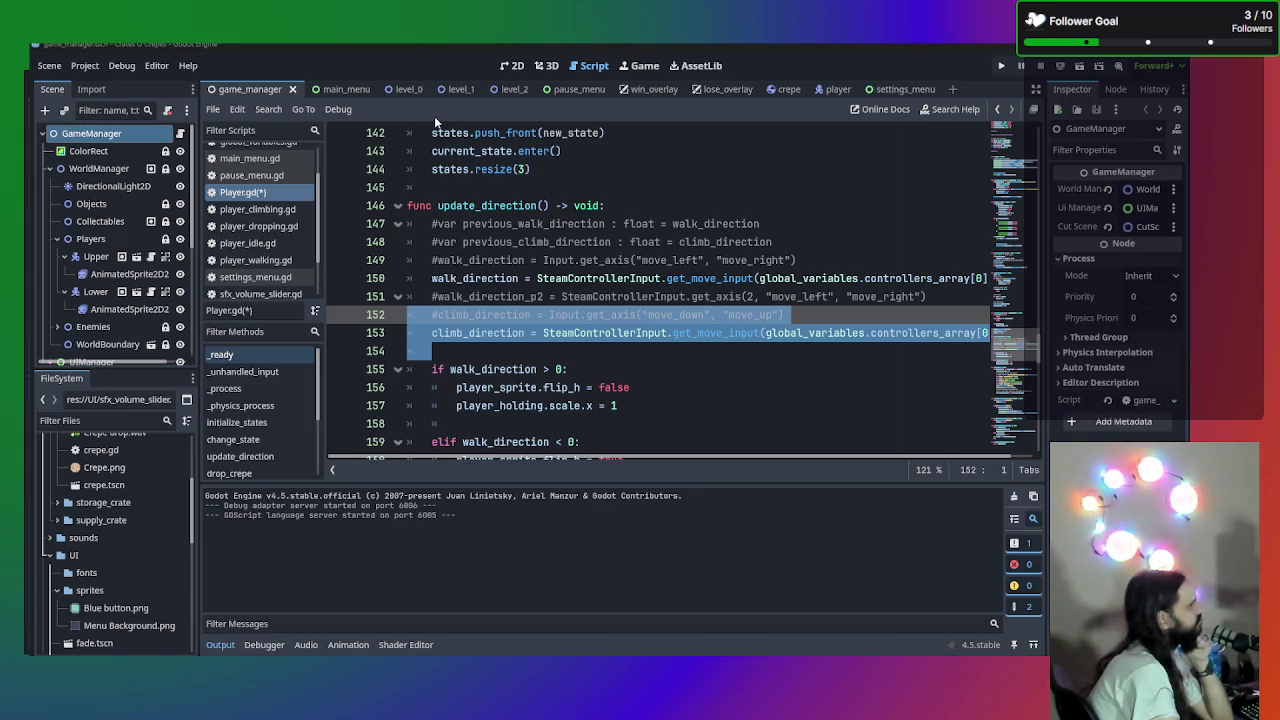
- Select the climb_direction code on line 153 and open Find in Files with it prefilled
{"action": "left_click", "coordinate": [867, 385]}
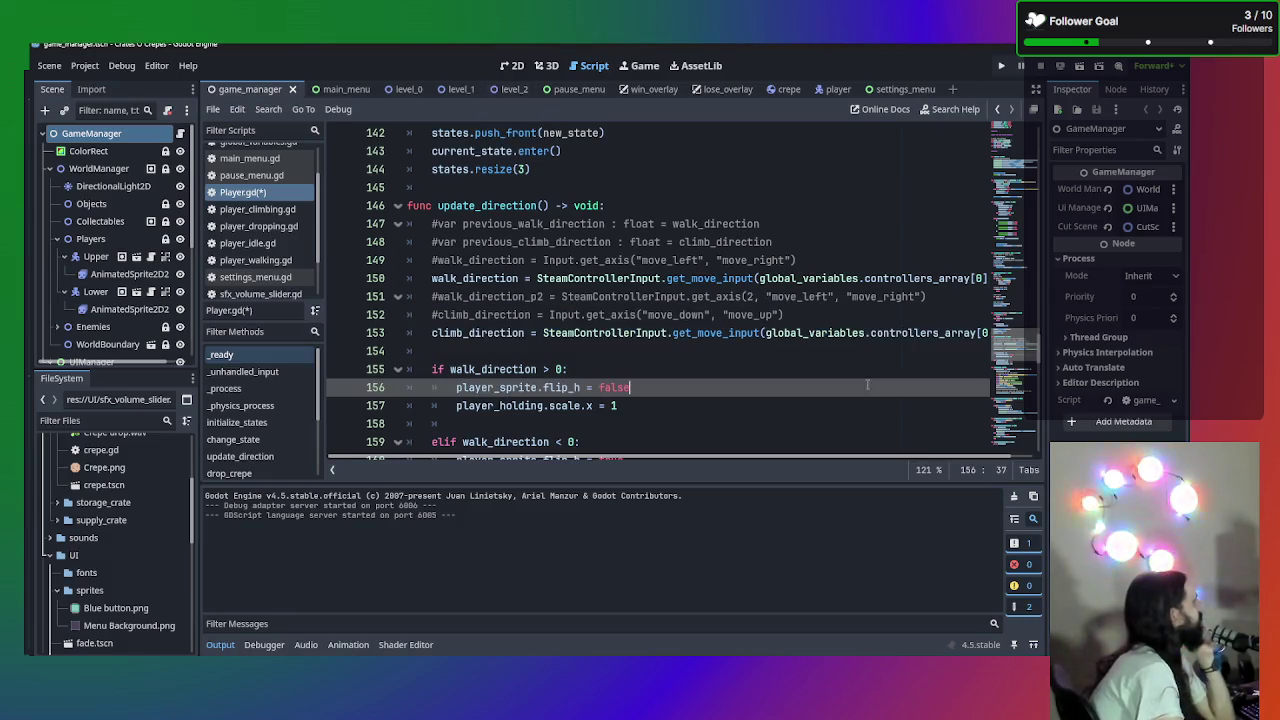
{"action": "left_click", "coordinate": [800, 335]}
{"action": "mouse_move", "coordinate": [803, 335]}
{"action": "left_mouse_down"}
{"action": "mouse_move", "coordinate": [1052, 349]}
{"action": "mouse_move", "coordinate": [1147, 336]}
{"action": "left_mouse_up"}
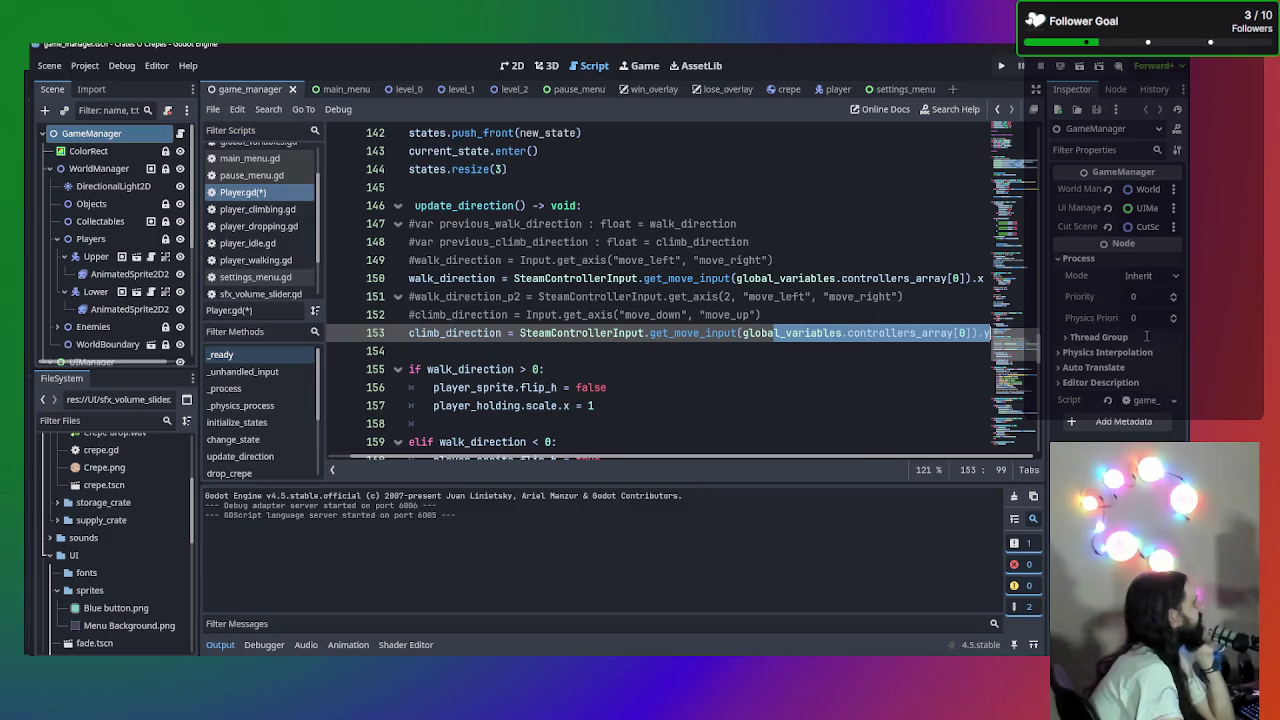
{"action": "left_click", "coordinate": [952, 333]}
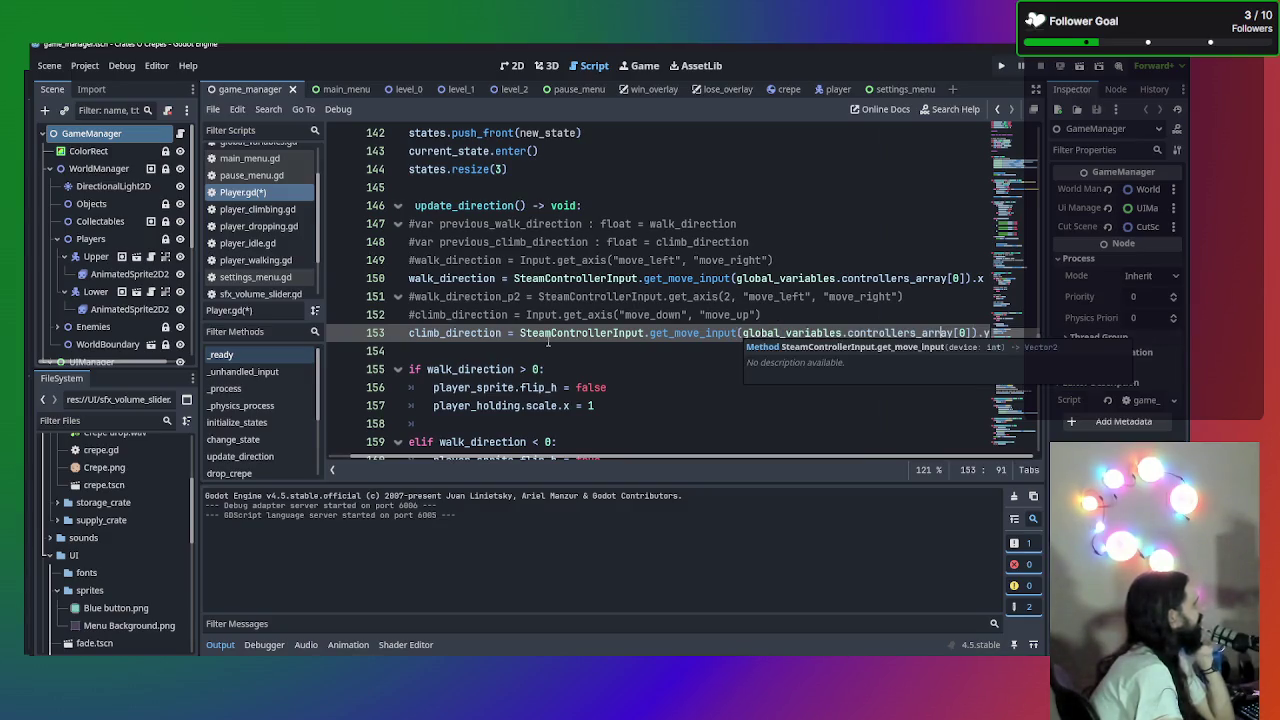
{"action": "mouse_move", "coordinate": [404, 353]}
{"action": "left_mouse_down"}
{"action": "mouse_move", "coordinate": [273, 329]}
{"action": "mouse_move", "coordinate": [737, 336]}
{"action": "left_mouse_up"}
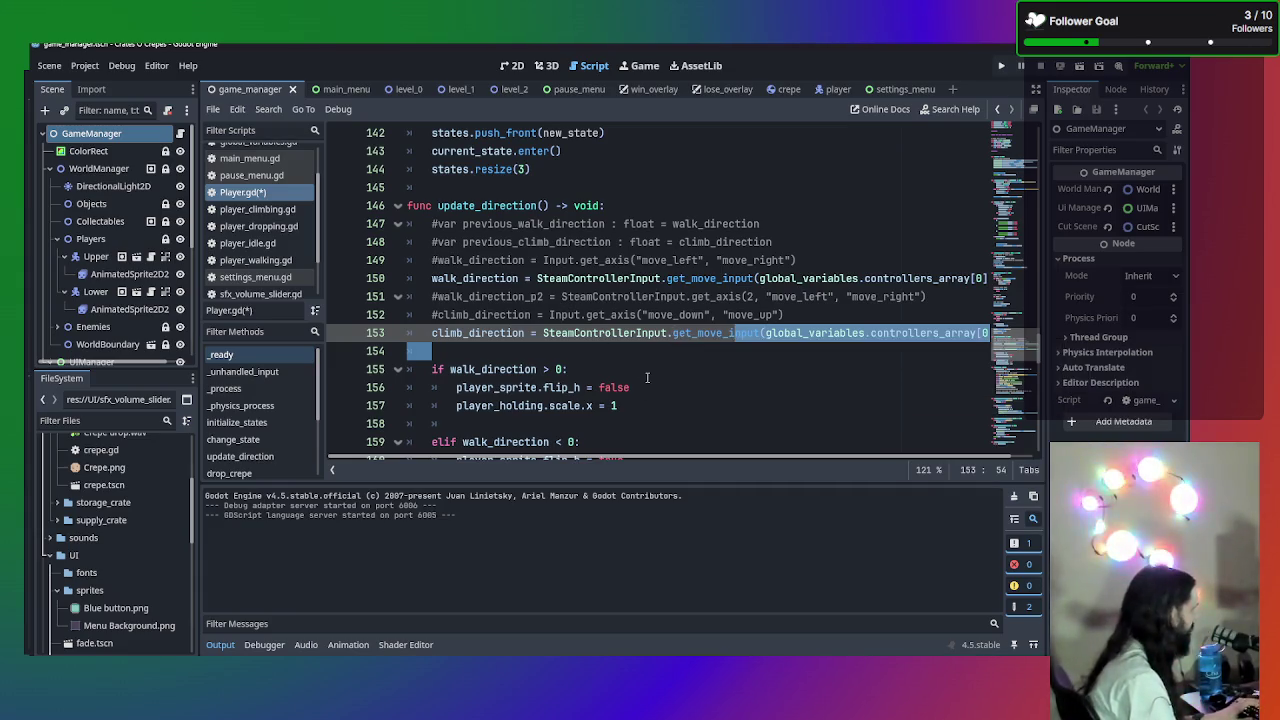
{"action": "key", "text": "ctrl+shift+f"}
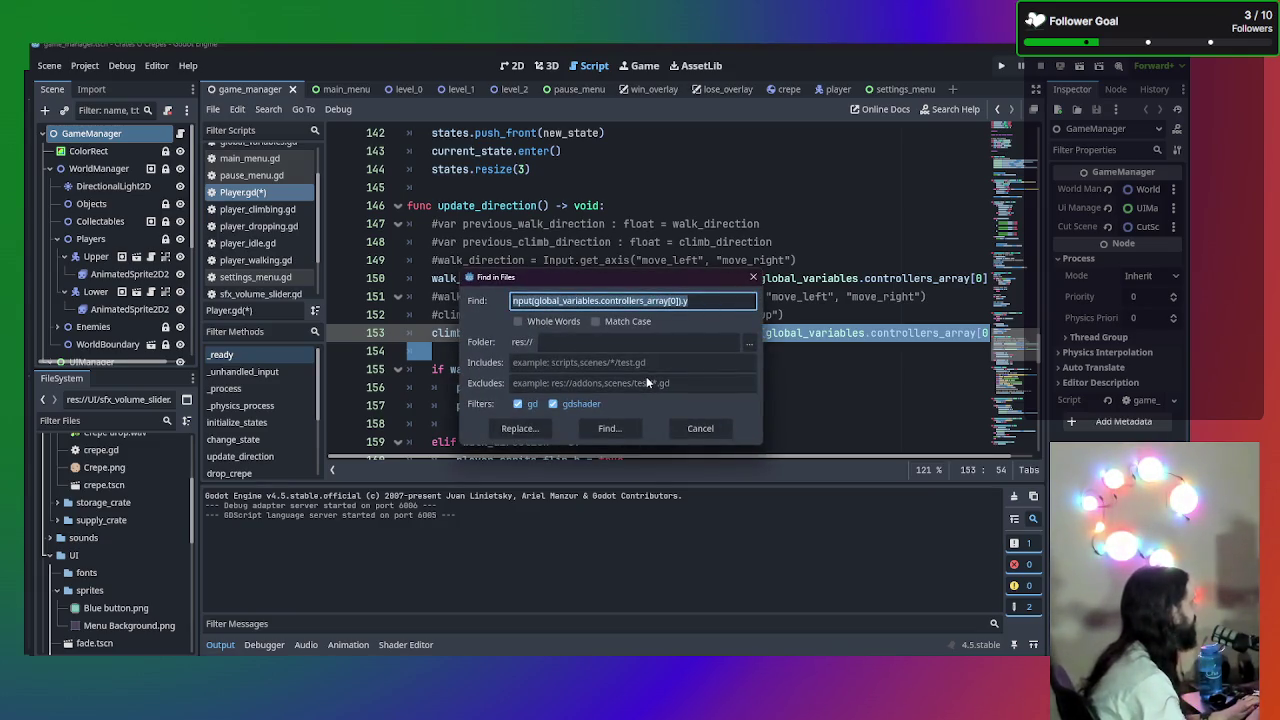
- Search the whole project for get_axis, undoing an accidental deletion on line 153
{"action": "type", "text": "ge"}
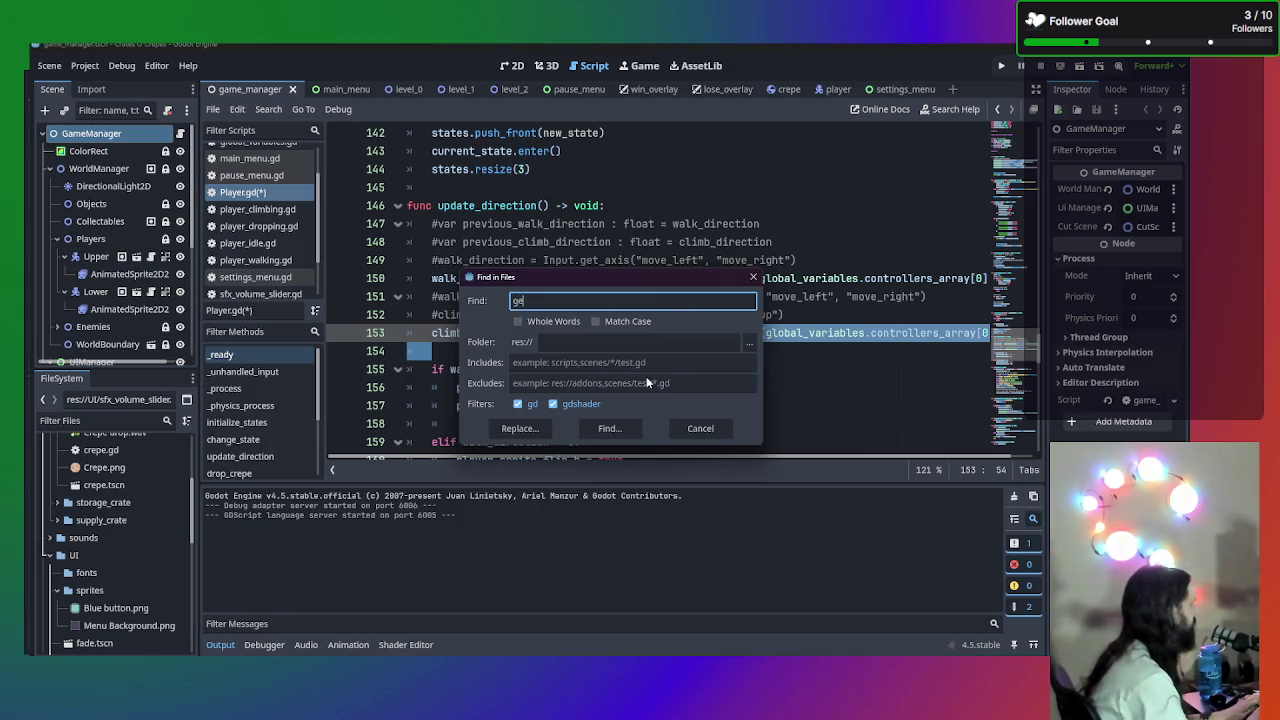
{"action": "type", "text": "t_axi"}
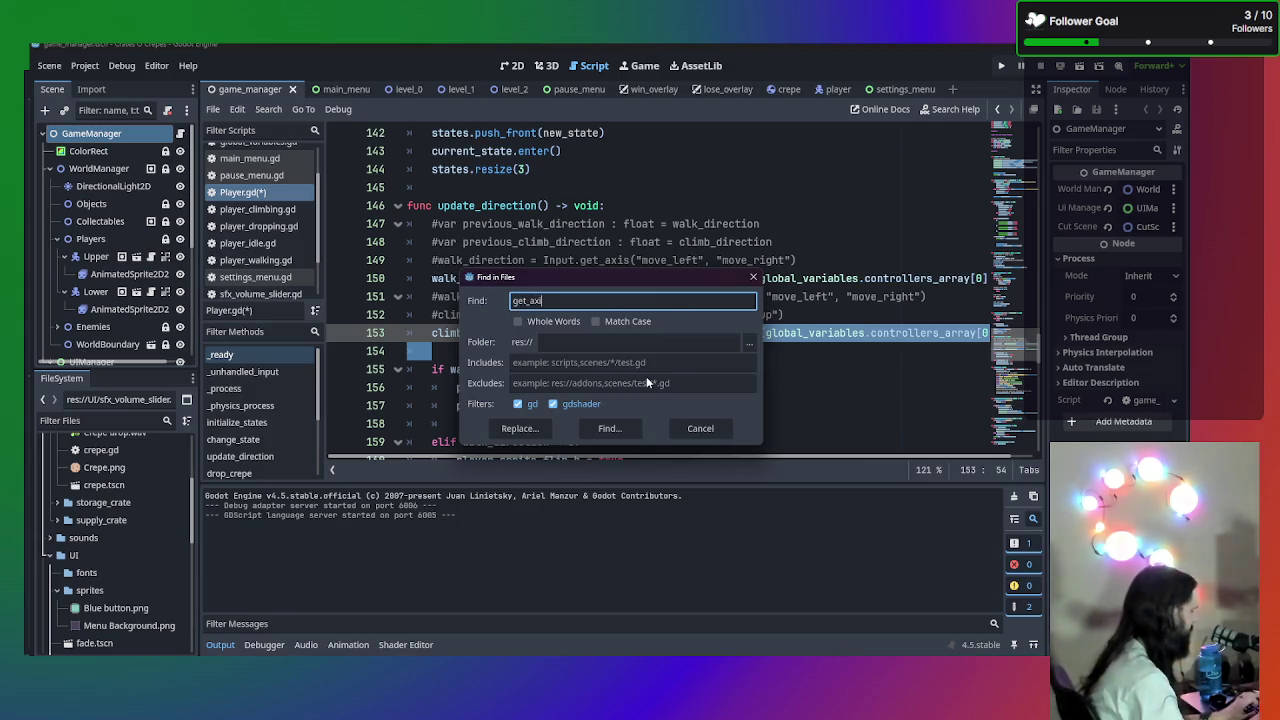
{"action": "type", "text": "s"}
{"action": "key", "text": "Return"}
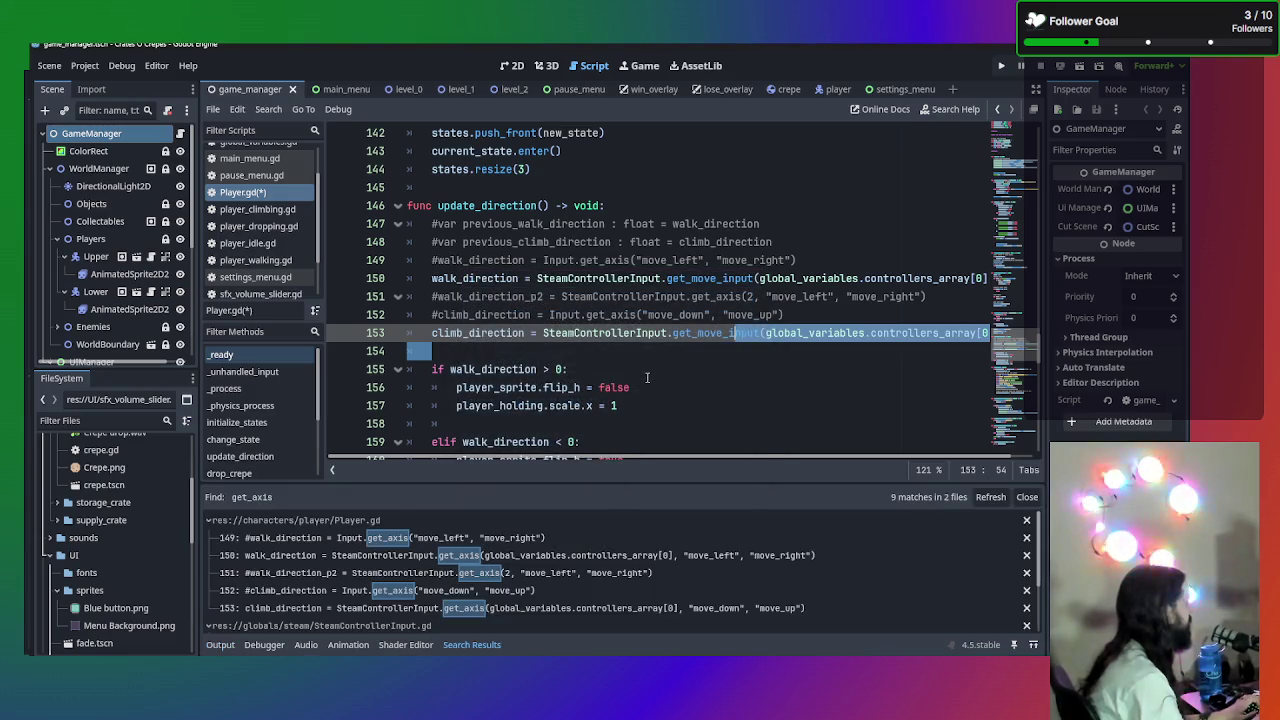
{"action": "key", "text": "Return"}
{"action": "key", "text": "Return"}
{"action": "key", "text": "Return"}
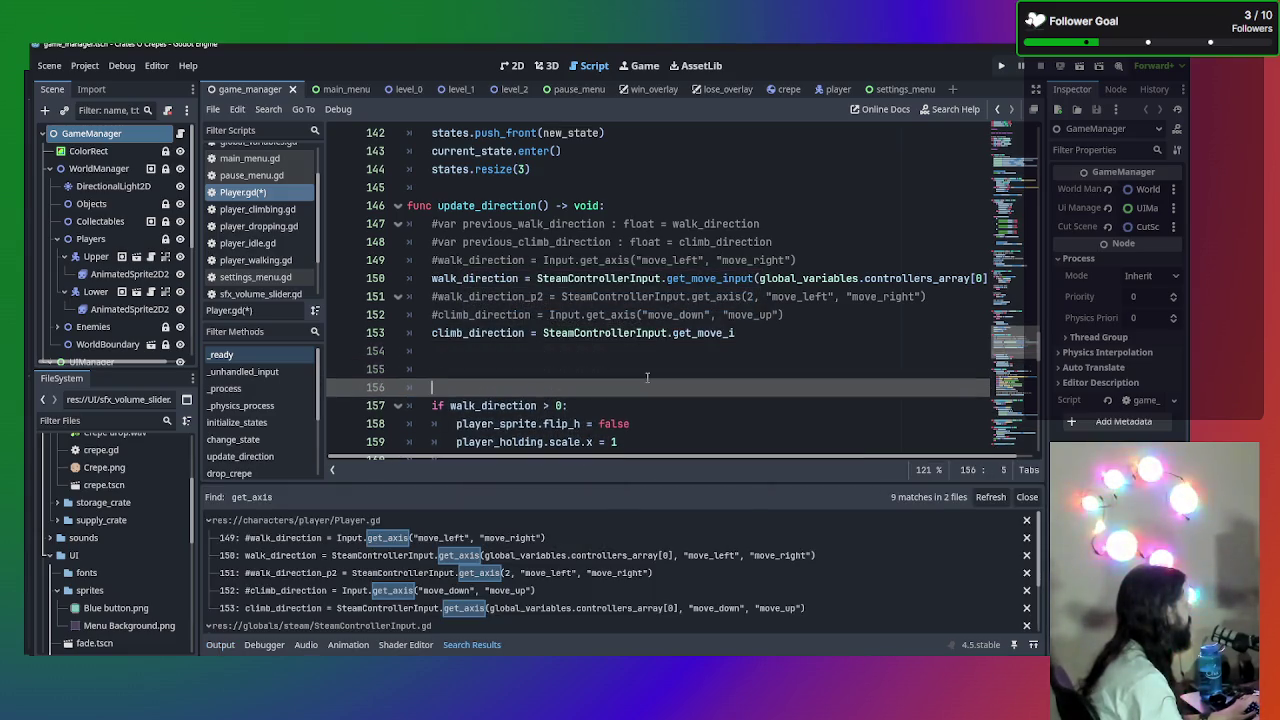
{"action": "key", "text": "ctrl+z"}
{"action": "key", "text": "ctrl+z"}
{"action": "key", "text": "ctrl+z"}
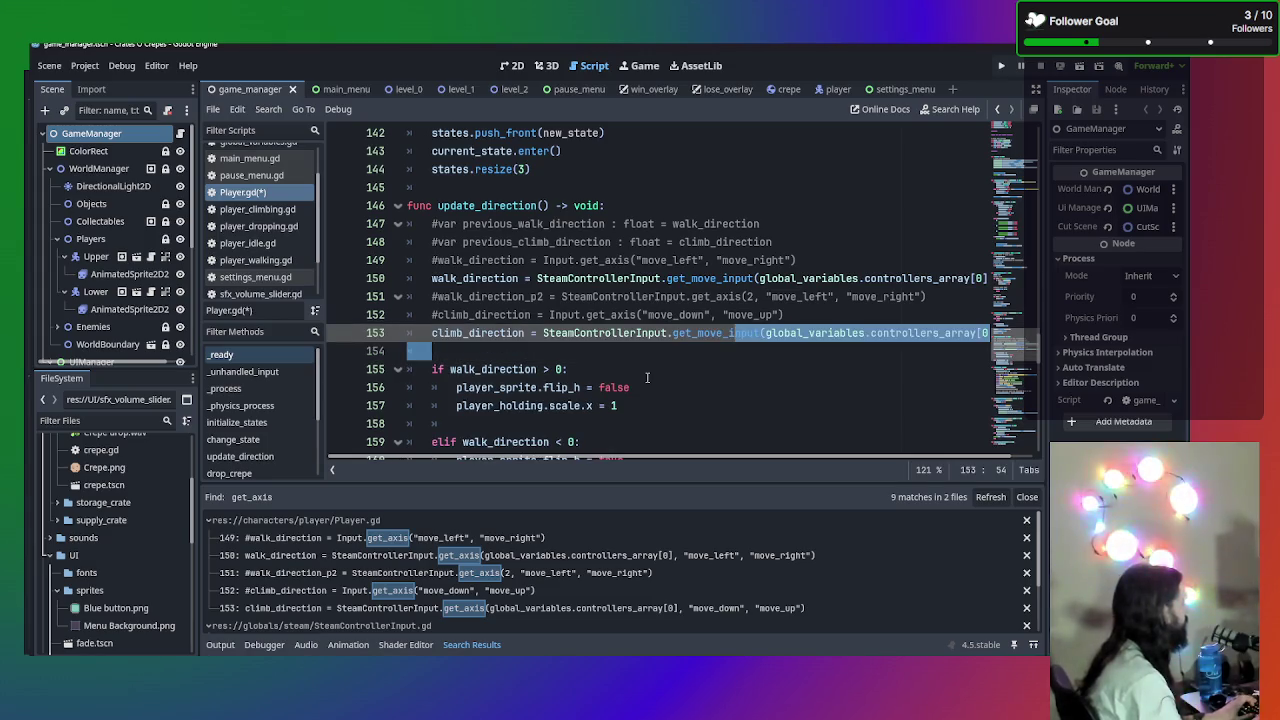
{"action": "key", "text": "ctrl+shift+f"}
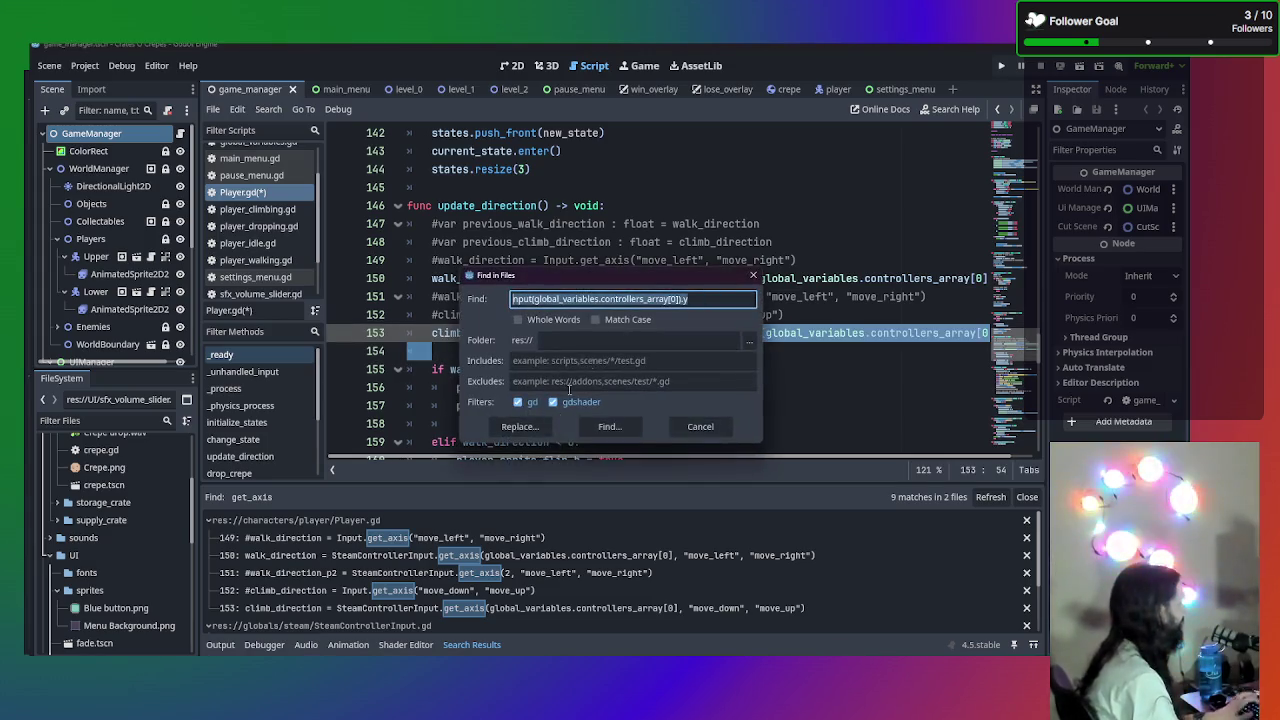
{"action": "type", "text": "get_axiss"}
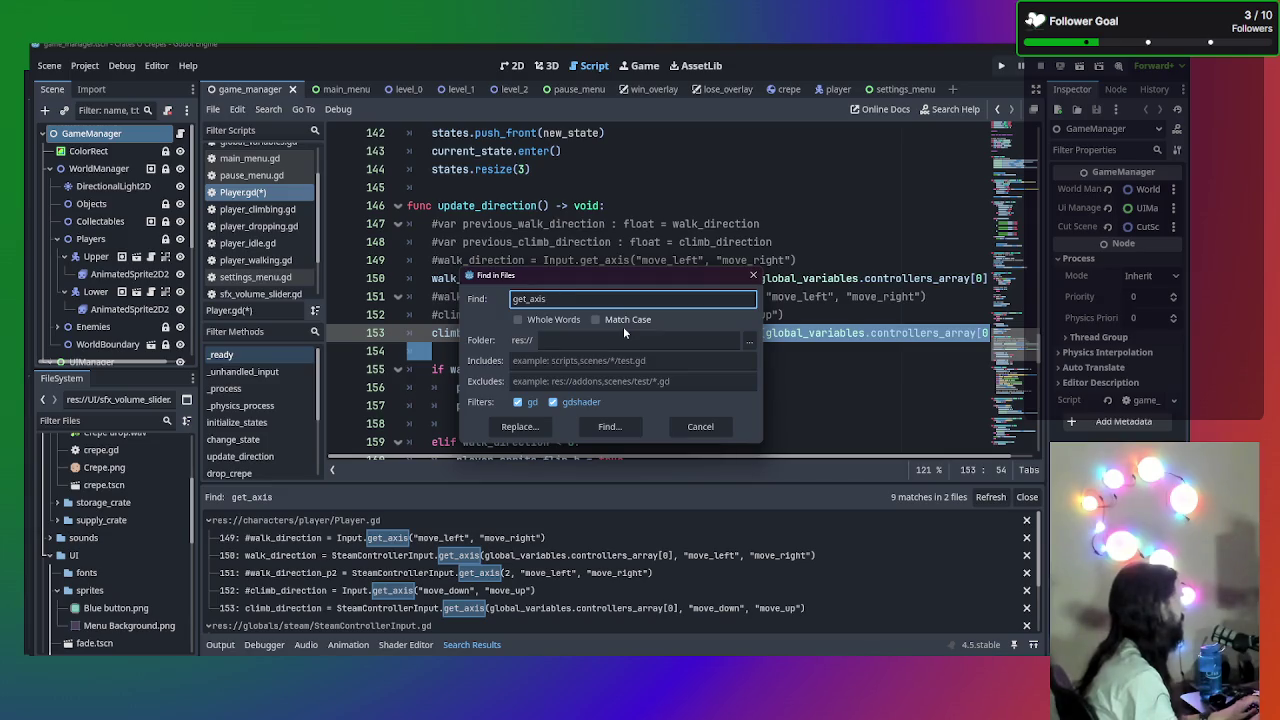
{"action": "left_click", "coordinate": [609, 426]}
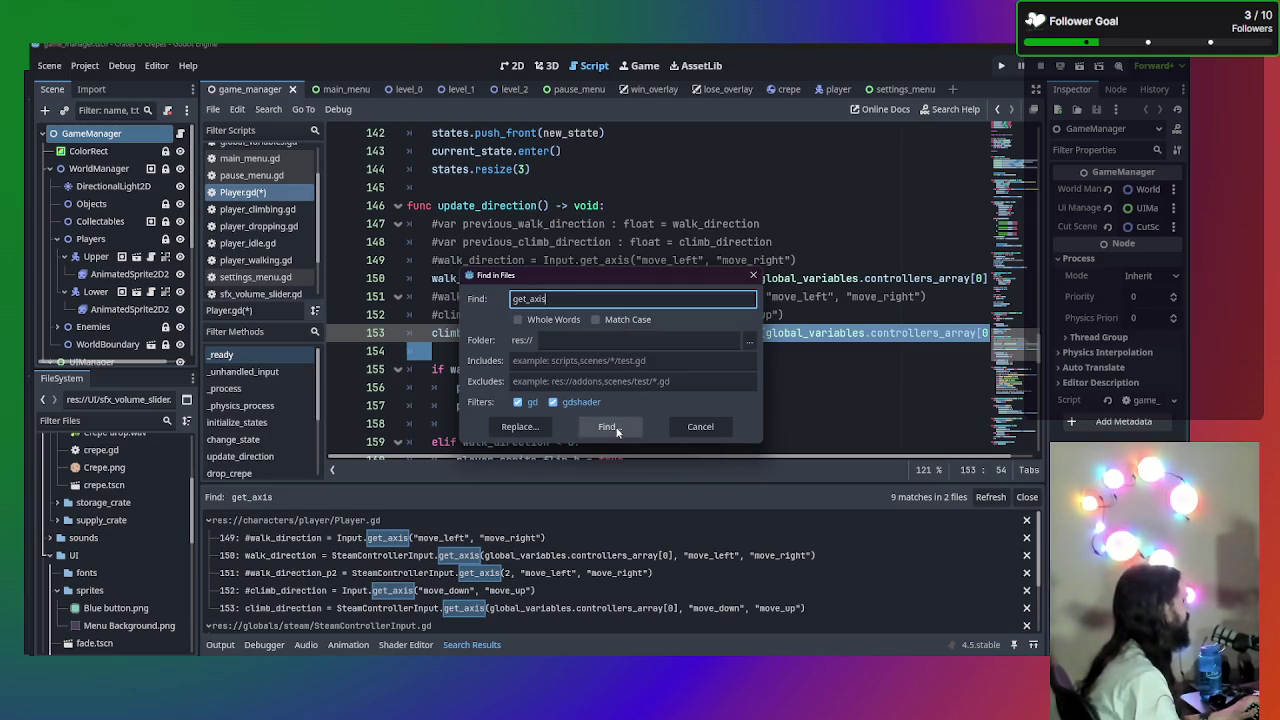
- Review the get_axis matches on Player.gd lines 150 and 153 and in SteamControllerInput.gd
{"action": "left_click", "coordinate": [365, 558]}
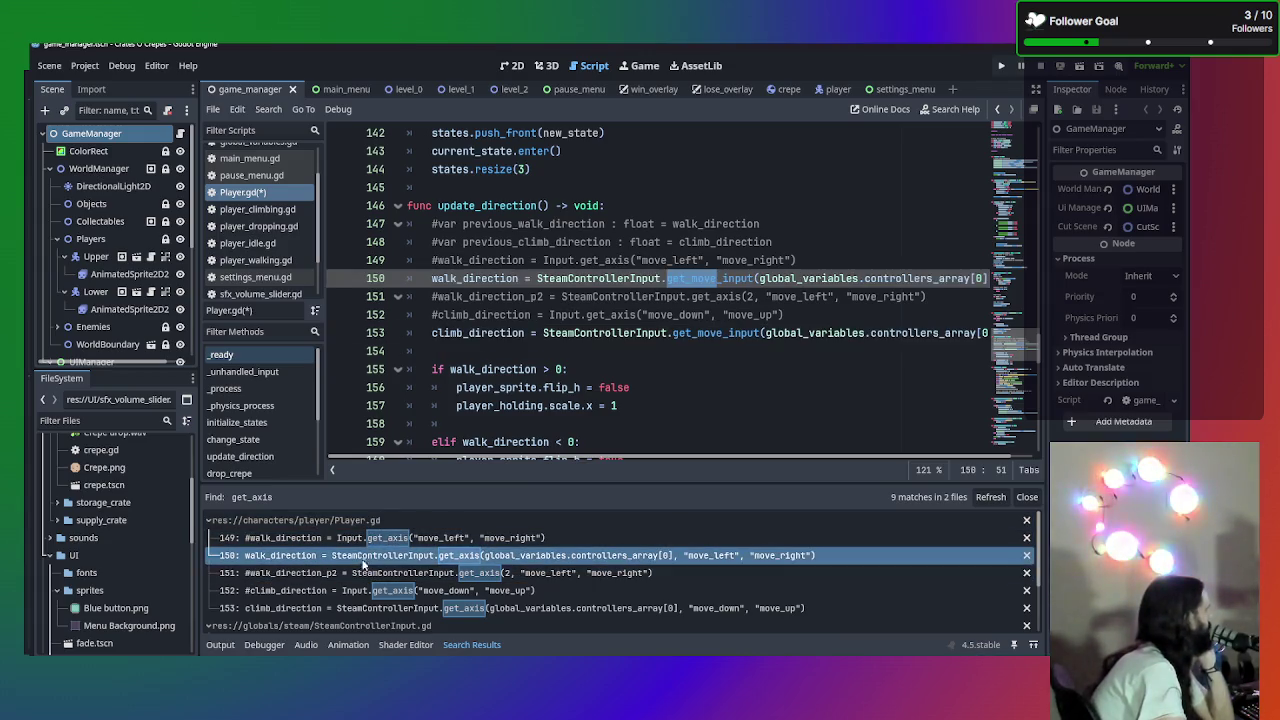
{"action": "left_click", "coordinate": [352, 576]}
{"action": "left_click", "coordinate": [335, 609]}
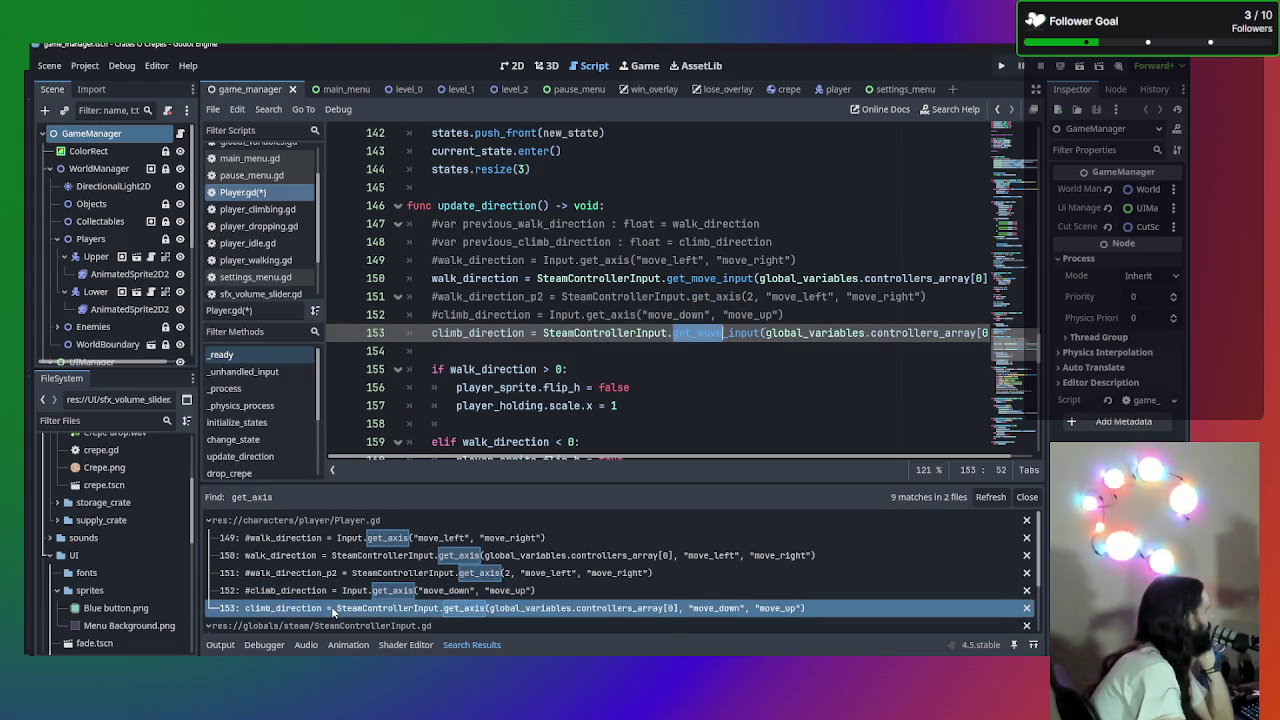
{"action": "scroll", "coordinate": [333, 612], "scroll_direction": "down", "scroll_amount": 2}
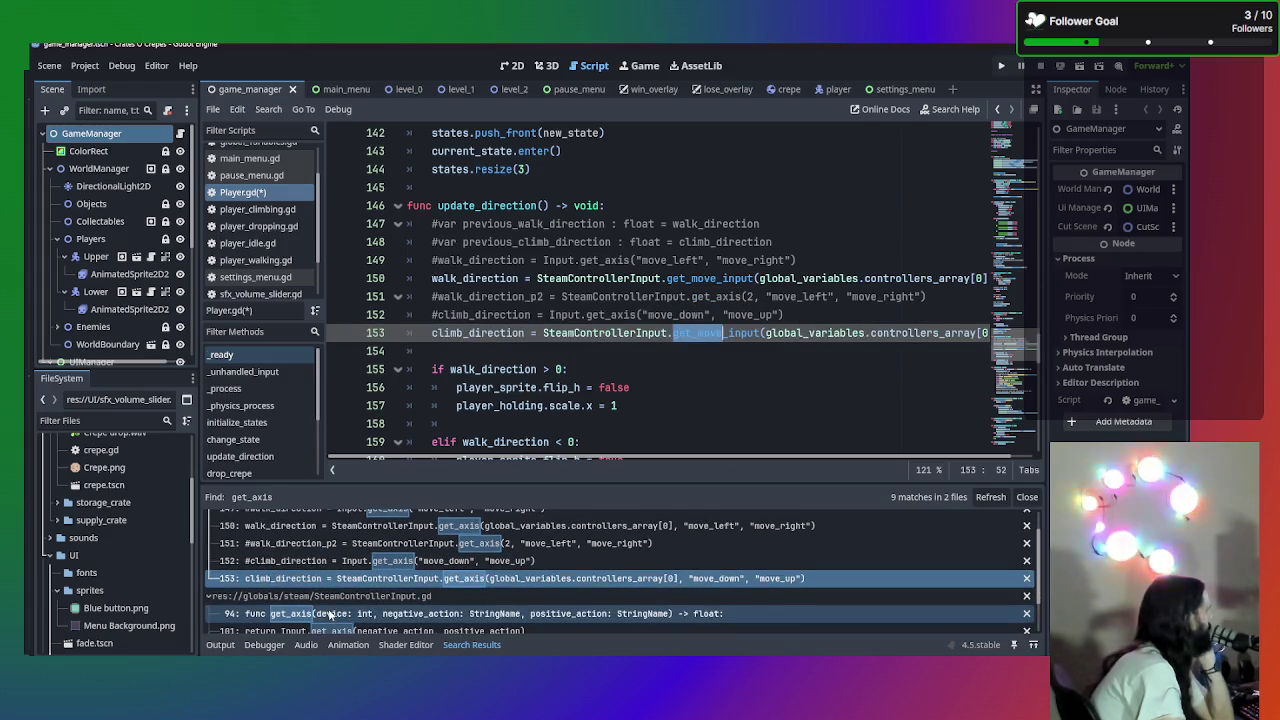
{"action": "left_click", "coordinate": [330, 614]}
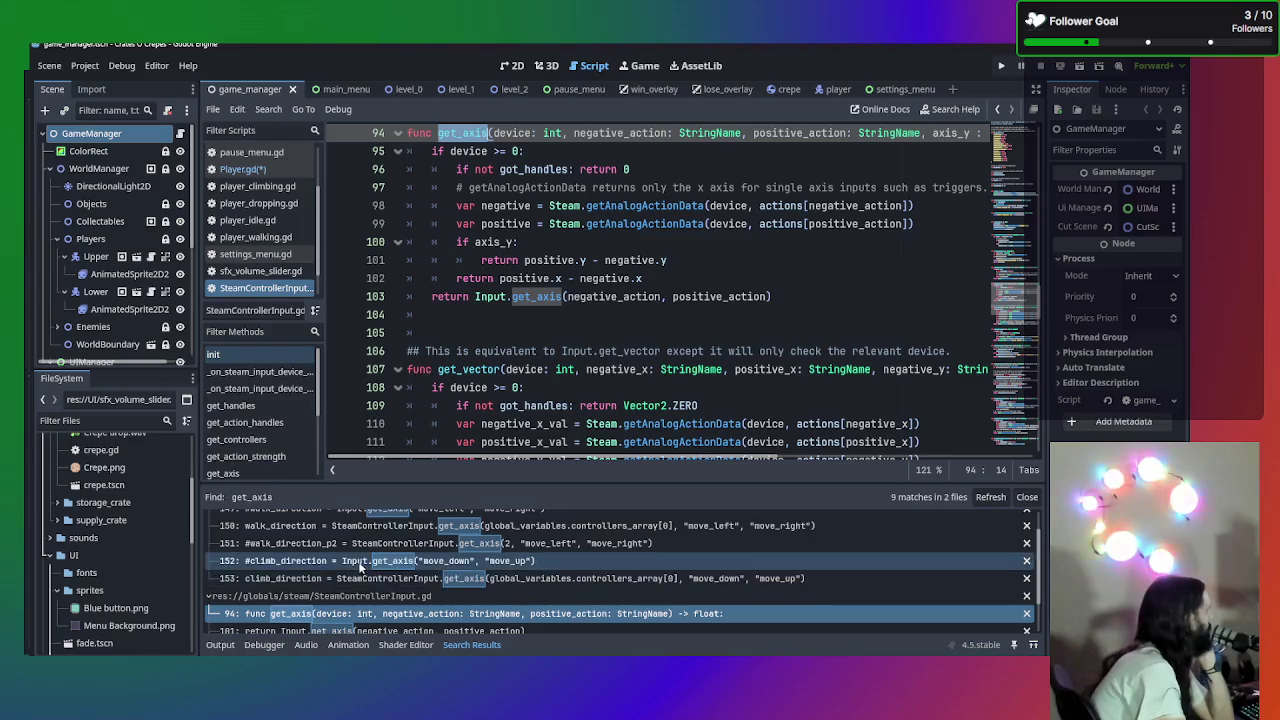
{"action": "scroll", "coordinate": [350, 590], "scroll_direction": "down", "scroll_amount": 3}
{"action": "left_click", "coordinate": [343, 605]}
{"action": "left_click", "coordinate": [334, 601]}
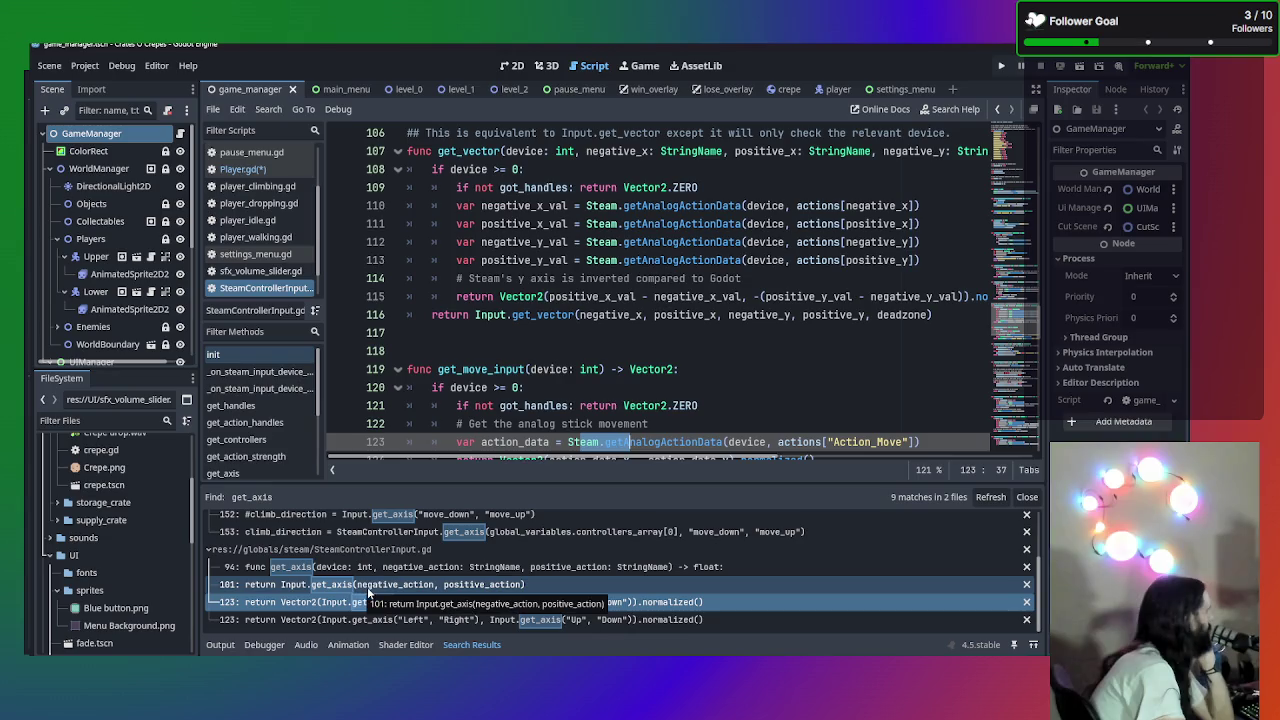
- Check the line 101 and commented line 152 matches, then save Player.gd
{"action": "left_click", "coordinate": [370, 590]}
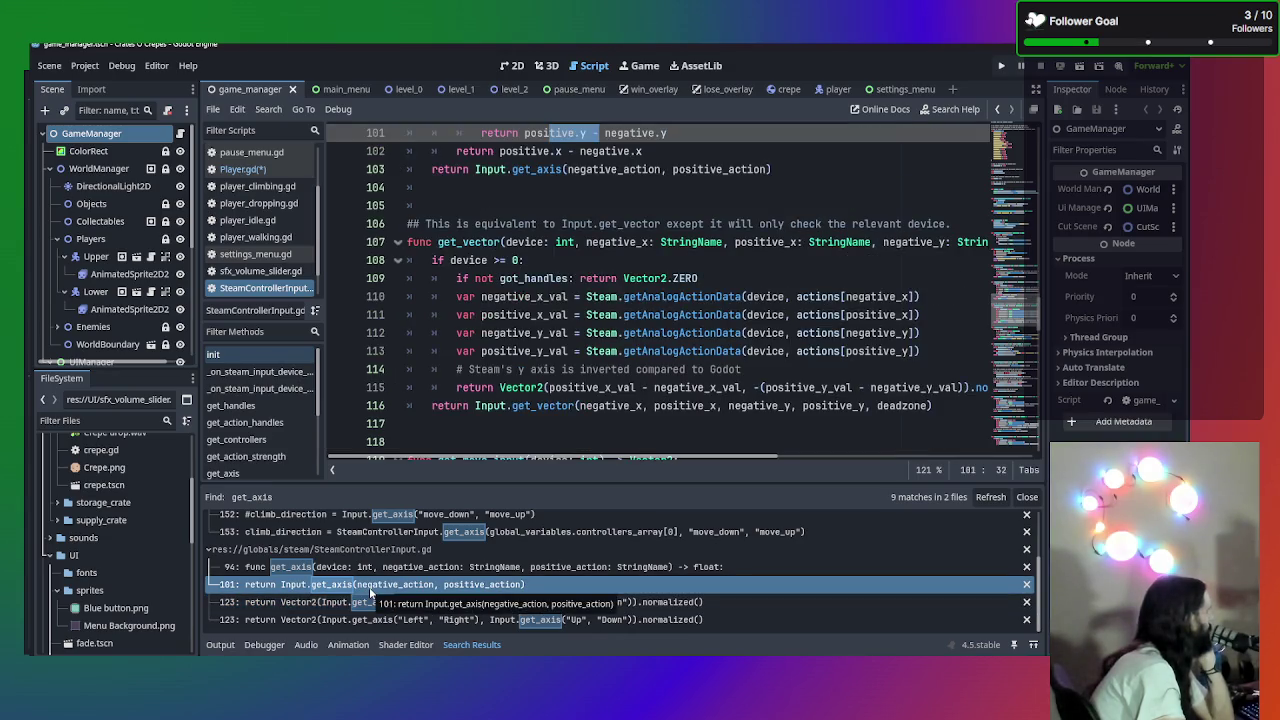
{"action": "scroll", "coordinate": [360, 540], "scroll_direction": "up", "scroll_amount": 3}
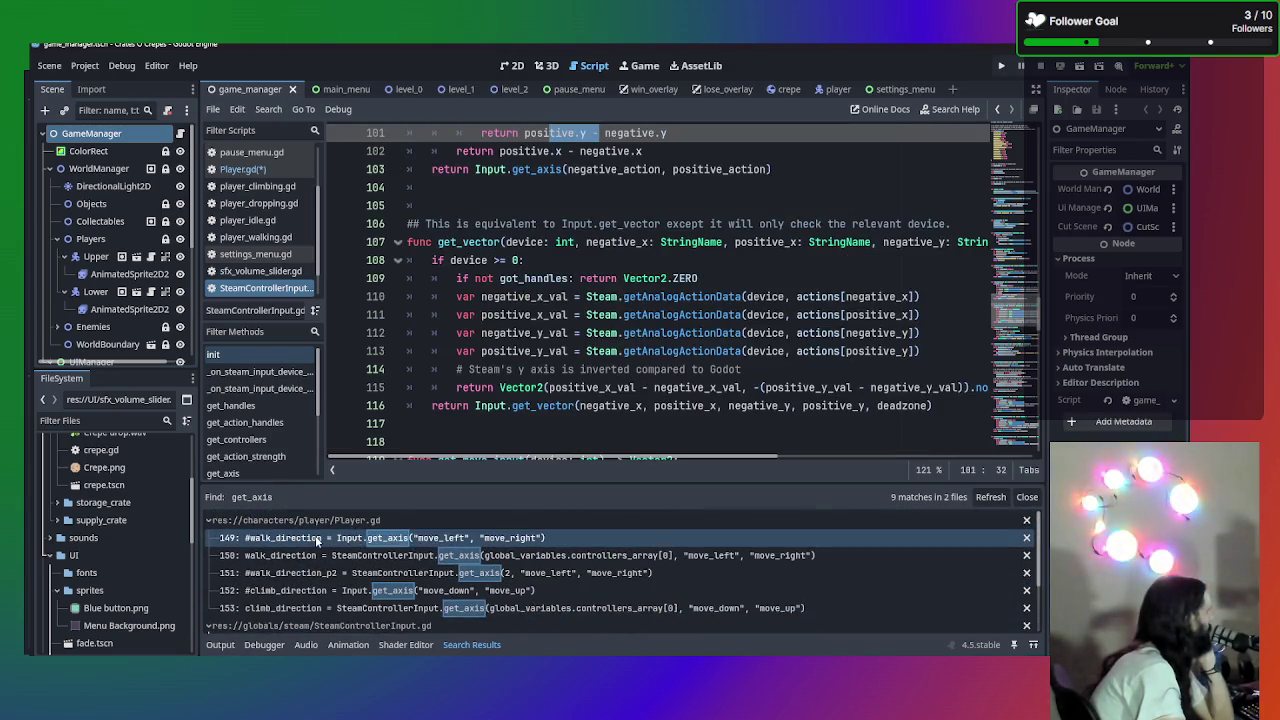
{"action": "left_click", "coordinate": [316, 554]}
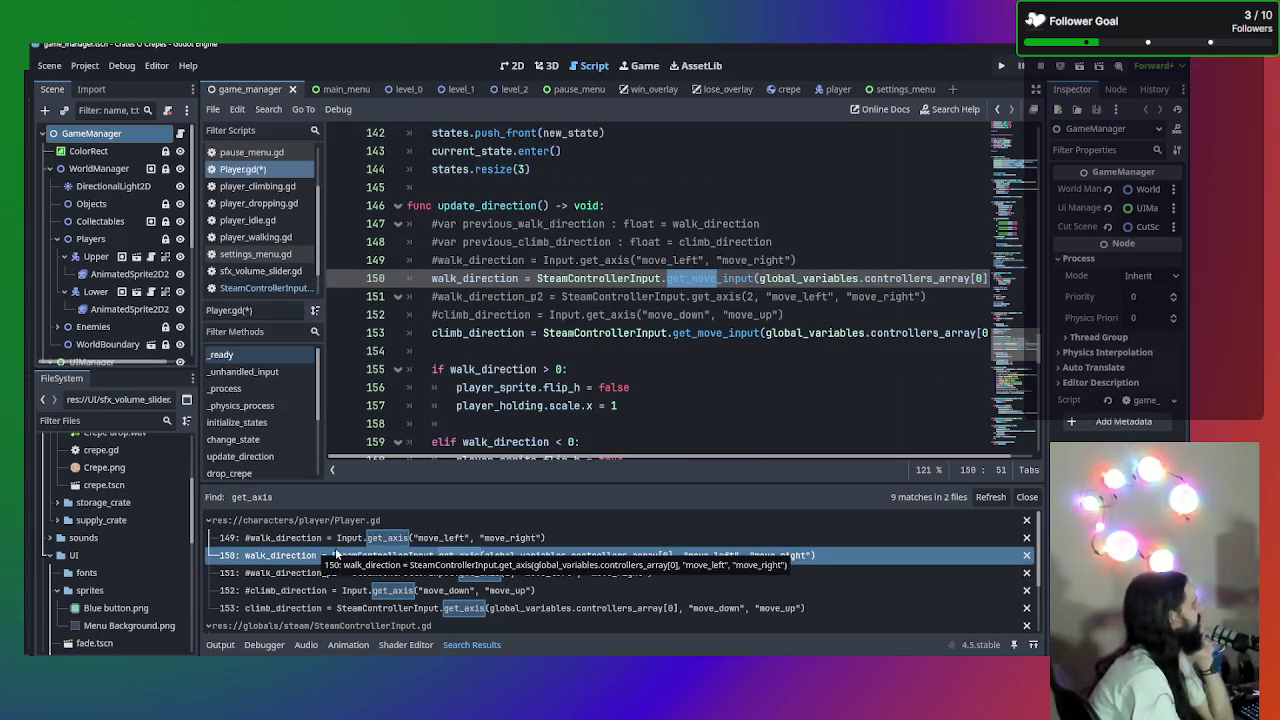
{"action": "left_click", "coordinate": [330, 591]}
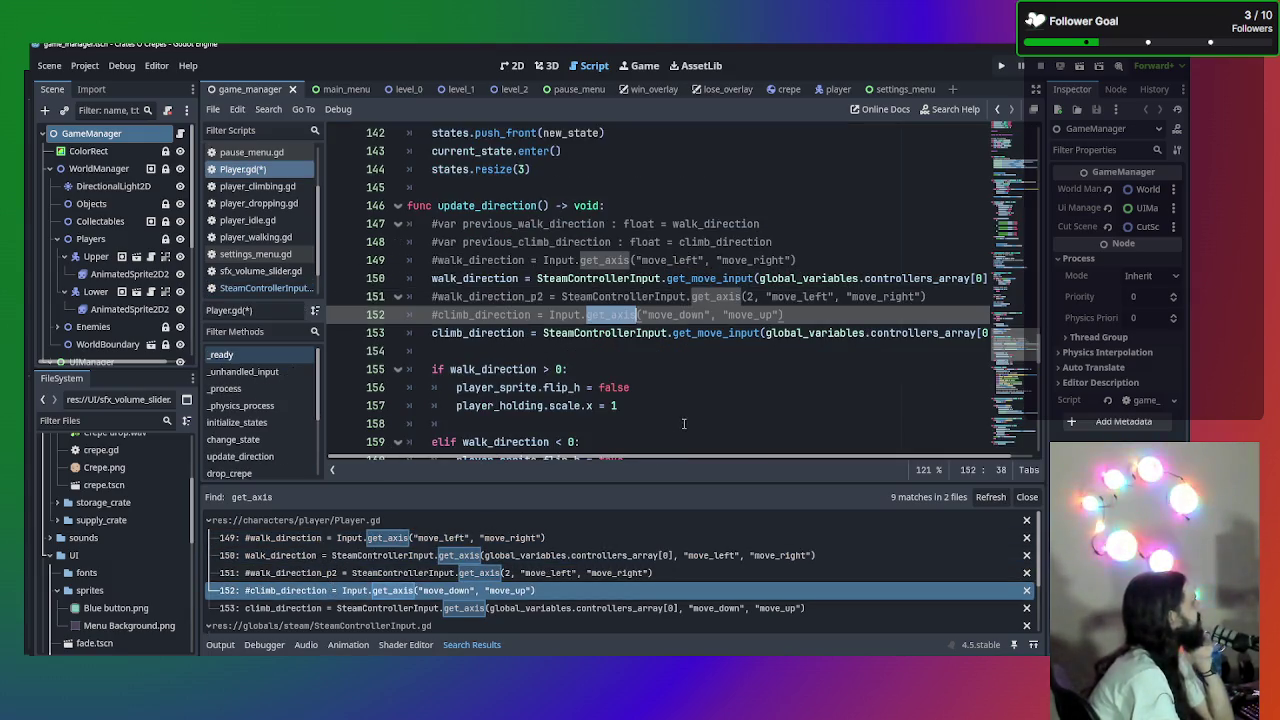
{"action": "left_click", "coordinate": [742, 381]}
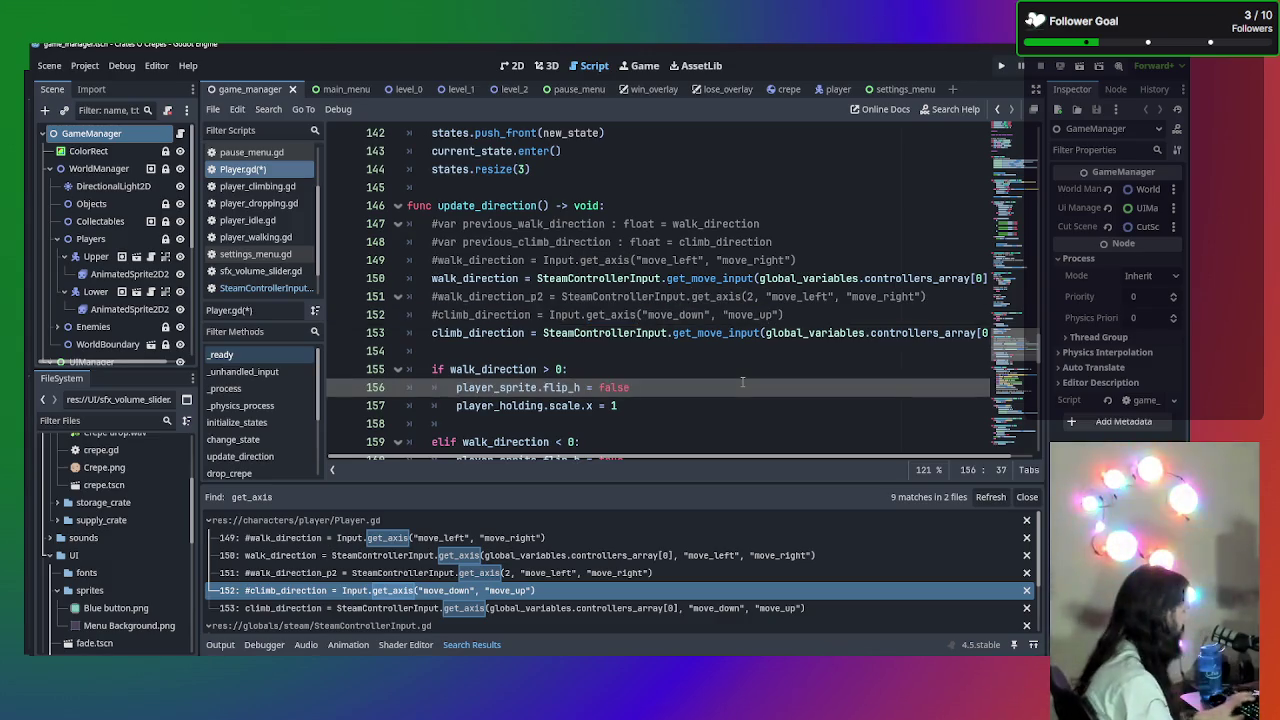
{"action": "key", "text": "ctrl+s"}
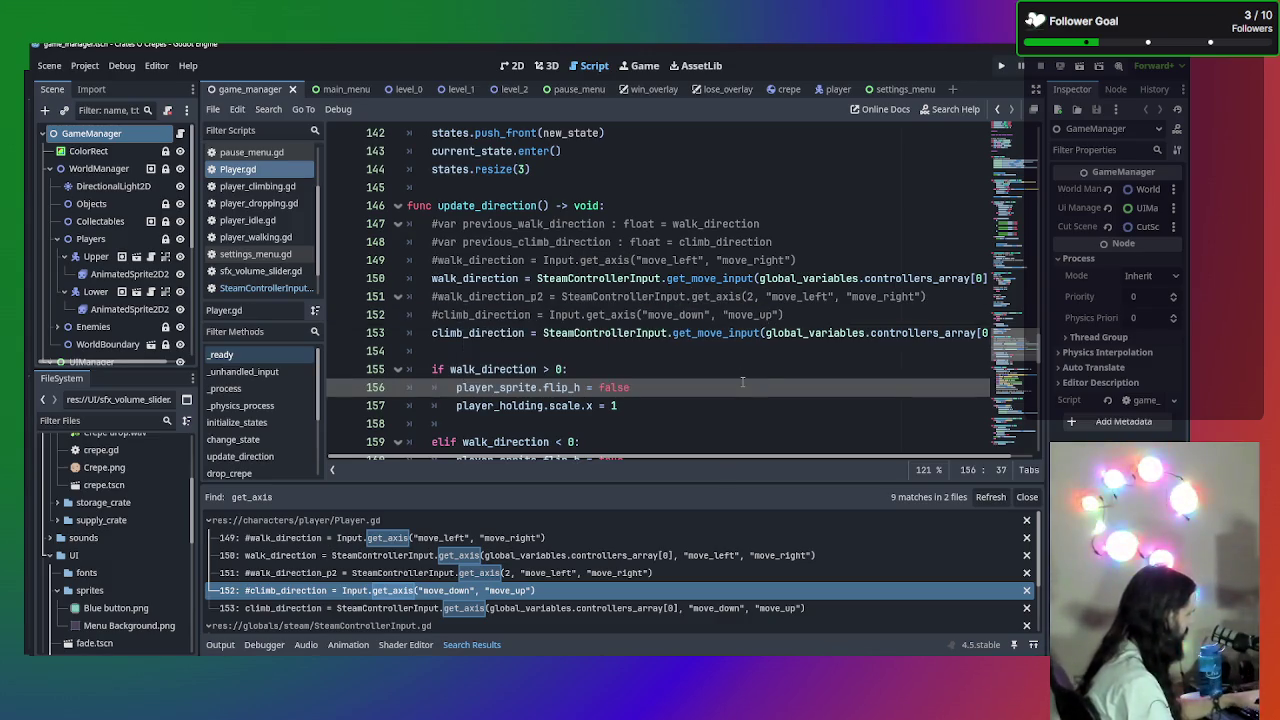
- Test-run the game twice, starting a new game from the main menu and closing it each time
{"action": "key", "text": "F5"}
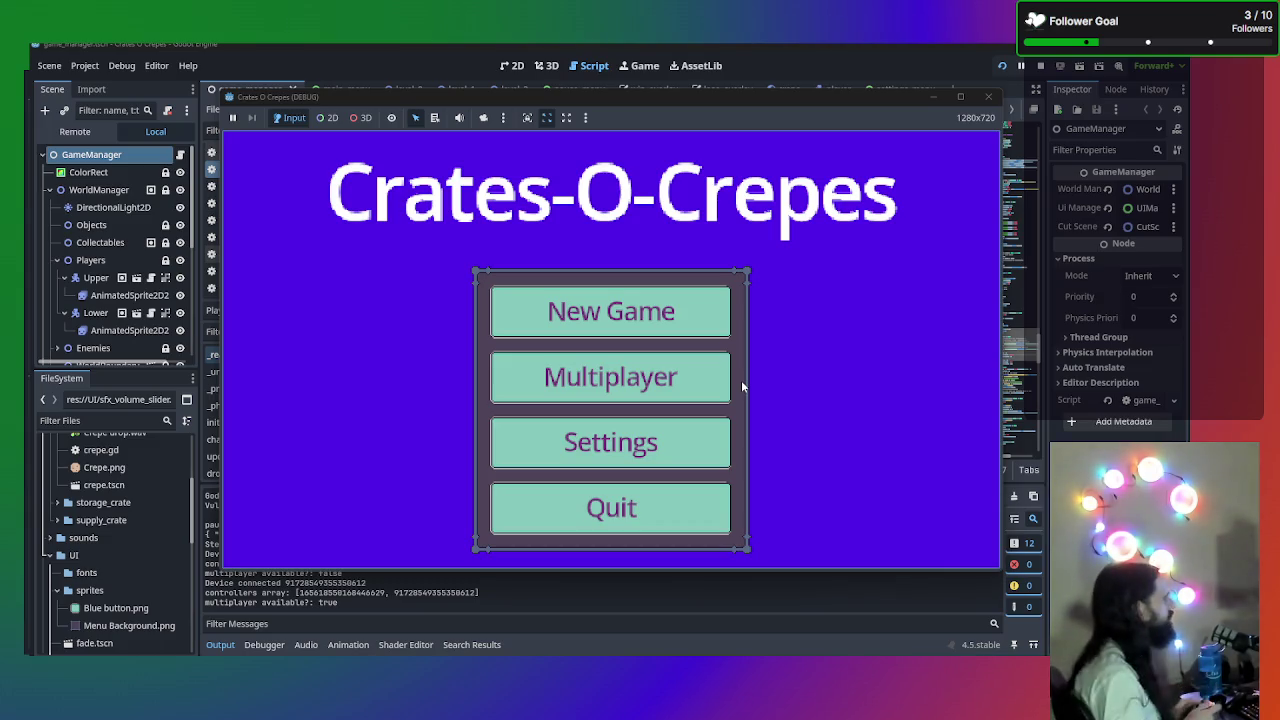
{"action": "left_click", "coordinate": [625, 314]}
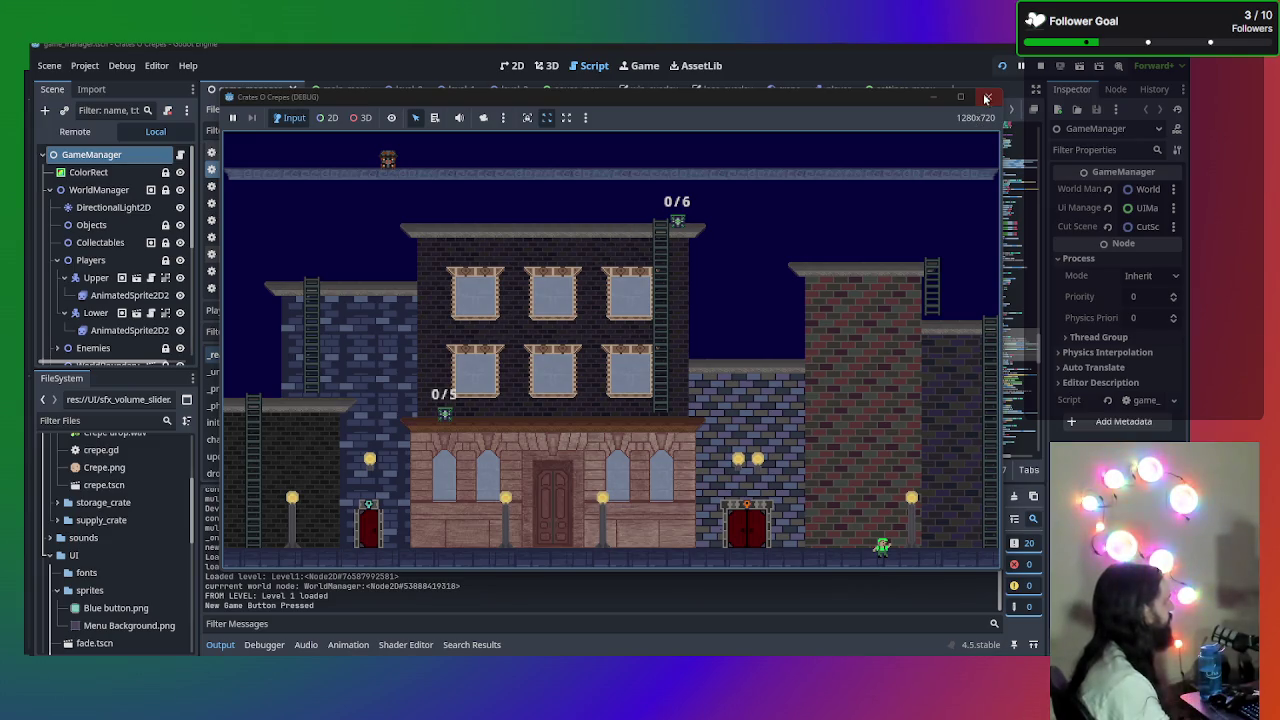
{"action": "left_click", "coordinate": [986, 97]}
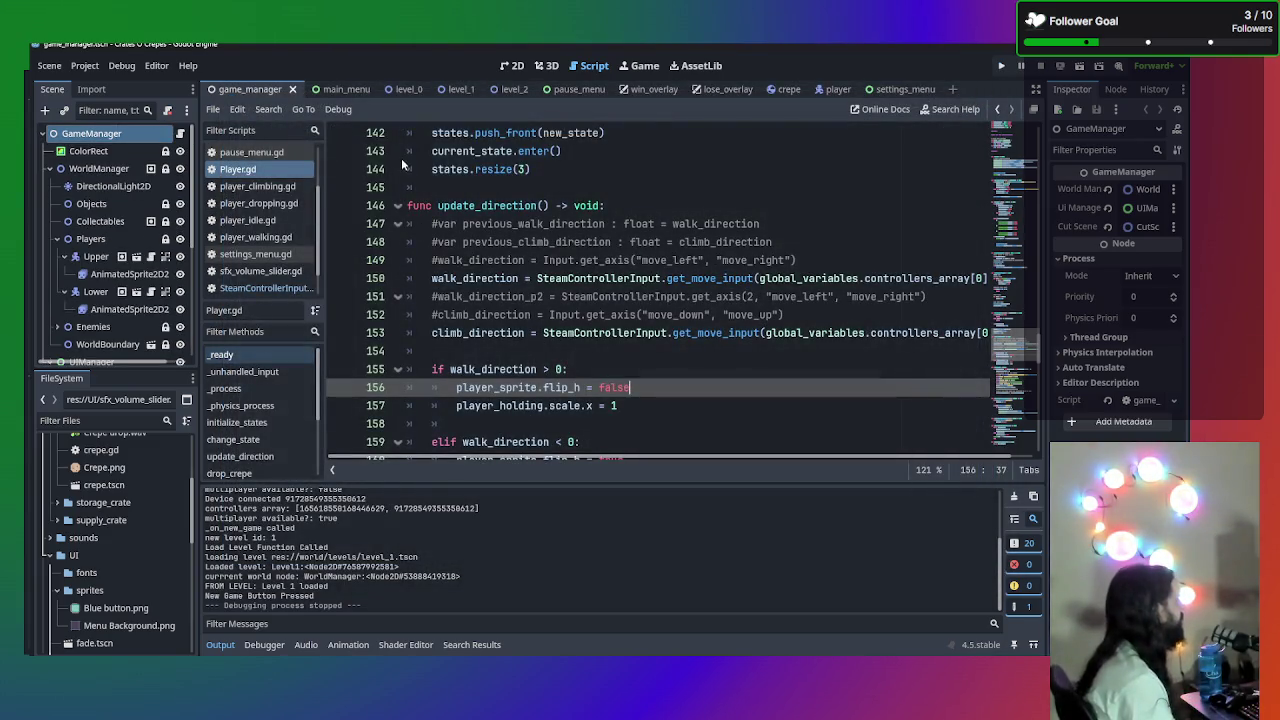
{"action": "key", "text": "F5"}
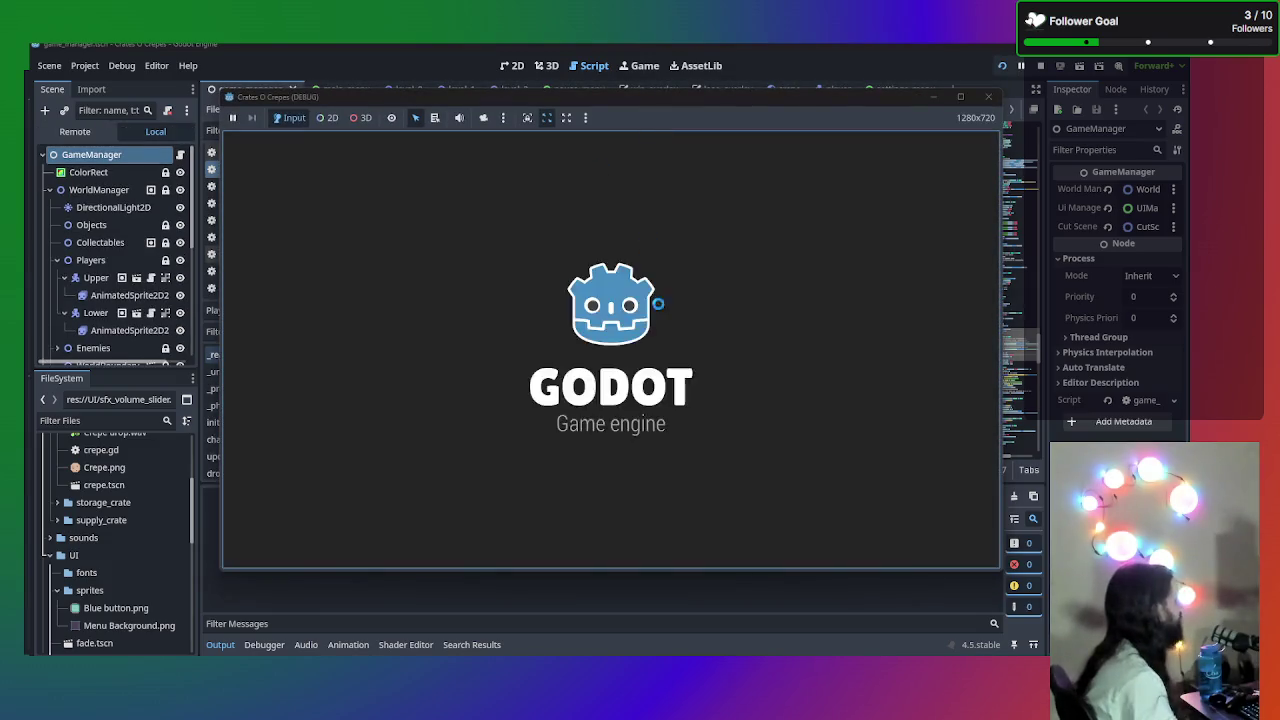
{"action": "left_click", "coordinate": [630, 317]}
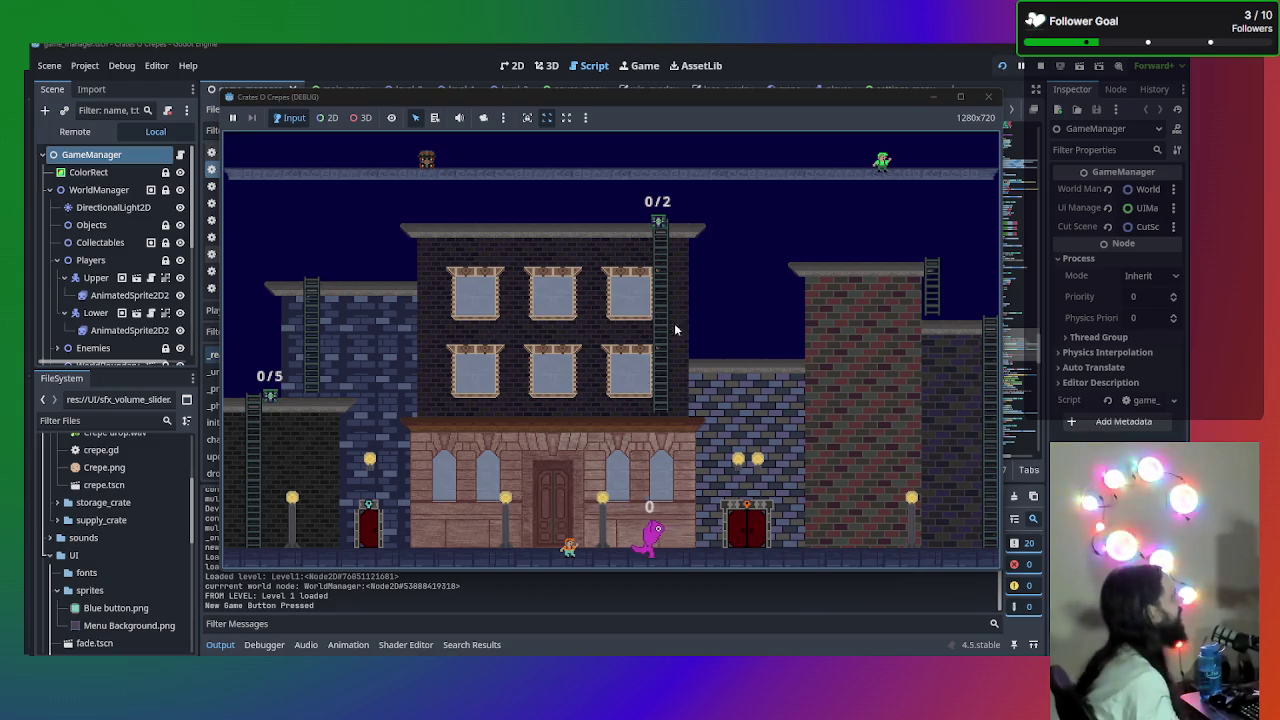
{"action": "left_click", "coordinate": [988, 97]}
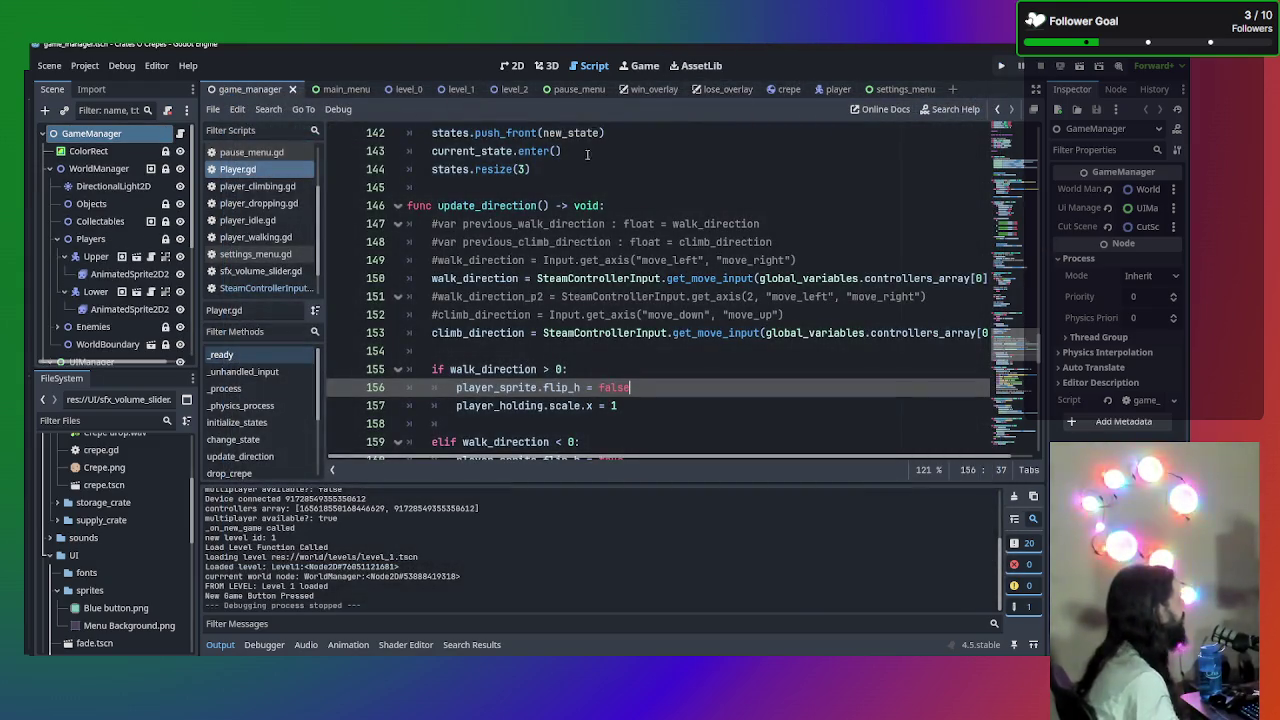
{"action": "scroll", "coordinate": [251, 172], "scroll_direction": "up", "scroll_amount": 3}
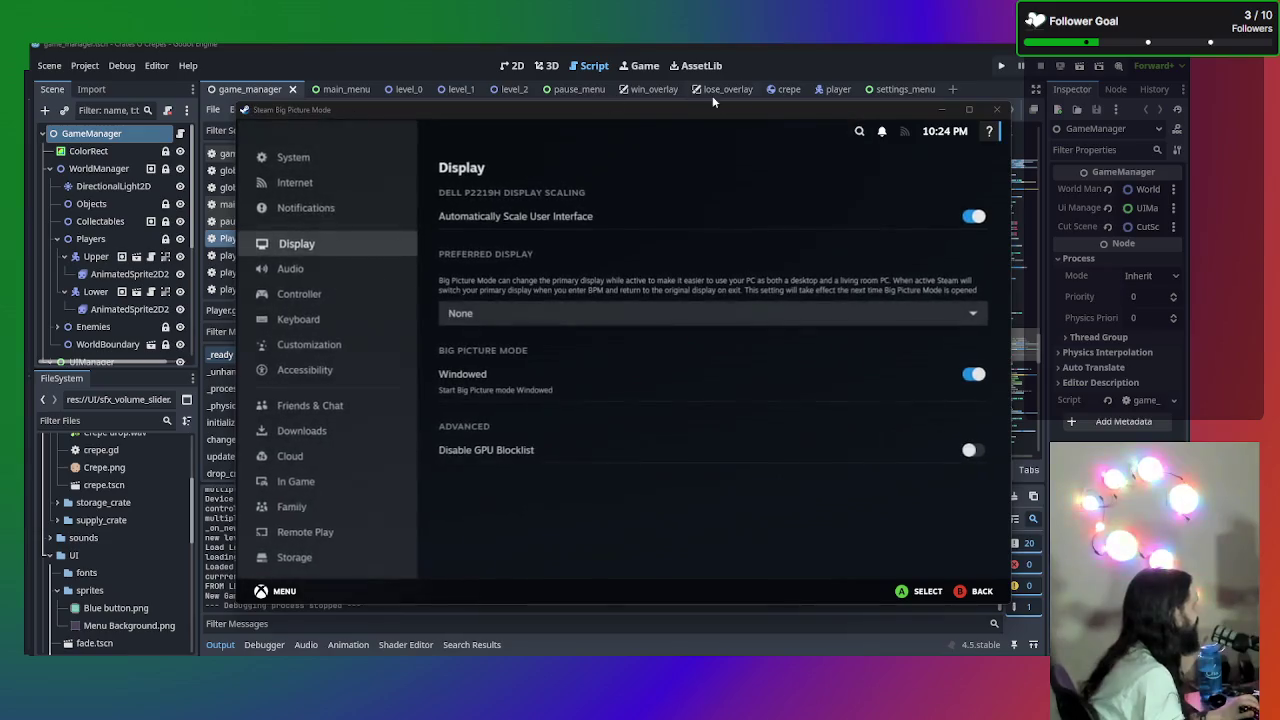
{"action": "left_click", "coordinate": [975, 114]}
{"action": "left_click", "coordinate": [256, 153]}
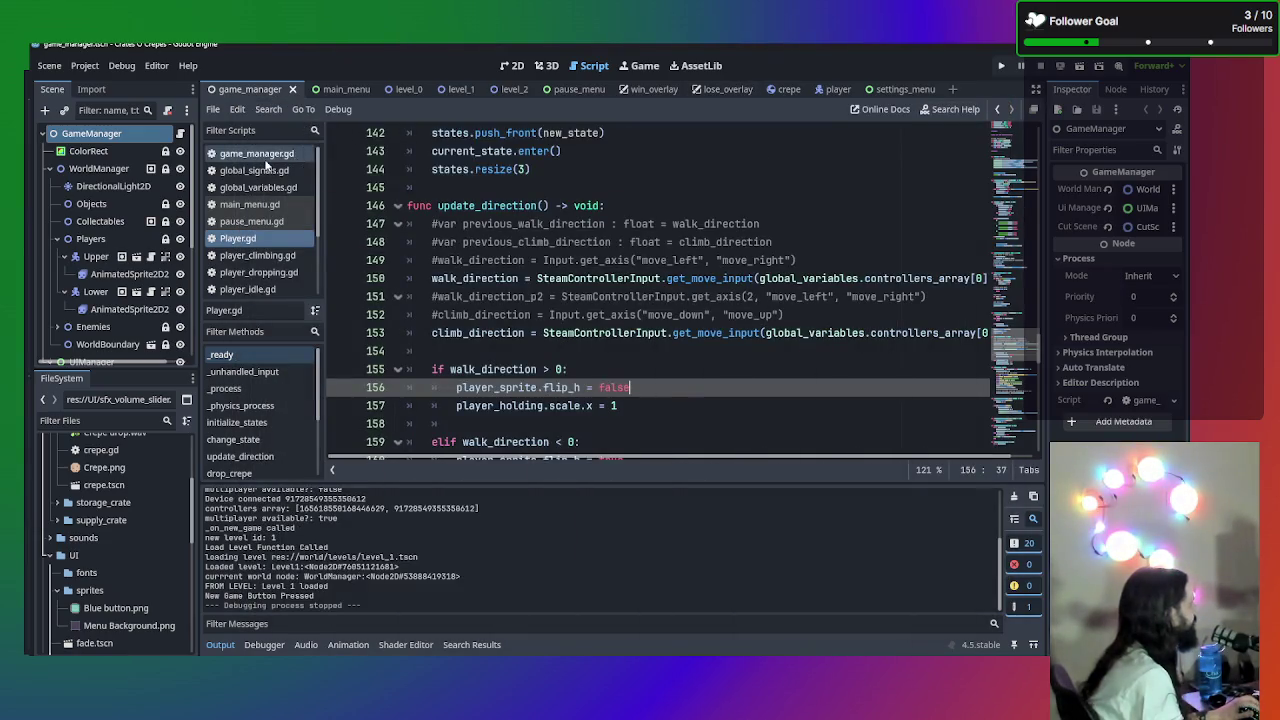
{"action": "scroll", "coordinate": [741, 401], "scroll_direction": "up", "scroll_amount": 10}
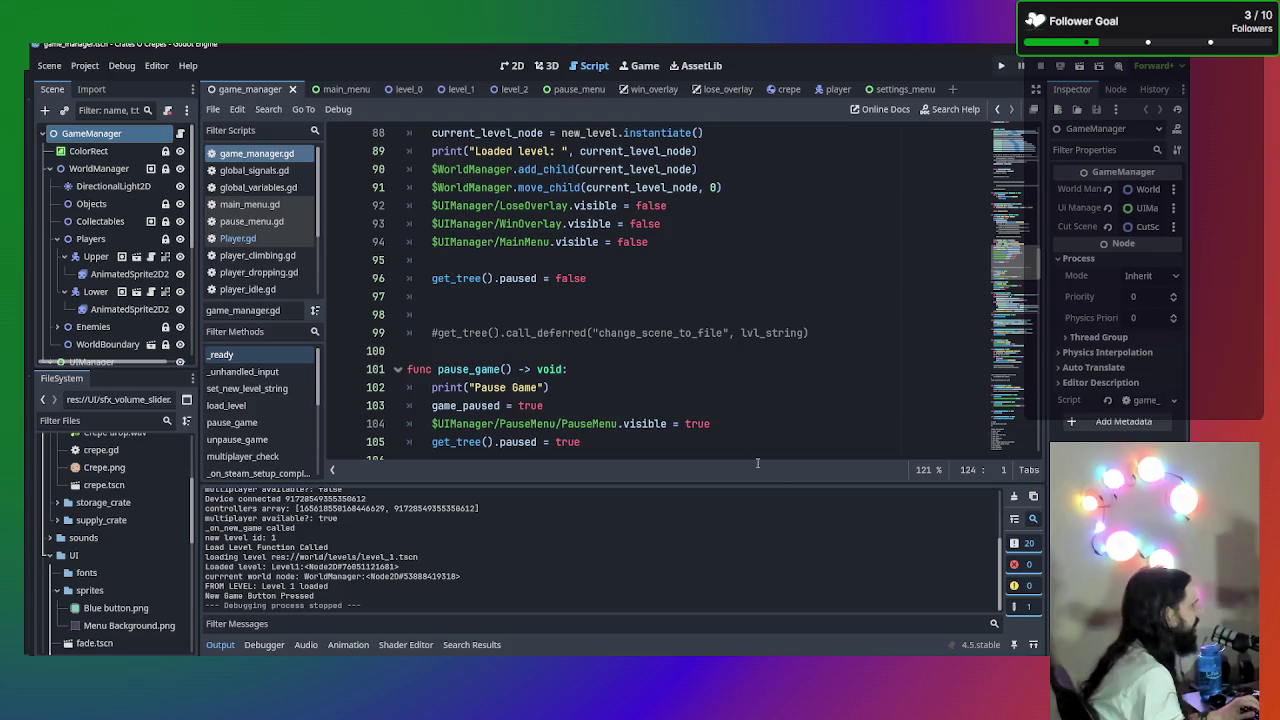
{"action": "scroll", "coordinate": [680, 333], "scroll_direction": "down", "scroll_amount": 15}
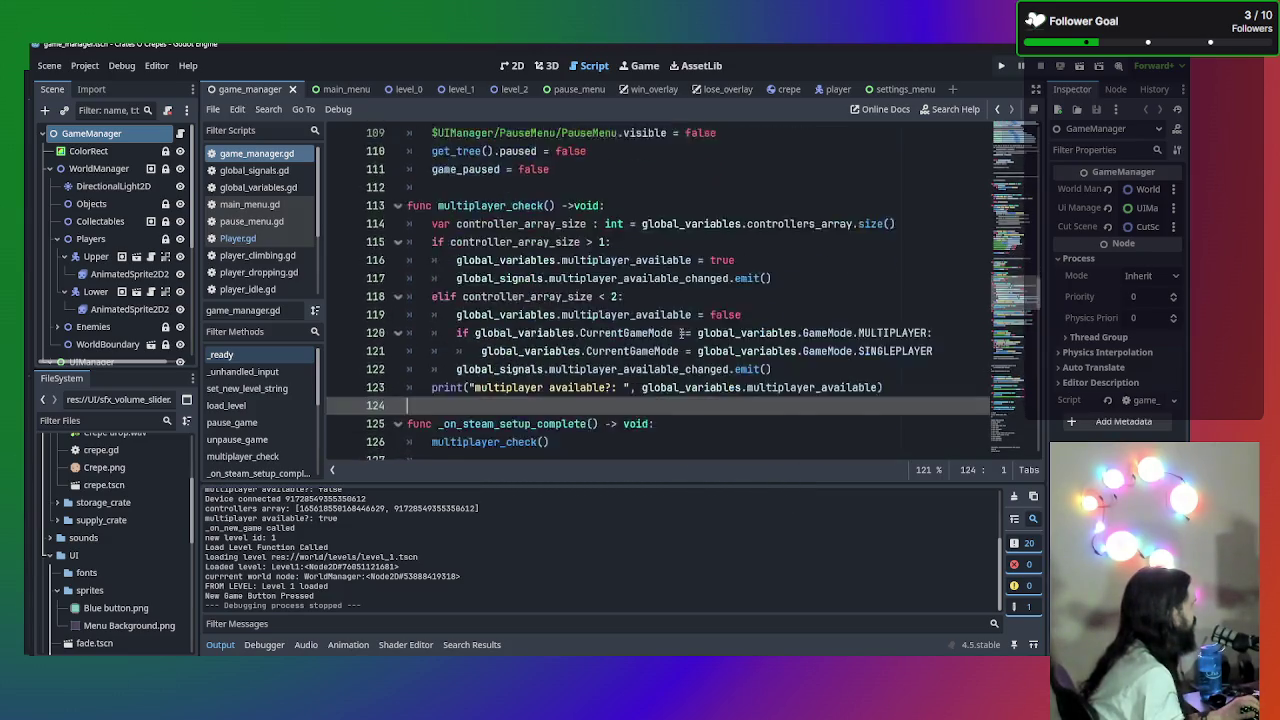
{"action": "scroll", "coordinate": [693, 326], "scroll_direction": "up", "scroll_amount": 10}
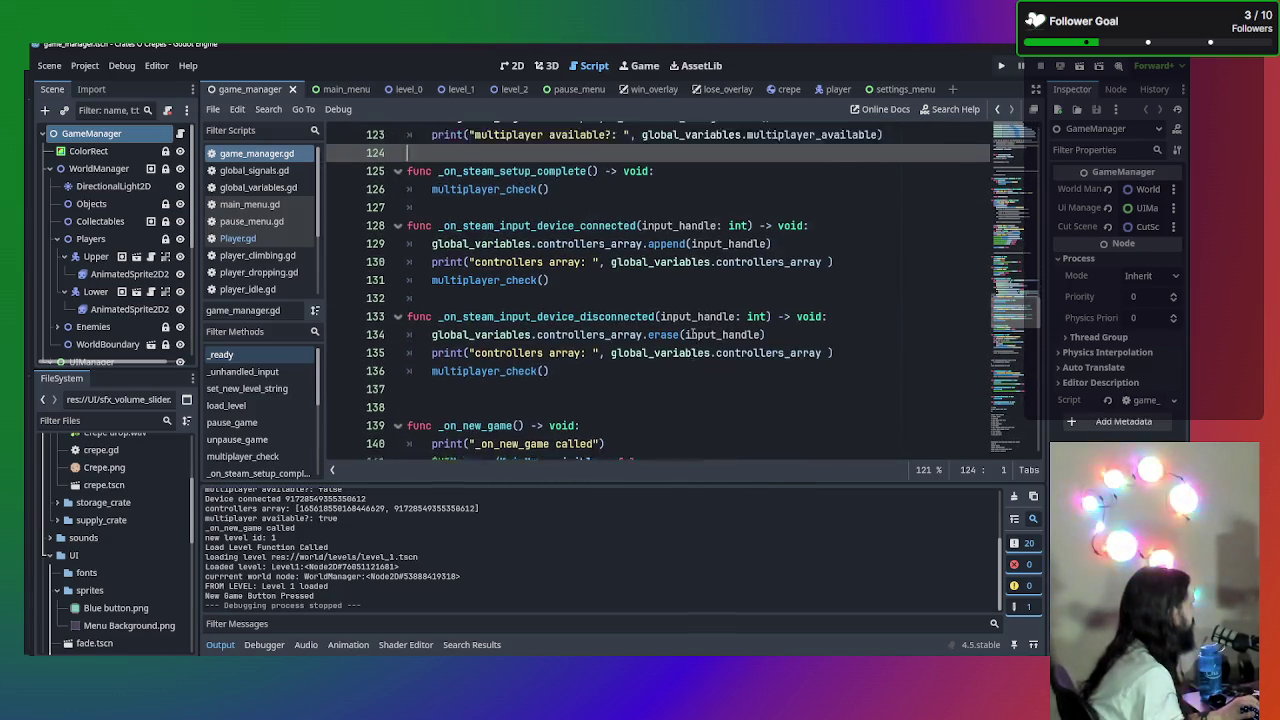
{"action": "scroll", "coordinate": [688, 332], "scroll_direction": "up", "scroll_amount": 5}
{"action": "scroll", "coordinate": [680, 328], "scroll_direction": "down", "scroll_amount": 4}
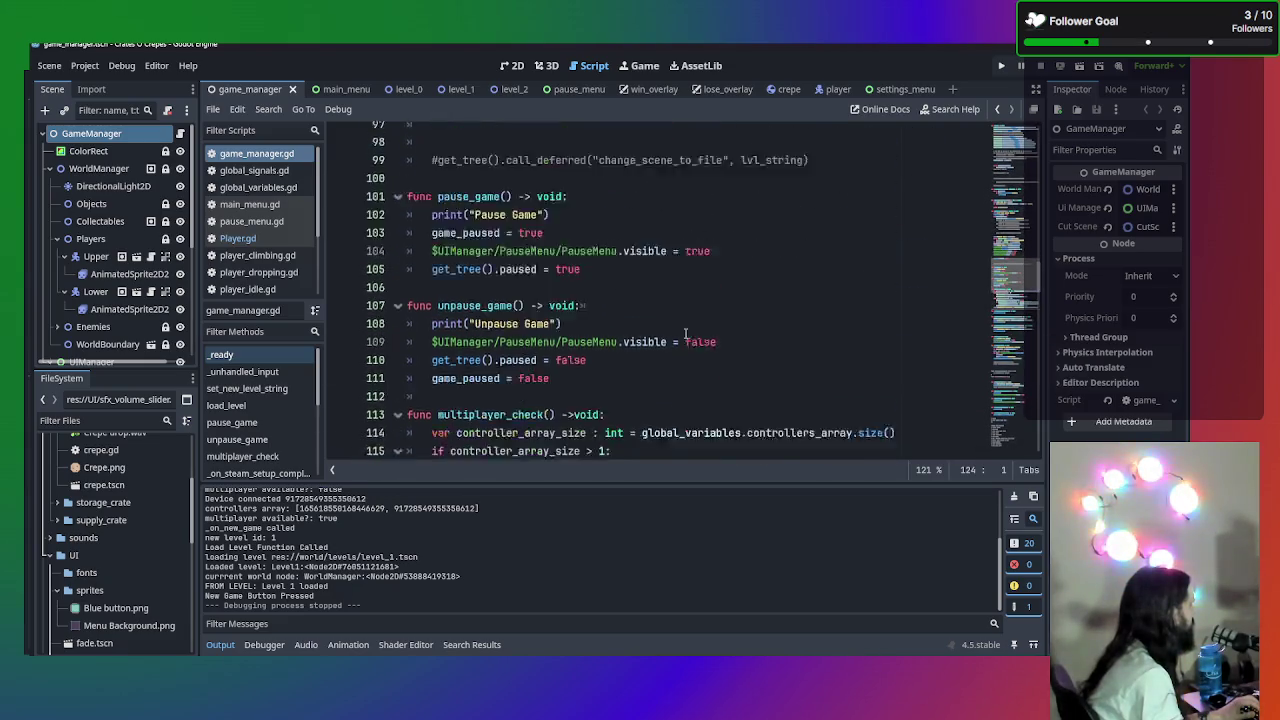
{"action": "scroll", "coordinate": [672, 323], "scroll_direction": "up", "scroll_amount": 5}
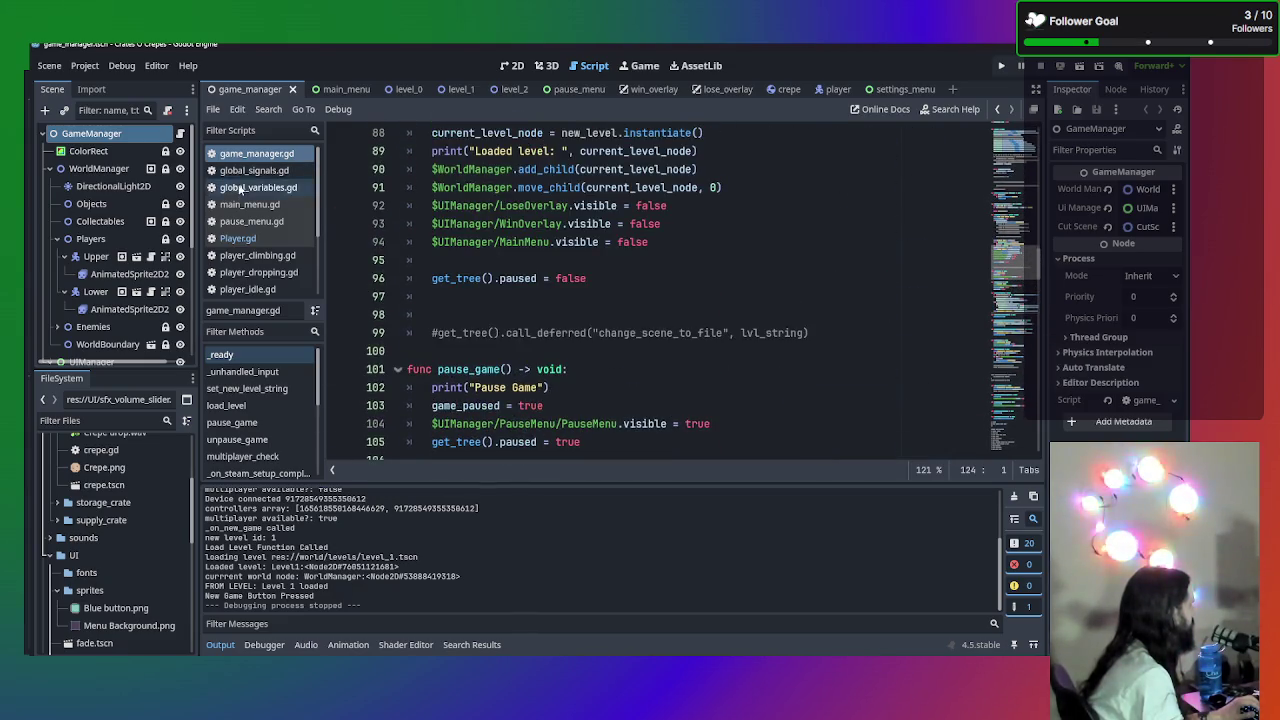
{"action": "left_click", "coordinate": [265, 238]}
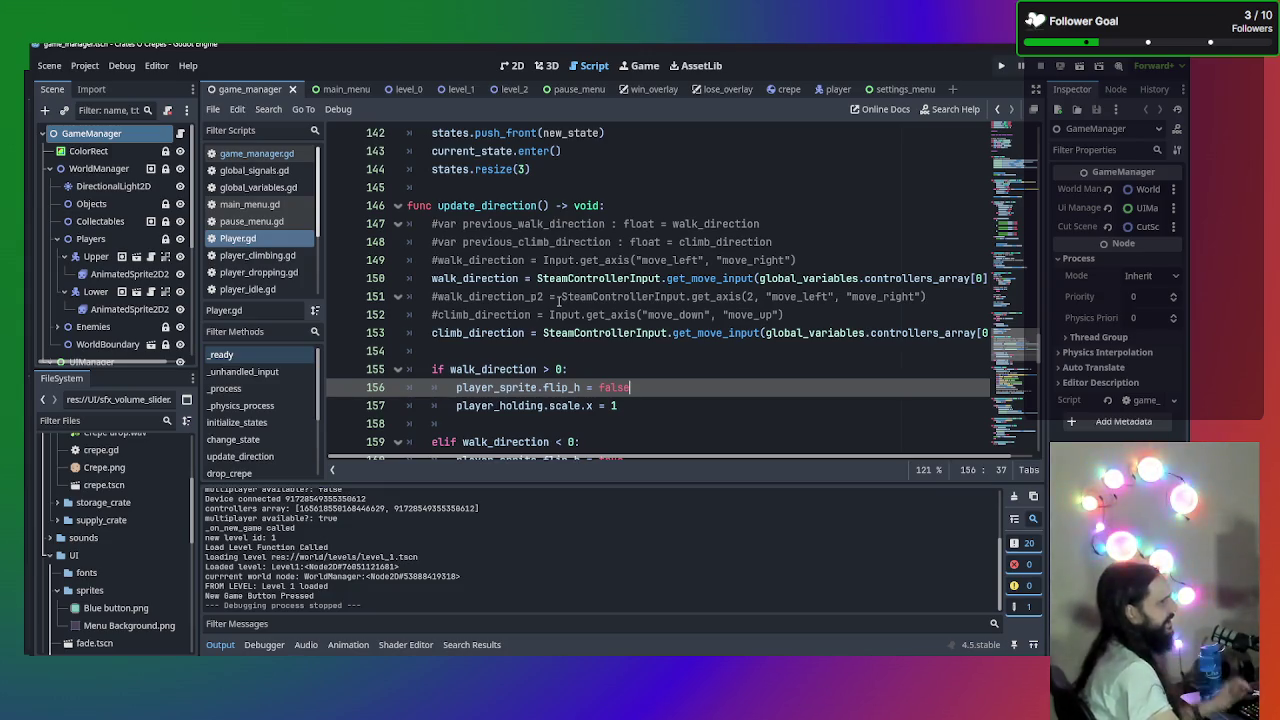
- Scroll through Player.gd to review its movement code
{"action": "scroll", "coordinate": [558, 301], "scroll_direction": "up", "scroll_amount": 20}
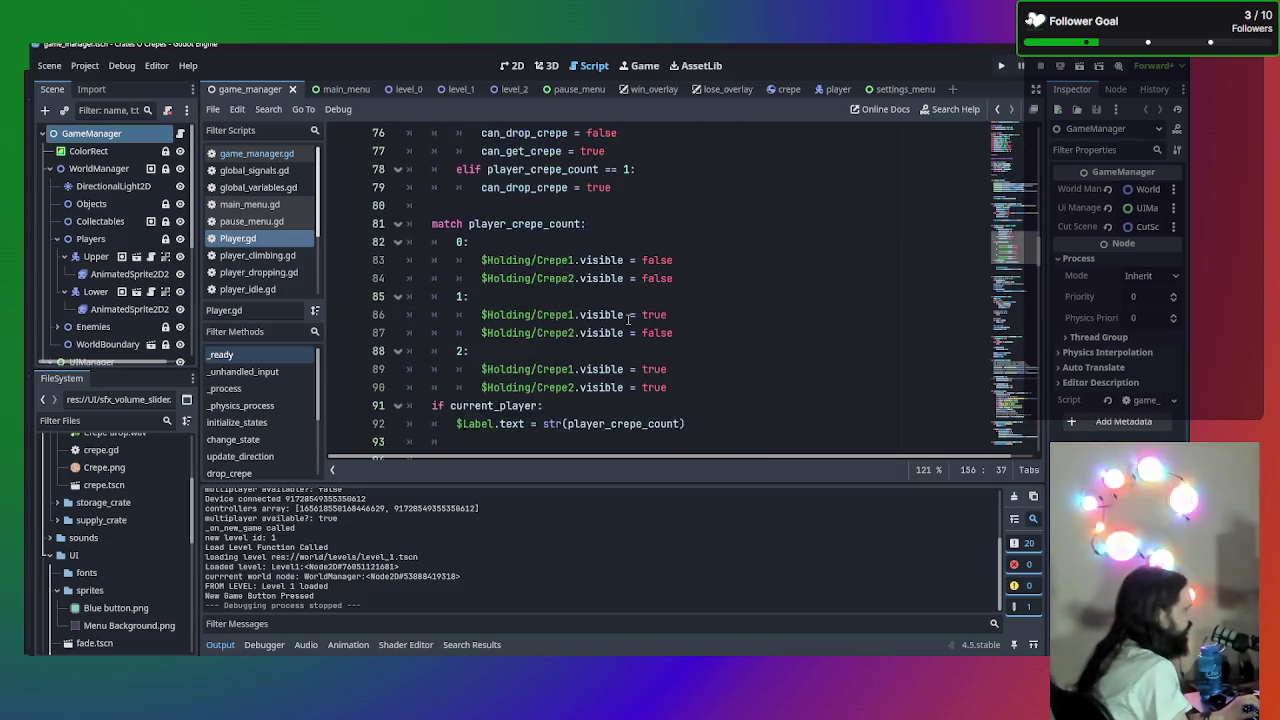
{"action": "scroll", "coordinate": [628, 316], "scroll_direction": "up", "scroll_amount": 20}
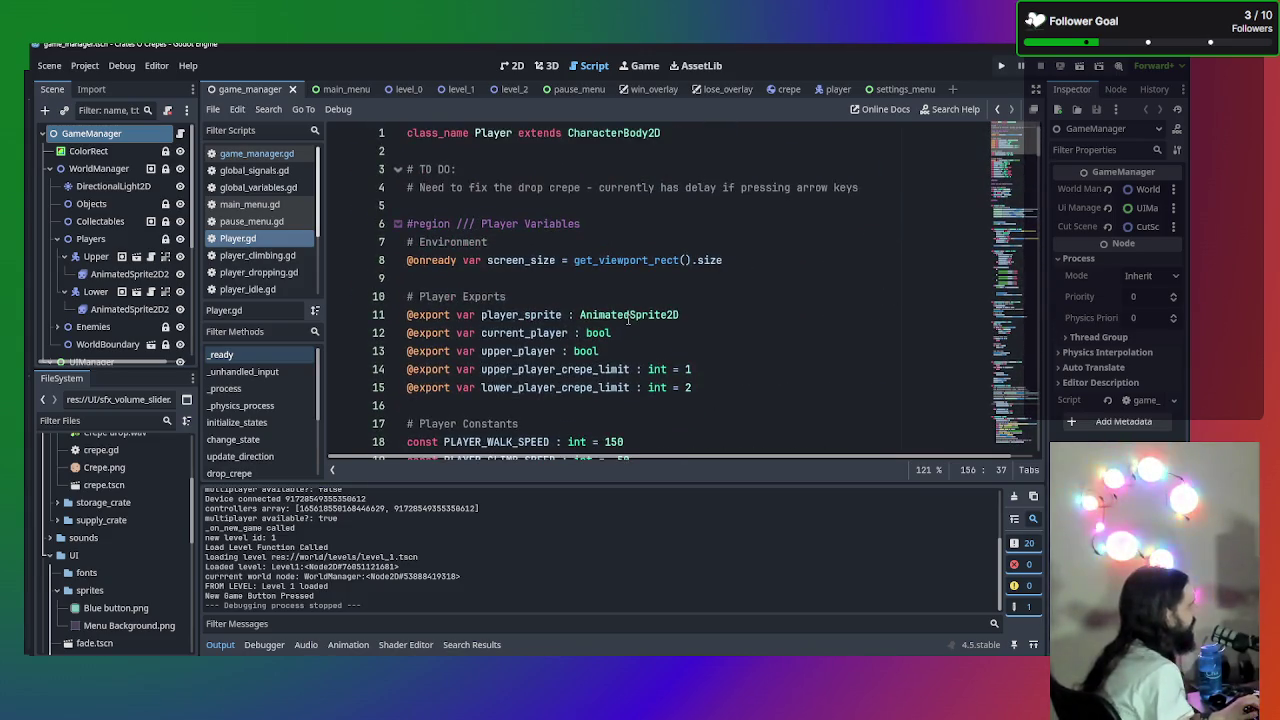
{"action": "scroll", "coordinate": [628, 318], "scroll_direction": "down", "scroll_amount": 3}
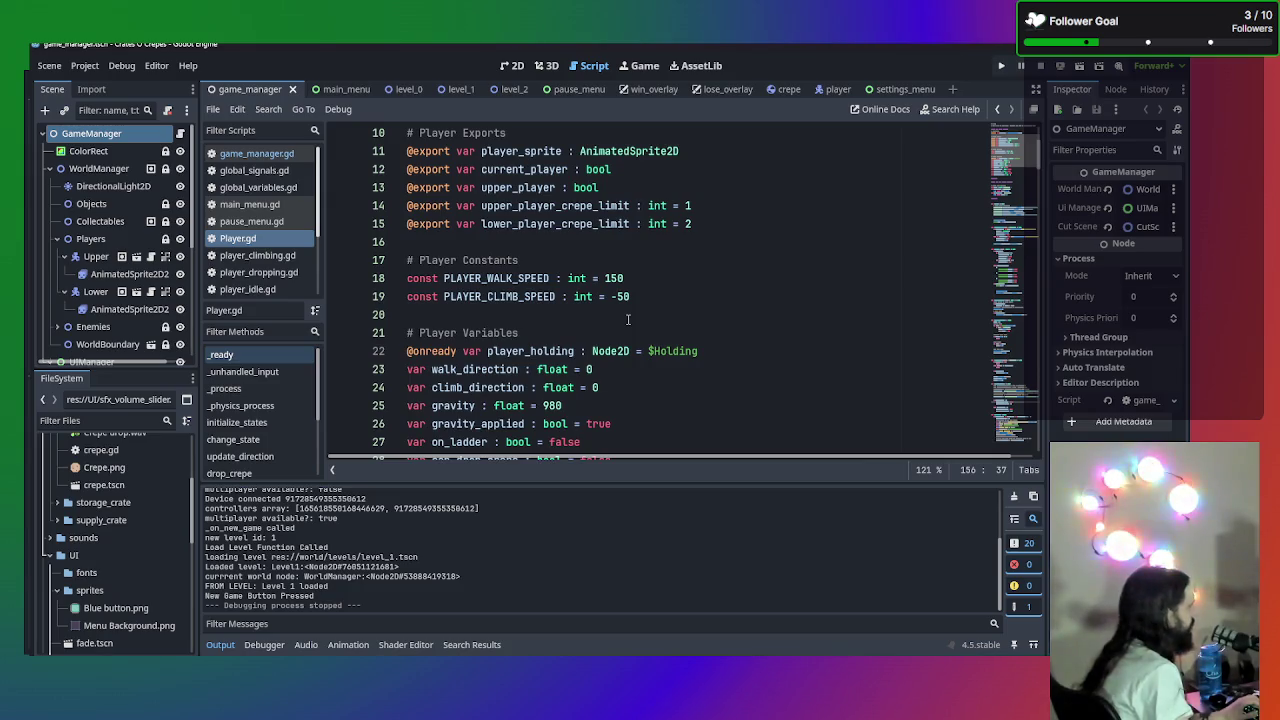
{"action": "scroll", "coordinate": [628, 319], "scroll_direction": "down", "scroll_amount": 10}
{"action": "scroll", "coordinate": [628, 318], "scroll_direction": "down", "scroll_amount": 8}
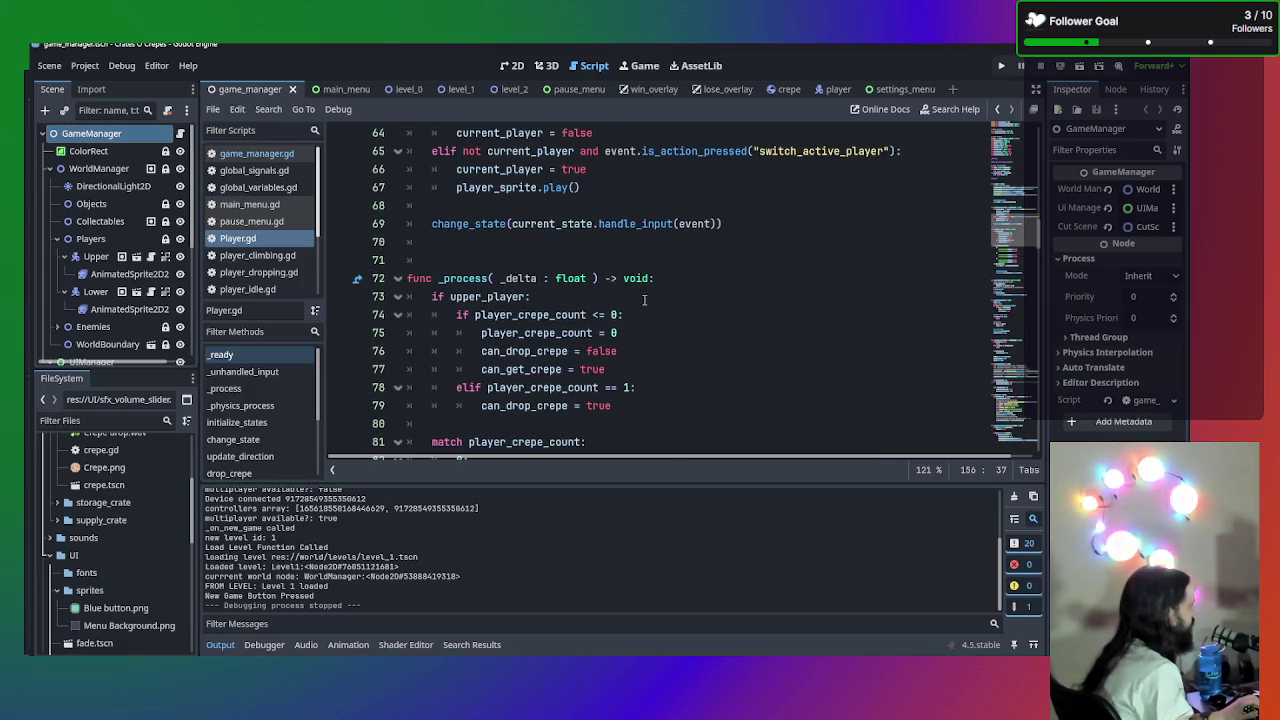
{"action": "scroll", "coordinate": [644, 300], "scroll_direction": "down", "scroll_amount": 3}
{"action": "scroll", "coordinate": [647, 283], "scroll_direction": "up", "scroll_amount": 3}
{"action": "scroll", "coordinate": [663, 290], "scroll_direction": "down", "scroll_amount": 9}
{"action": "scroll", "coordinate": [663, 290], "scroll_direction": "up", "scroll_amount": 2}
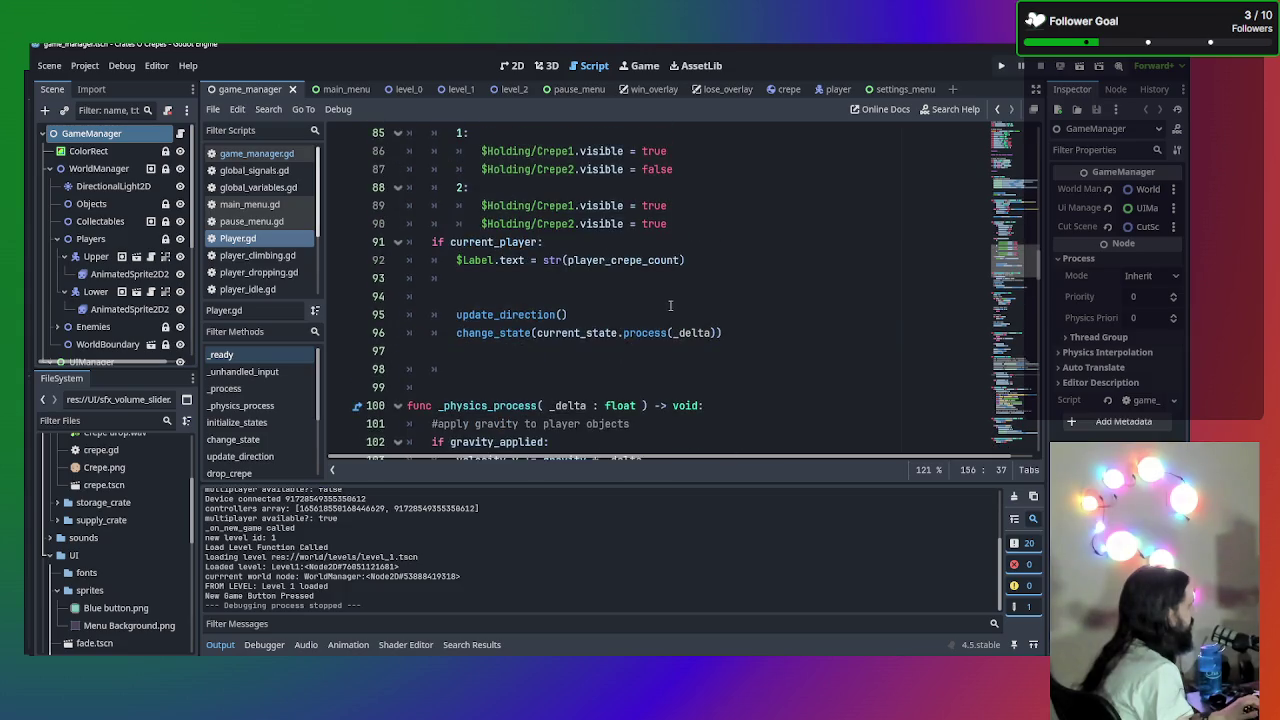
{"action": "scroll", "coordinate": [670, 305], "scroll_direction": "down", "scroll_amount": 2}
{"action": "scroll", "coordinate": [599, 194], "scroll_direction": "up", "scroll_amount": 3}
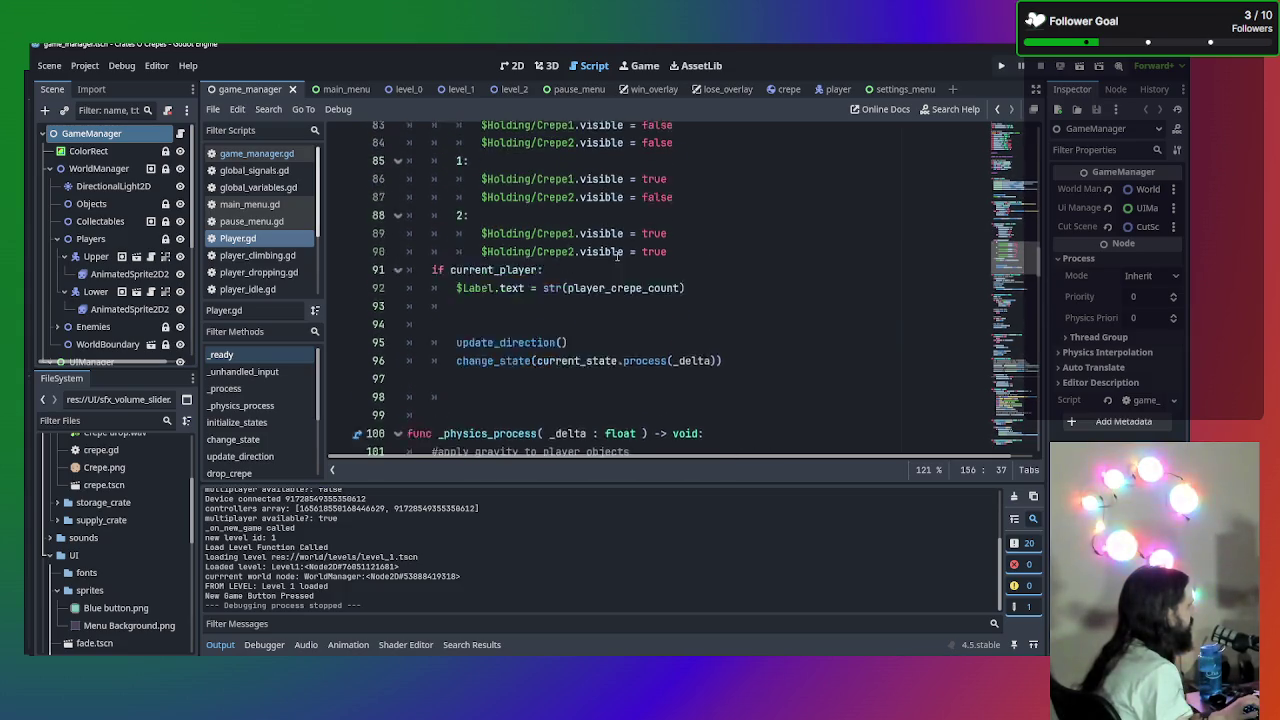
{"action": "scroll", "coordinate": [566, 362], "scroll_direction": "down", "scroll_amount": 5}
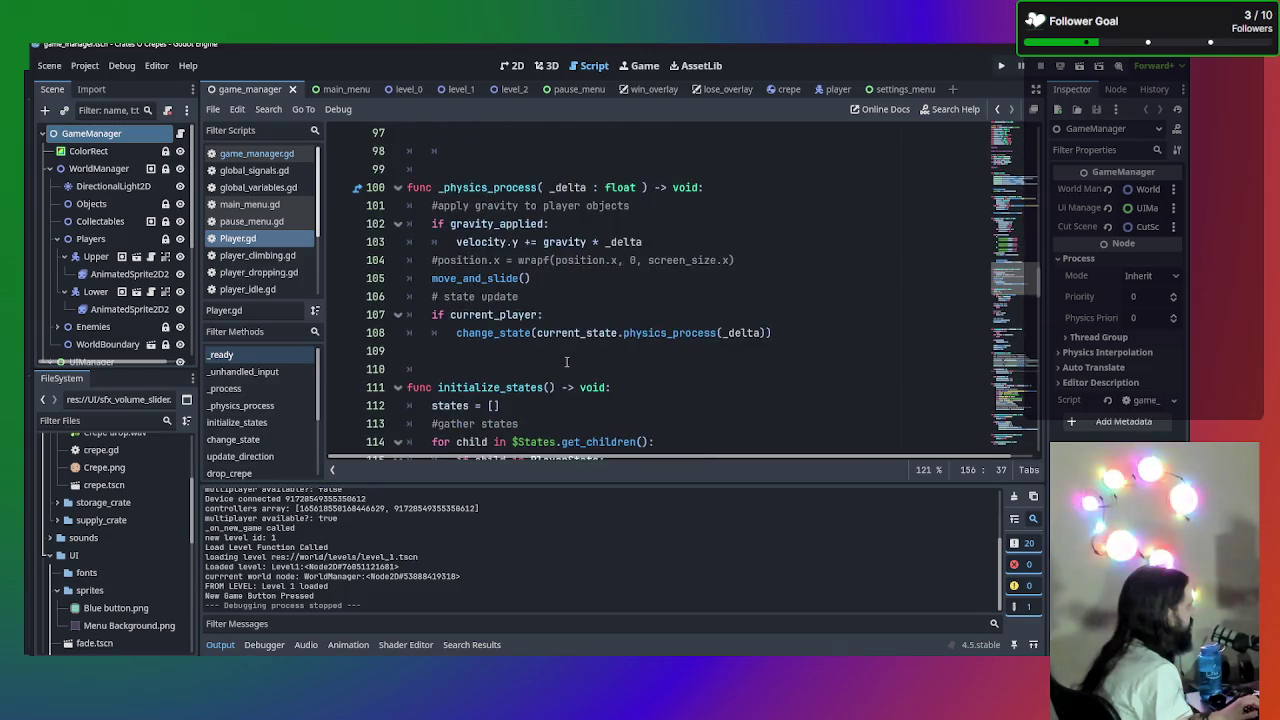
{"action": "scroll", "coordinate": [566, 328], "scroll_direction": "down", "scroll_amount": 10}
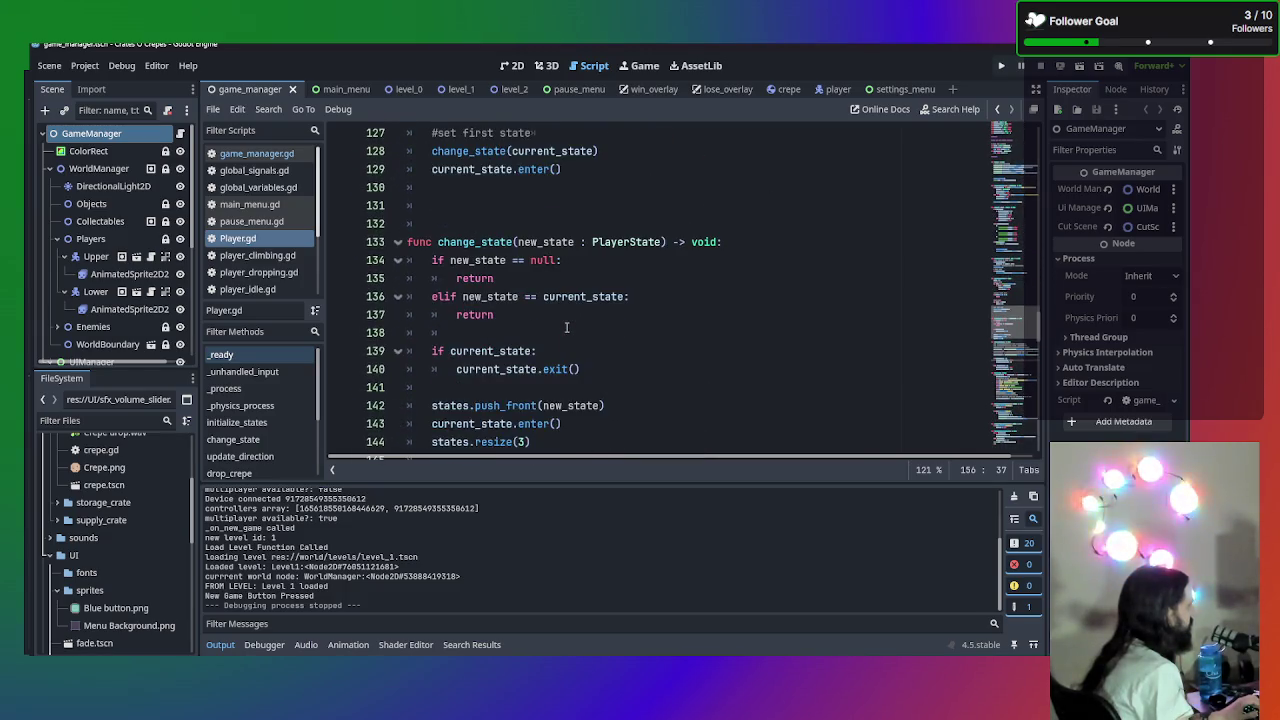
{"action": "scroll", "coordinate": [566, 327], "scroll_direction": "up", "scroll_amount": 13}
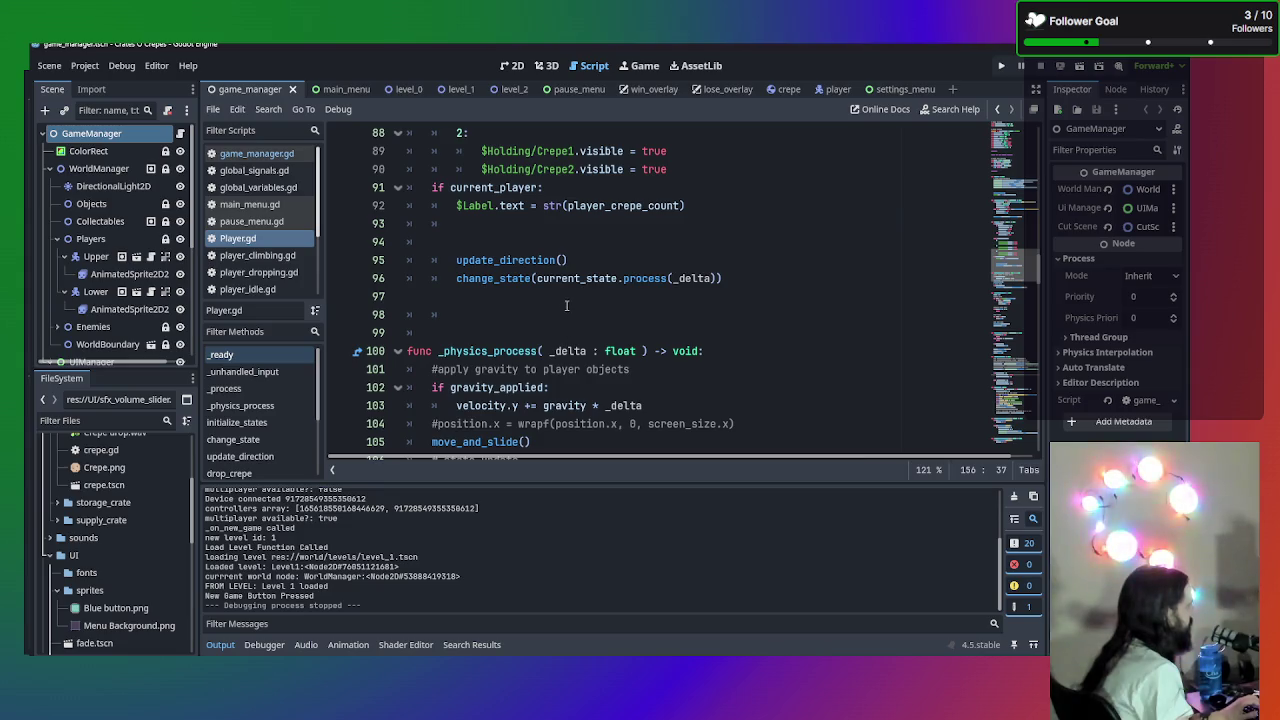
{"action": "scroll", "coordinate": [566, 306], "scroll_direction": "down", "scroll_amount": 19}
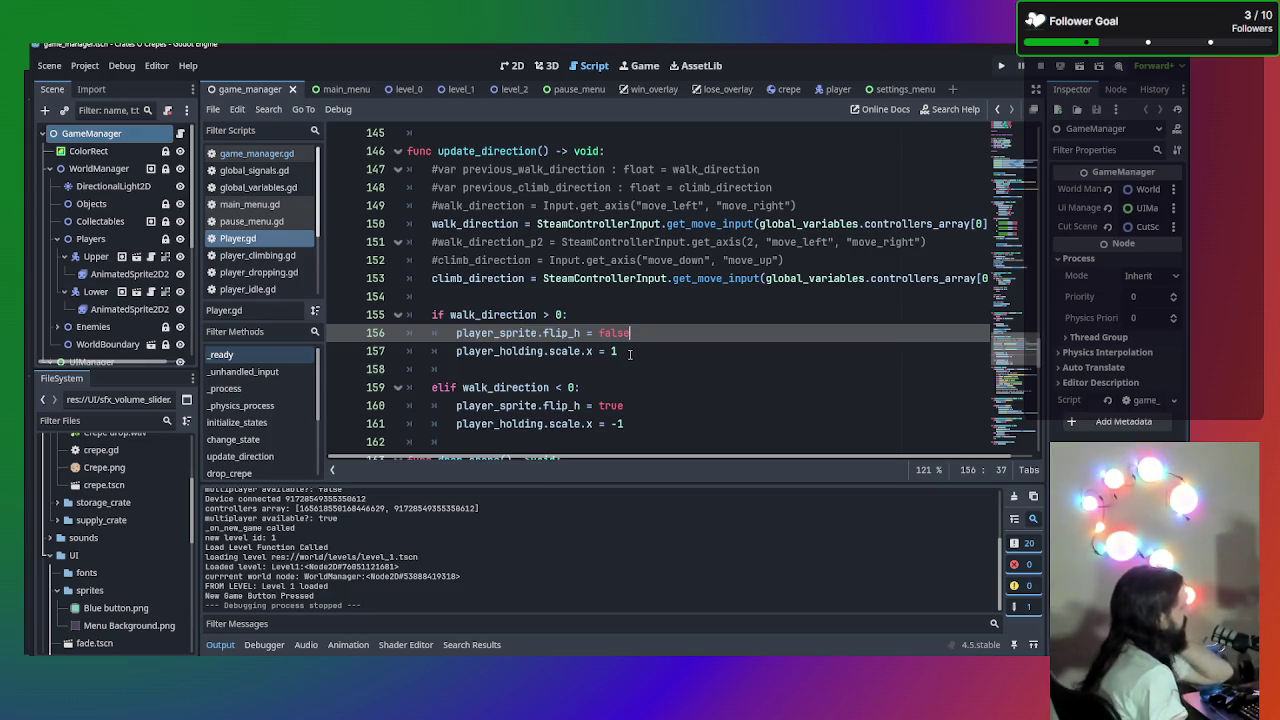
{"action": "scroll", "coordinate": [620, 340], "scroll_direction": "down", "scroll_amount": 2}
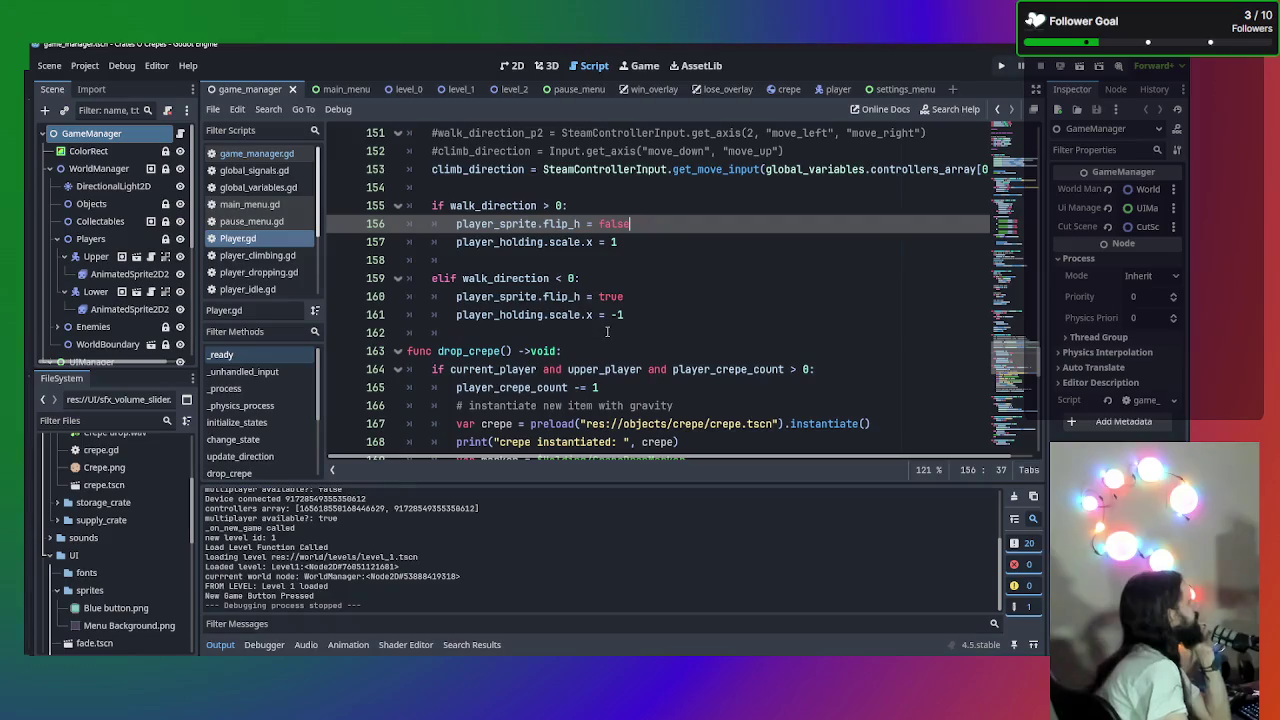
{"action": "scroll", "coordinate": [609, 327], "scroll_direction": "up", "scroll_amount": 3}
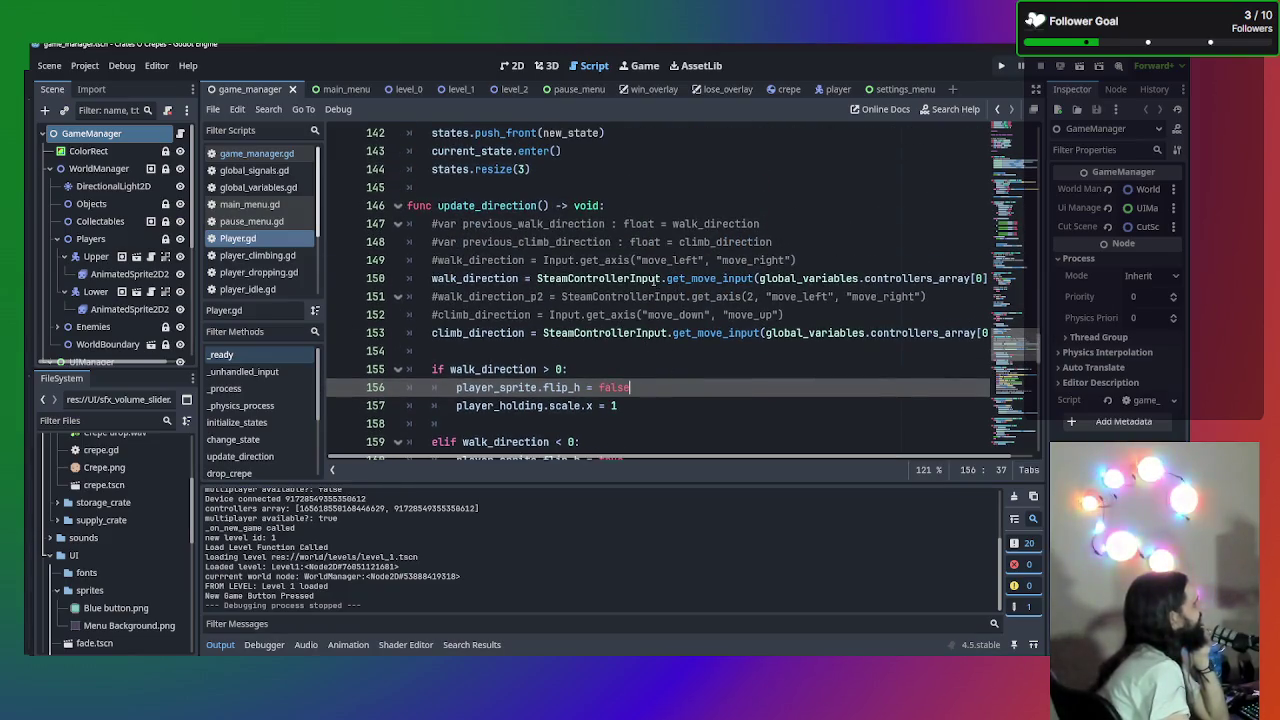
- Select and deselect part of line 150, then launch a new test run with F5
{"action": "mouse_move", "coordinate": [655, 283]}
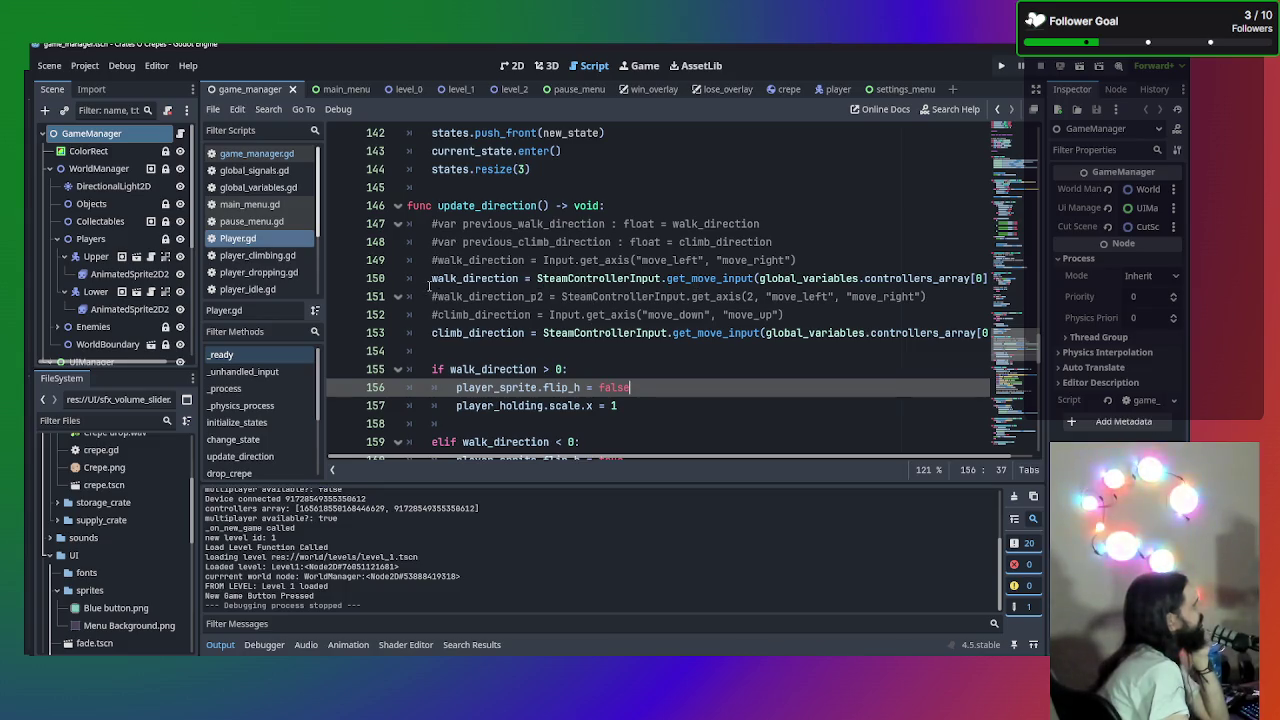
{"action": "mouse_move", "coordinate": [719, 280]}
{"action": "left_mouse_down"}
{"action": "mouse_move", "coordinate": [985, 280]}
{"action": "mouse_move", "coordinate": [946, 272]}
{"action": "left_mouse_up"}
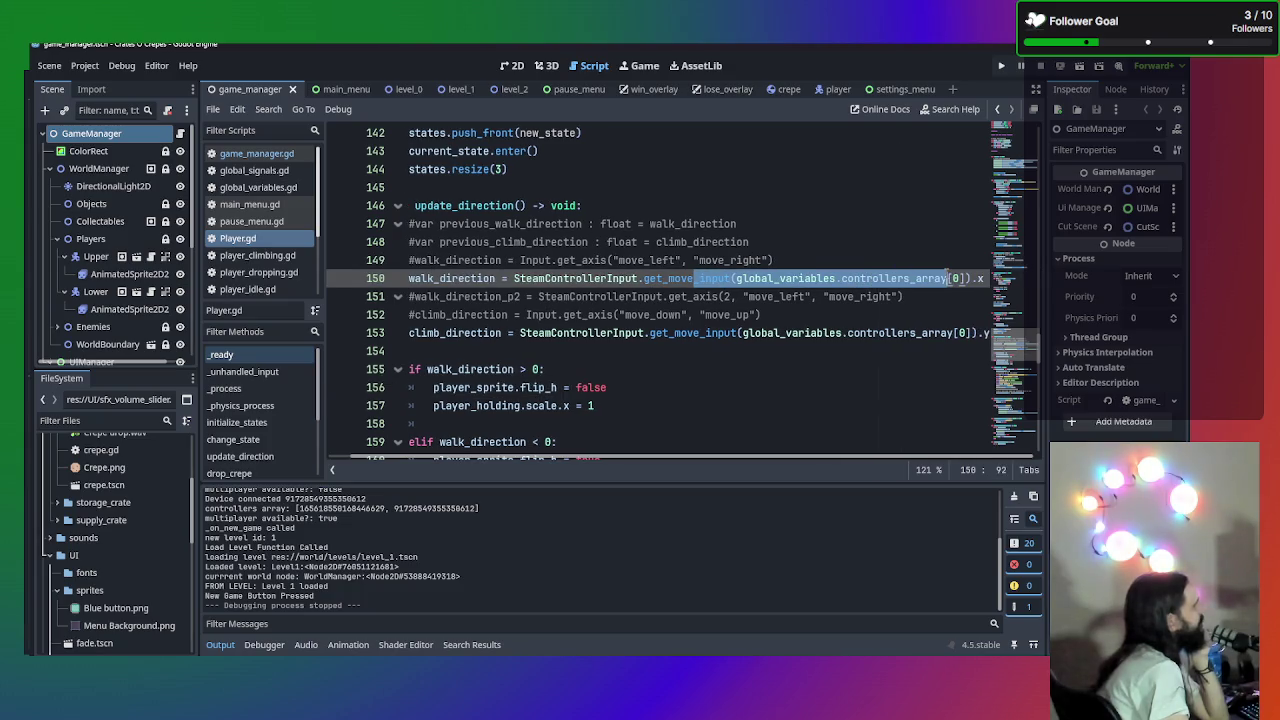
{"action": "left_click", "coordinate": [947, 284]}
{"action": "key", "text": "F5"}
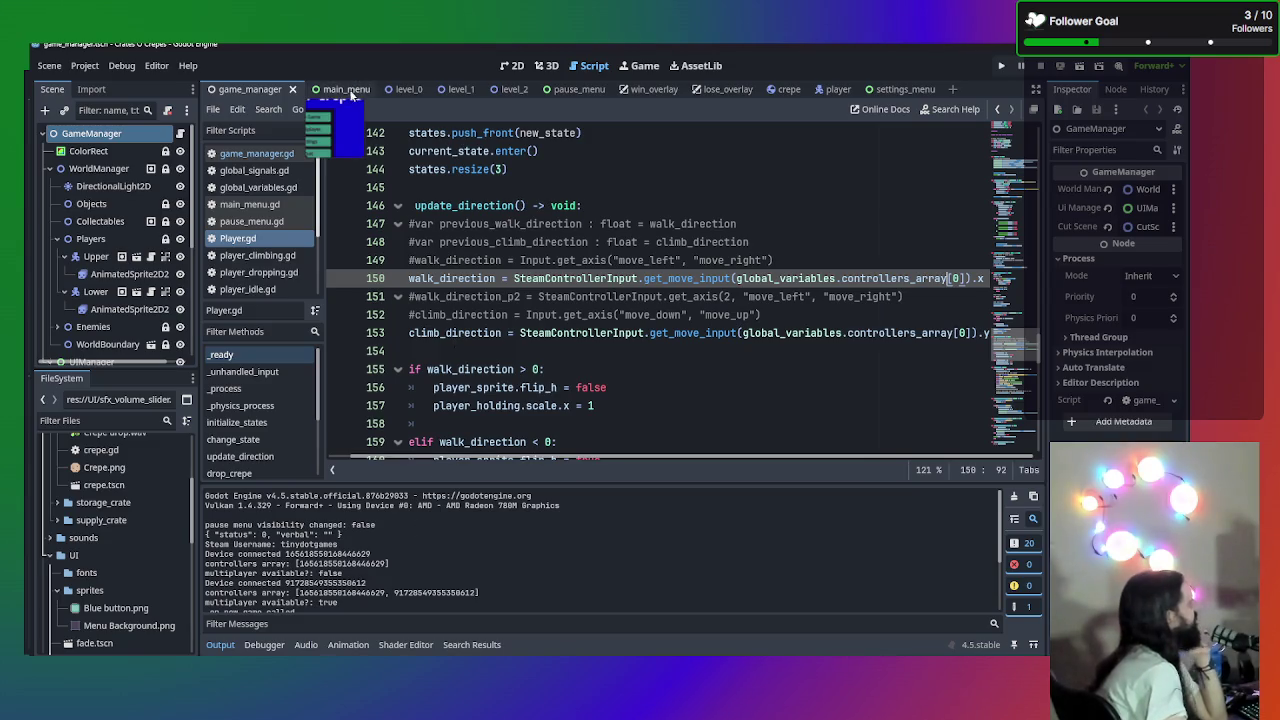
{"action": "scroll", "coordinate": [428, 290], "scroll_direction": "up", "scroll_amount": 15}
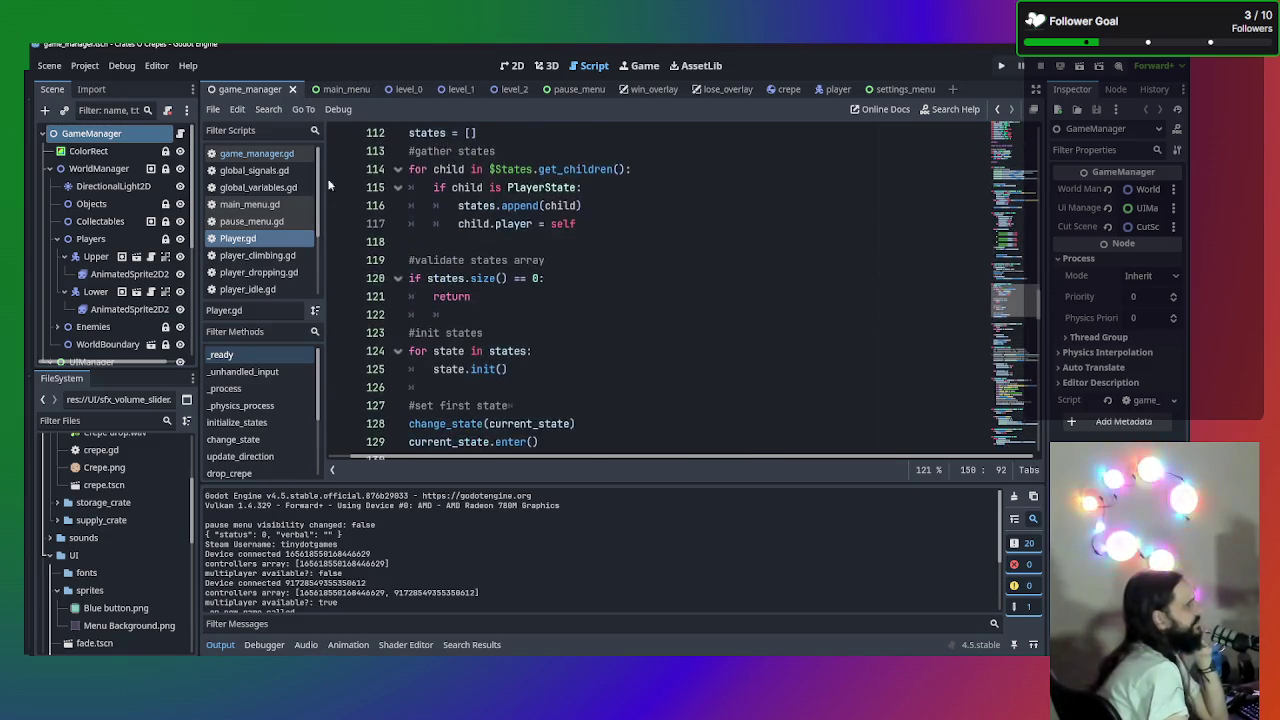
{"action": "scroll", "coordinate": [430, 290], "scroll_direction": "up", "scroll_amount": 18}
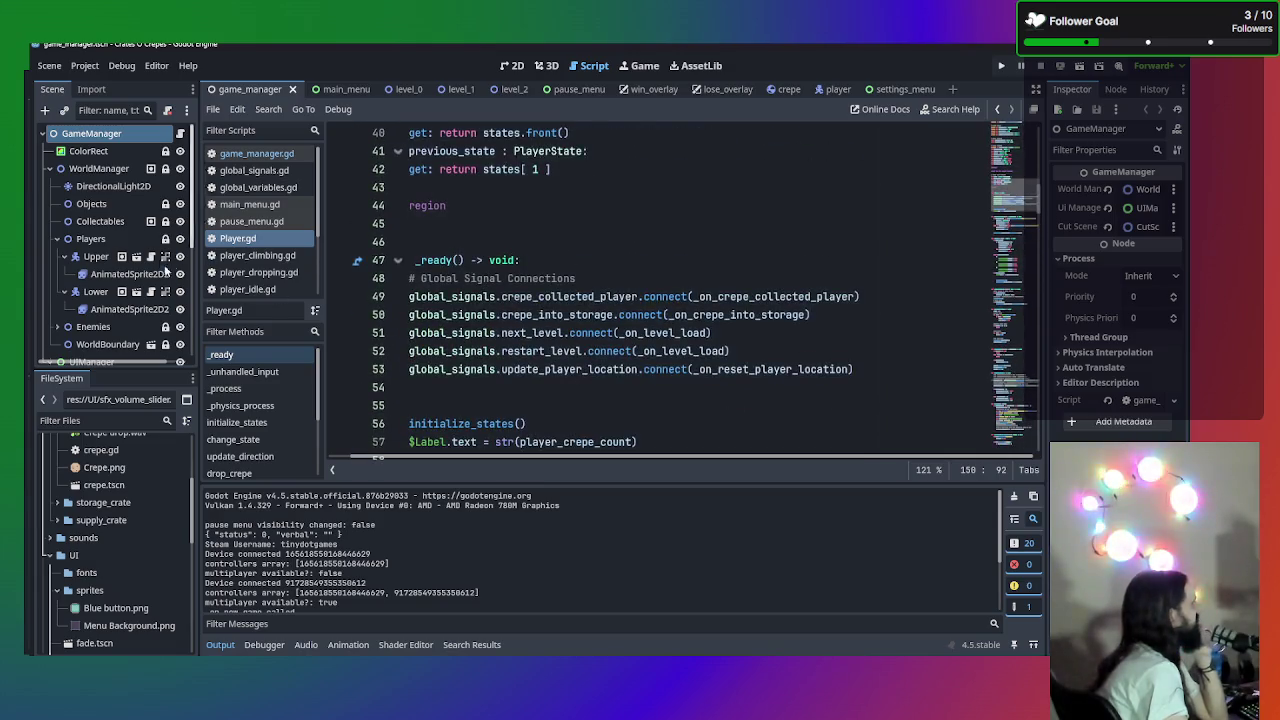
{"action": "left_click", "coordinate": [282, 155]}
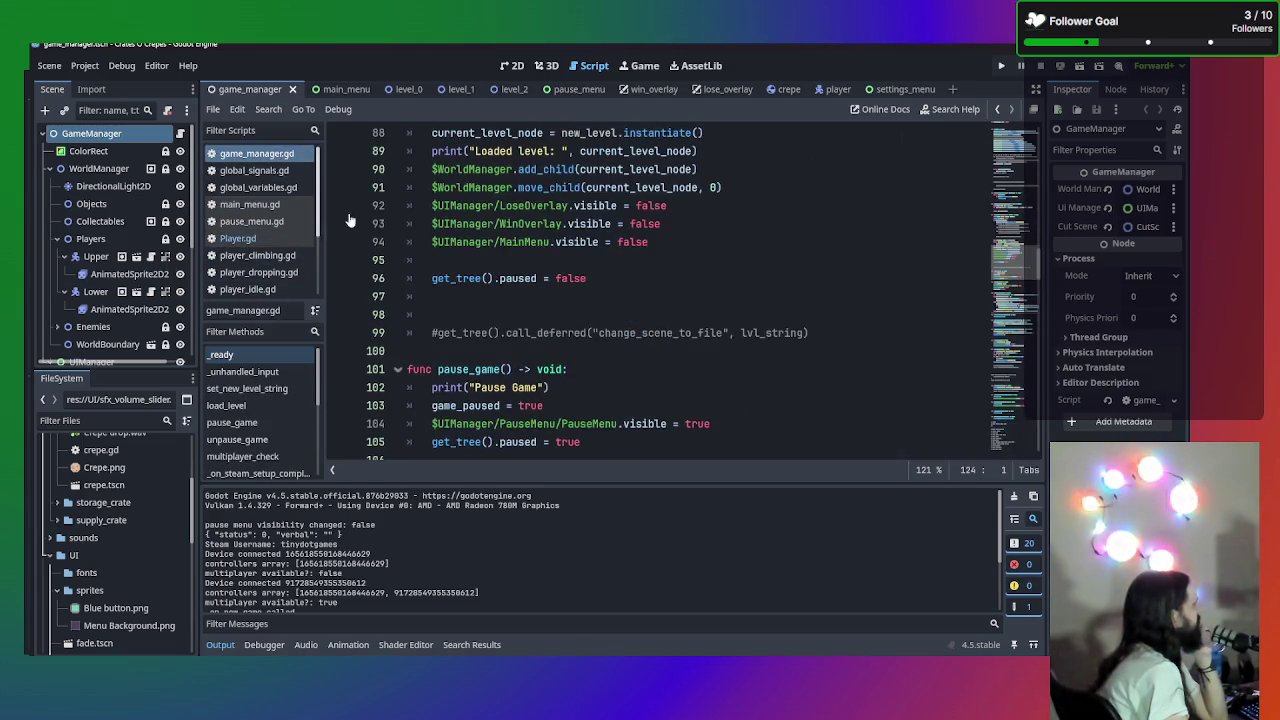
{"action": "scroll", "coordinate": [611, 270], "scroll_direction": "down", "scroll_amount": 8}
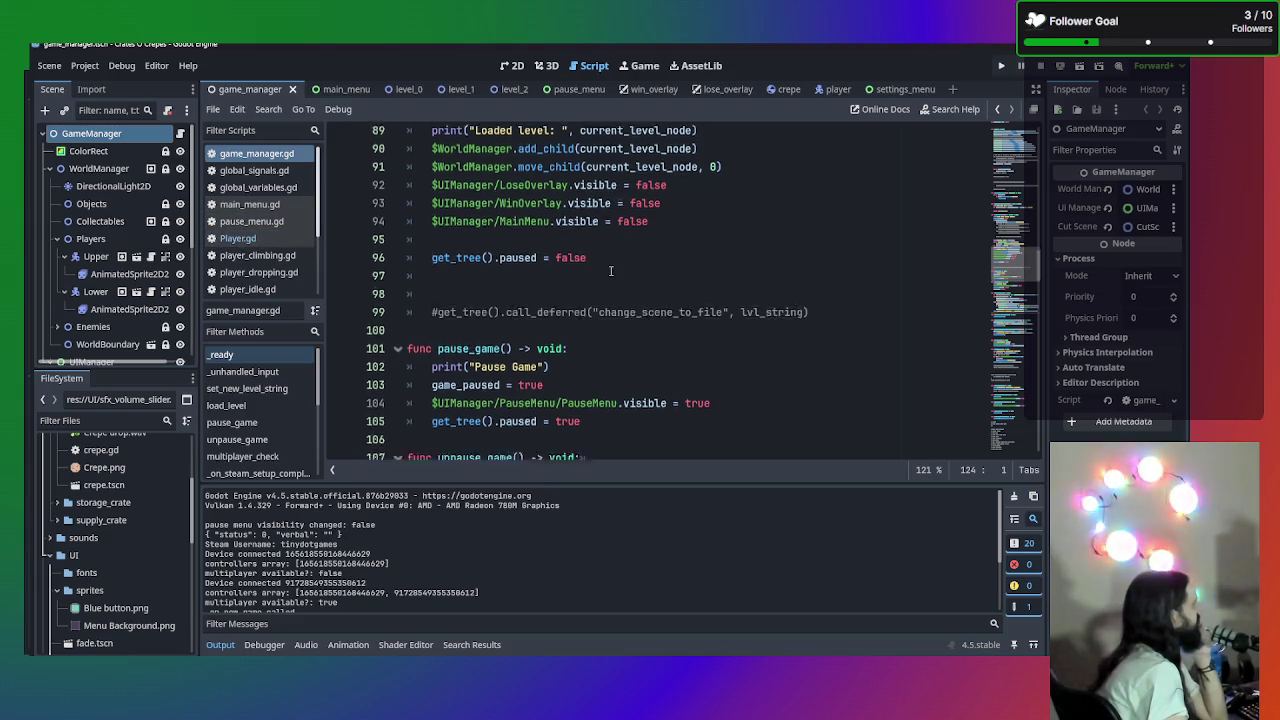
{"action": "scroll", "coordinate": [611, 270], "scroll_direction": "down", "scroll_amount": 4}
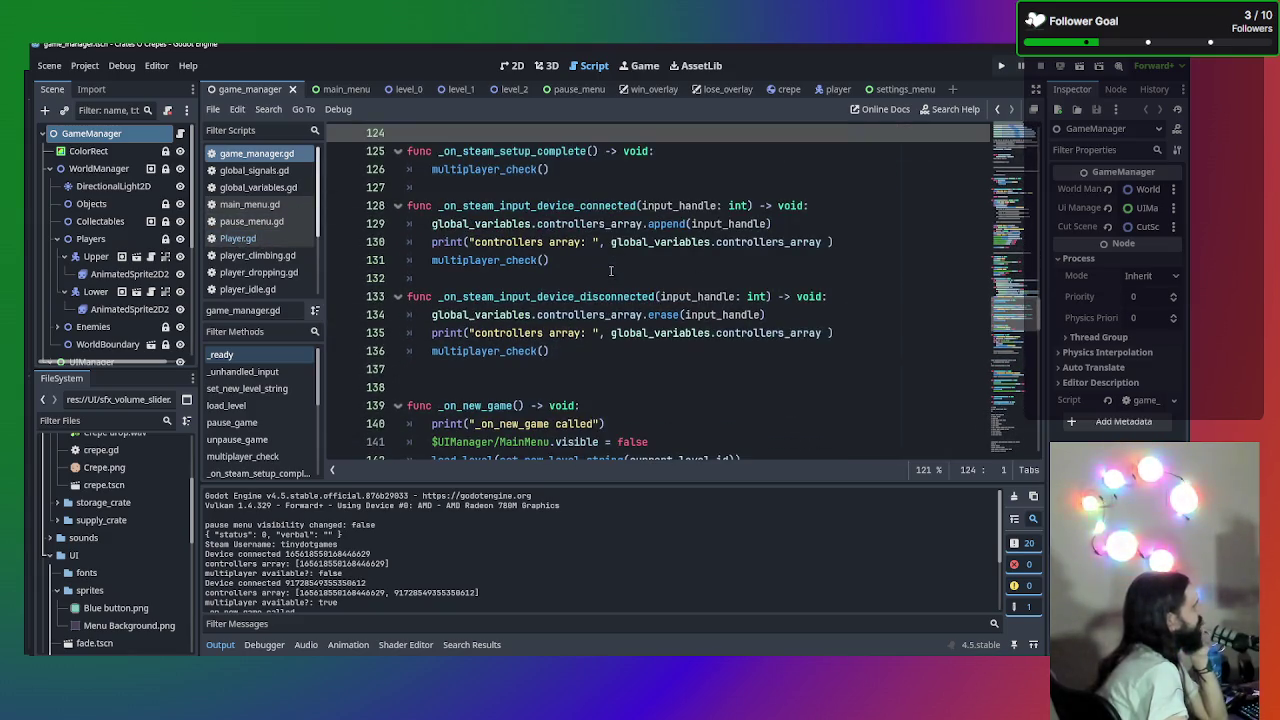
{"action": "scroll", "coordinate": [611, 270], "scroll_direction": "down", "scroll_amount": 6}
{"action": "scroll", "coordinate": [611, 270], "scroll_direction": "up", "scroll_amount": 2}
{"action": "scroll", "coordinate": [610, 305], "scroll_direction": "down", "scroll_amount": 1}
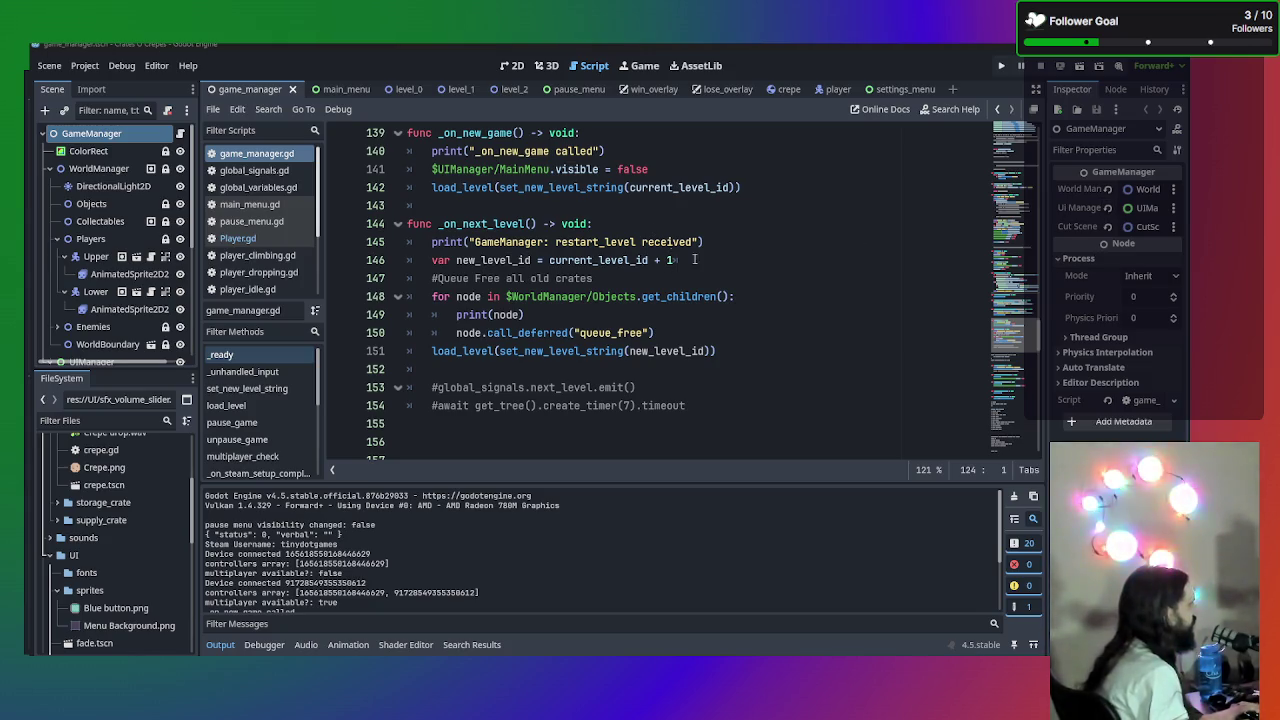
{"action": "scroll", "coordinate": [691, 250], "scroll_direction": "up", "scroll_amount": 6}
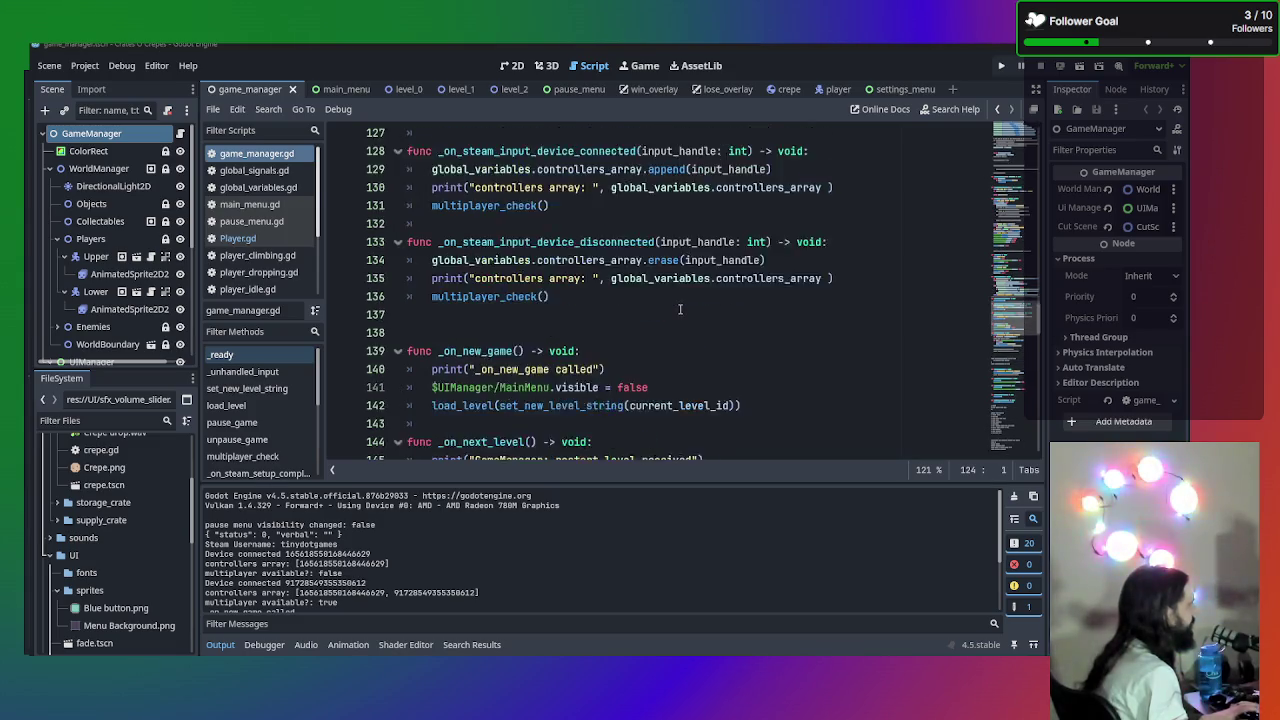
{"action": "scroll", "coordinate": [748, 360], "scroll_direction": "down", "scroll_amount": 2}
{"action": "scroll", "coordinate": [662, 322], "scroll_direction": "up", "scroll_amount": 5}
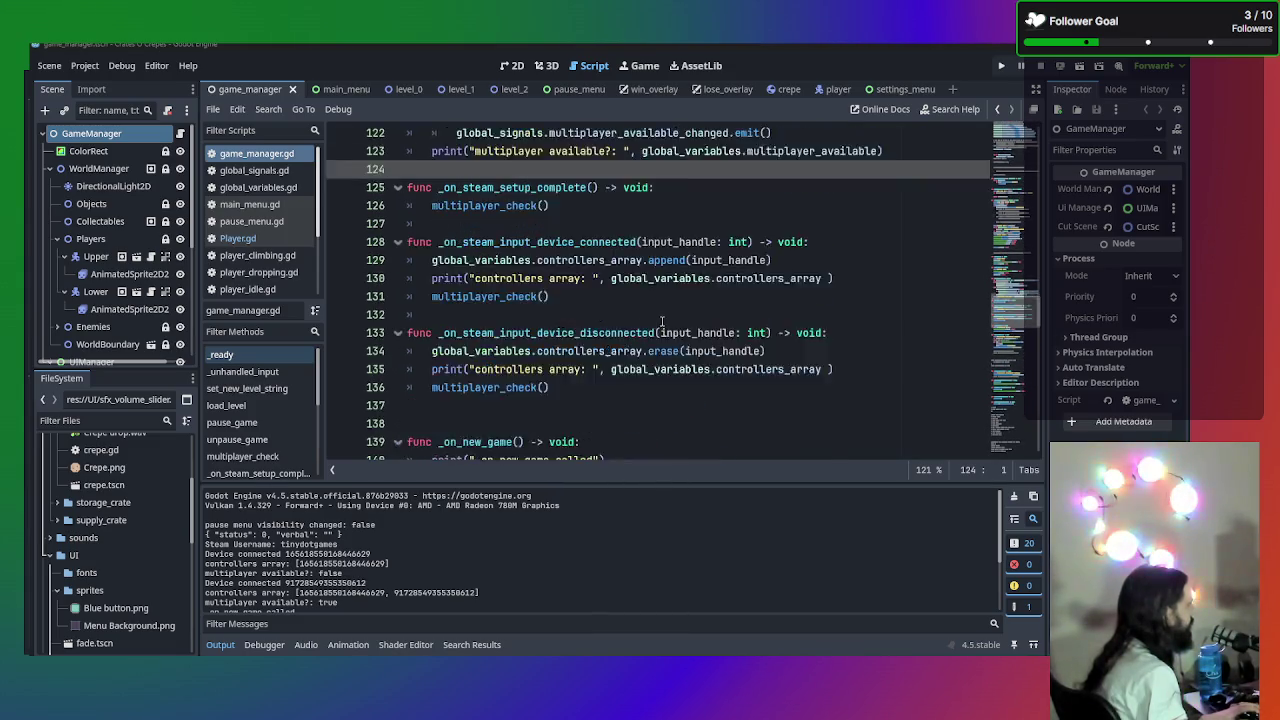
{"action": "scroll", "coordinate": [662, 321], "scroll_direction": "up", "scroll_amount": 7}
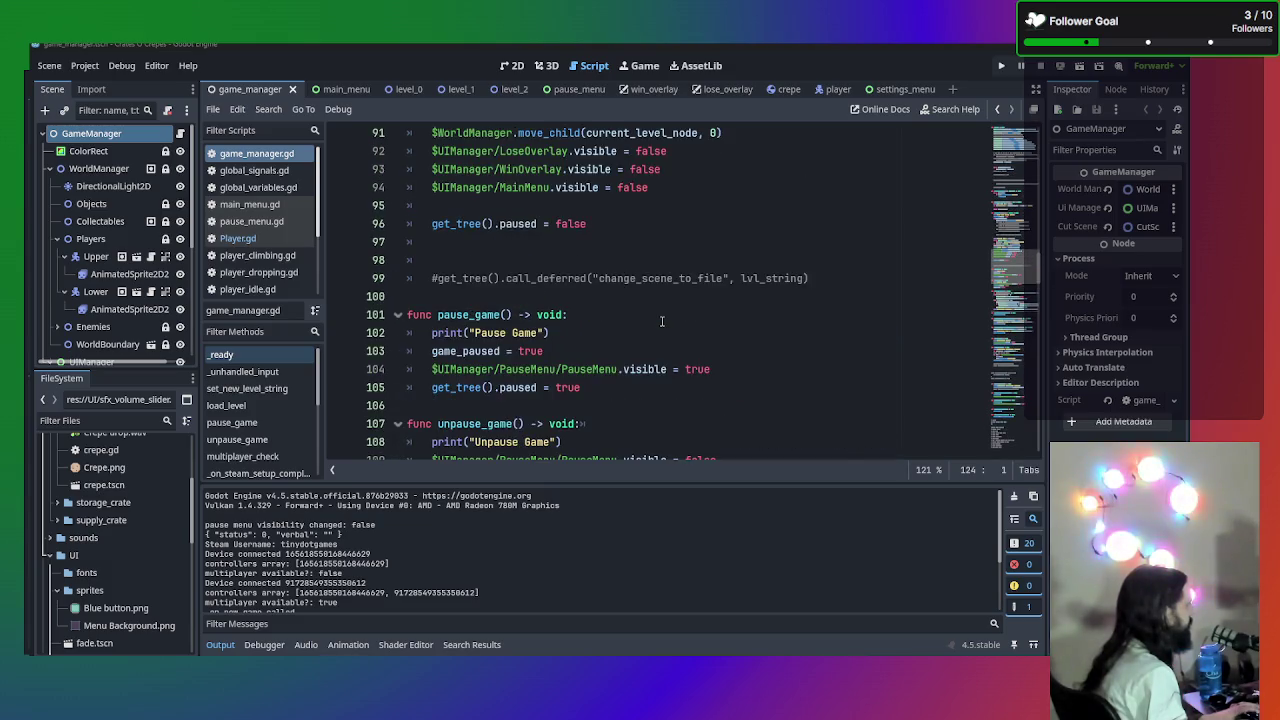
{"action": "scroll", "coordinate": [661, 321], "scroll_direction": "down", "scroll_amount": 2}
{"action": "scroll", "coordinate": [610, 267], "scroll_direction": "up", "scroll_amount": 9}
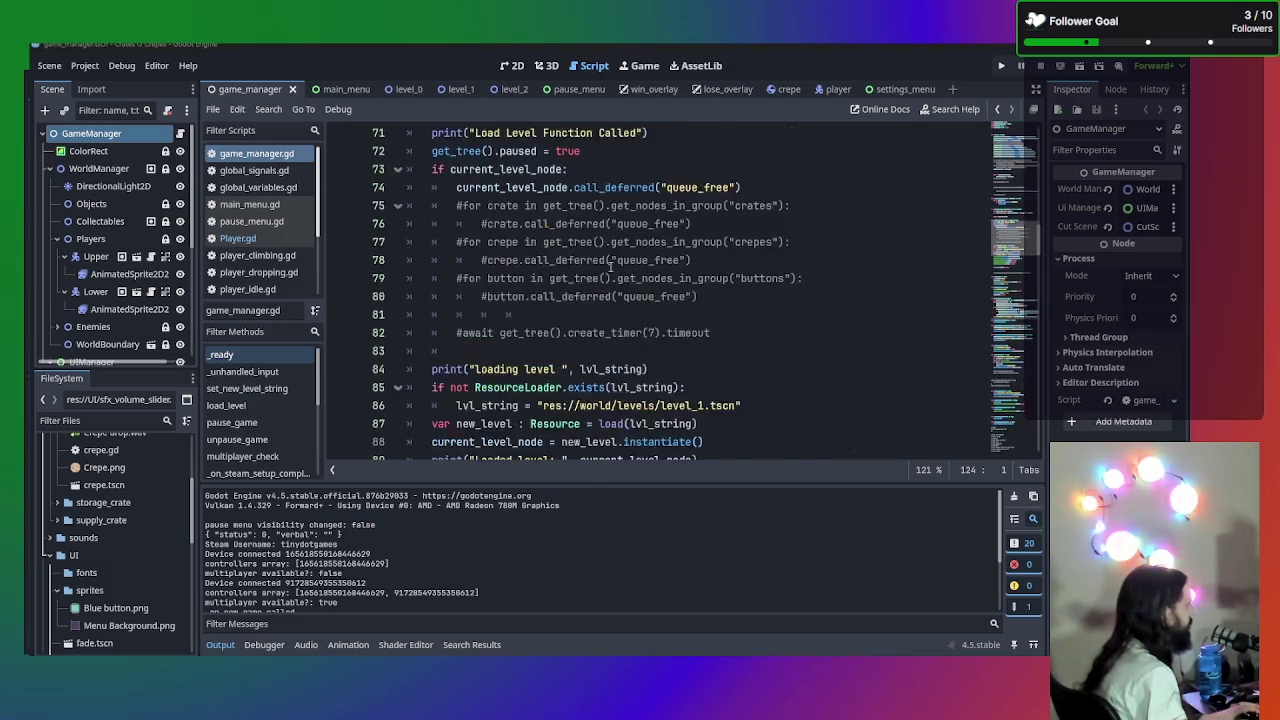
{"action": "scroll", "coordinate": [610, 267], "scroll_direction": "up", "scroll_amount": 3}
{"action": "scroll", "coordinate": [610, 267], "scroll_direction": "down", "scroll_amount": 7}
{"action": "scroll", "coordinate": [610, 267], "scroll_direction": "up", "scroll_amount": 6}
{"action": "scroll", "coordinate": [620, 272], "scroll_direction": "up", "scroll_amount": 3}
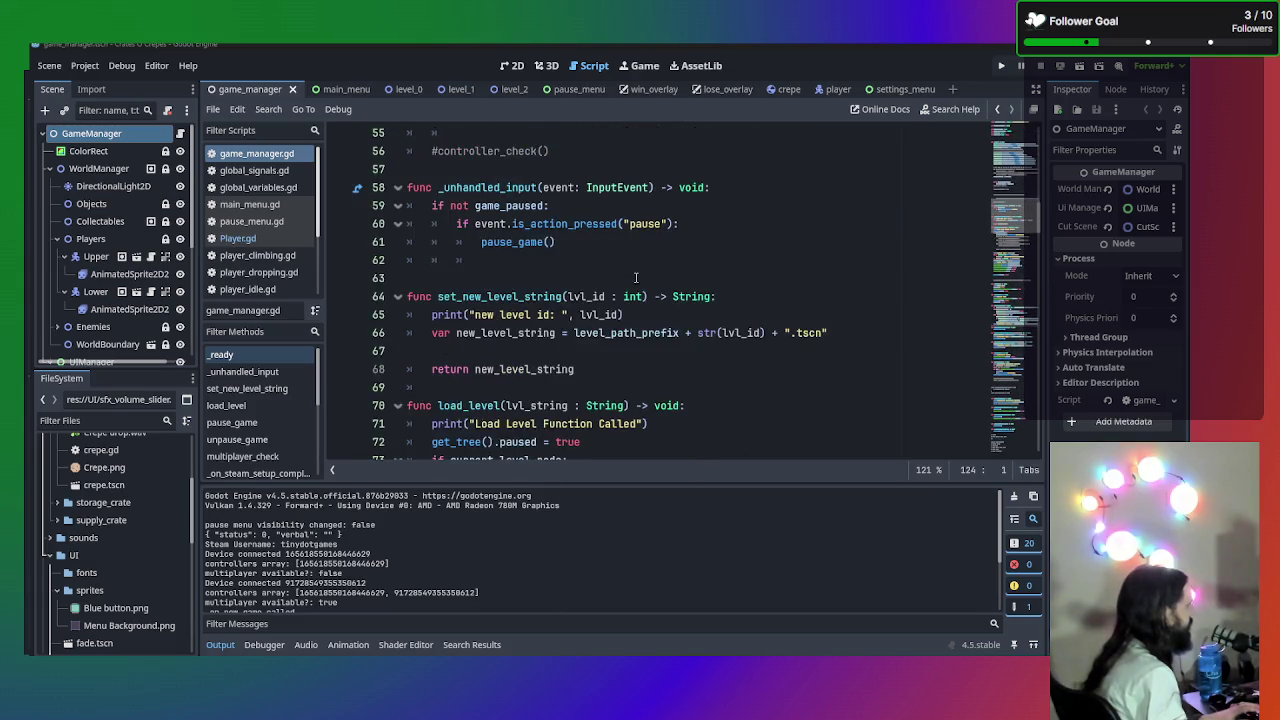
{"action": "scroll", "coordinate": [670, 330], "scroll_direction": "up", "scroll_amount": 2}
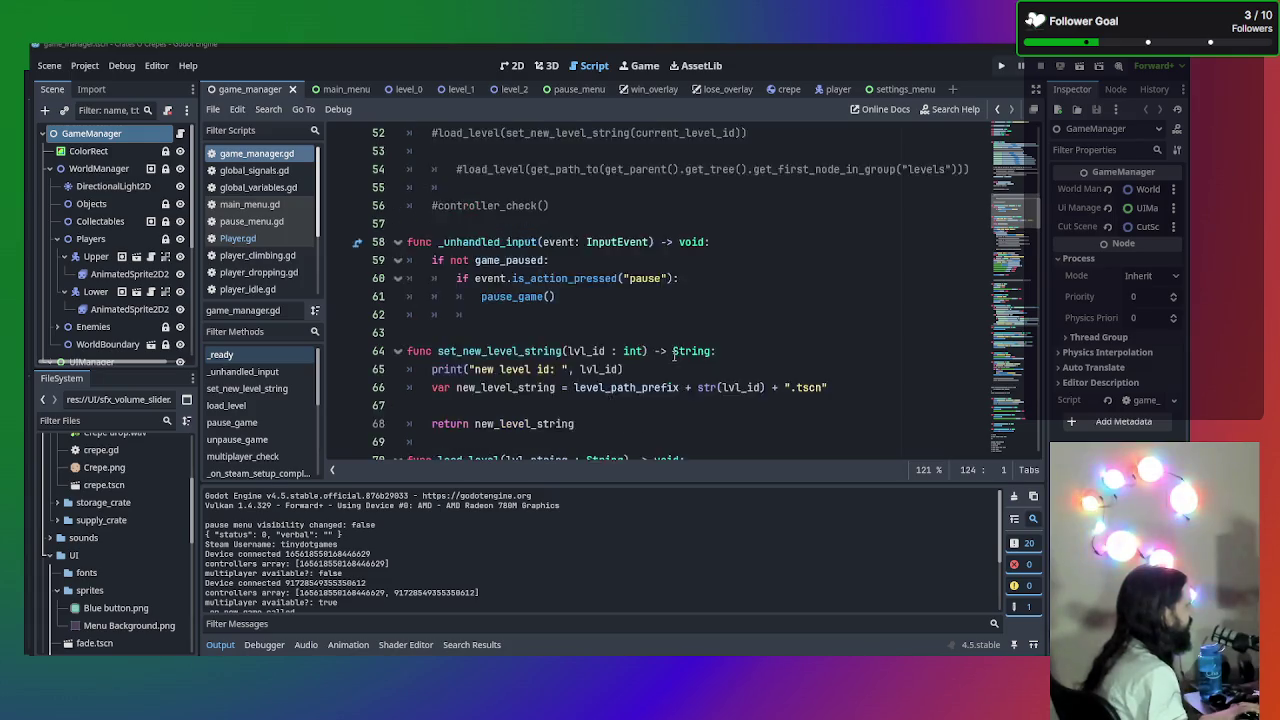
{"action": "scroll", "coordinate": [674, 351], "scroll_direction": "down", "scroll_amount": 3}
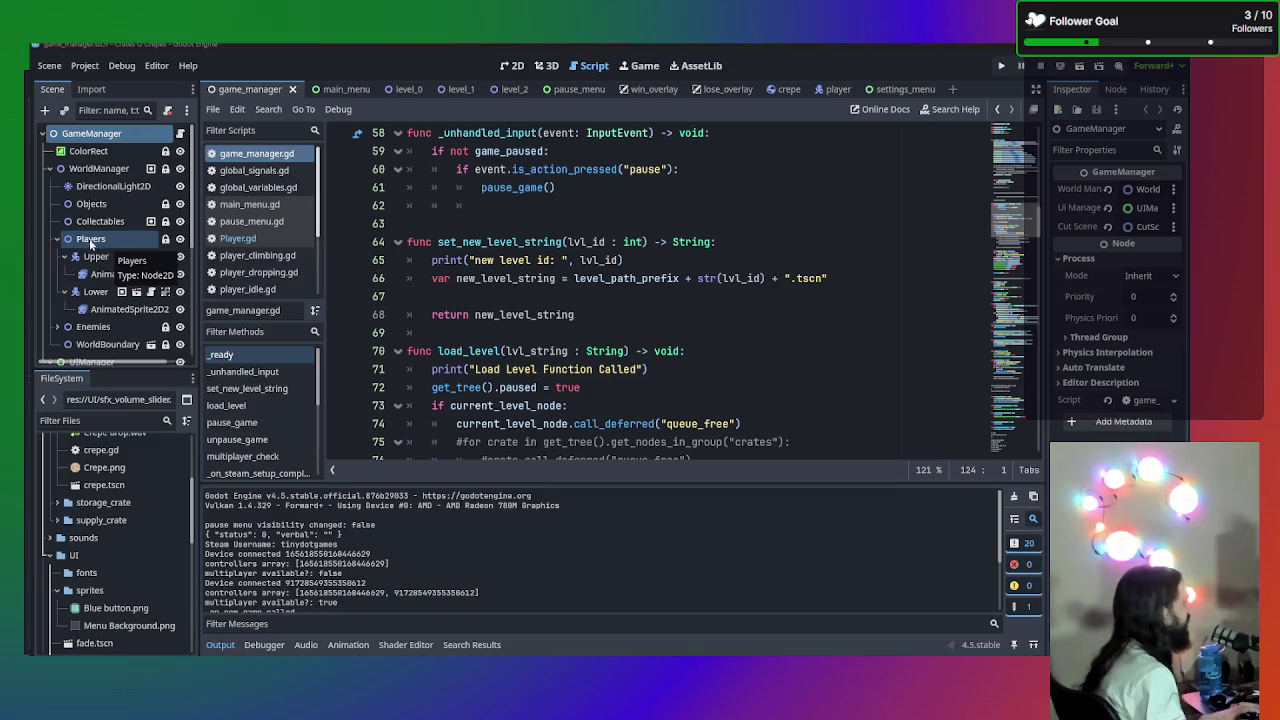
{"action": "scroll", "coordinate": [578, 291], "scroll_direction": "up", "scroll_amount": 15}
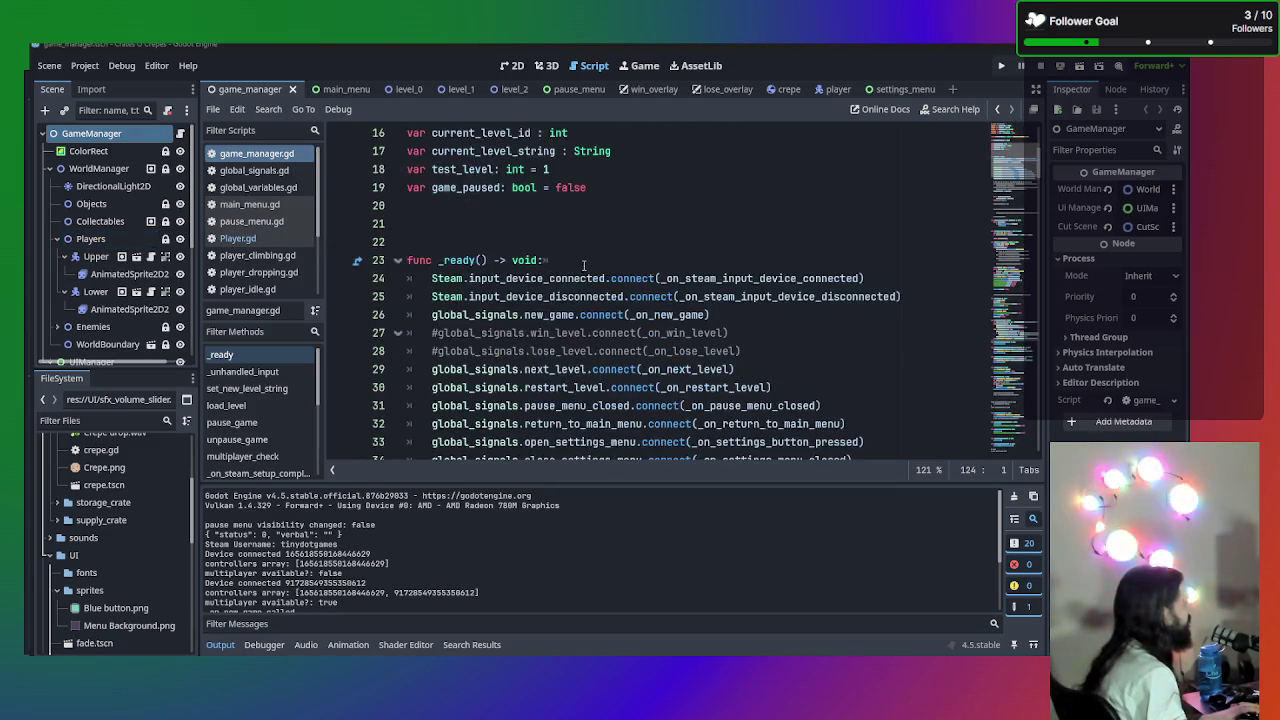
{"action": "scroll", "coordinate": [578, 264], "scroll_direction": "down", "scroll_amount": 4}
{"action": "scroll", "coordinate": [578, 264], "scroll_direction": "down", "scroll_amount": 3}
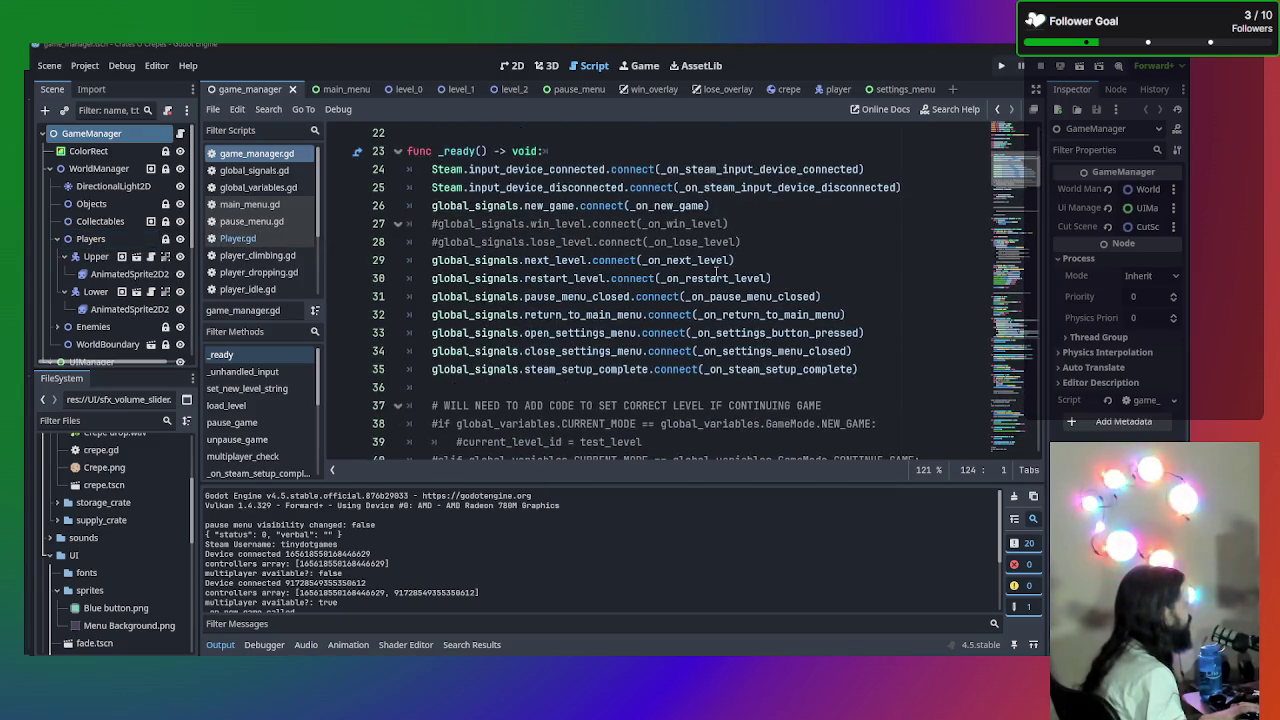
{"action": "scroll", "coordinate": [712, 260], "scroll_direction": "down", "scroll_amount": 3}
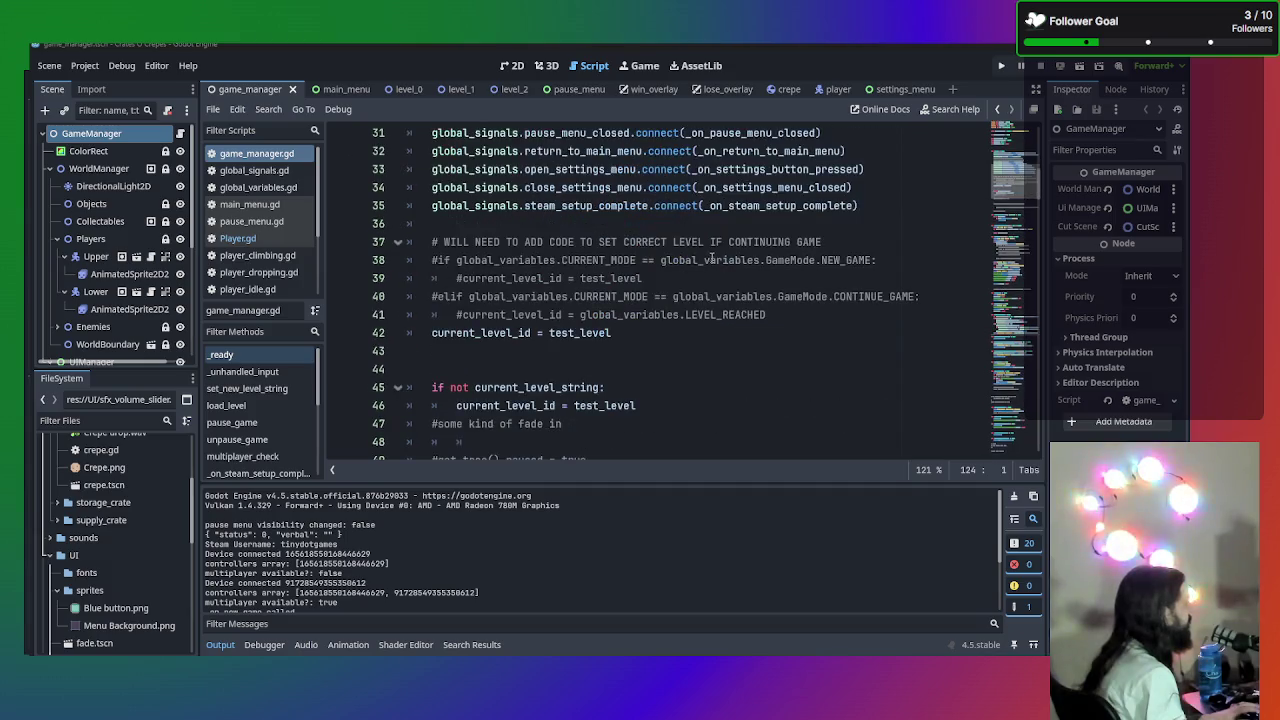
{"action": "left_click", "coordinate": [483, 226]}
- Paste Physics2DServer.set_active(true) on line 37 and correct the class name to PhysicsServer2D
{"action": "key", "text": "Return"}
{"action": "type", "text": "Physics2DServer.set_active(true)"}
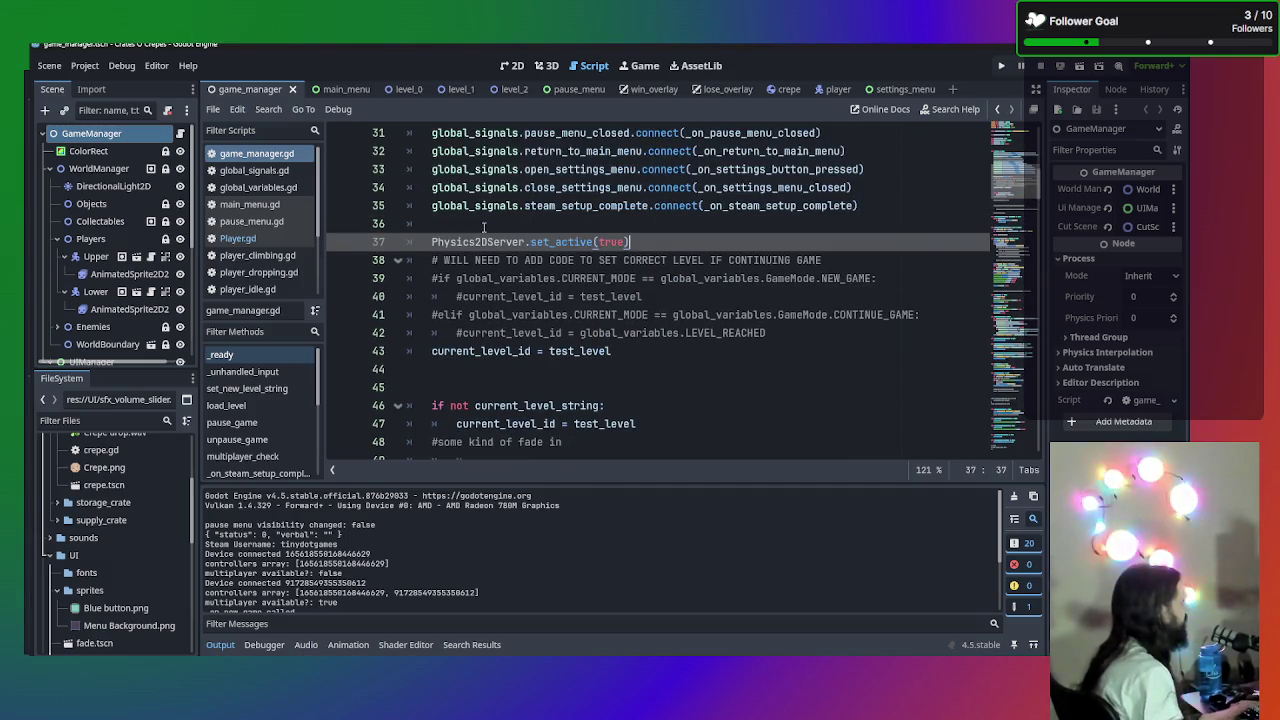
{"action": "double_click", "coordinate": [611, 242]}
{"action": "left_click_drag", "start_coordinate": [608, 242], "coordinate": [590, 242]}
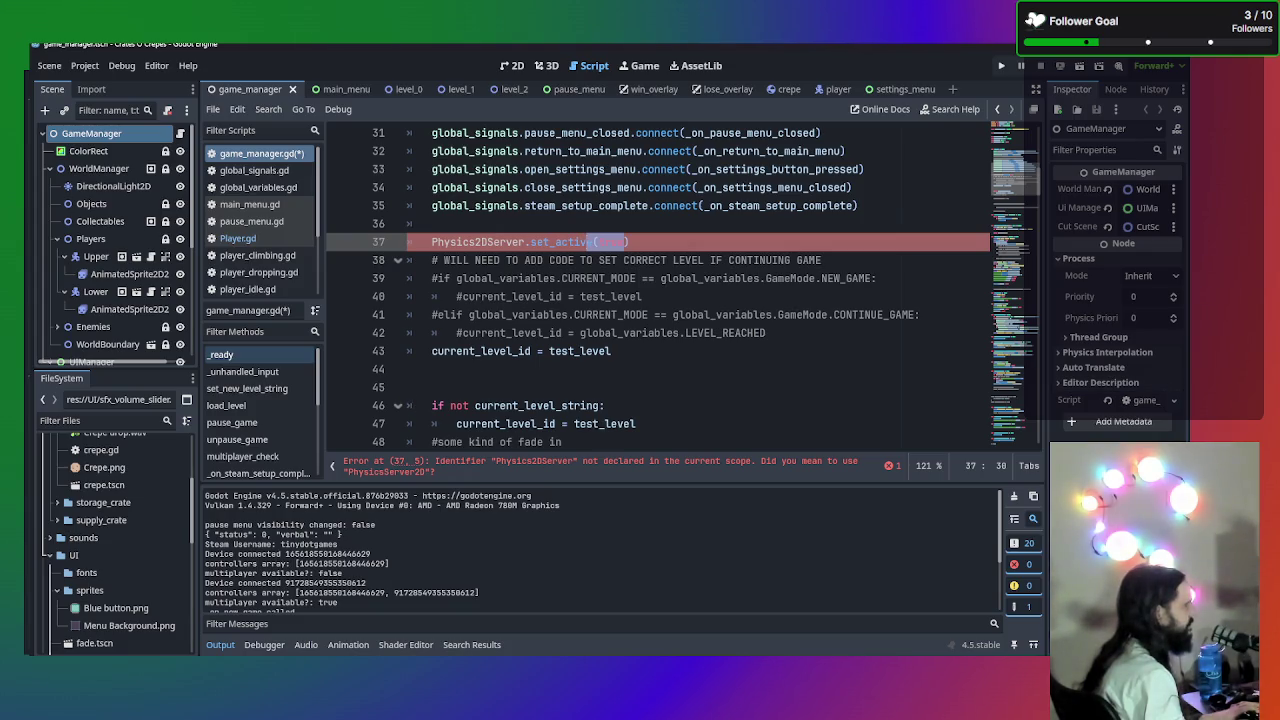
{"action": "left_click", "coordinate": [519, 242]}
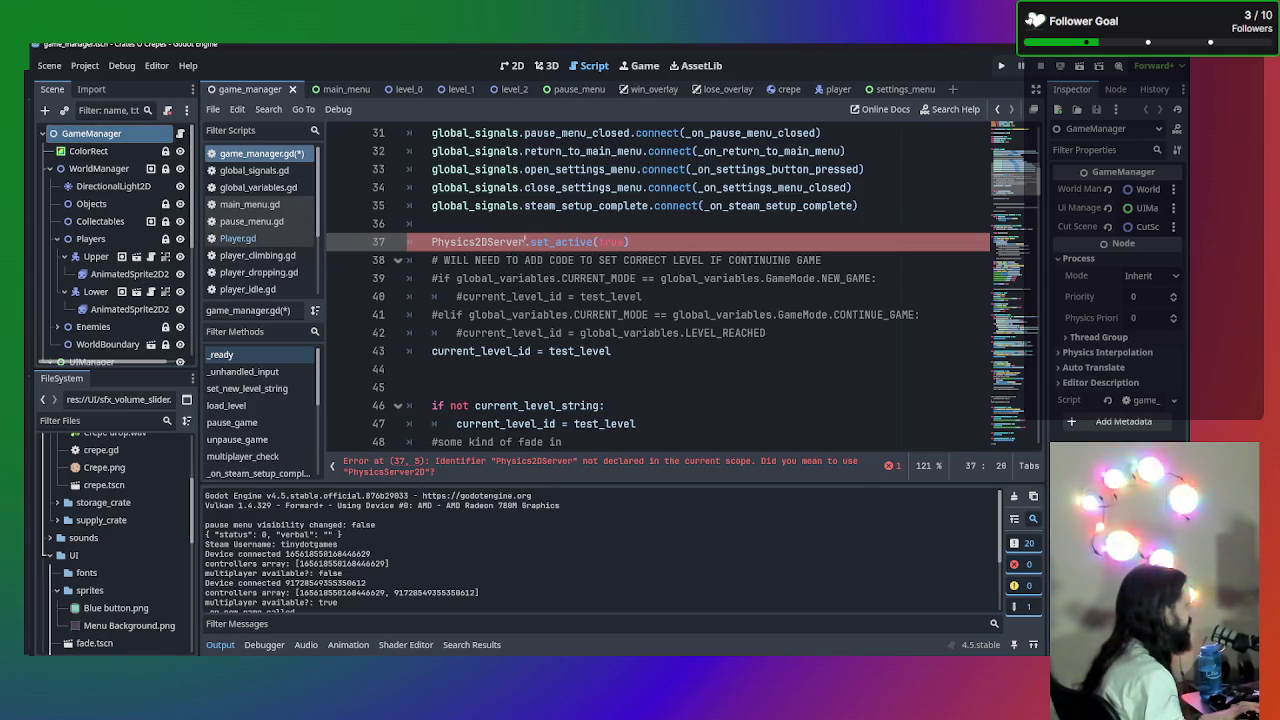
{"action": "key", "text": "BackSpace"}
{"action": "key", "text": "BackSpace"}
{"action": "key", "text": "BackSpace"}
{"action": "type", "text": "Serve"}
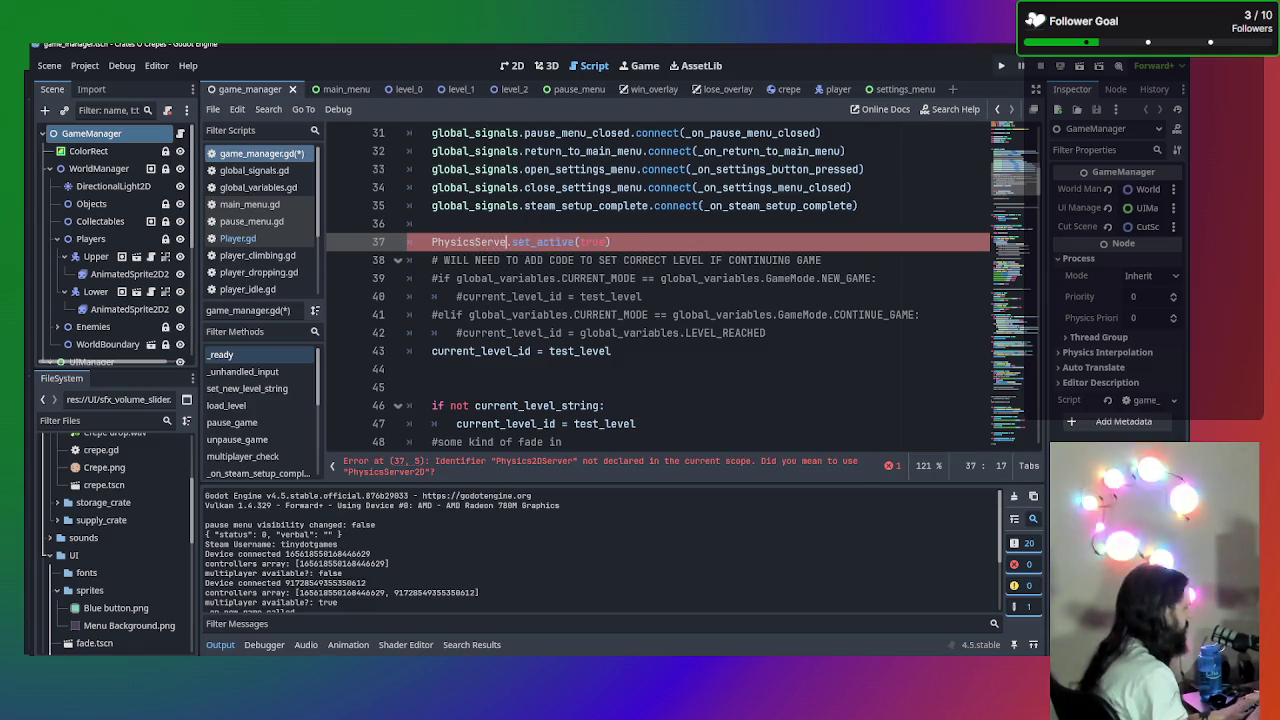
{"action": "type", "text": "r"}
{"action": "key", "text": "Return"}
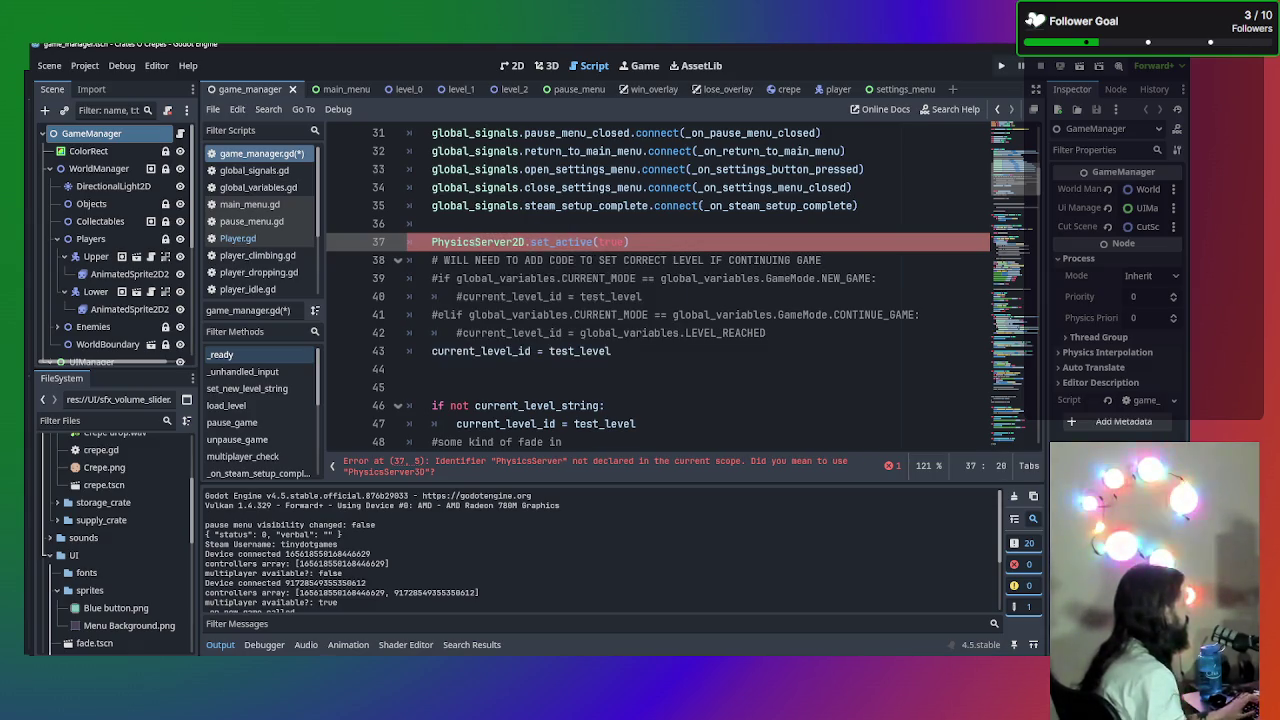
- Change the set_active argument to false and read its documentation
{"action": "double_click", "coordinate": [612, 242]}
{"action": "type", "text": "false)"}
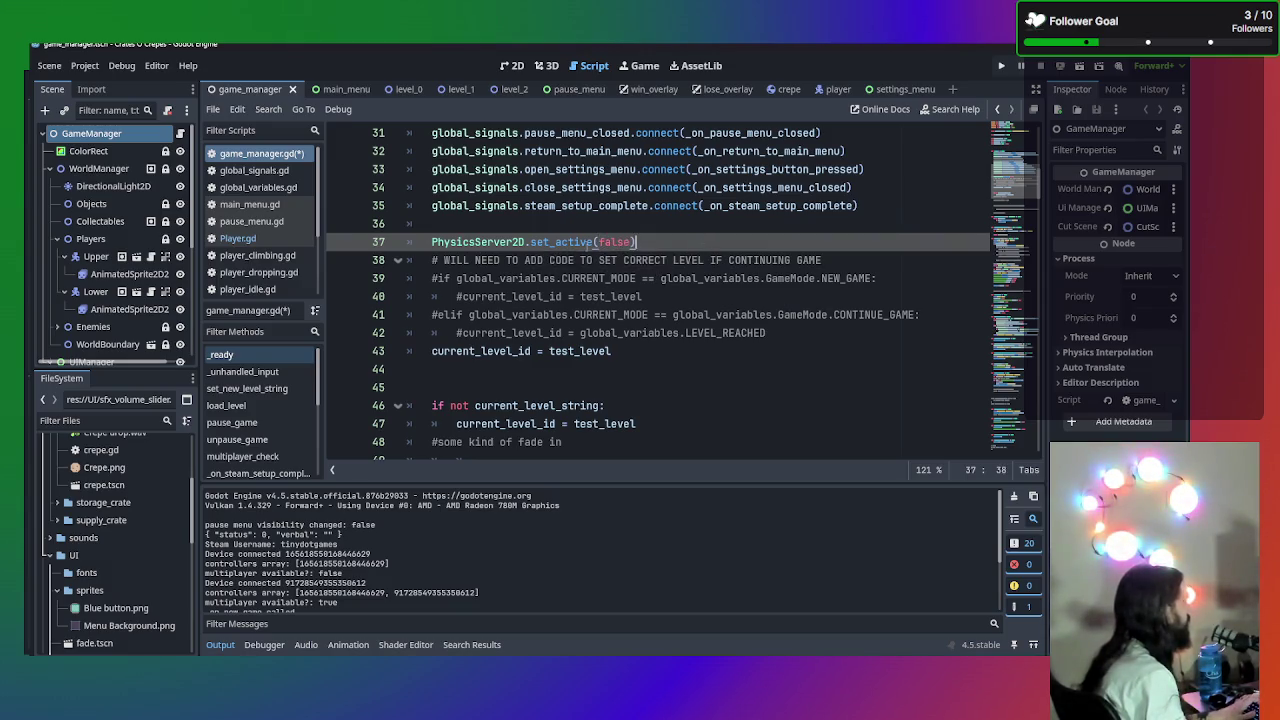
{"action": "mouse_move", "coordinate": [478, 243]}
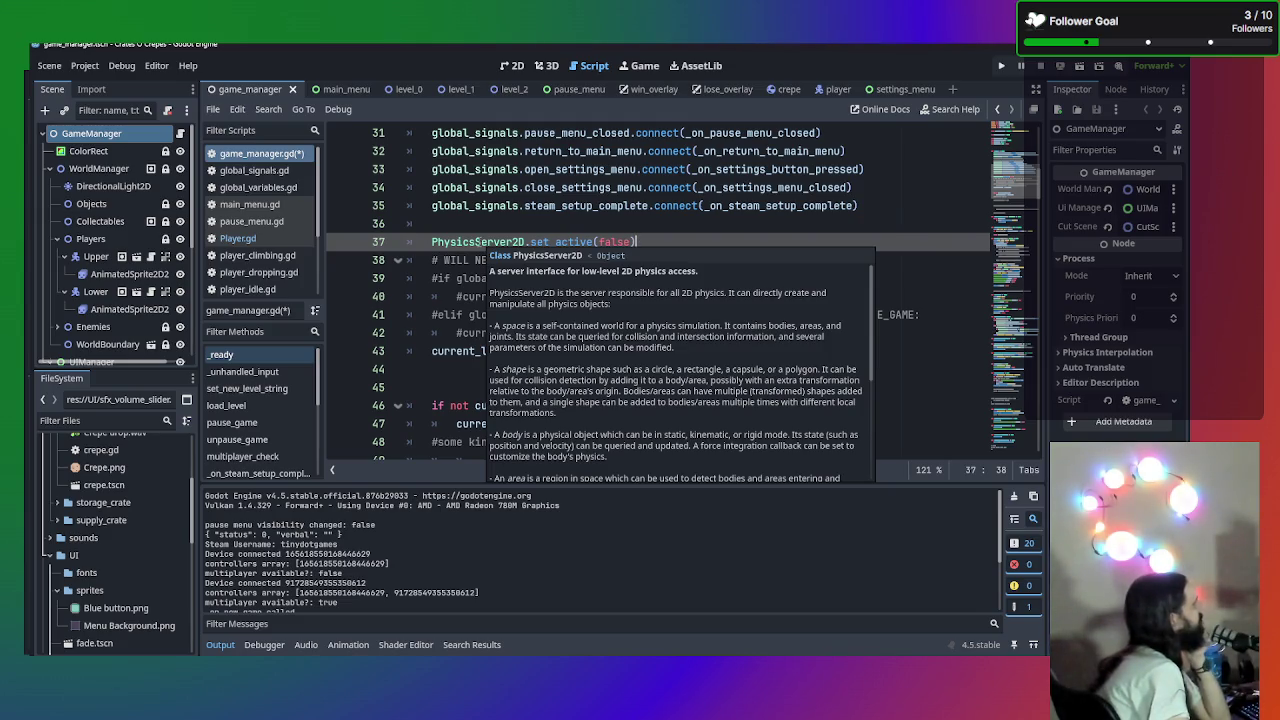
{"action": "scroll", "coordinate": [541, 331], "scroll_direction": "down", "scroll_amount": 5}
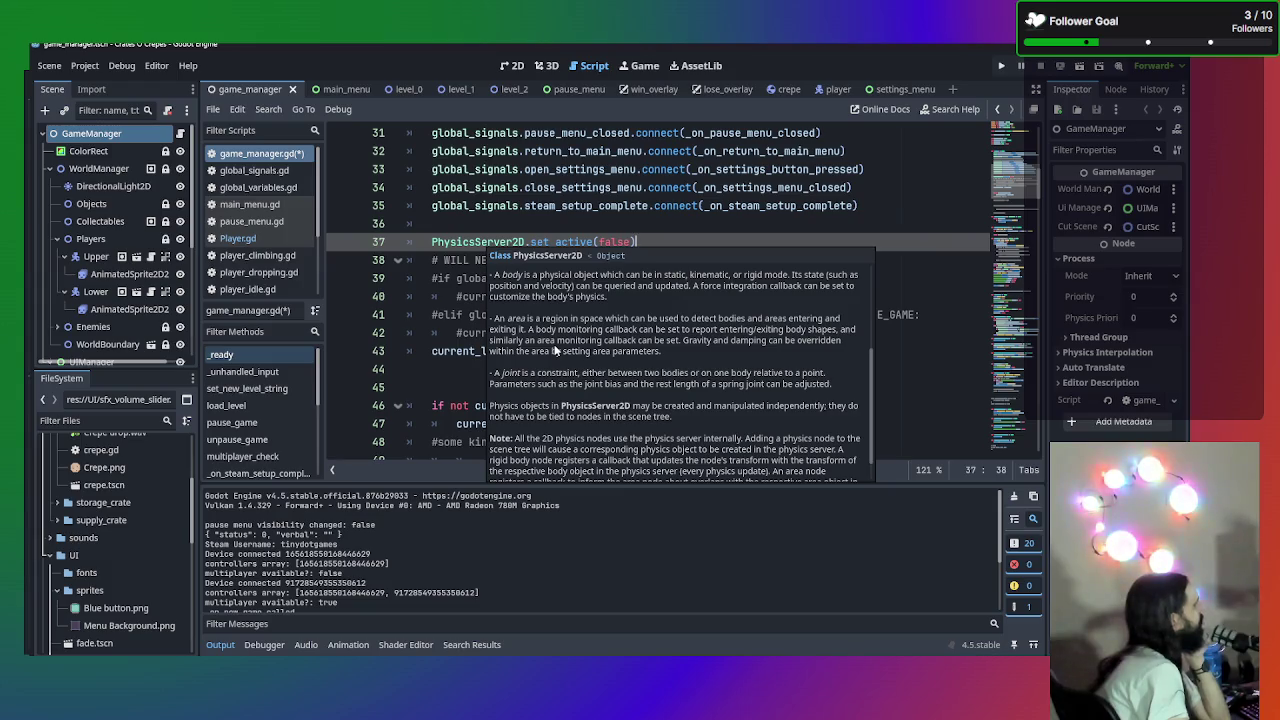
{"action": "scroll", "coordinate": [556, 349], "scroll_direction": "down", "scroll_amount": 1}
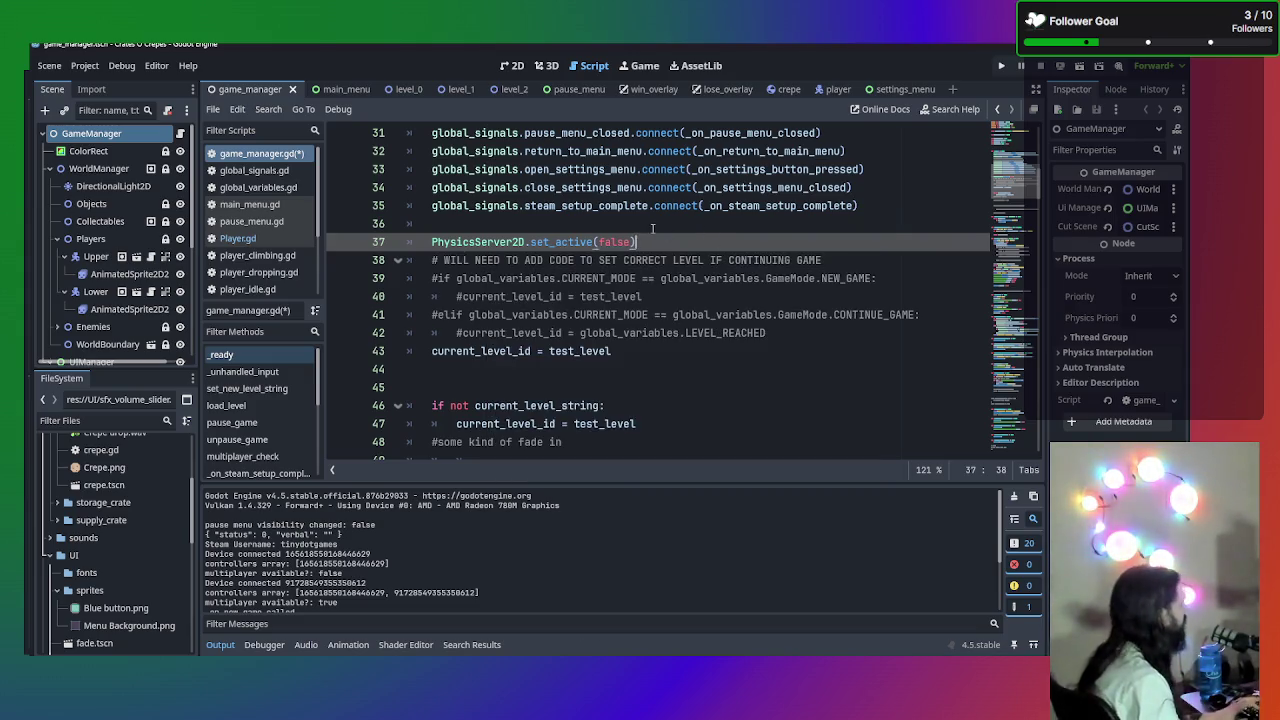
{"action": "scroll", "coordinate": [700, 234], "scroll_direction": "down", "scroll_amount": 6}
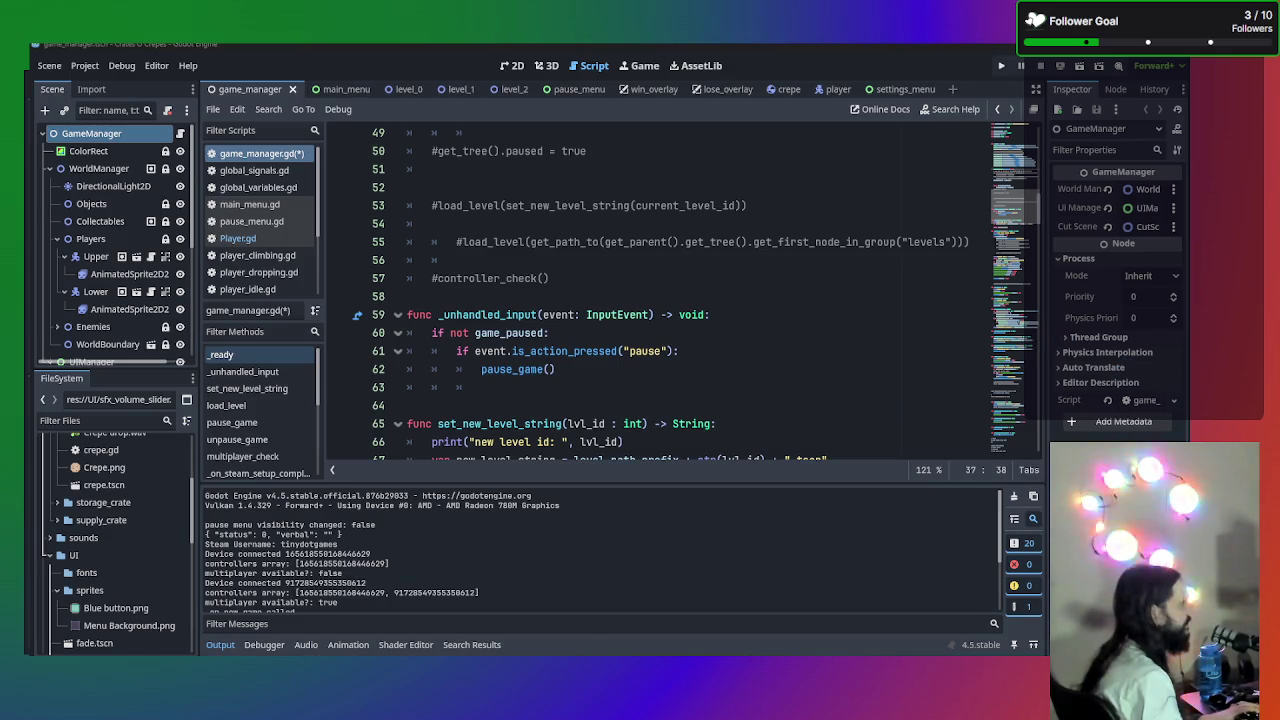
- Bring Streamer.bot forward, close it, and confirm with Yes
{"action": "key", "text": "alt+Tab"}
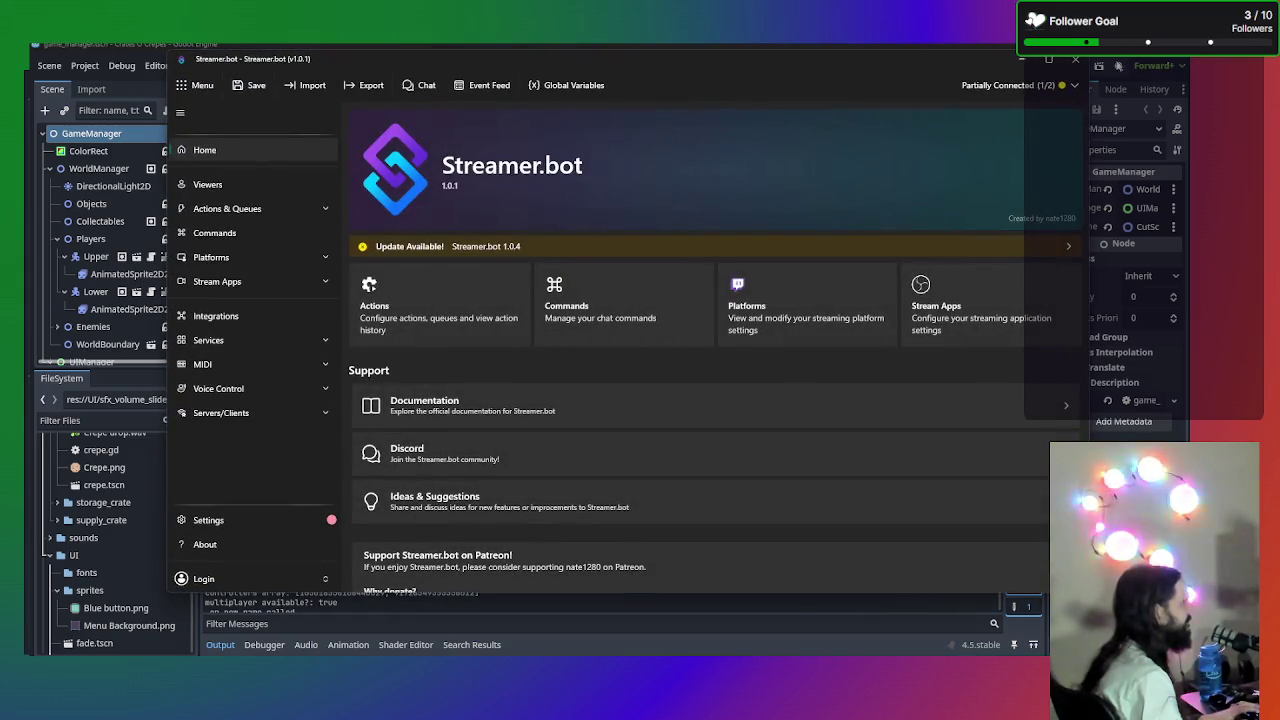
{"action": "left_click", "coordinate": [1075, 59]}
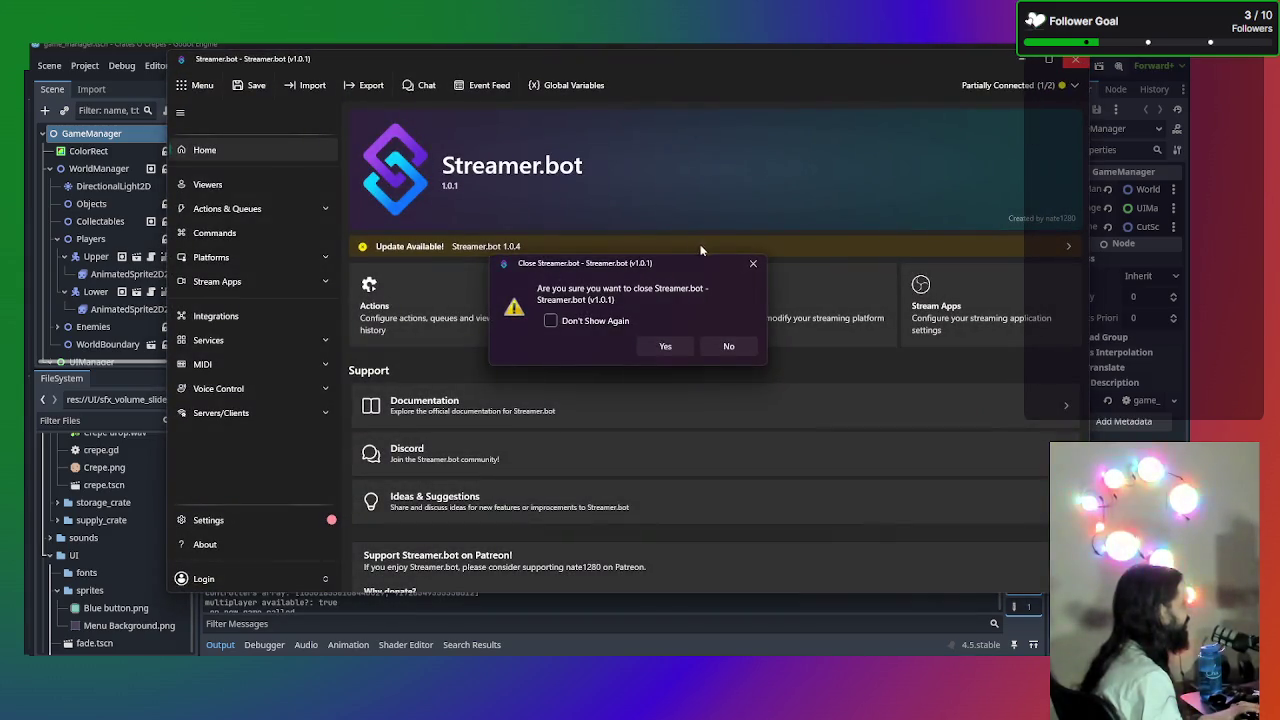
{"action": "left_click", "coordinate": [676, 346]}
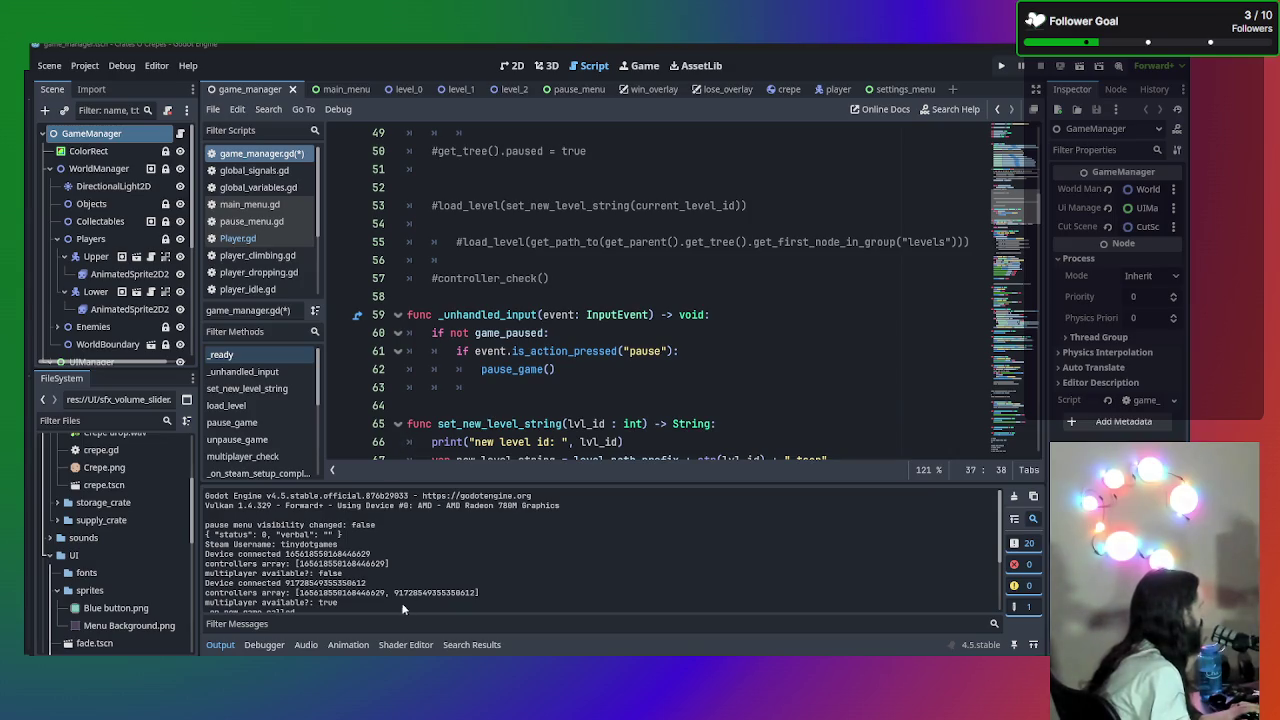
{"action": "mouse_move", "coordinate": [345, 655]}
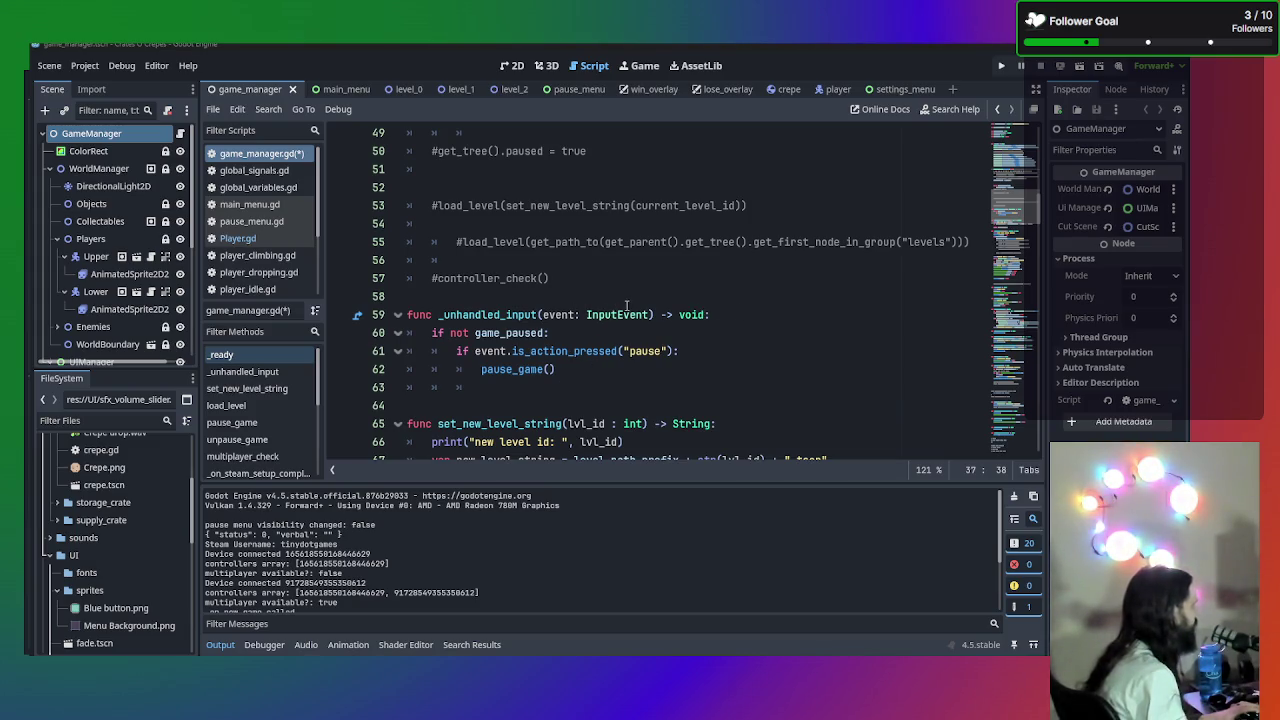
- Add PhysicsServer2D.set_active(true) after the unpause line in load_level and save
{"action": "scroll", "coordinate": [627, 305], "scroll_direction": "down", "scroll_amount": 3}
{"action": "scroll", "coordinate": [627, 305], "scroll_direction": "up", "scroll_amount": 15}
{"action": "scroll", "coordinate": [627, 308], "scroll_direction": "down", "scroll_amount": 6}
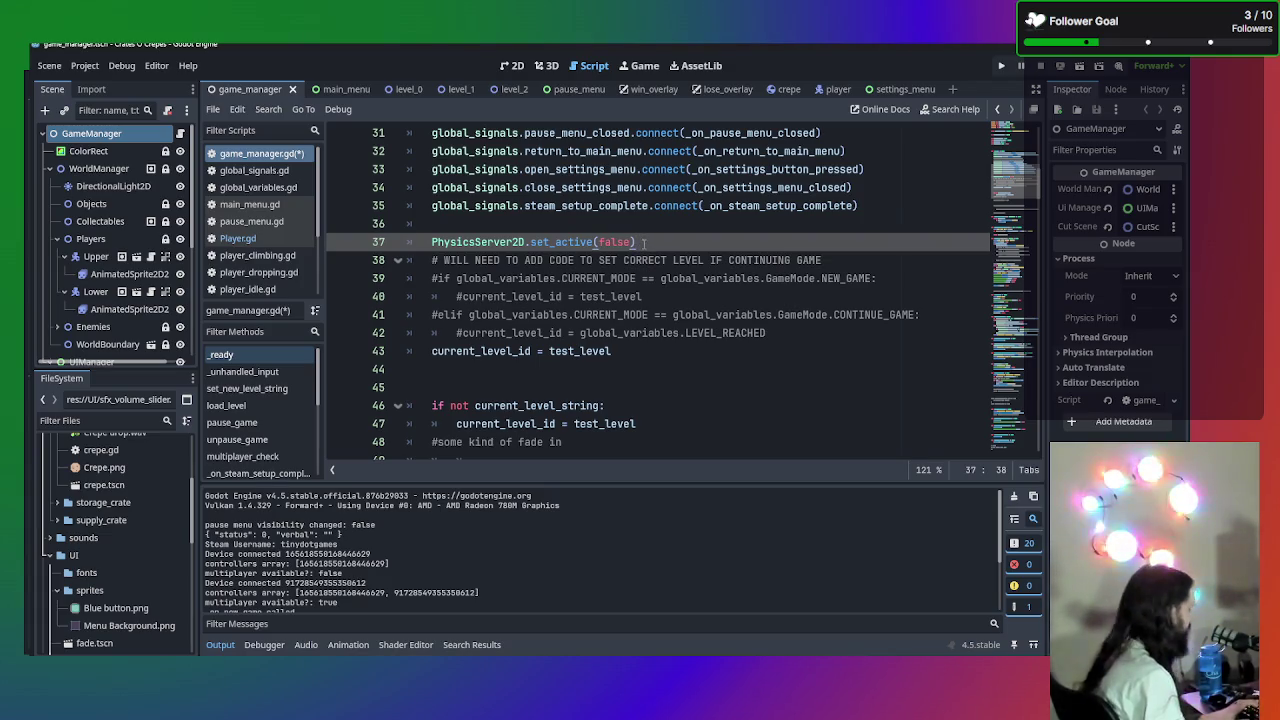
{"action": "scroll", "coordinate": [556, 318], "scroll_direction": "down", "scroll_amount": 11}
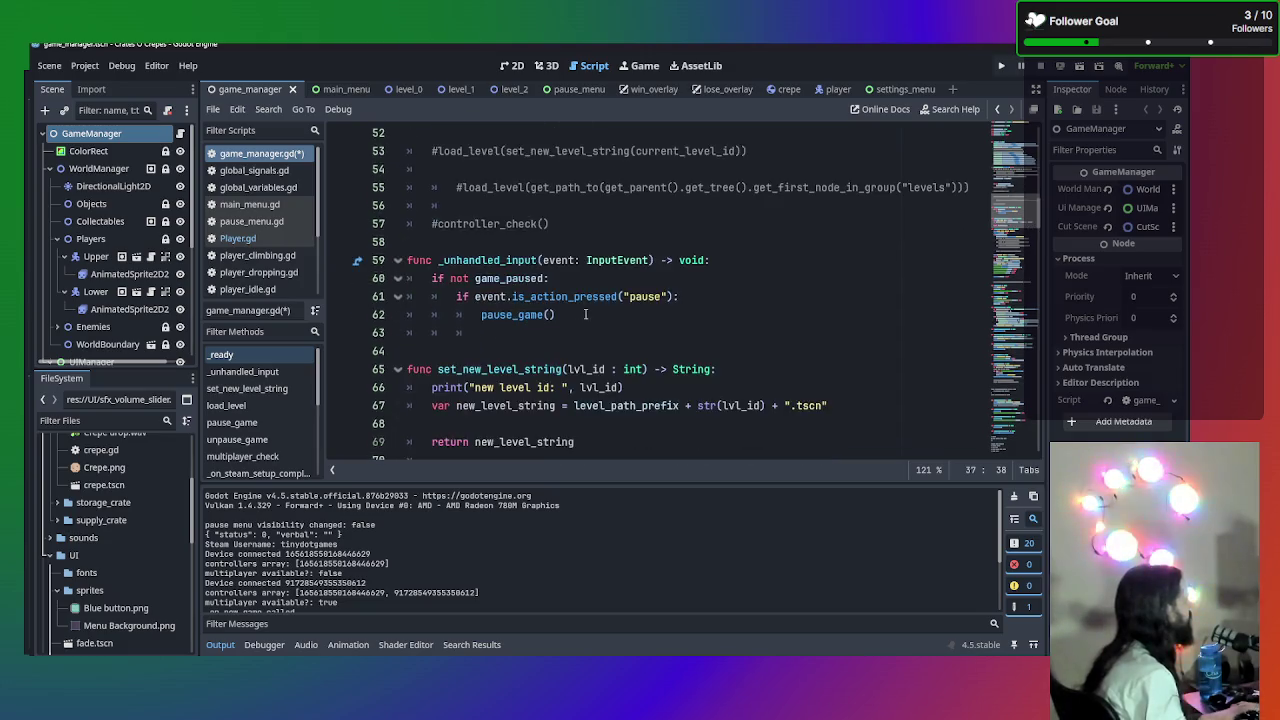
{"action": "scroll", "coordinate": [673, 279], "scroll_direction": "down", "scroll_amount": 6}
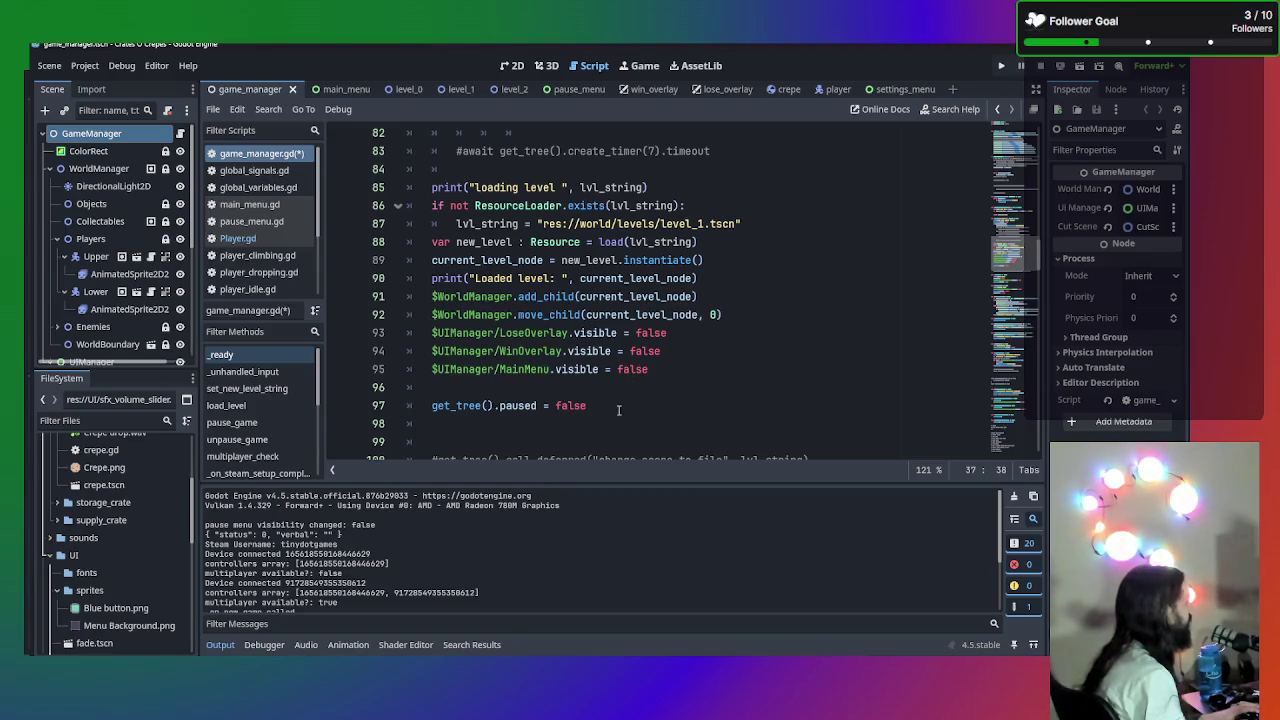
{"action": "left_click", "coordinate": [617, 421]}
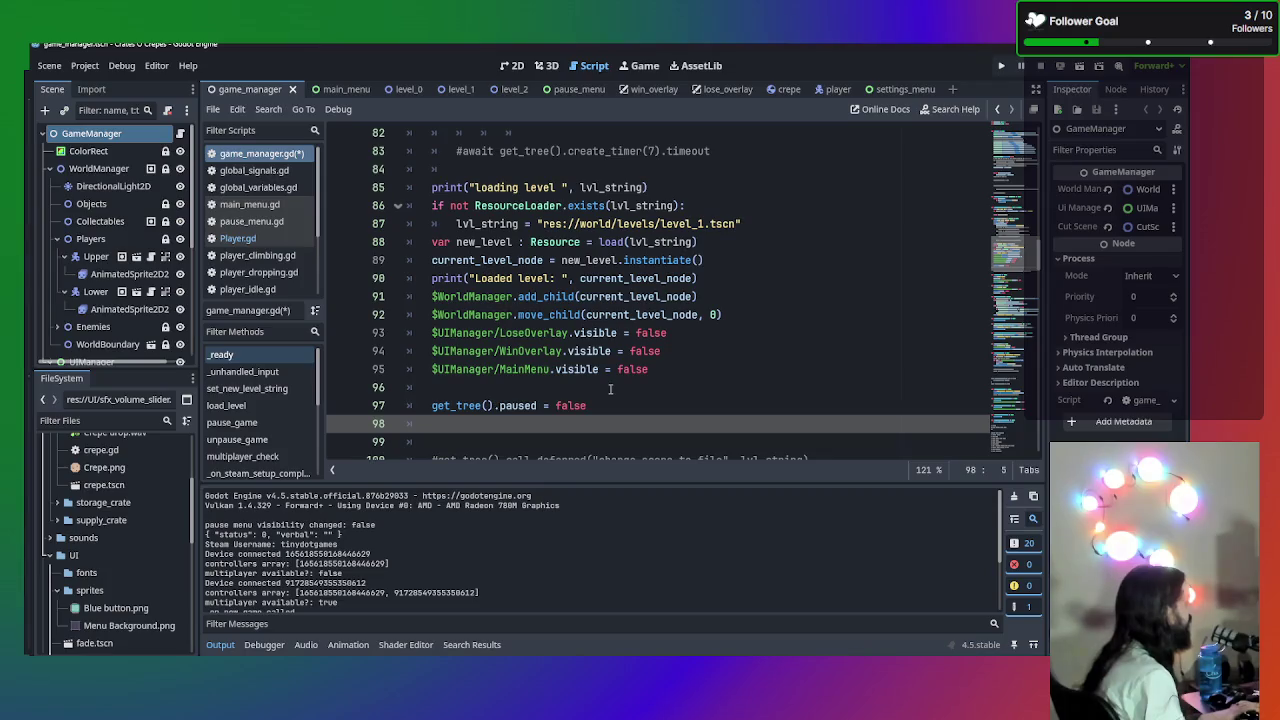
{"action": "type", "text": "PhysicsServer2D.set_active(false)"}
{"action": "key", "text": "Return"}
{"action": "left_click_drag", "start_coordinate": [634, 424], "coordinate": [600, 424]}
{"action": "type", "text": "true"}
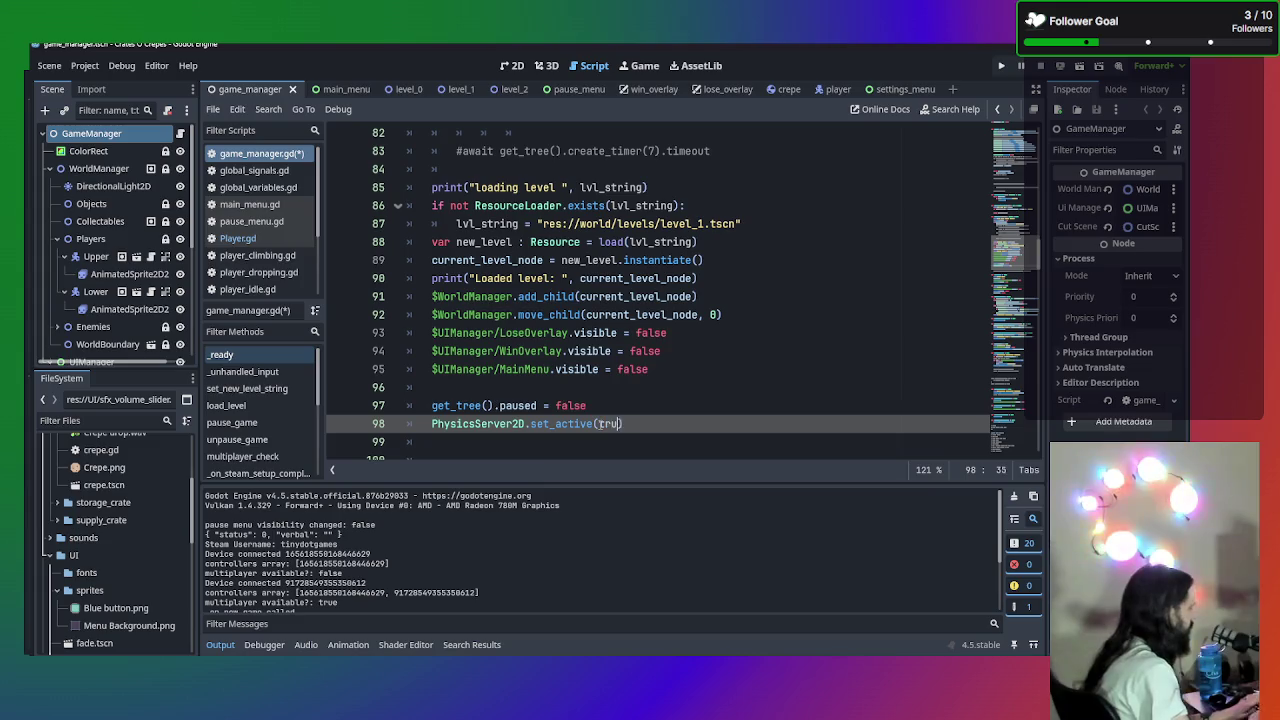
{"action": "key", "text": "ctrl+s"}
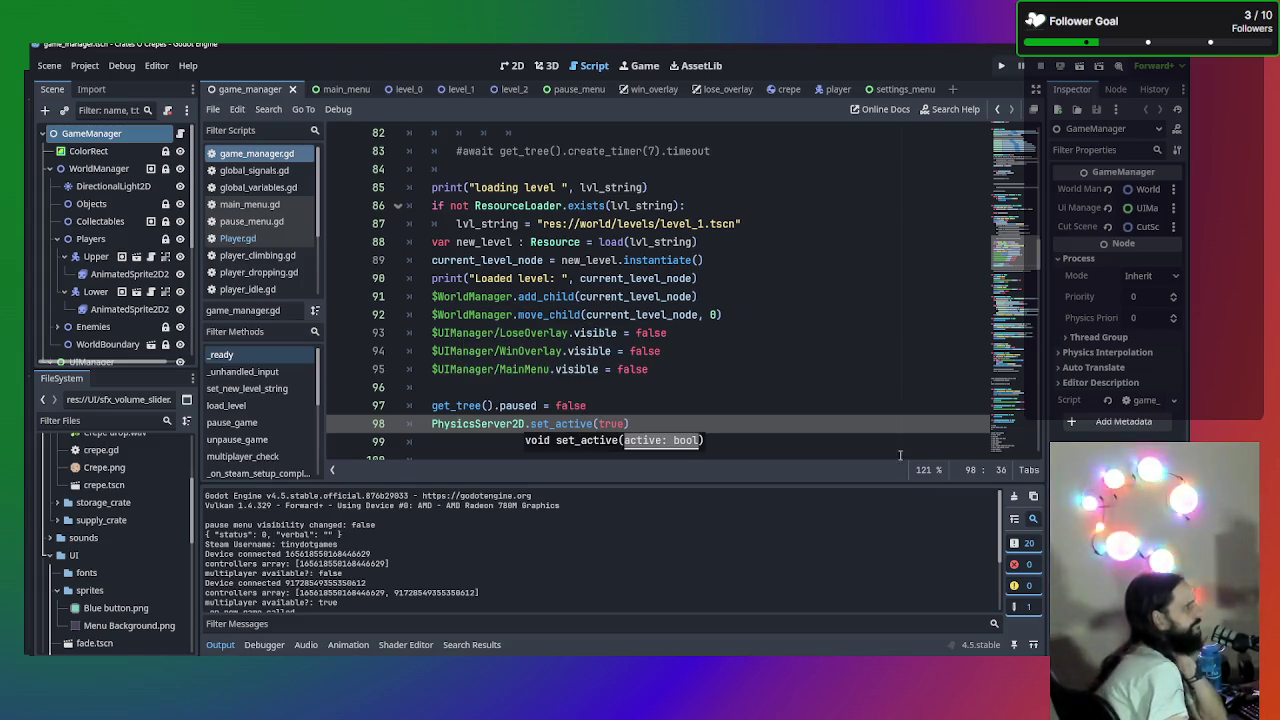
- Insert PhysicsServer2D.set_active(false) after load_level's print line, save, and run the game
{"action": "left_click", "coordinate": [868, 369]}
{"action": "scroll", "coordinate": [870, 368], "scroll_direction": "down", "scroll_amount": 4}
{"action": "scroll", "coordinate": [781, 353], "scroll_direction": "up", "scroll_amount": 4}
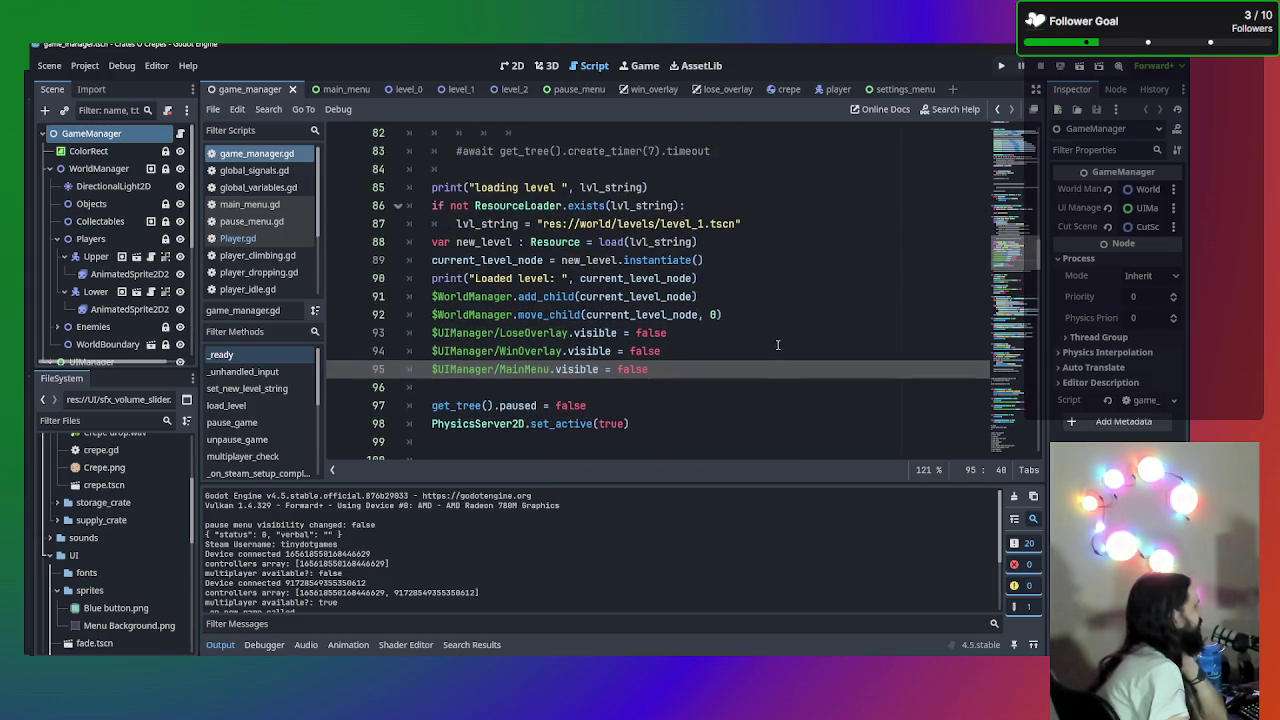
{"action": "scroll", "coordinate": [777, 345], "scroll_direction": "up", "scroll_amount": 5}
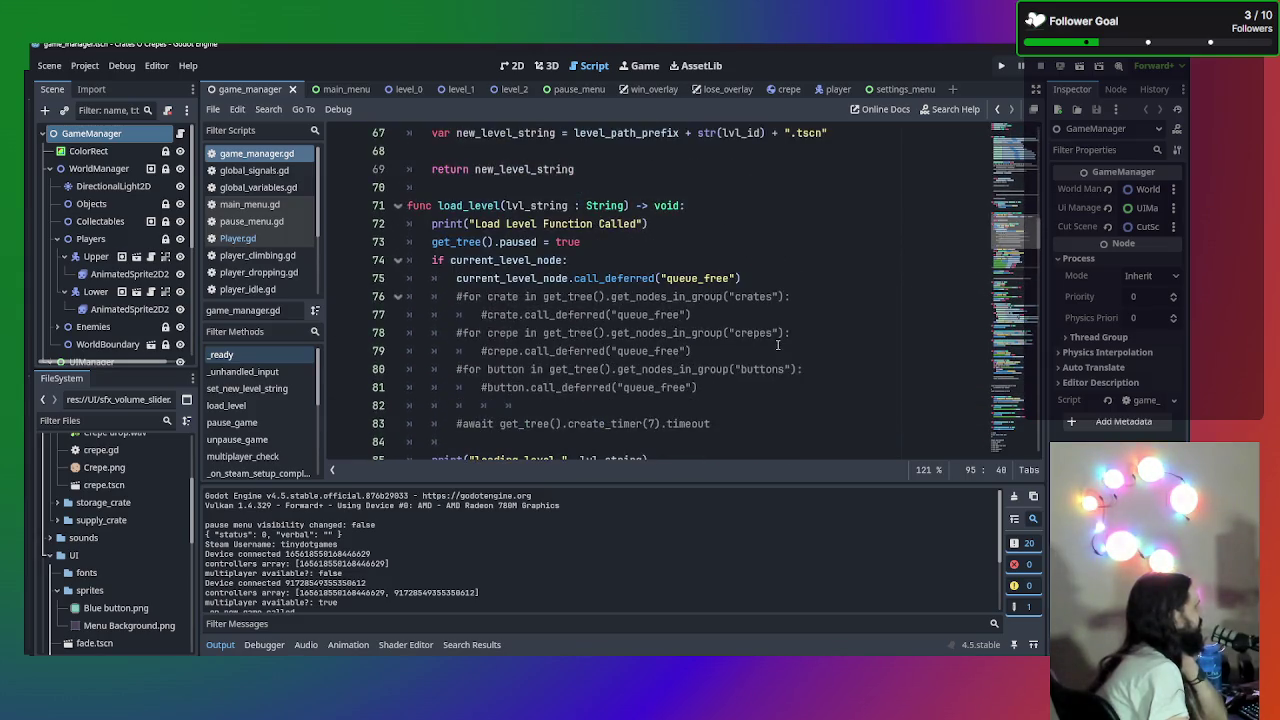
{"action": "left_click", "coordinate": [696, 206]}
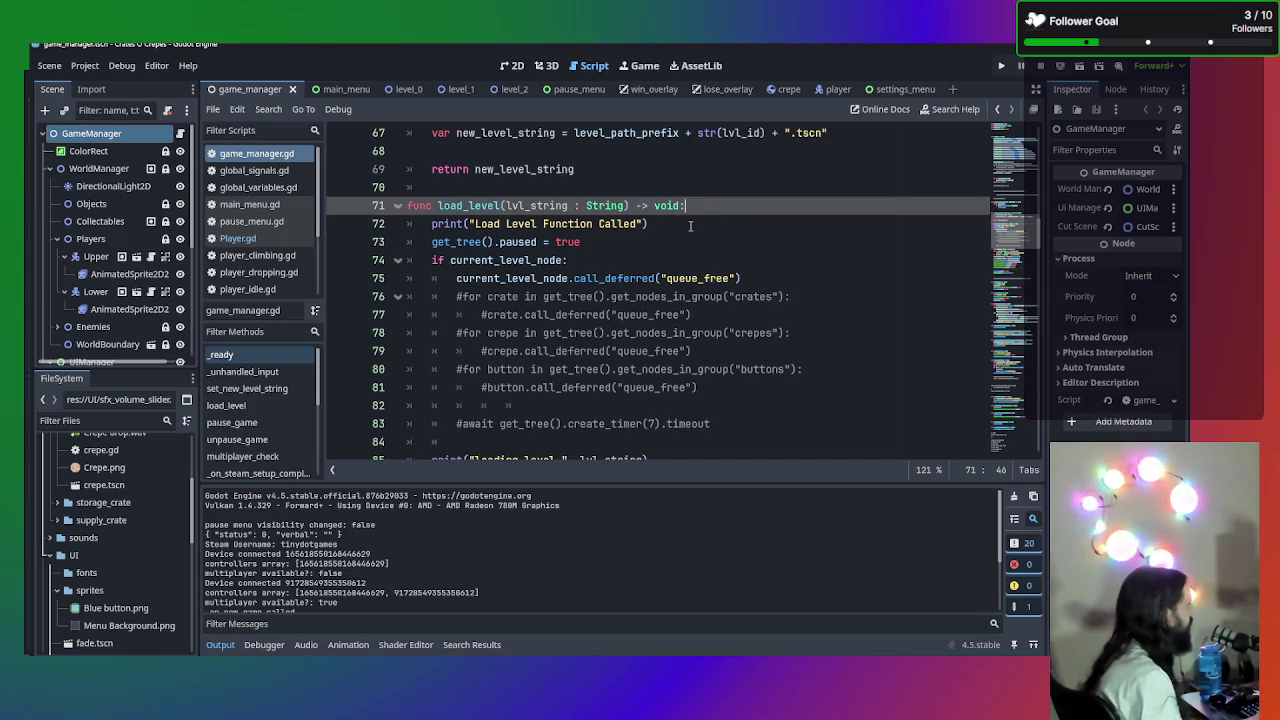
{"action": "left_click", "coordinate": [690, 224]}
{"action": "key", "text": "Return"}
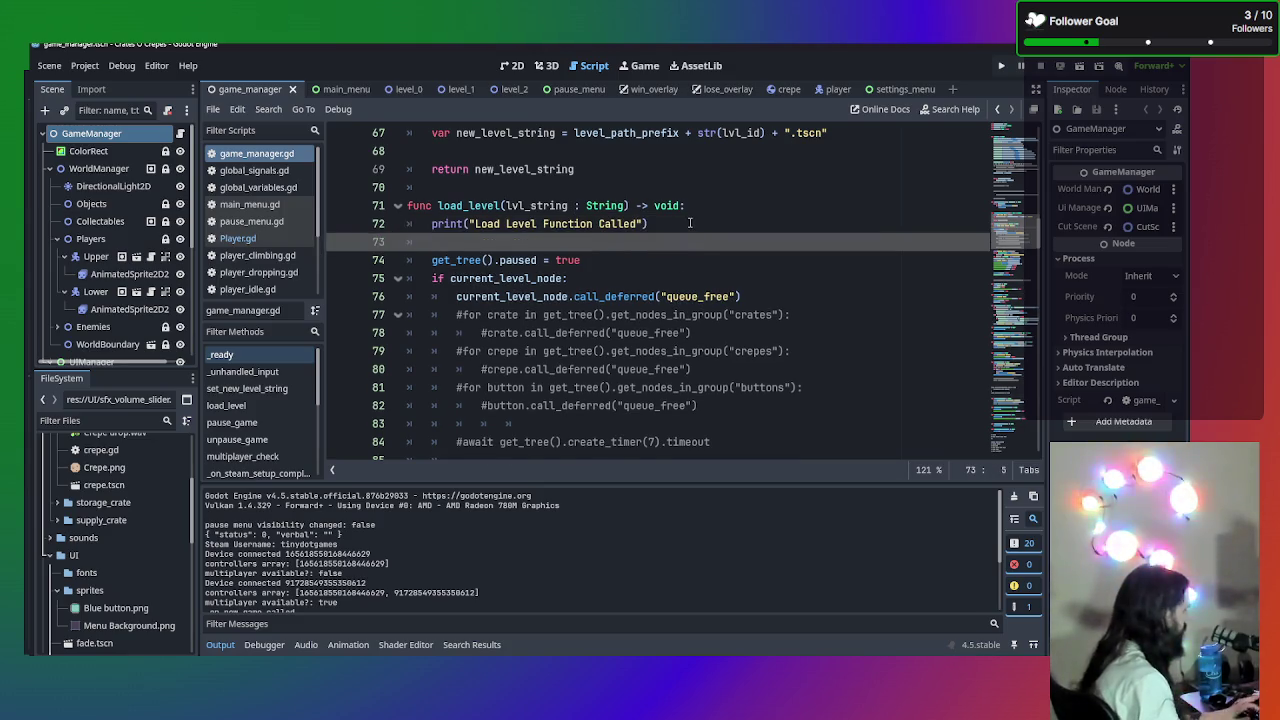
{"action": "type", "text": "PhysicsServer2D.set_active(false)"}
{"action": "key", "text": "BackSpace"}
{"action": "key", "text": "BackSpace"}
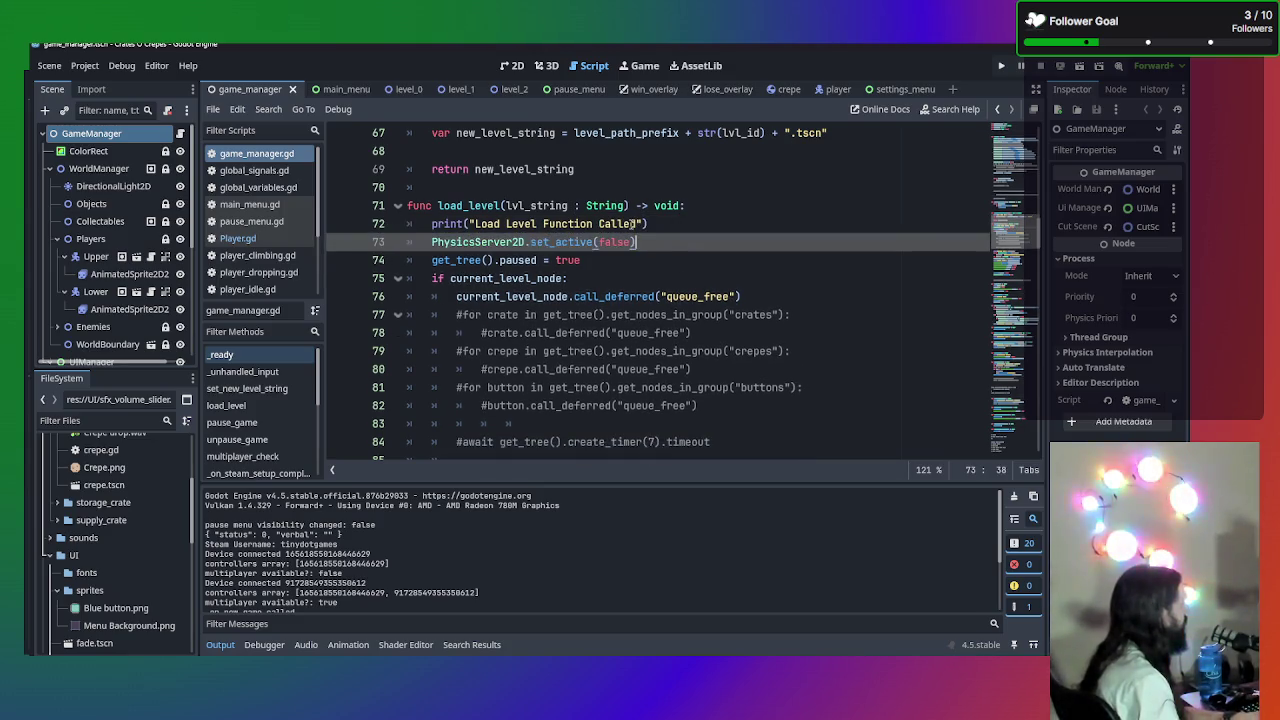
{"action": "key", "text": "ctrl+s"}
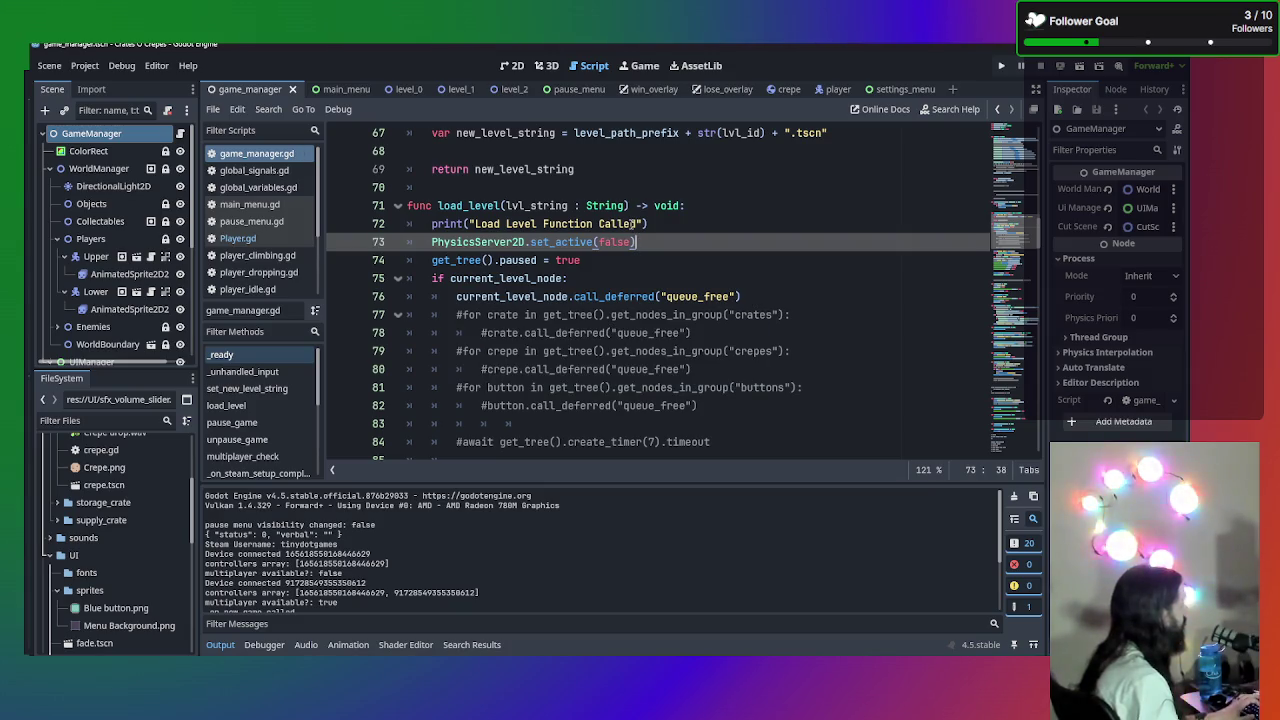
{"action": "key", "text": "F5"}
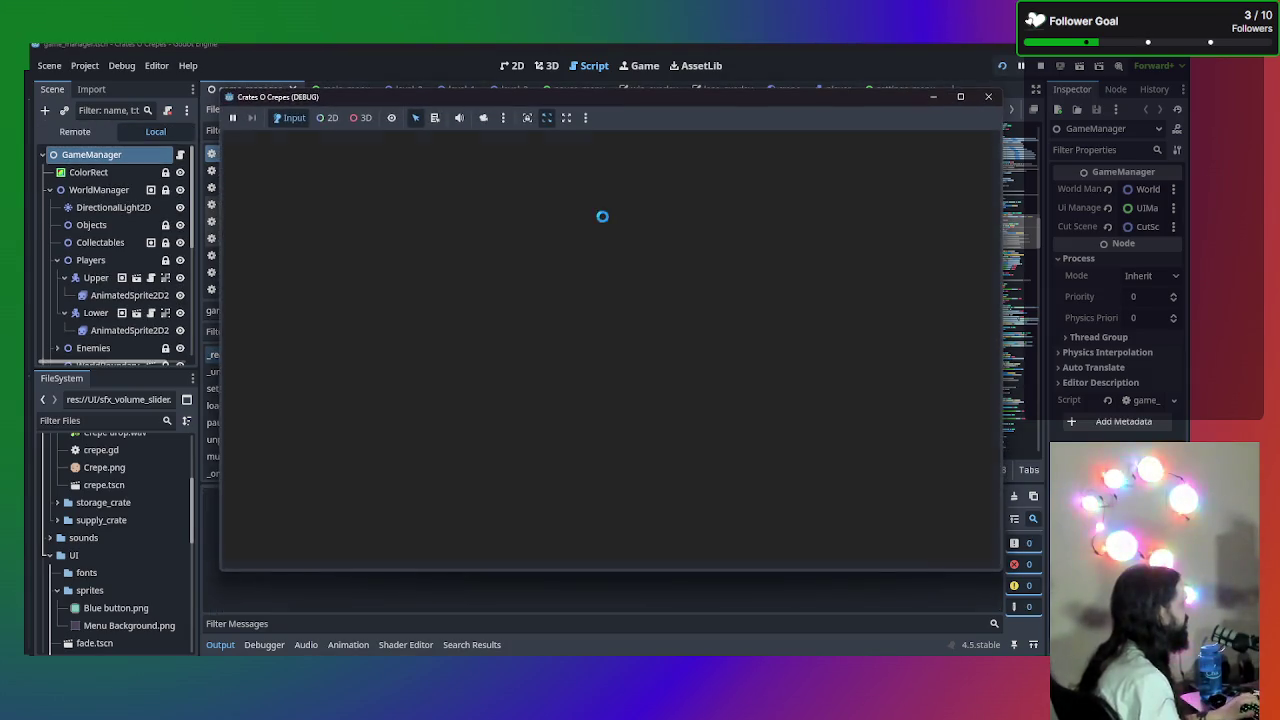
- Start a new game, pause and resume it, then pause again and return to the title menu
{"action": "left_click", "coordinate": [621, 323]}
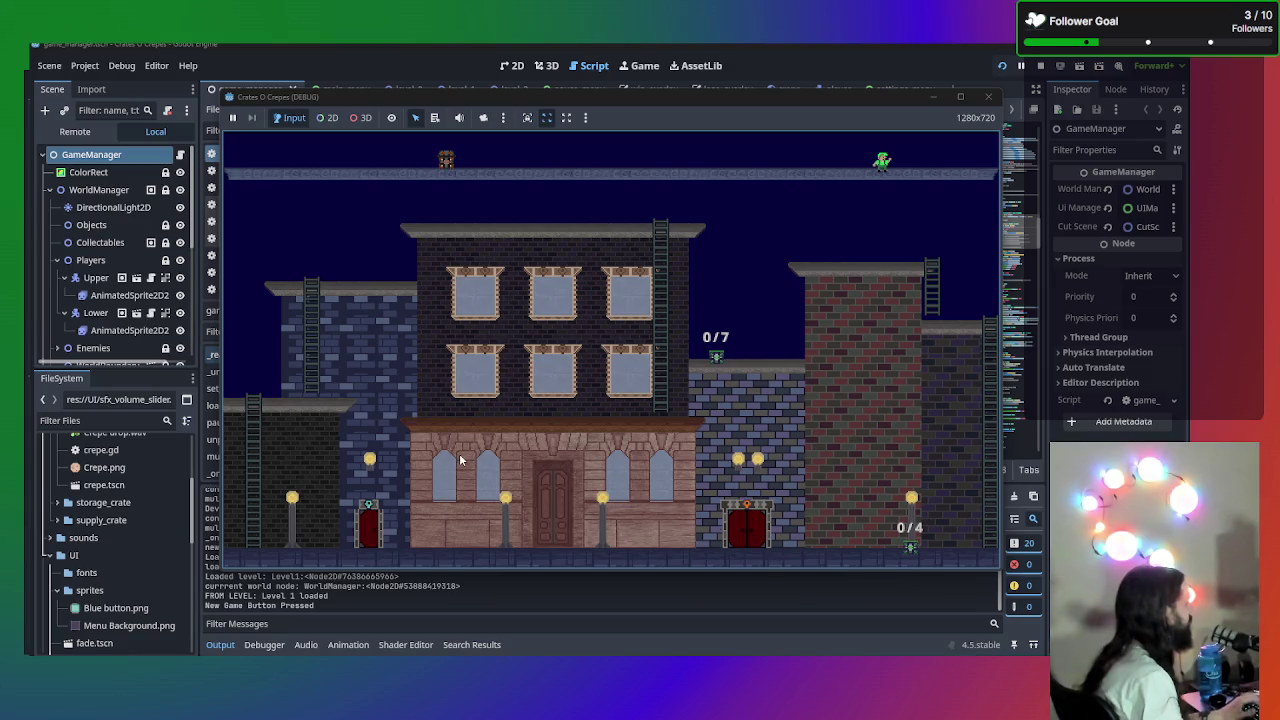
{"action": "key", "text": "Escape"}
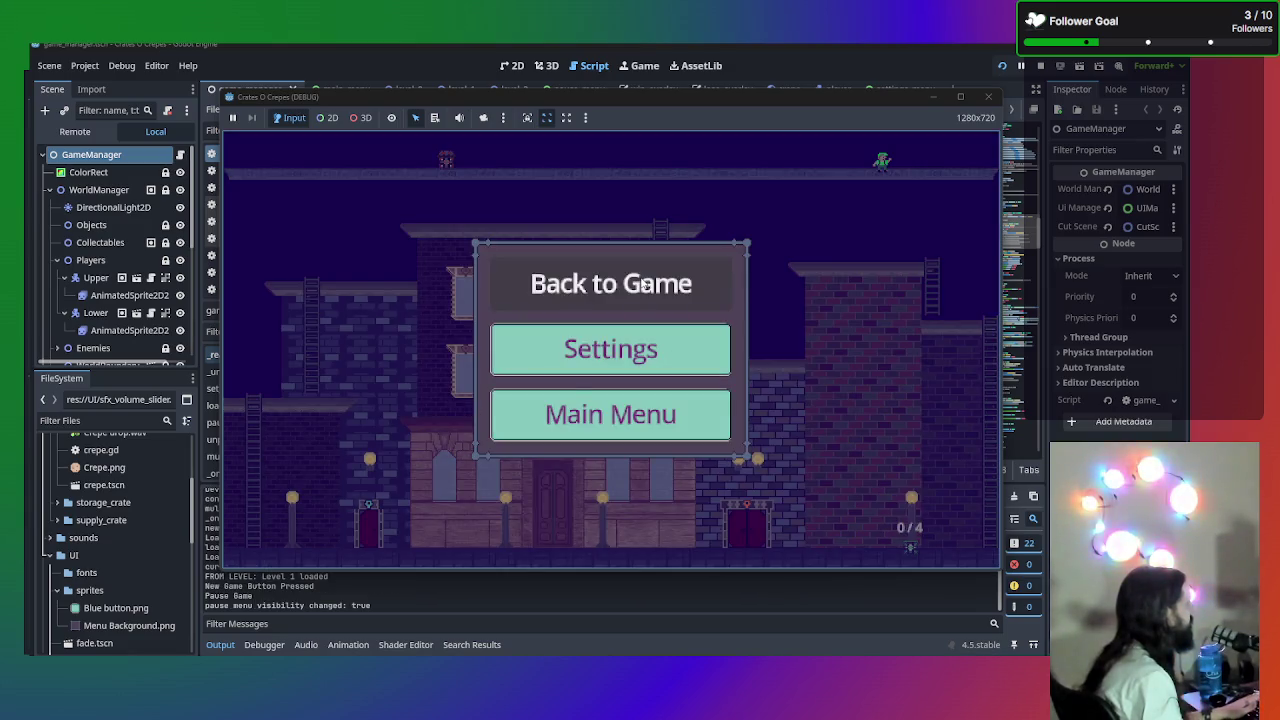
{"action": "left_click", "coordinate": [636, 286]}
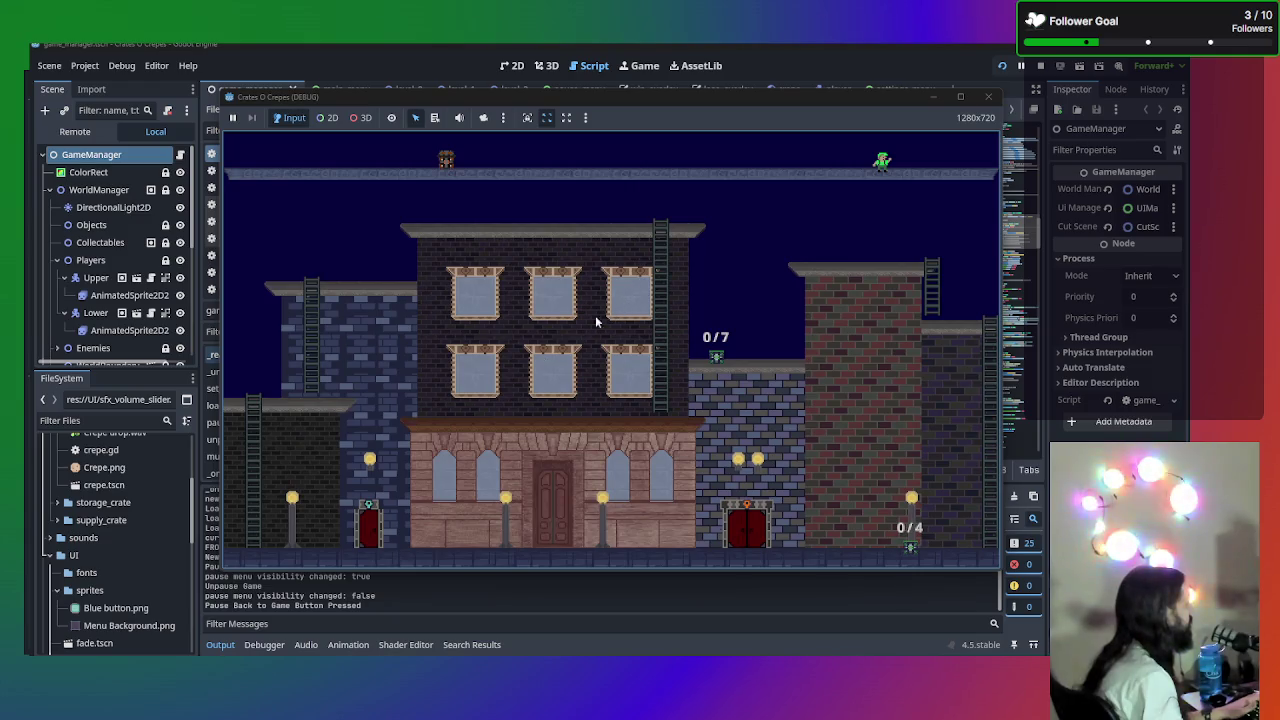
{"action": "key", "text": "Escape"}
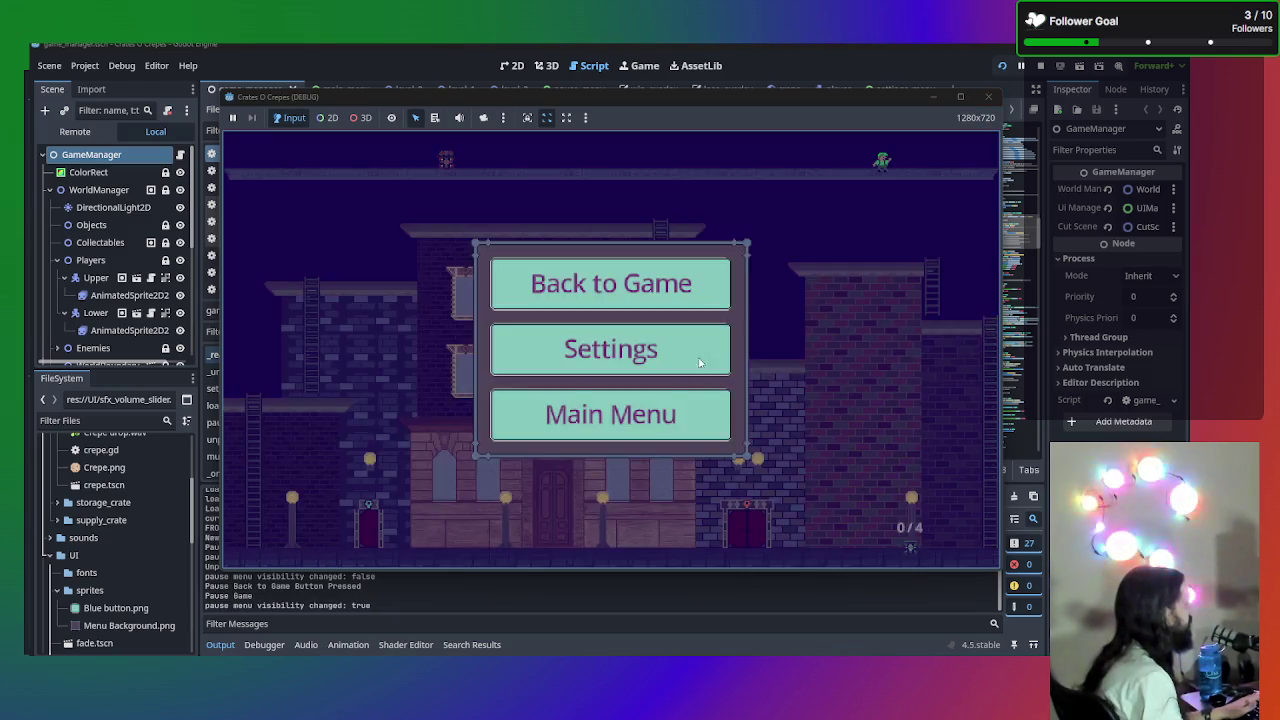
{"action": "left_click", "coordinate": [648, 420]}
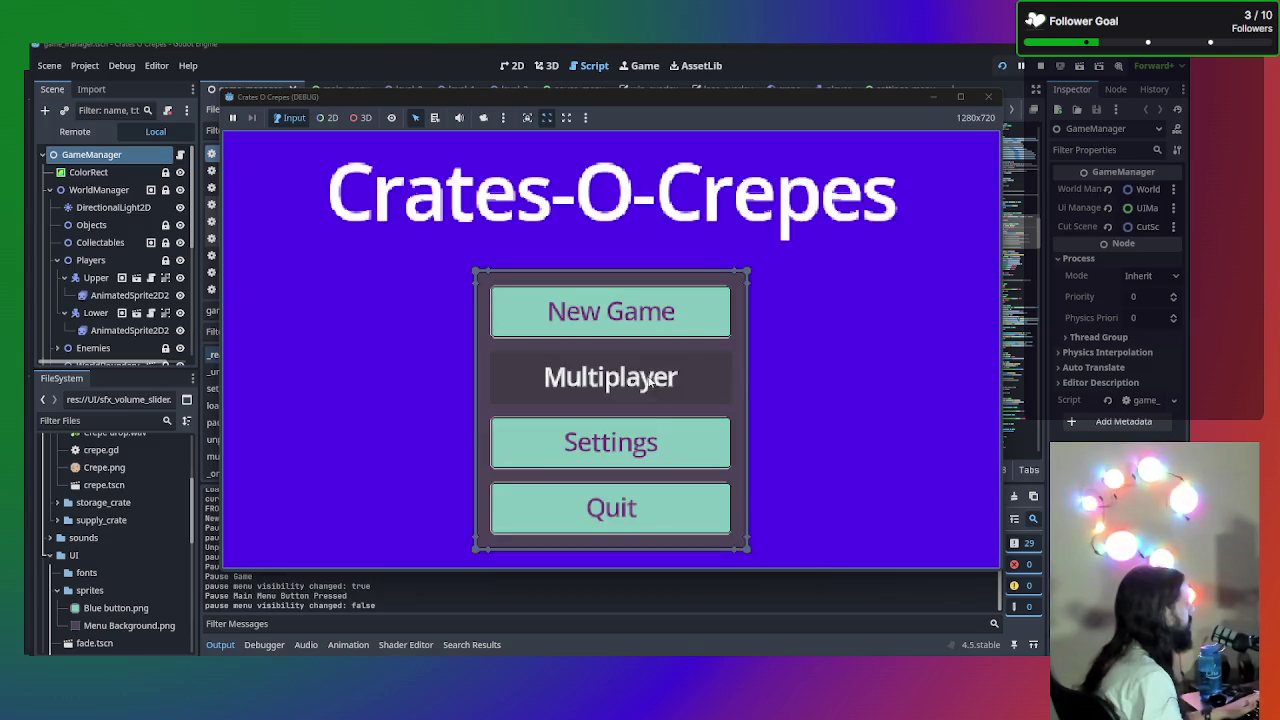
- Start New Game again, pause back to the title menu, then start and pause once more
{"action": "left_click", "coordinate": [667, 291]}
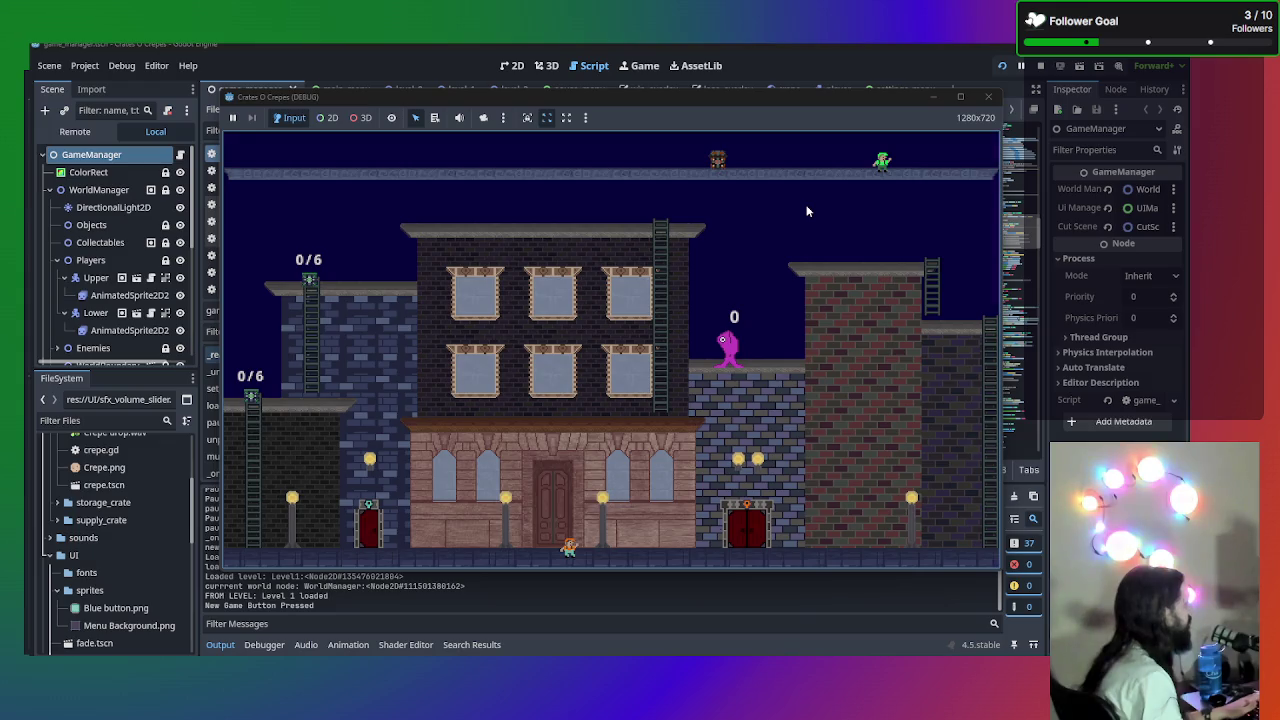
{"action": "key", "text": "Escape"}
{"action": "left_click", "coordinate": [645, 420]}
{"action": "left_click", "coordinate": [610, 312]}
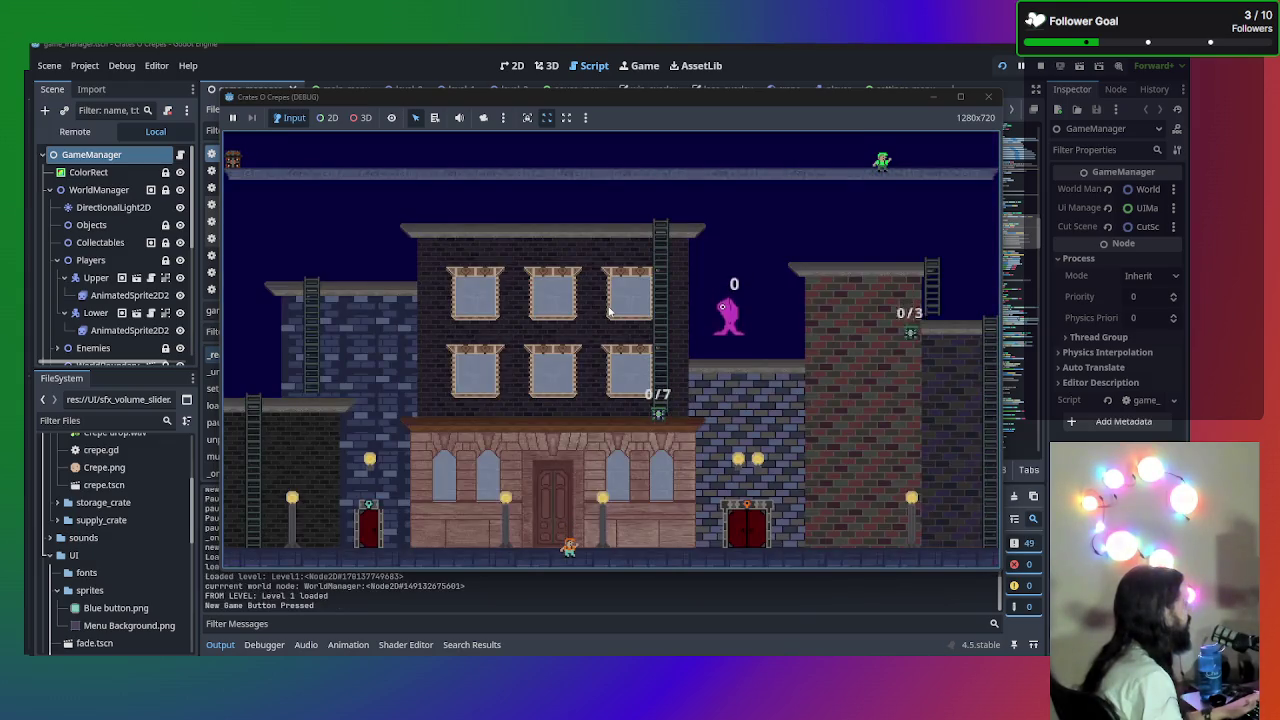
{"action": "key", "text": "Escape"}
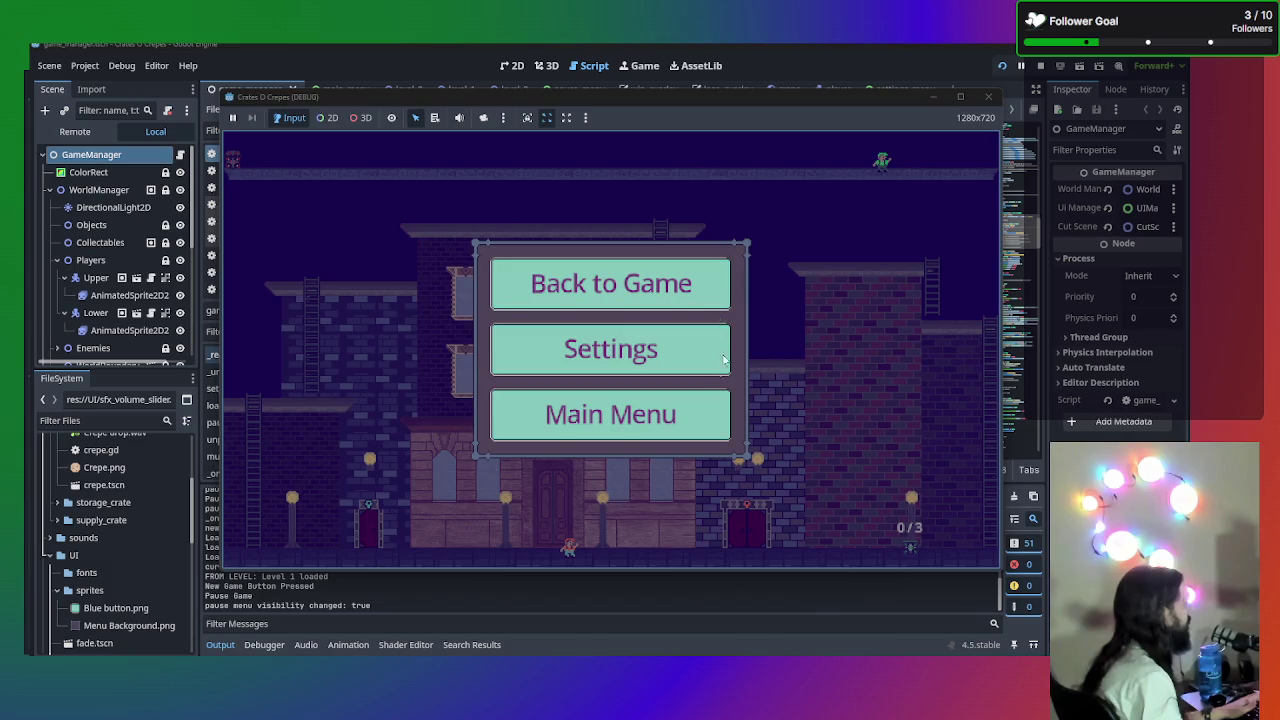
- Stop the run, relaunch into Level 1, stop again and minimize Steam Big Picture
{"action": "left_click", "coordinate": [988, 96]}
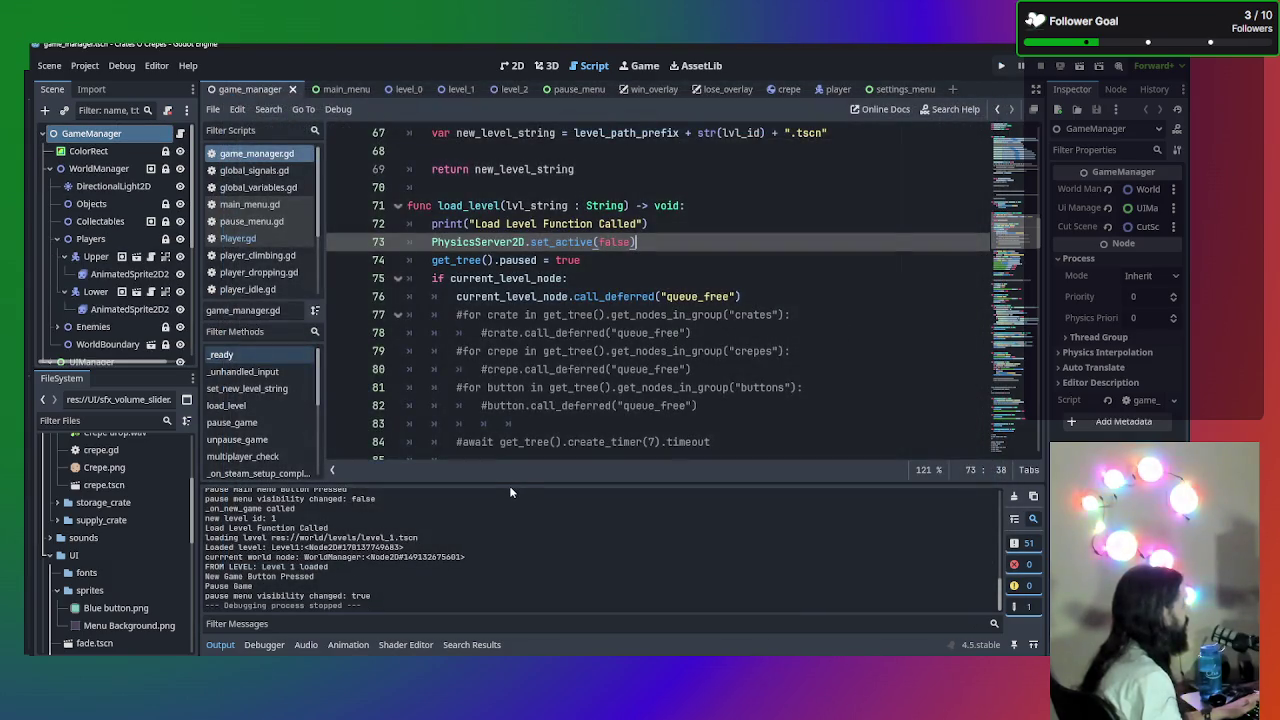
{"action": "key", "text": "F5"}
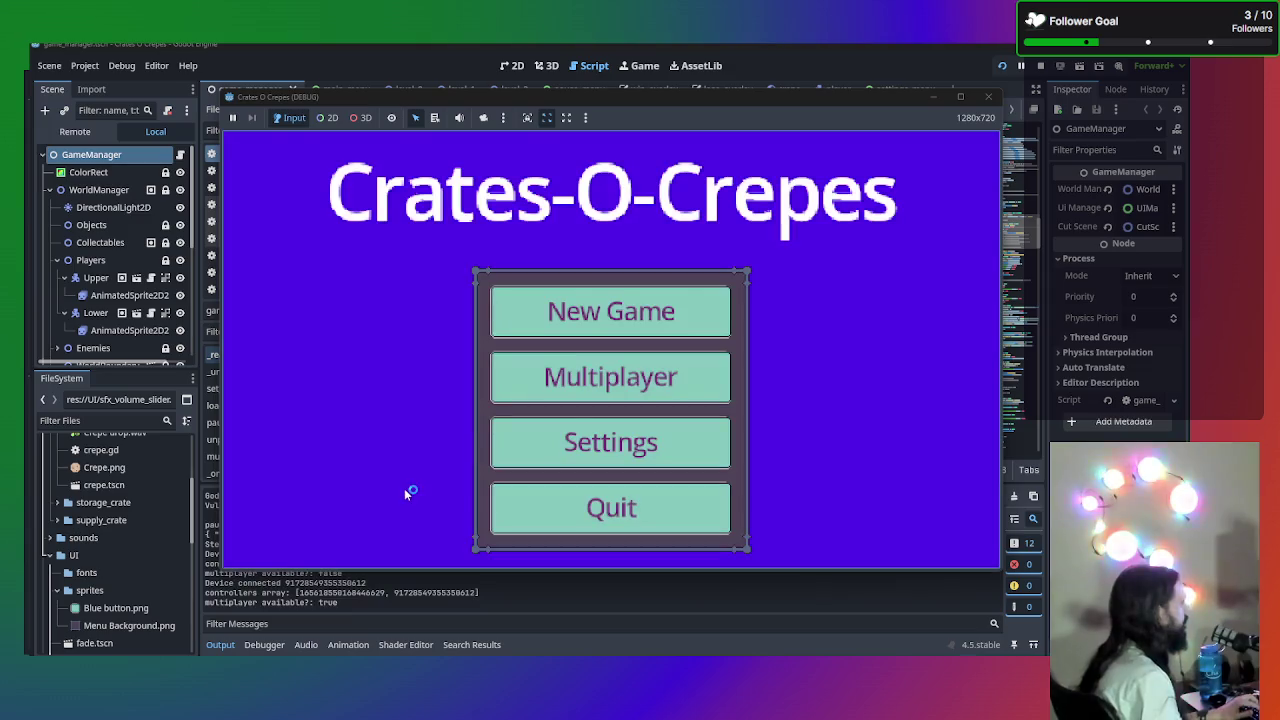
{"action": "left_click", "coordinate": [637, 291]}
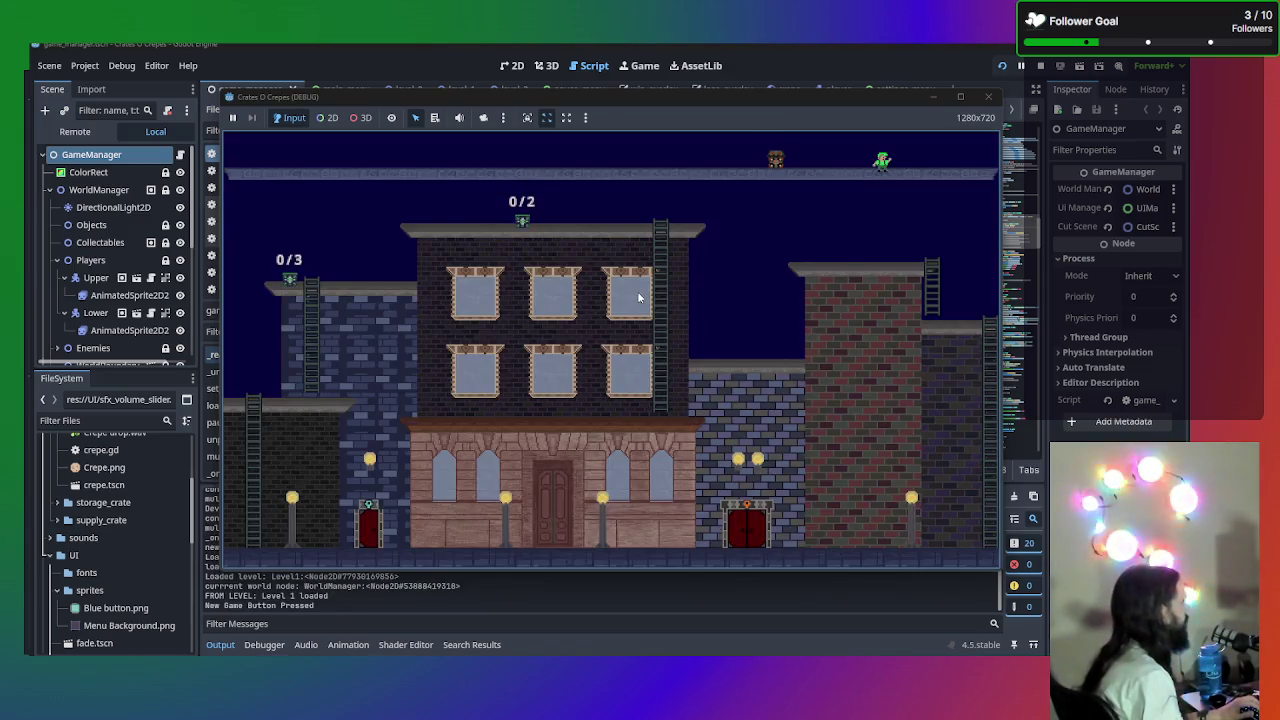
{"action": "left_click", "coordinate": [988, 96]}
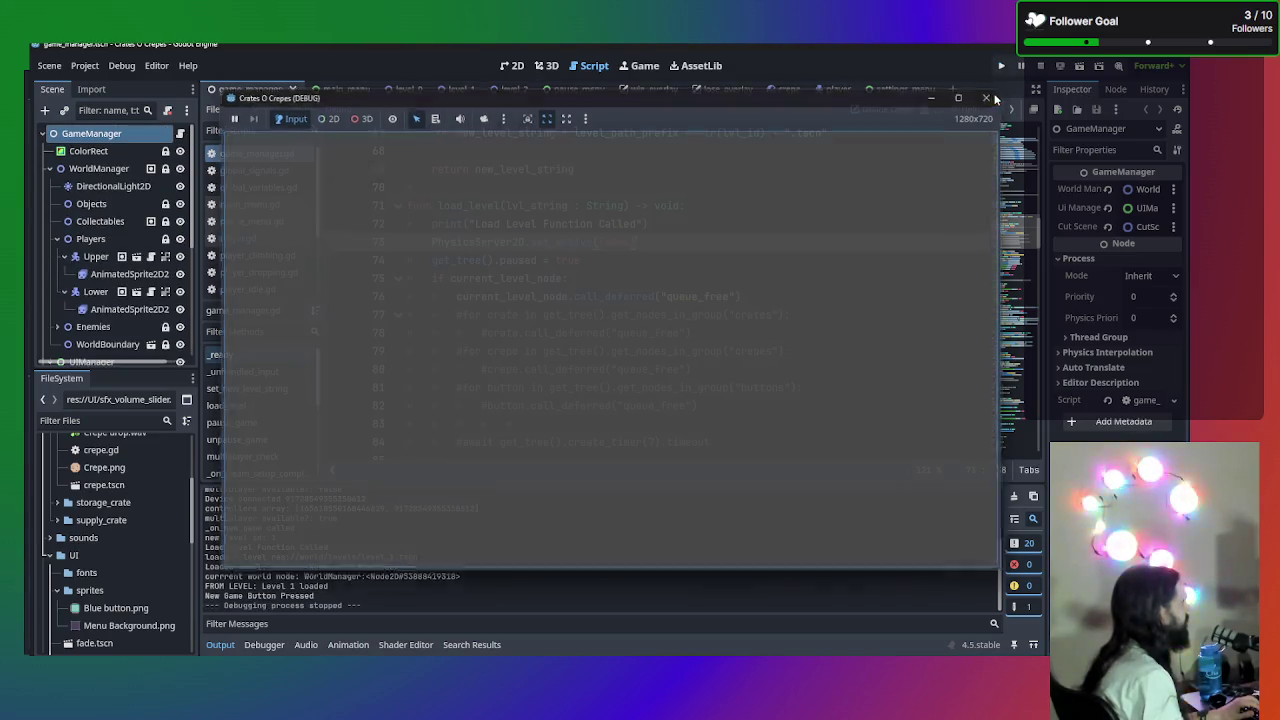
{"action": "scroll", "coordinate": [424, 273], "scroll_direction": "up", "scroll_amount": 20}
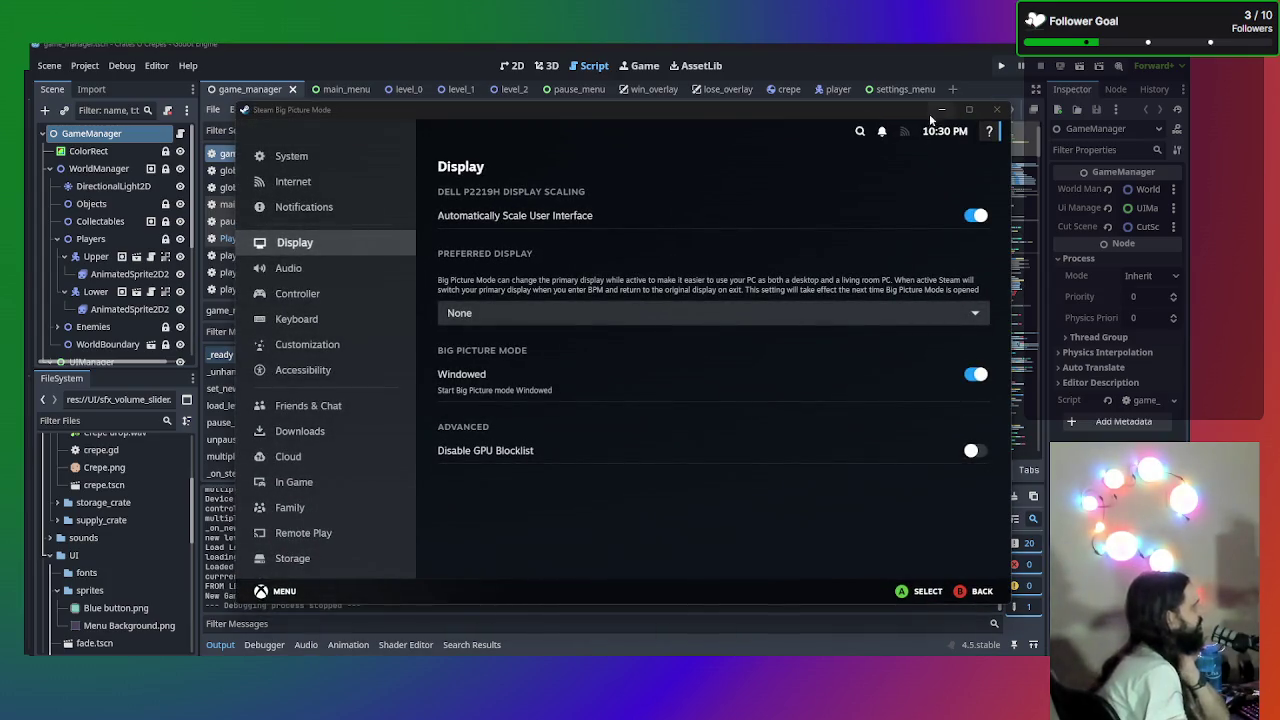
{"action": "left_click", "coordinate": [940, 109]}
- Locate func _ready and the existing physics-disabling line 37 in game_manager.gd
{"action": "scroll", "coordinate": [835, 253], "scroll_direction": "down", "scroll_amount": 3}
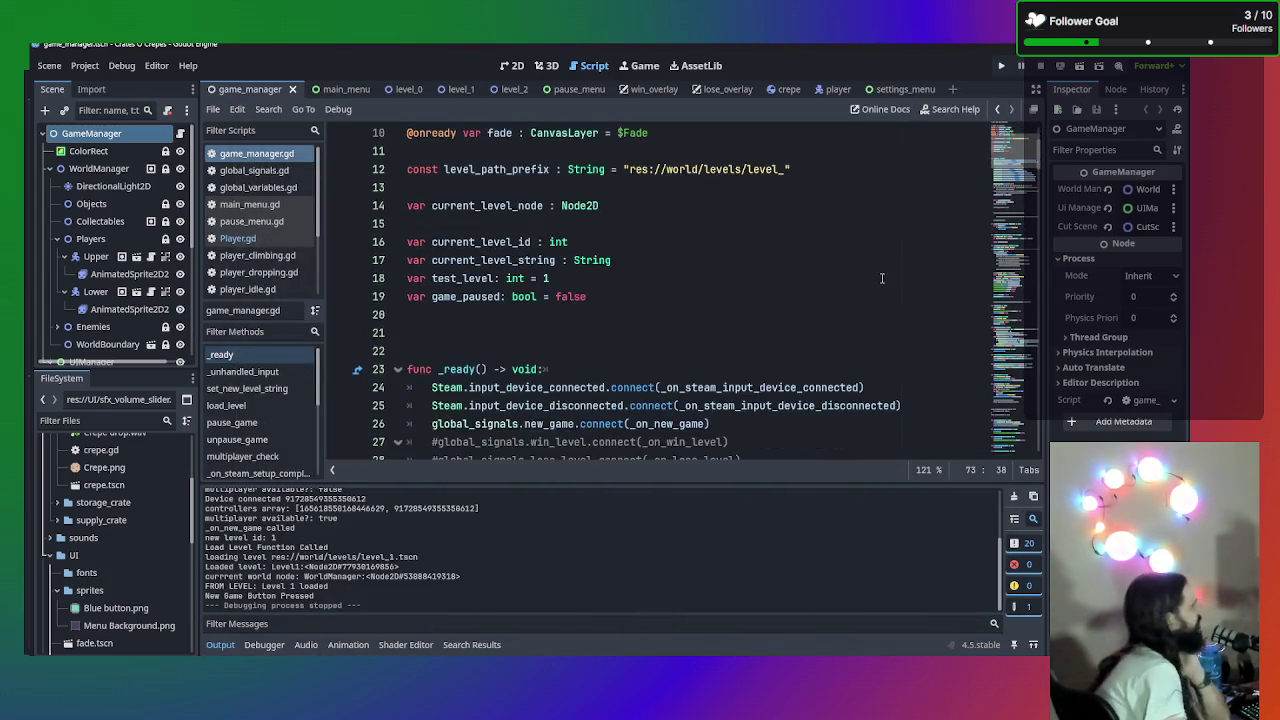
{"action": "left_click", "coordinate": [835, 253]}
{"action": "scroll", "coordinate": [815, 260], "scroll_direction": "down", "scroll_amount": 2}
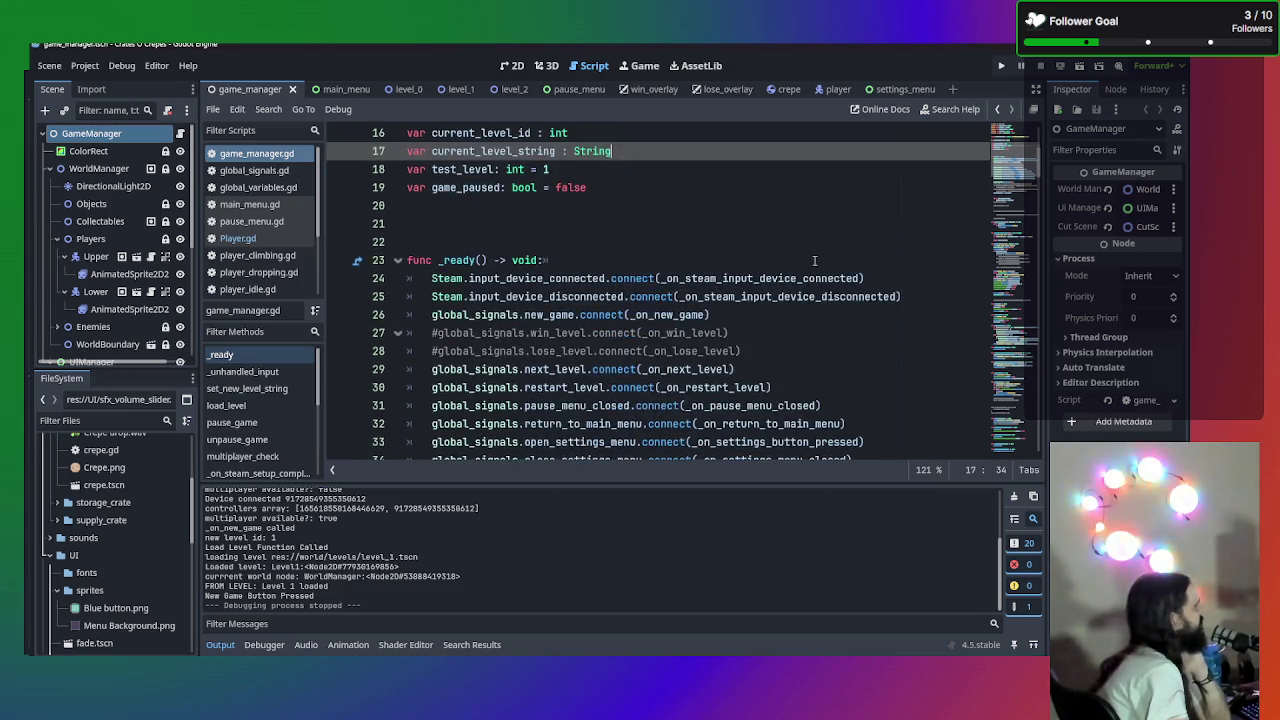
{"action": "scroll", "coordinate": [812, 260], "scroll_direction": "down", "scroll_amount": 3}
{"action": "left_click", "coordinate": [684, 350]}
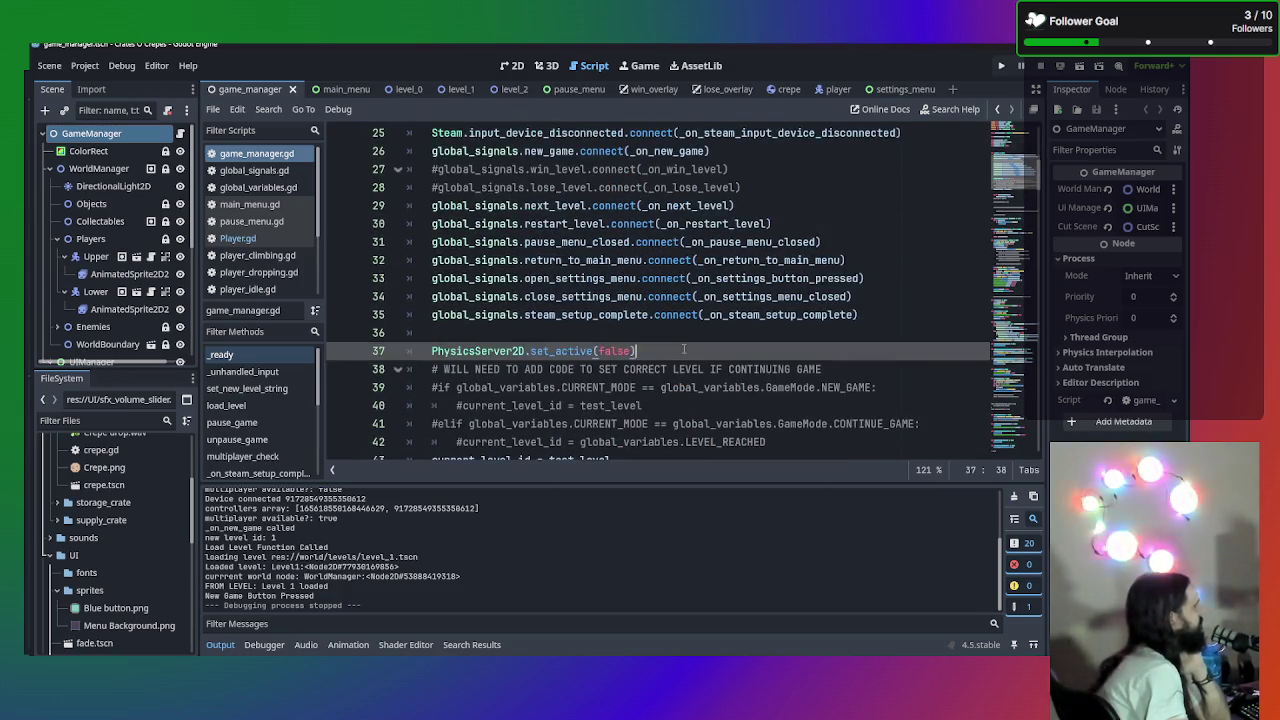
{"action": "scroll", "coordinate": [684, 350], "scroll_direction": "up", "scroll_amount": 2}
{"action": "scroll", "coordinate": [685, 318], "scroll_direction": "down", "scroll_amount": 3}
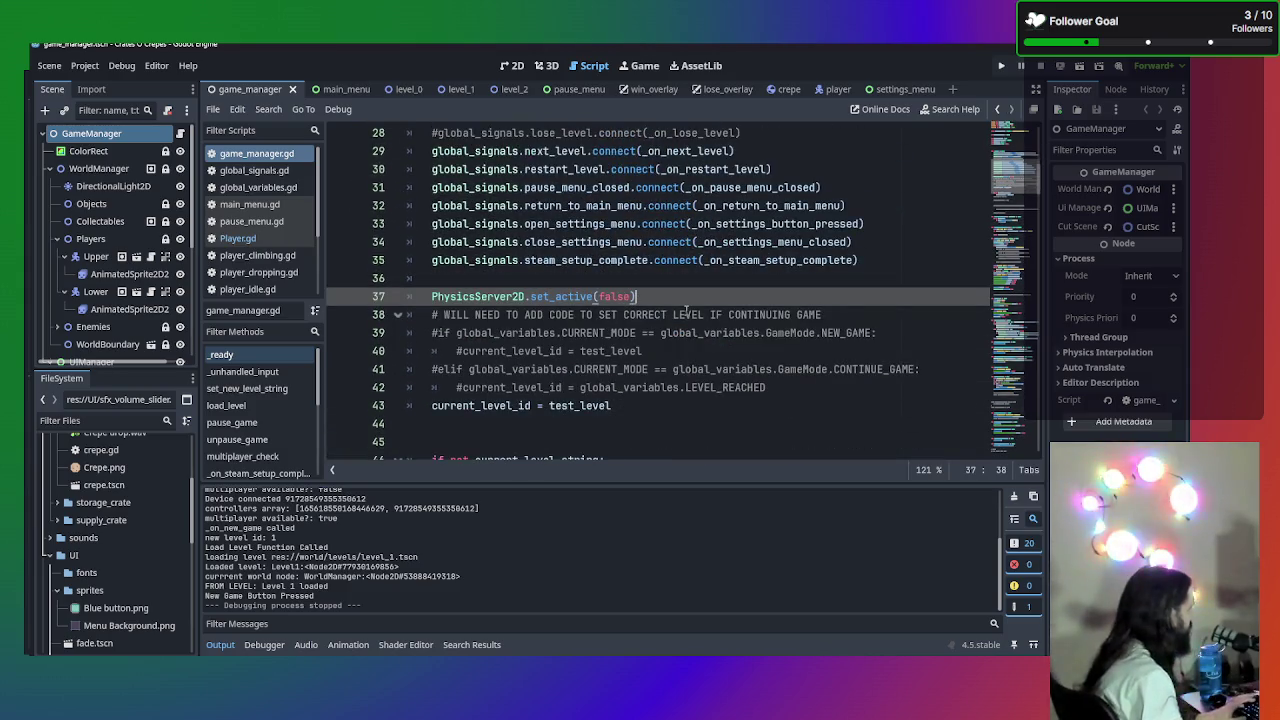
{"action": "scroll", "coordinate": [640, 280], "scroll_direction": "up", "scroll_amount": 4}
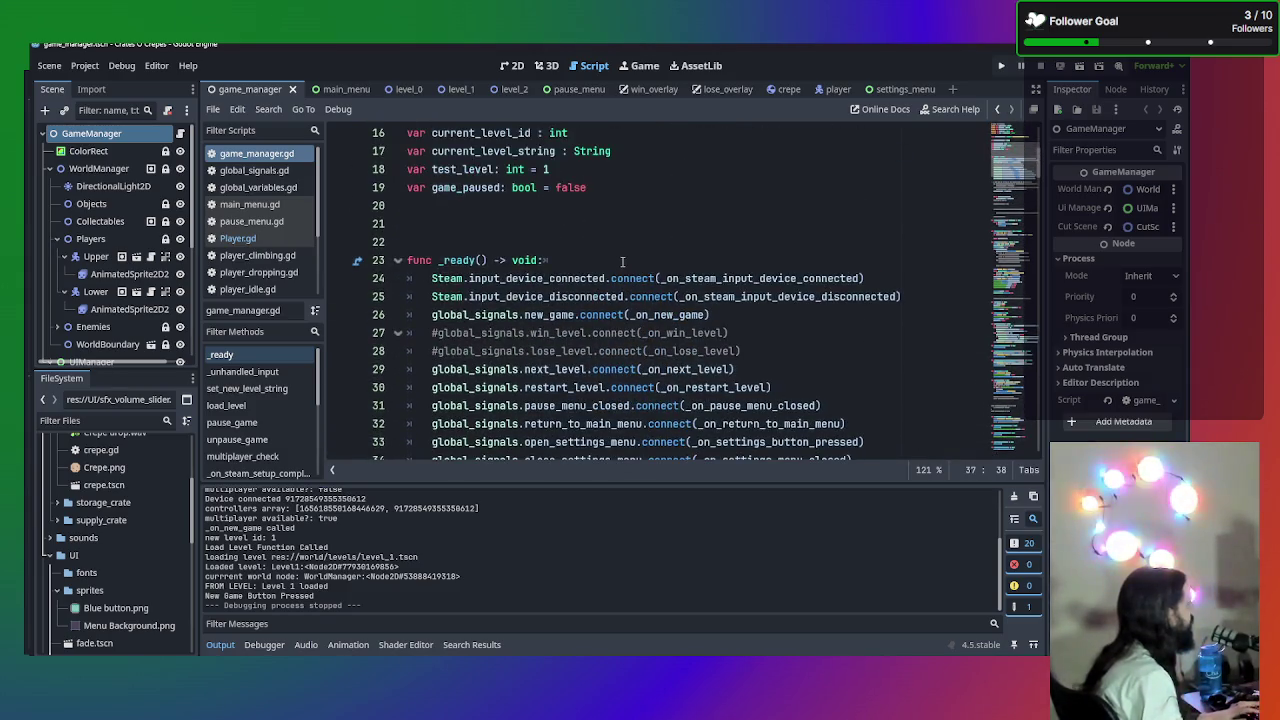
- Insert PhysicsServer2D.set_active(false) at the top of _ready, save, and run the game
{"action": "left_click", "coordinate": [625, 263]}
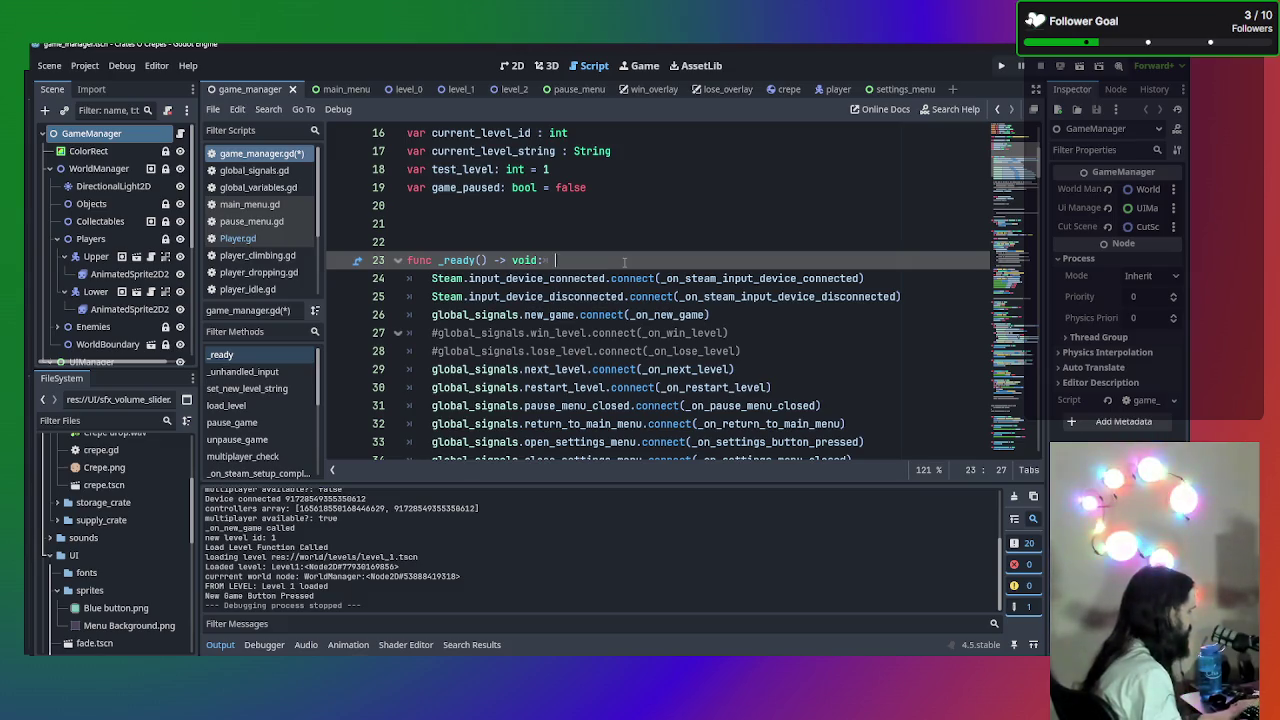
{"action": "key", "text": "Return"}
{"action": "type", "text": "PhysicsServer2D.set_active(false)"}
{"action": "key", "text": "Return"}
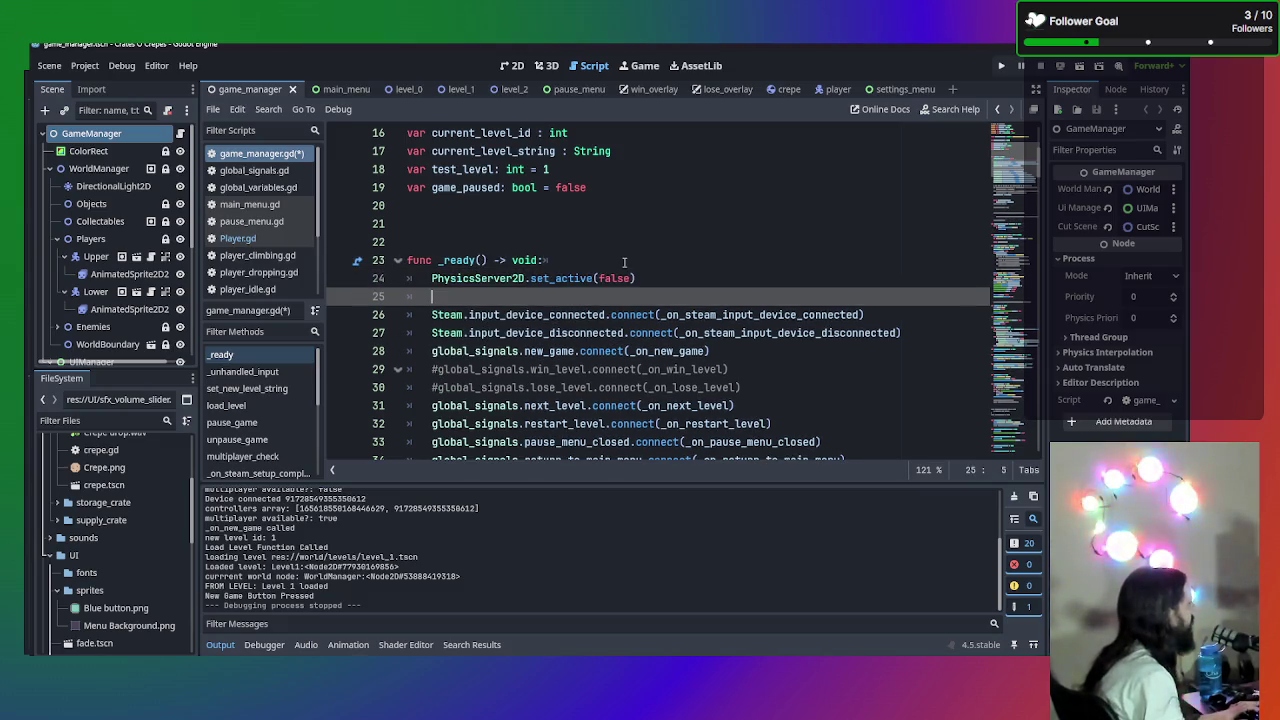
{"action": "key", "text": "ctrl+s"}
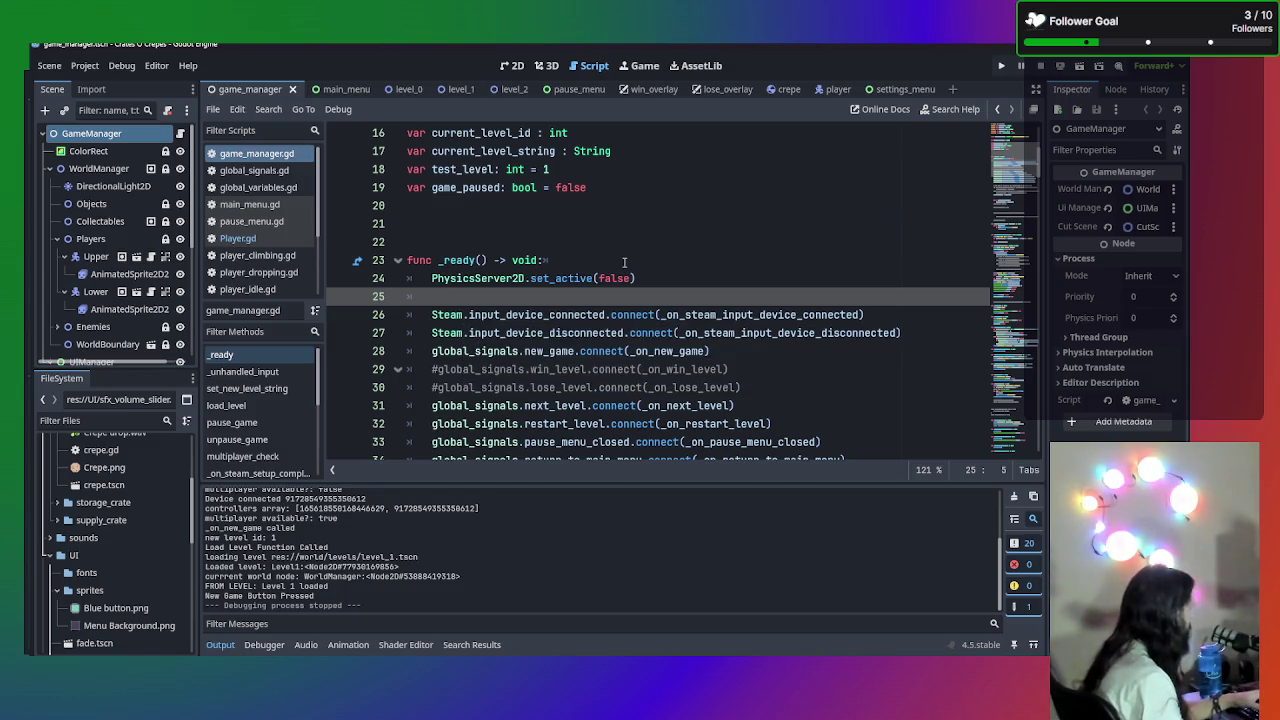
{"action": "key", "text": "F5"}
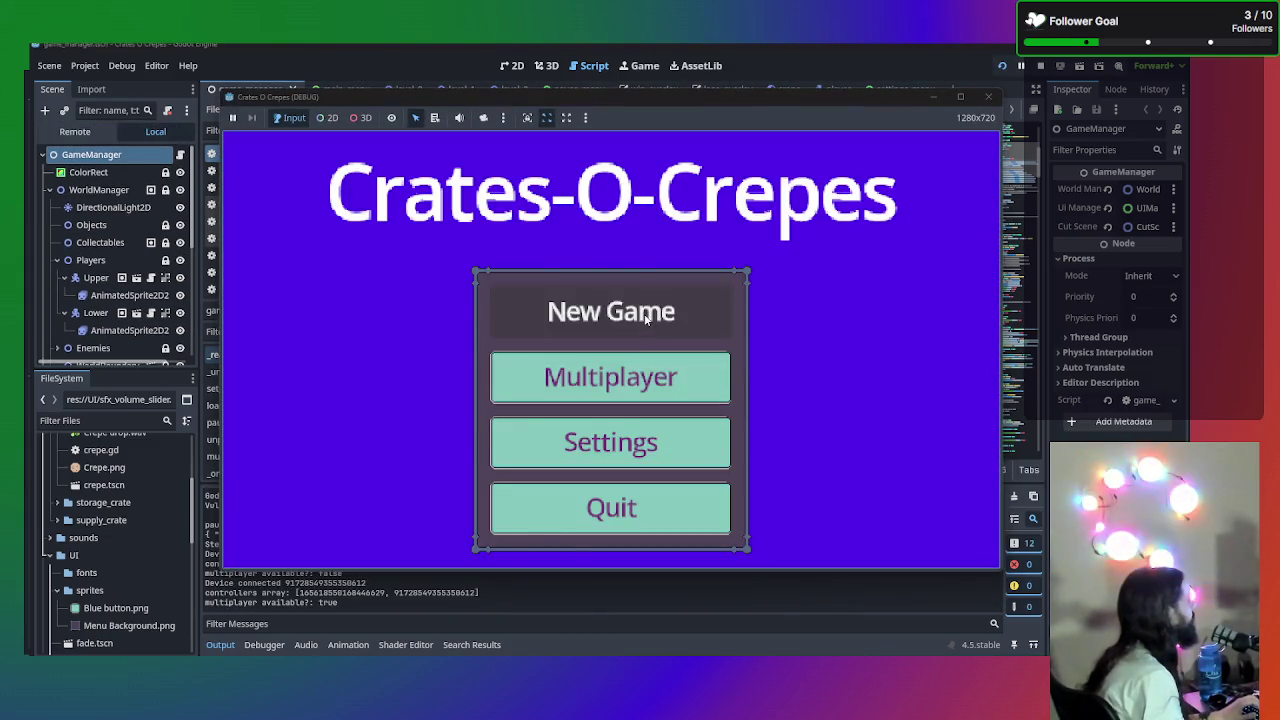
- Run the game into Level 1 via New Game twice, stopping each test run
{"action": "left_click", "coordinate": [645, 320]}
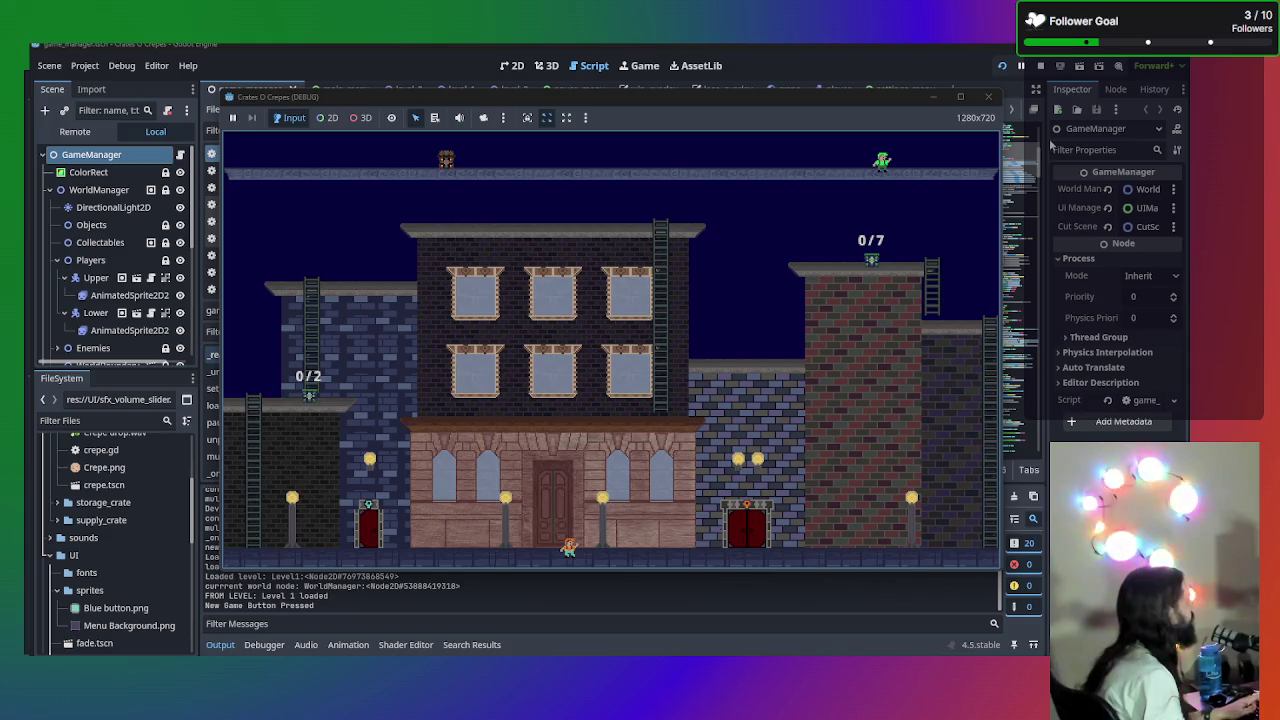
{"action": "left_click", "coordinate": [988, 97]}
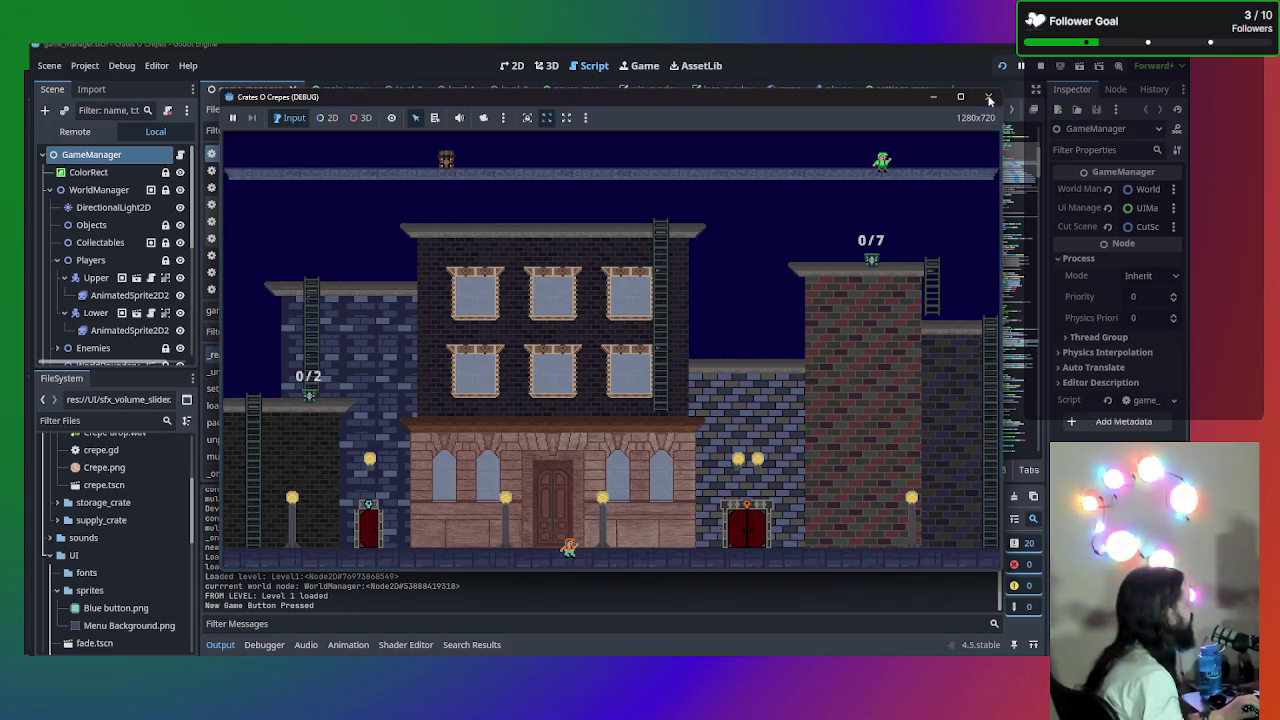
{"action": "key", "text": "F5"}
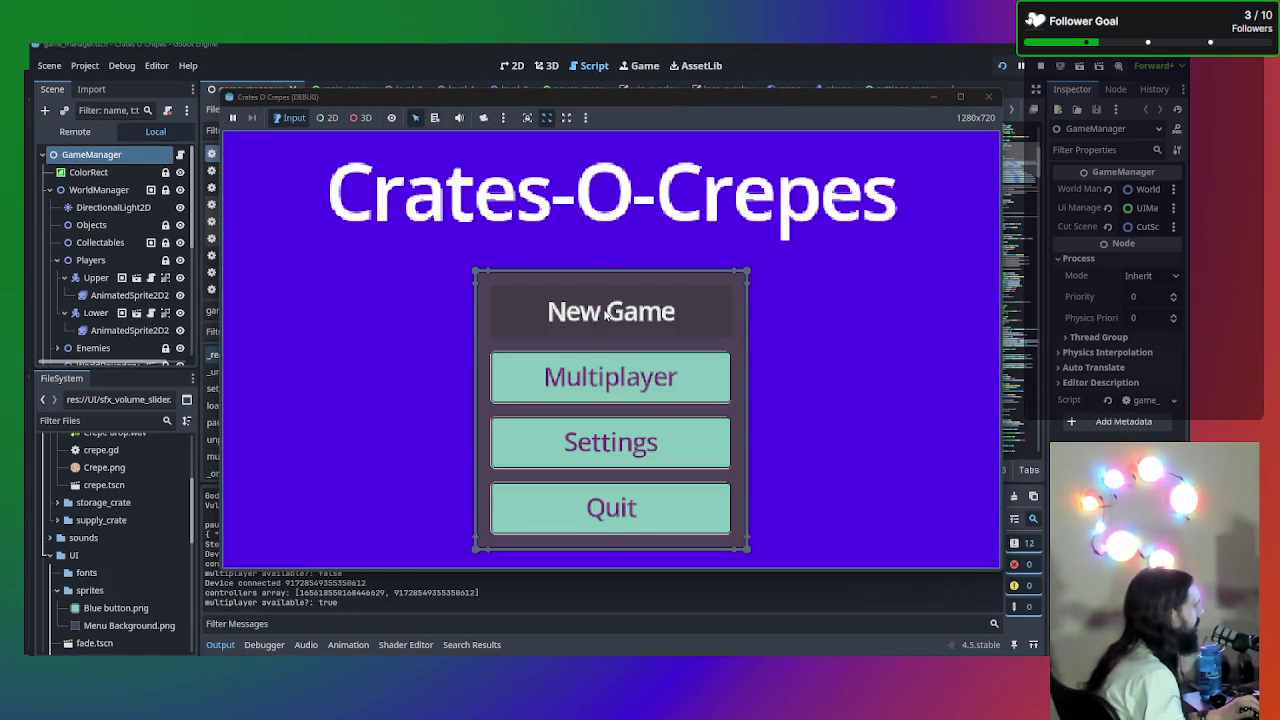
{"action": "left_click", "coordinate": [605, 313]}
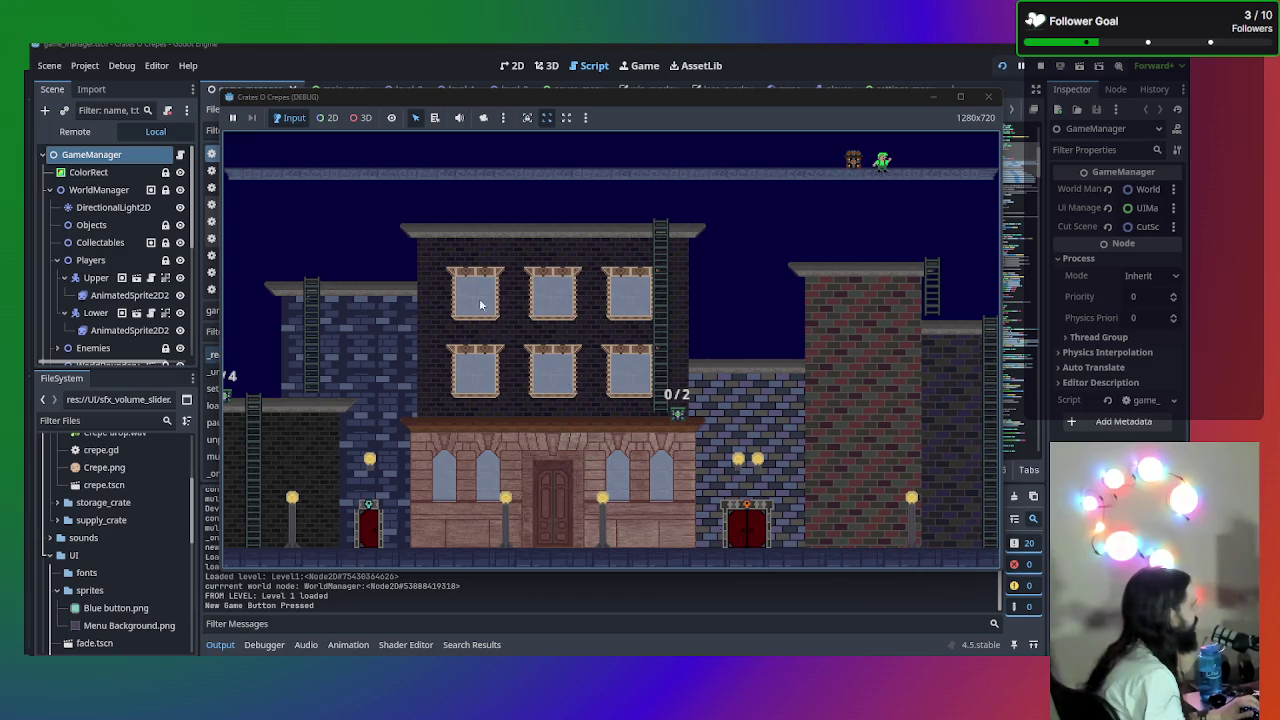
{"action": "left_click", "coordinate": [988, 97]}
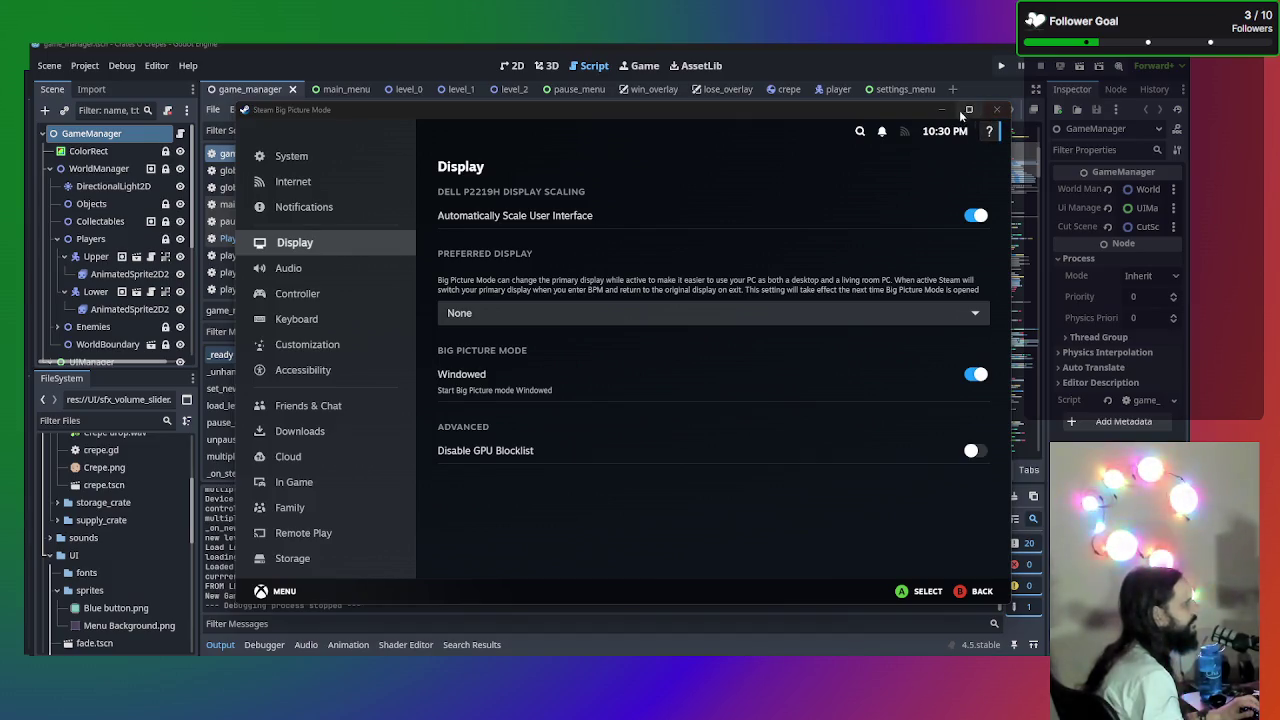
- Browse Big Picture's settings, main navigation menu and account profile panel
{"action": "left_click", "coordinate": [340, 160]}
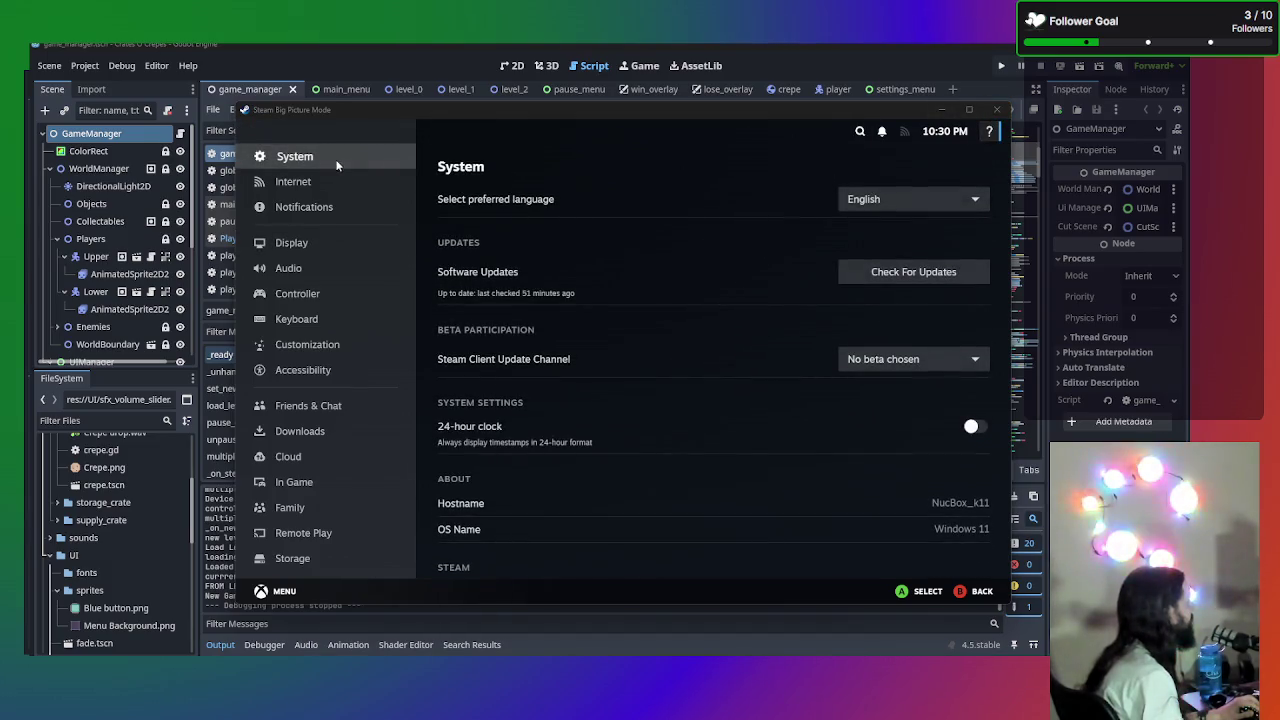
{"action": "left_click", "coordinate": [975, 591]}
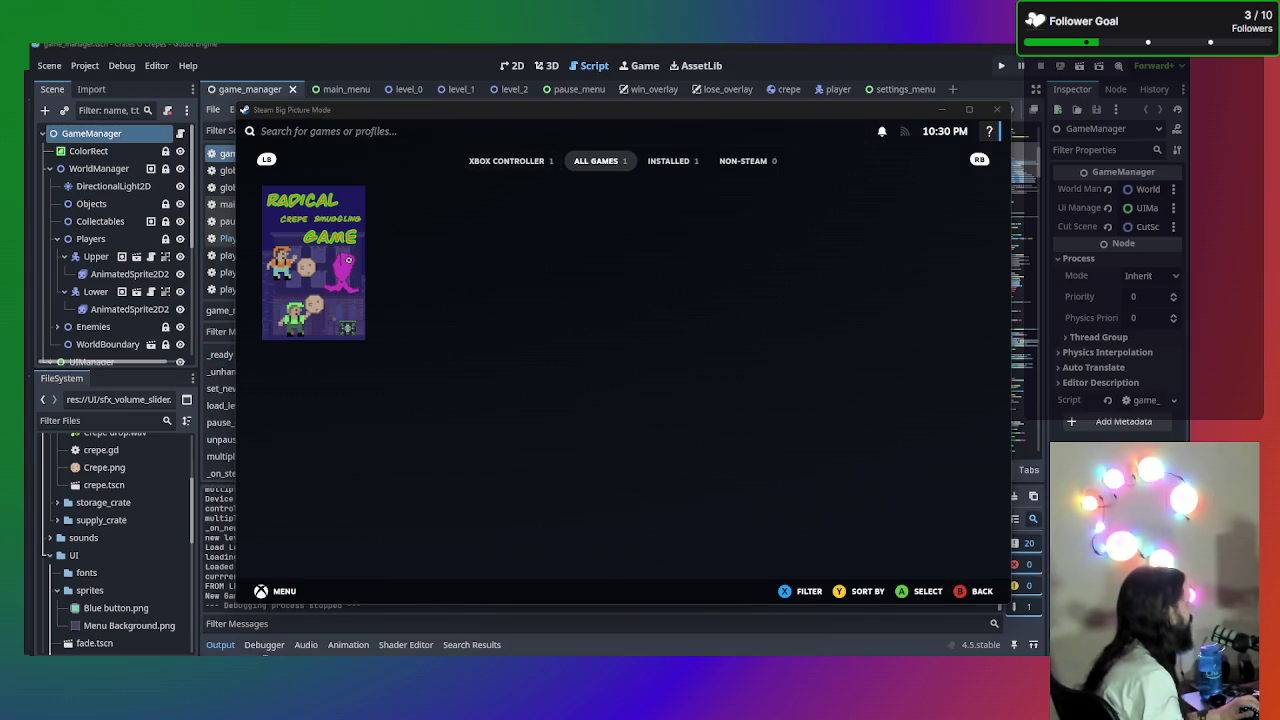
{"action": "left_click", "coordinate": [263, 591]}
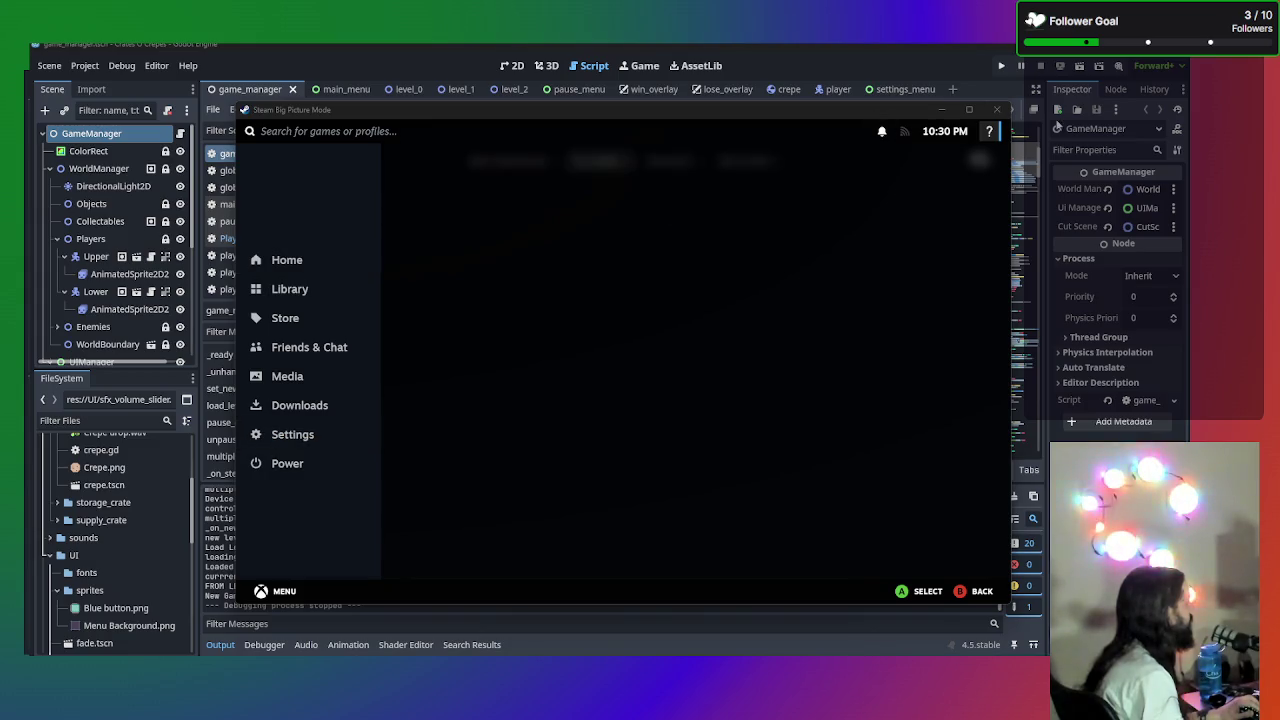
{"action": "left_click", "coordinate": [987, 132]}
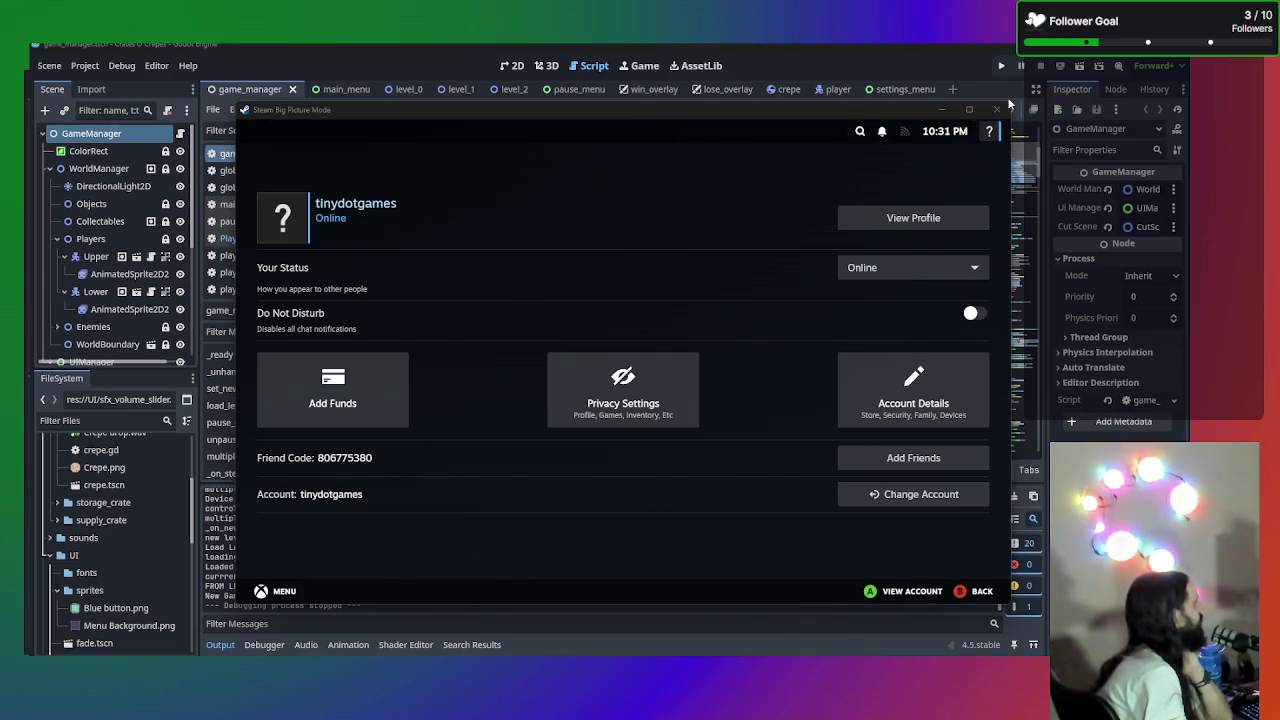
- Exit Big Picture mode and minimize the desktop Steam store window
{"action": "left_click", "coordinate": [998, 108]}
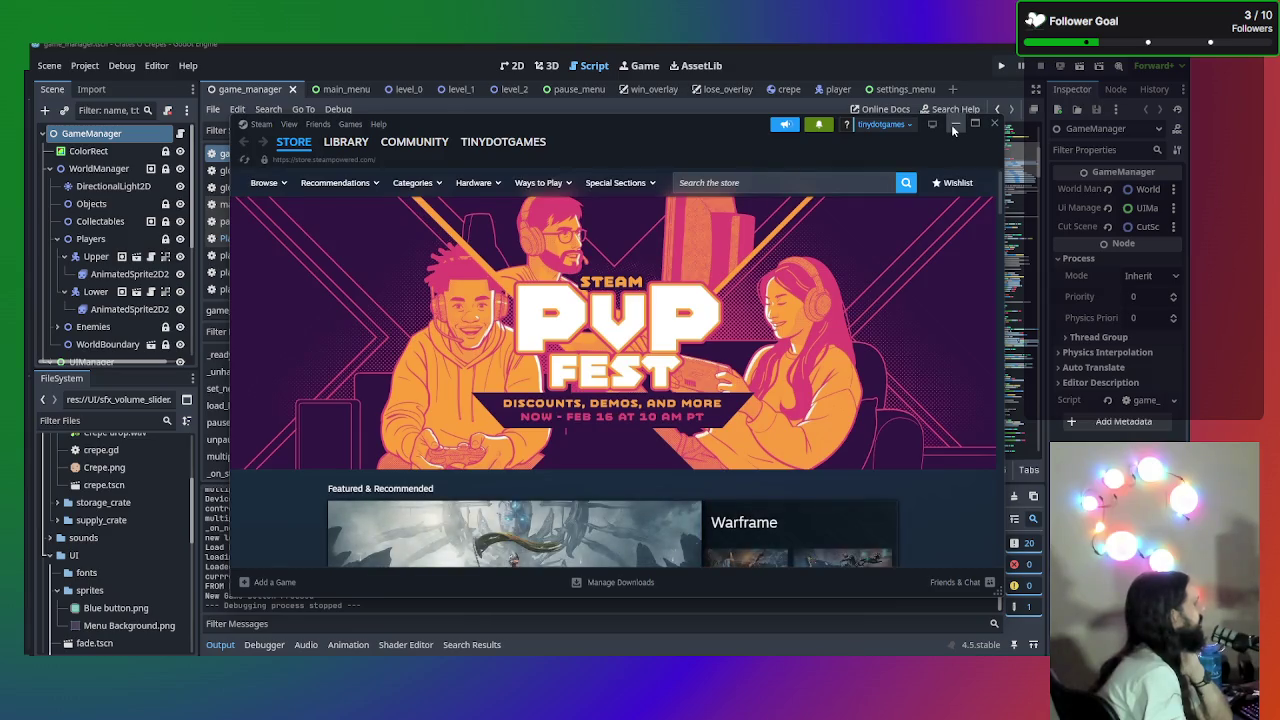
{"action": "left_click", "coordinate": [953, 126]}
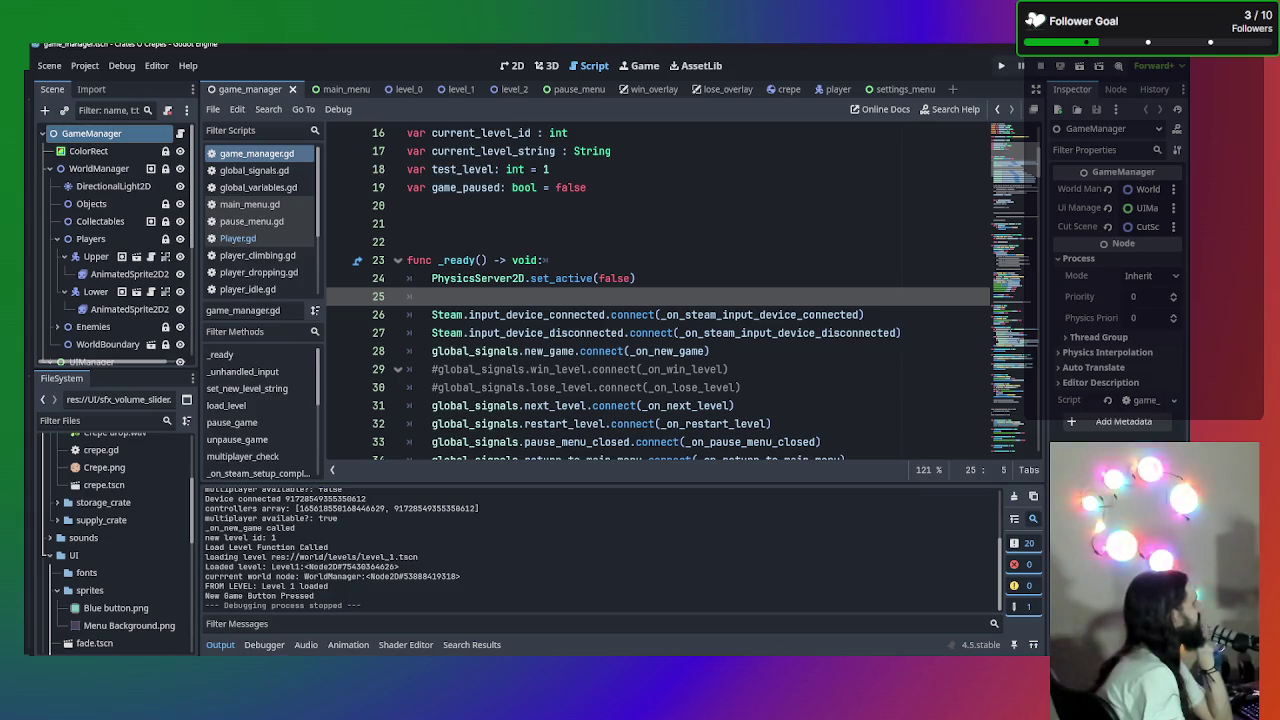
{"action": "key", "text": "alt+Tab"}
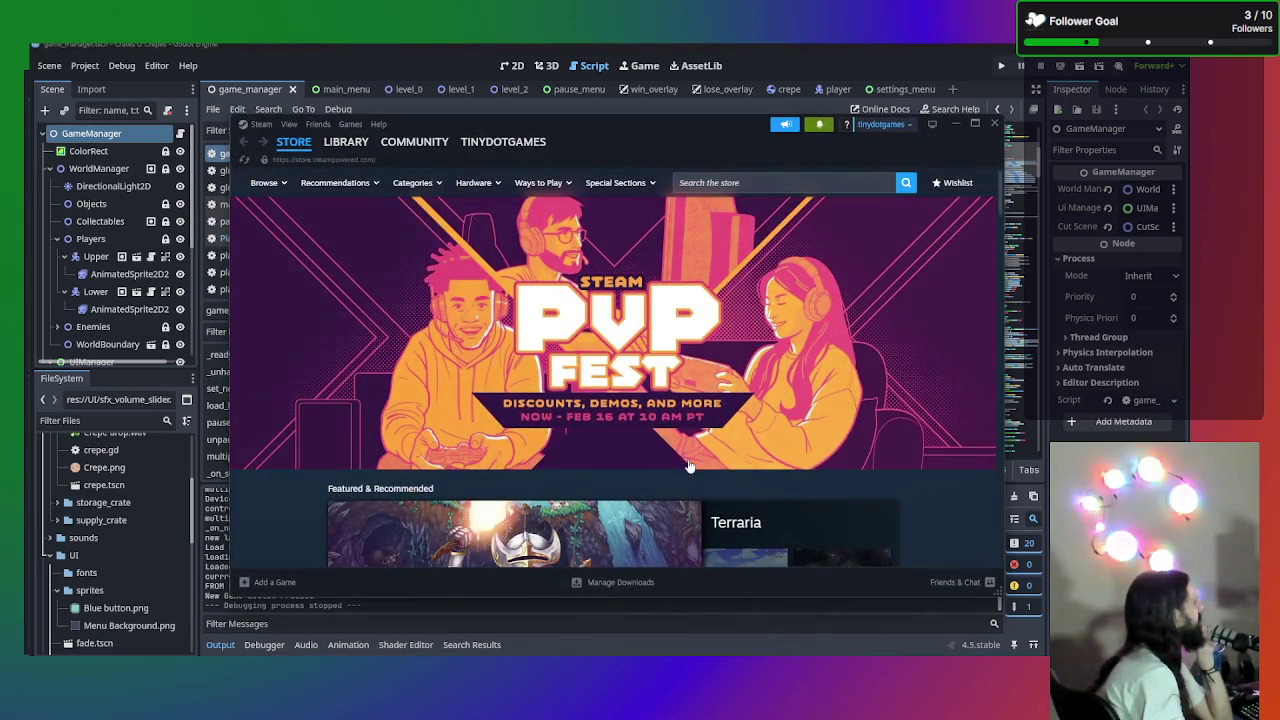
{"action": "left_click", "coordinate": [956, 124]}
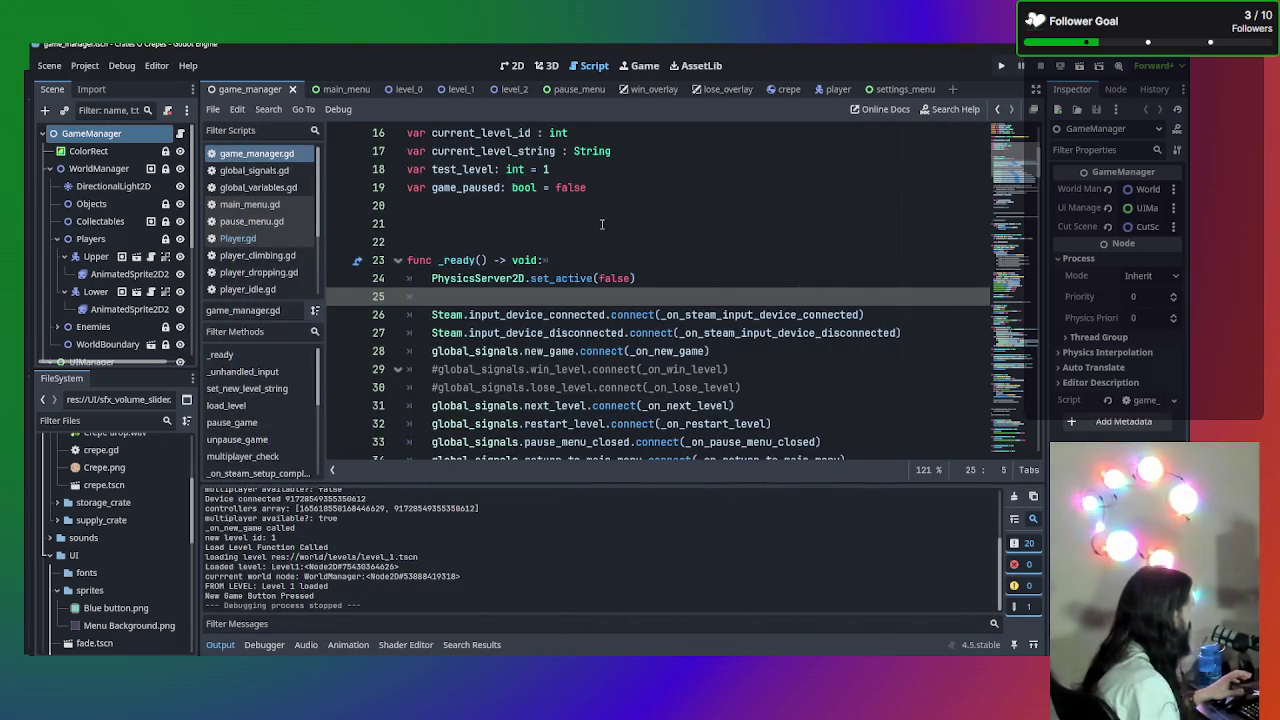
- In the 2D view, toggle the LowerPlayer and UpperPlayer nodes' visibility off and back on
{"action": "left_click", "coordinate": [514, 66]}
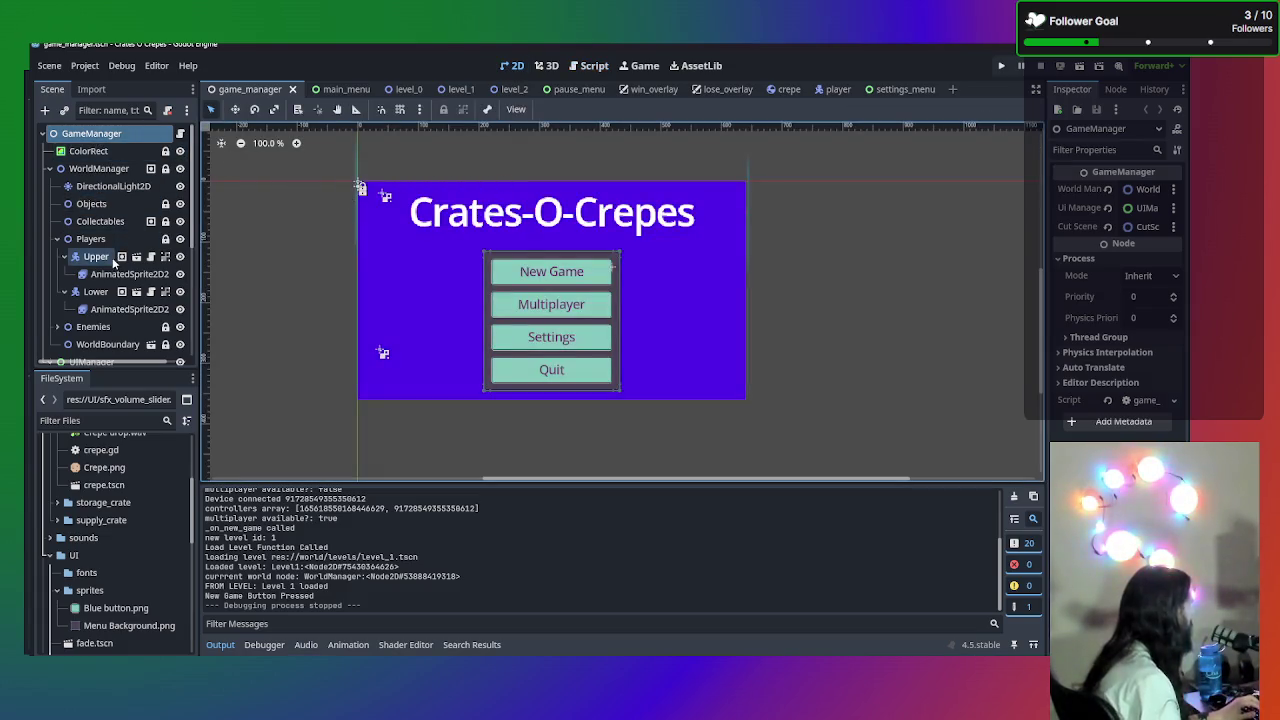
{"action": "scroll", "coordinate": [107, 258], "scroll_direction": "down", "scroll_amount": 1}
{"action": "left_click", "coordinate": [100, 263]}
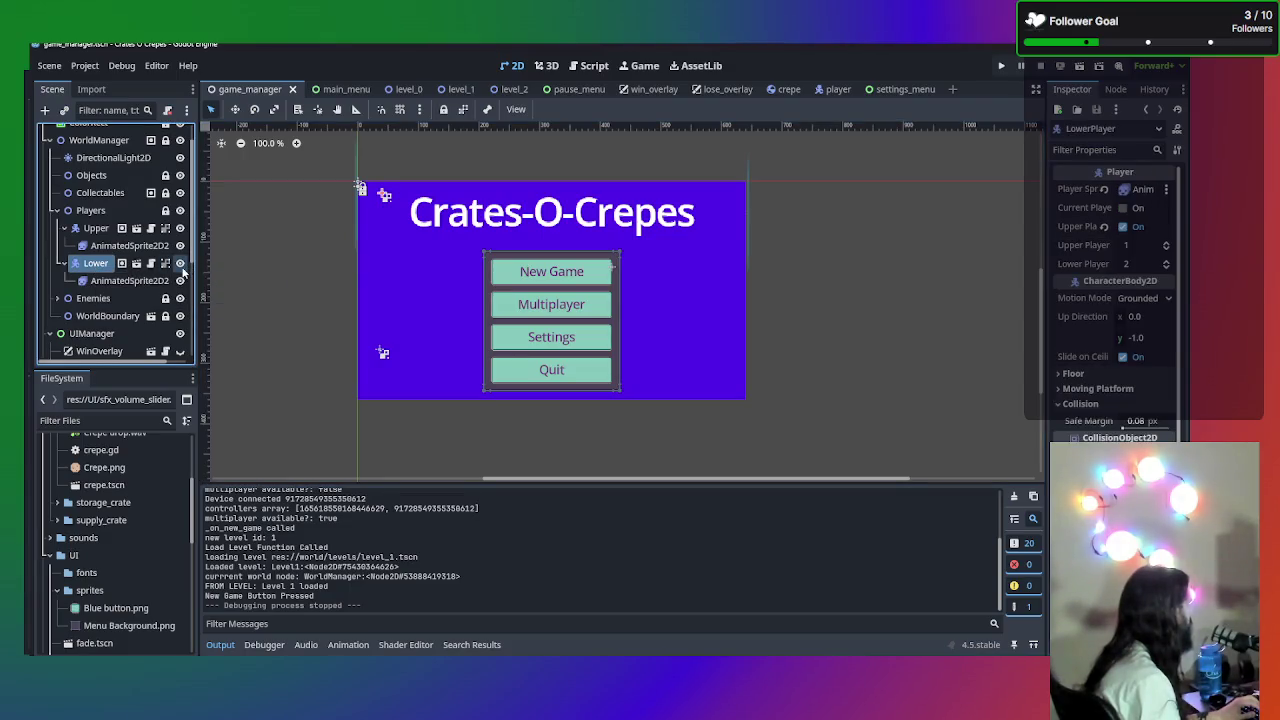
{"action": "left_click", "coordinate": [180, 263]}
{"action": "left_click", "coordinate": [180, 263]}
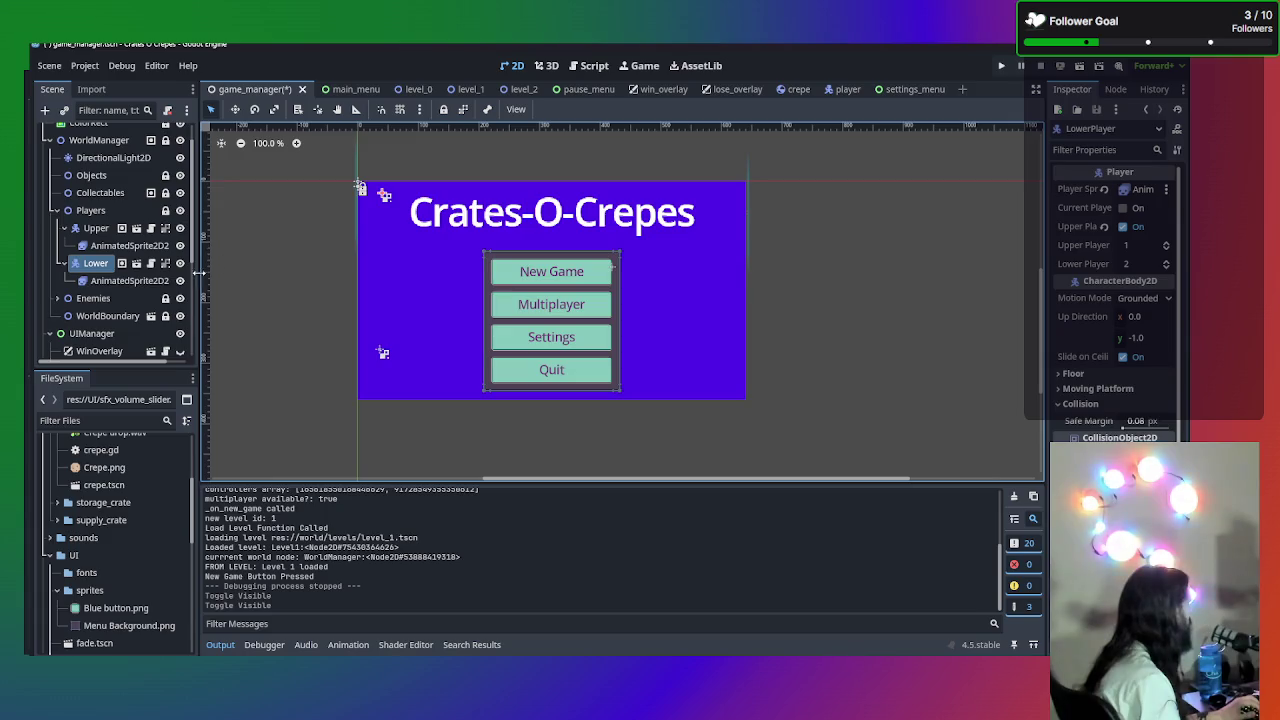
{"action": "left_click", "coordinate": [180, 228]}
{"action": "left_click", "coordinate": [181, 229]}
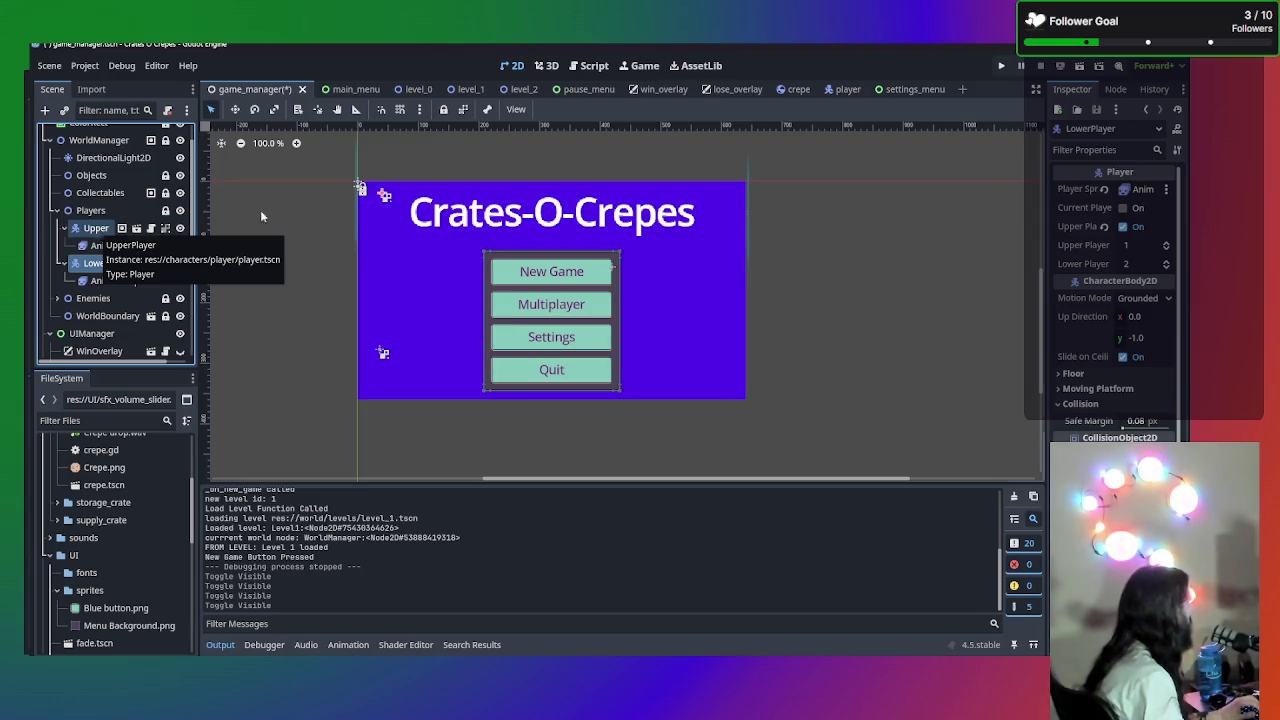
- Hide MainMenu and WinOverlay to reveal the players, then make MainMenu visible again
{"action": "scroll", "coordinate": [134, 257], "scroll_direction": "up", "scroll_amount": 1}
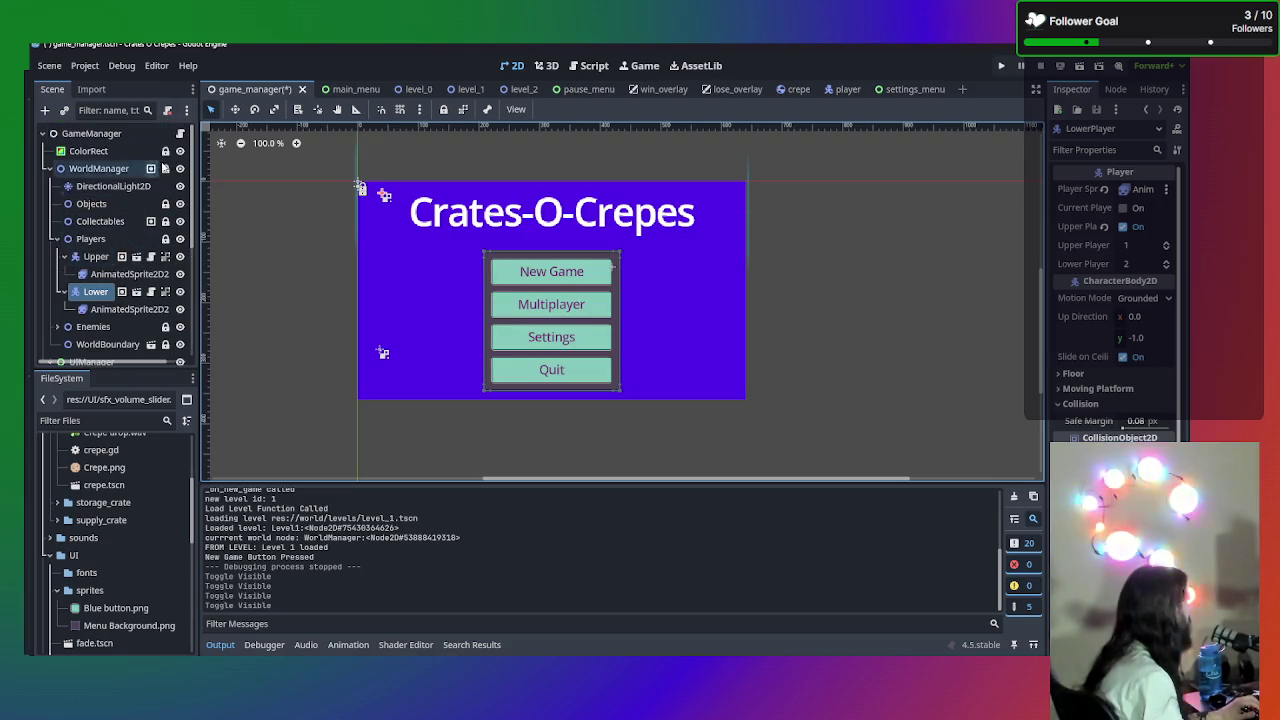
{"action": "scroll", "coordinate": [174, 285], "scroll_direction": "down", "scroll_amount": 2}
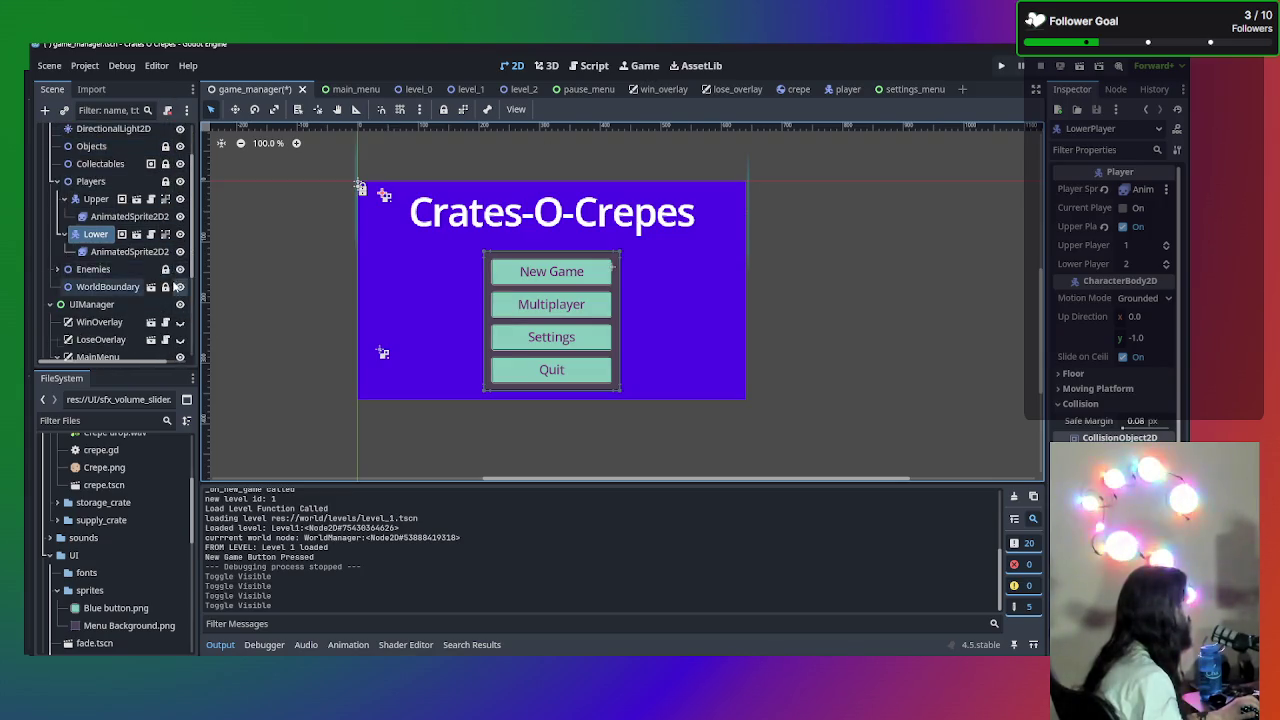
{"action": "scroll", "coordinate": [174, 285], "scroll_direction": "down", "scroll_amount": 1}
{"action": "left_click", "coordinate": [180, 330]}
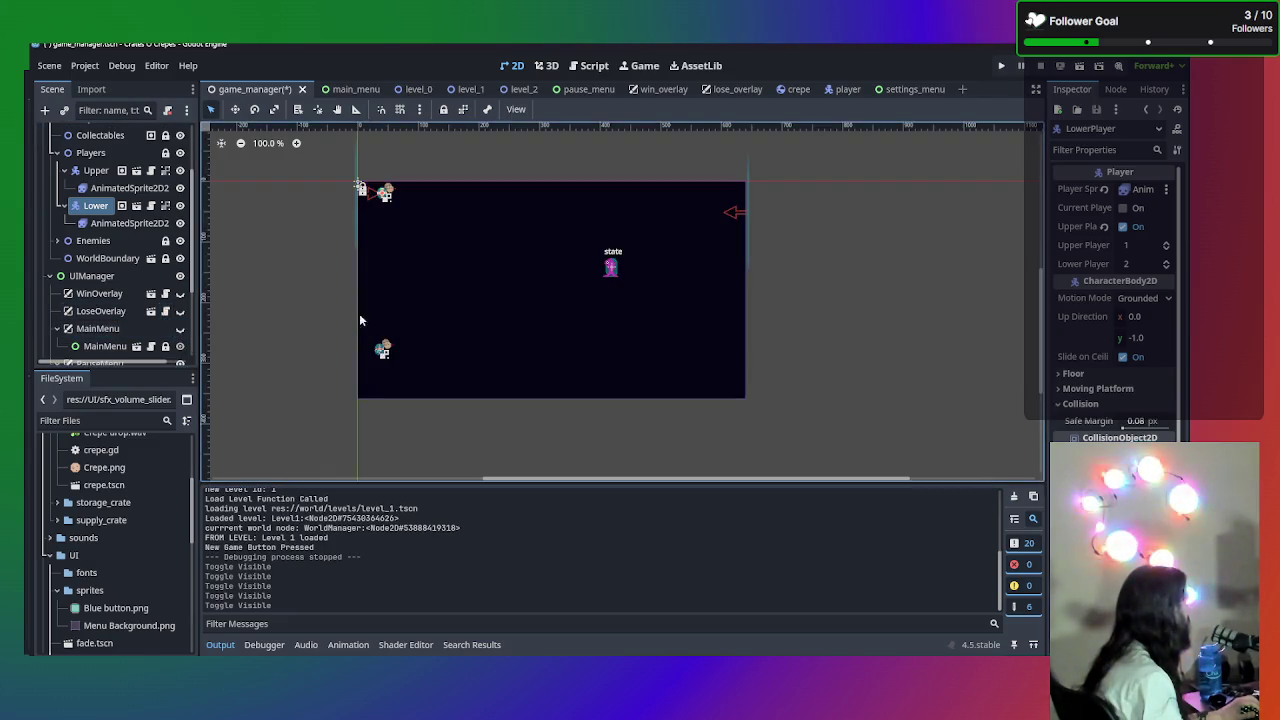
{"action": "scroll", "coordinate": [380, 348], "scroll_direction": "up", "scroll_amount": 5}
{"action": "scroll", "coordinate": [376, 348], "scroll_direction": "down", "scroll_amount": 4}
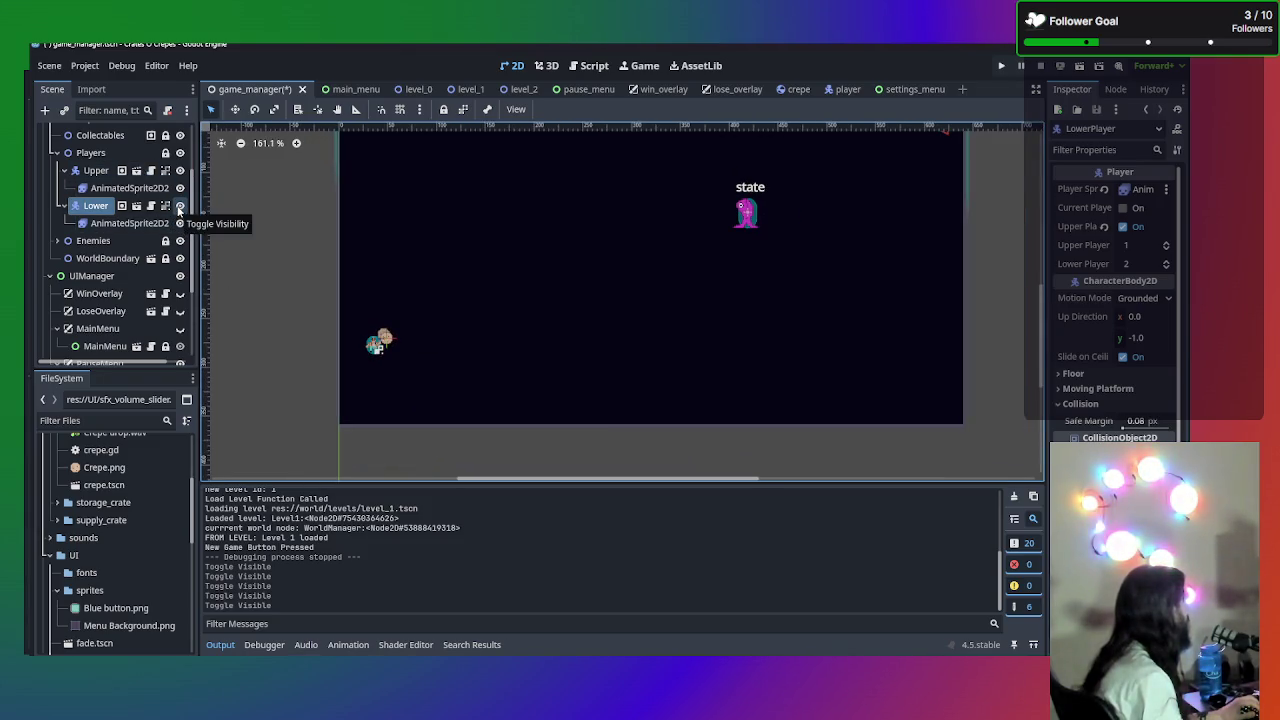
{"action": "left_click", "coordinate": [180, 293]}
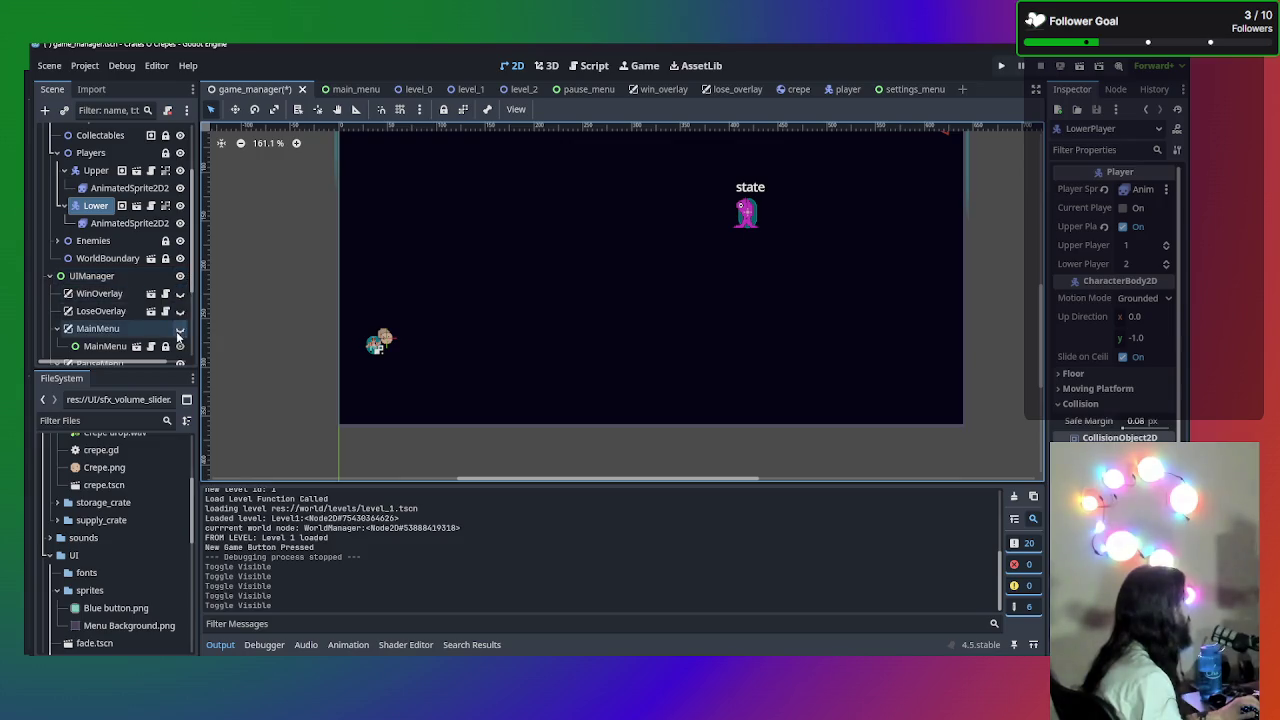
{"action": "left_click", "coordinate": [180, 328]}
{"action": "scroll", "coordinate": [255, 275], "scroll_direction": "up", "scroll_amount": 1}
{"action": "scroll", "coordinate": [262, 268], "scroll_direction": "down", "scroll_amount": 3}
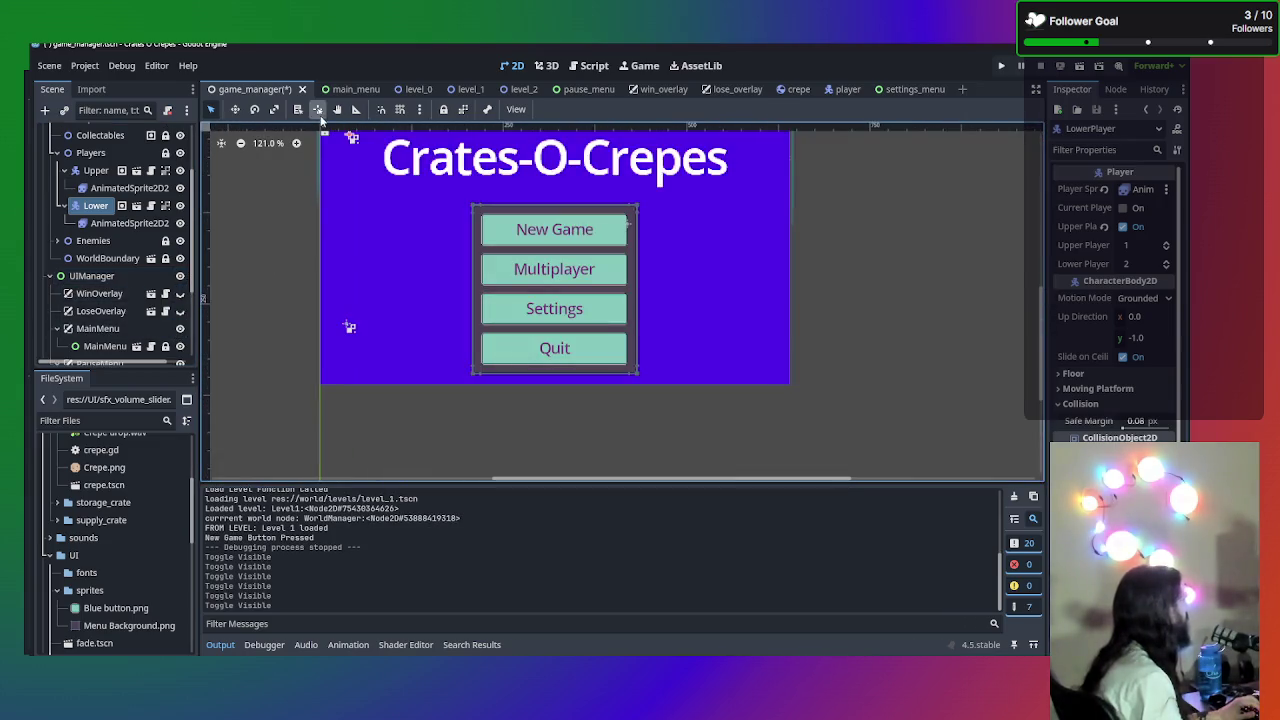
- In the level_1 scene, drag LowerPlayerMarker up to (286, 295)
{"action": "left_click", "coordinate": [465, 89]}
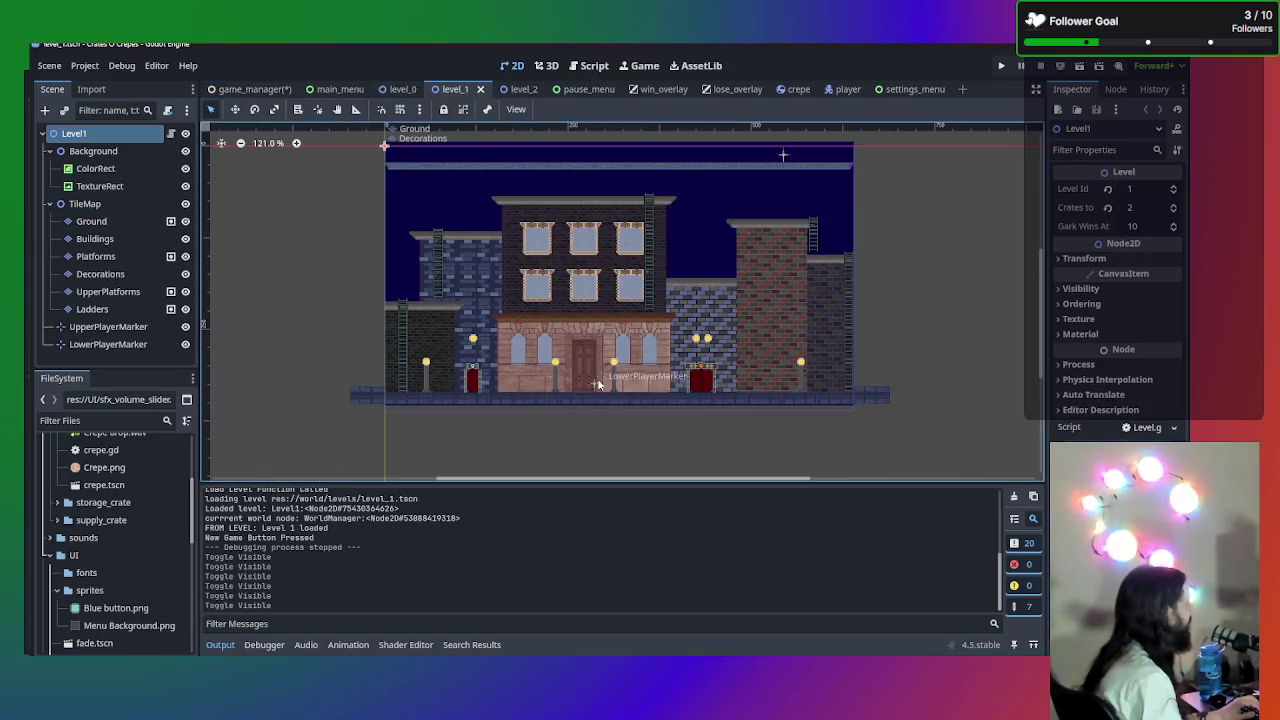
{"action": "scroll", "coordinate": [600, 384], "scroll_direction": "up", "scroll_amount": 4}
{"action": "left_click_drag", "start_coordinate": [590, 390], "coordinate": [590, 342]}
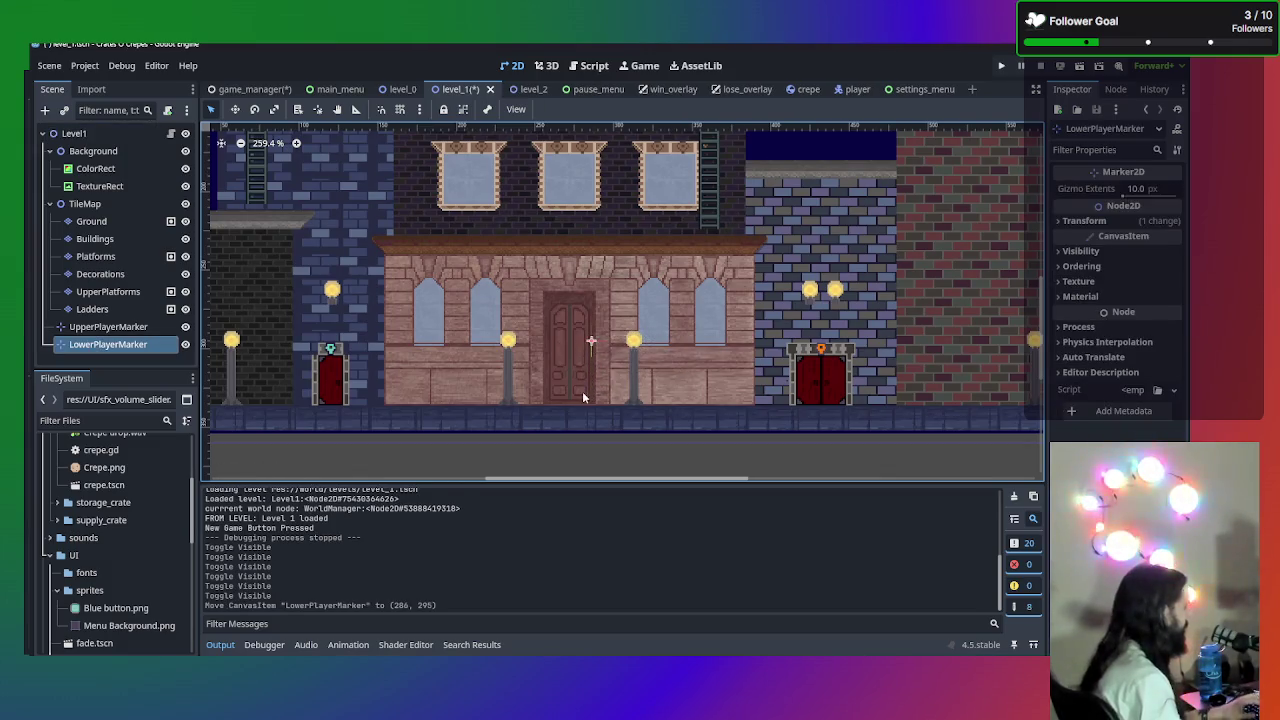
- Test-run the game into Level 1, pause and resume, then close the game window
{"action": "key", "text": "F5"}
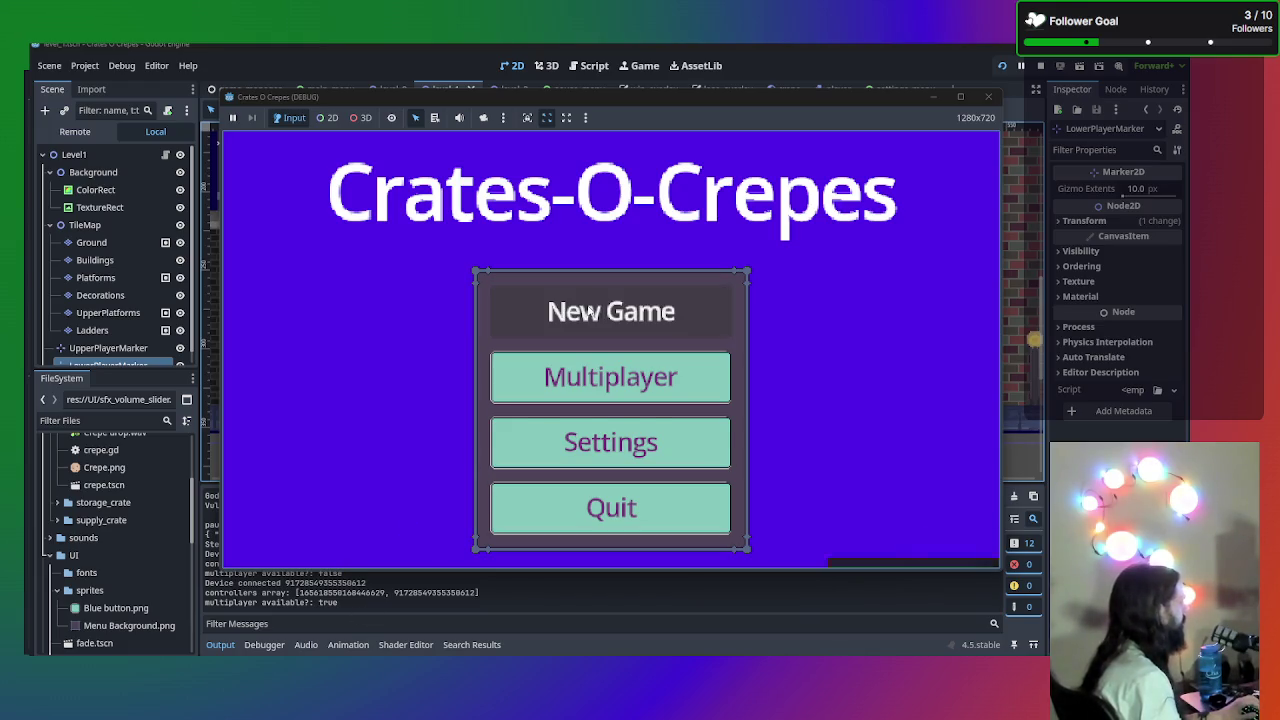
{"action": "left_click", "coordinate": [588, 311]}
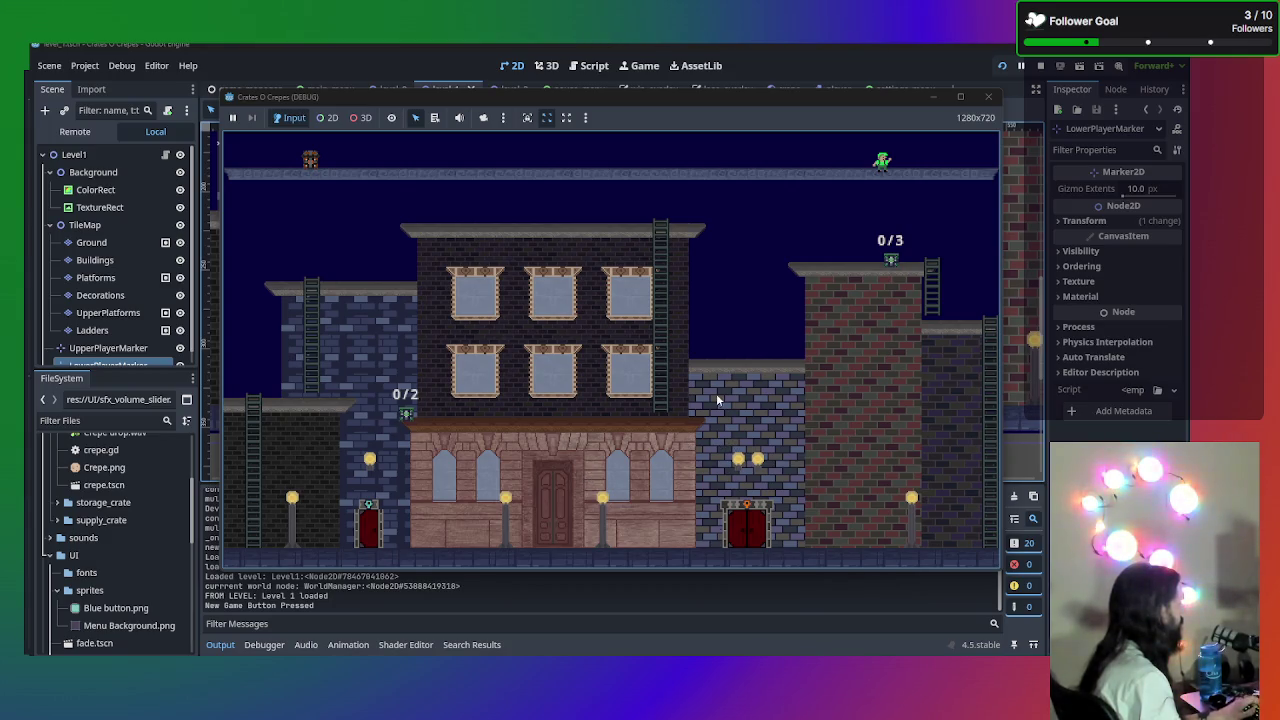
{"action": "key", "text": "Escape"}
{"action": "left_click", "coordinate": [668, 289]}
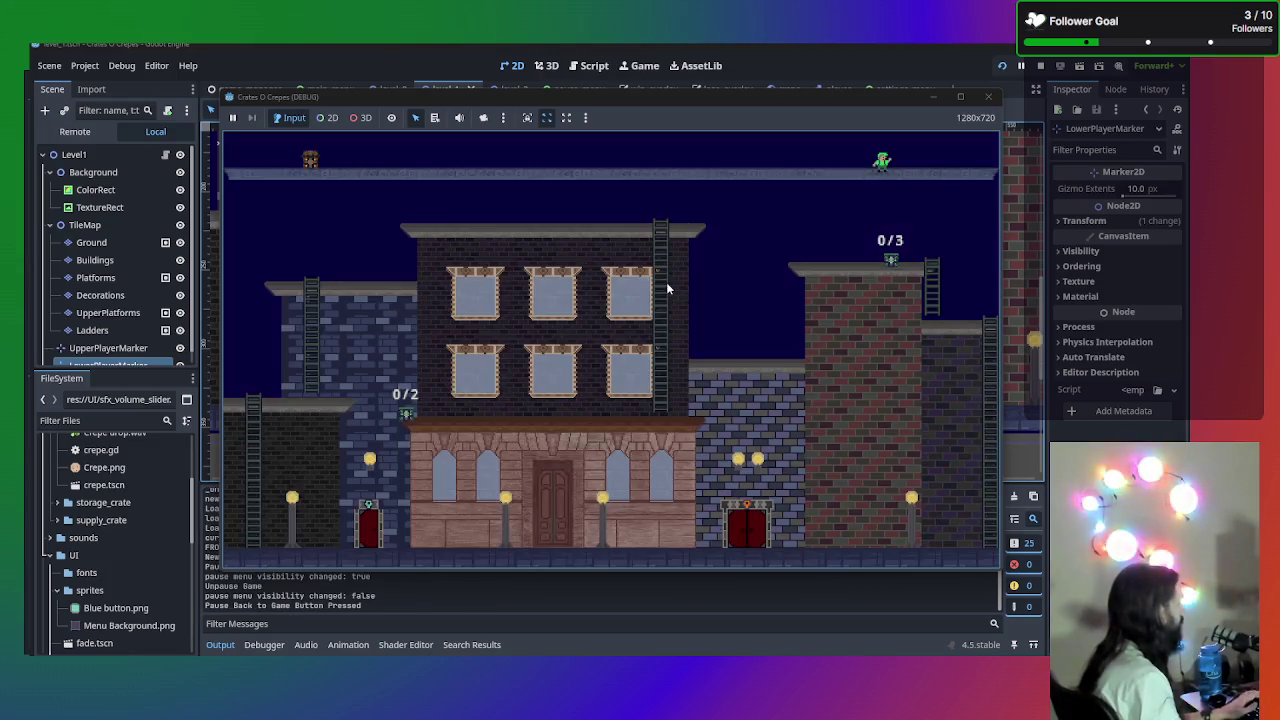
{"action": "left_click", "coordinate": [985, 98]}
{"action": "left_click", "coordinate": [985, 98]}
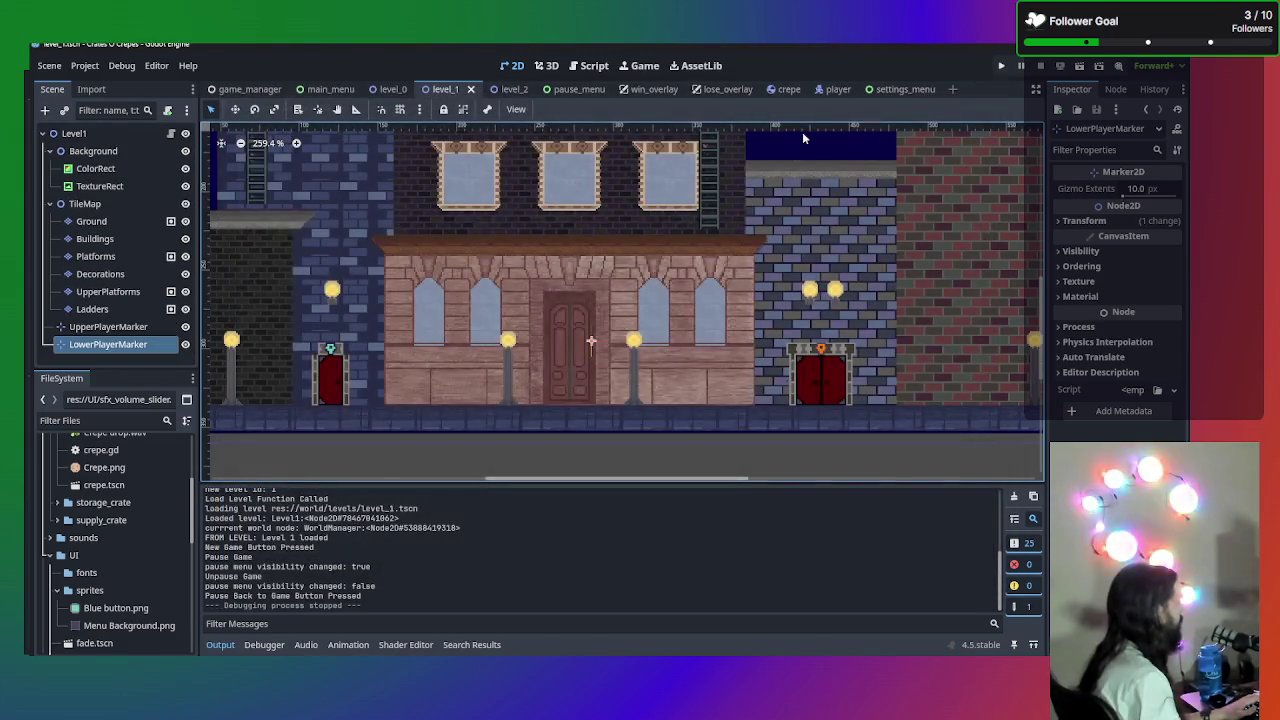
- Open Level.gd through the script icon beside the Level1 node
{"action": "scroll", "coordinate": [591, 288], "scroll_direction": "down", "scroll_amount": 5}
{"action": "scroll", "coordinate": [562, 363], "scroll_direction": "up", "scroll_amount": 1}
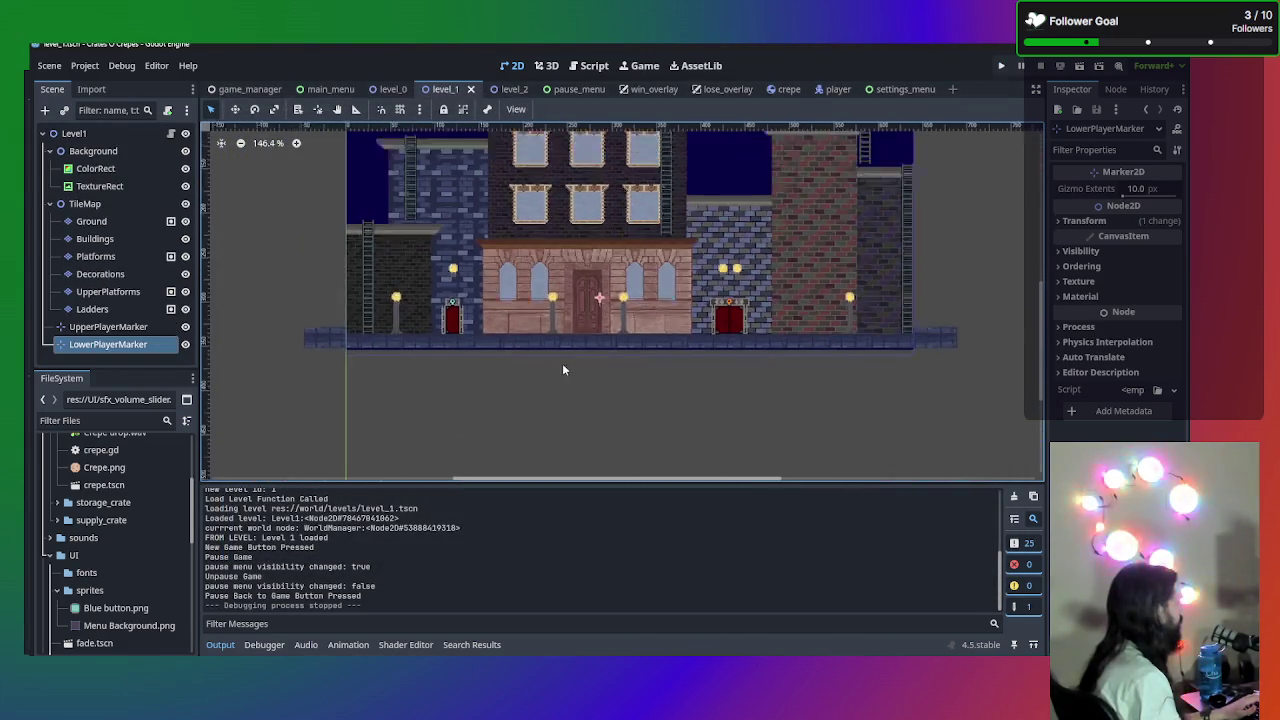
{"action": "scroll", "coordinate": [562, 390], "scroll_direction": "down", "scroll_amount": 4}
{"action": "scroll", "coordinate": [568, 430], "scroll_direction": "up", "scroll_amount": 4}
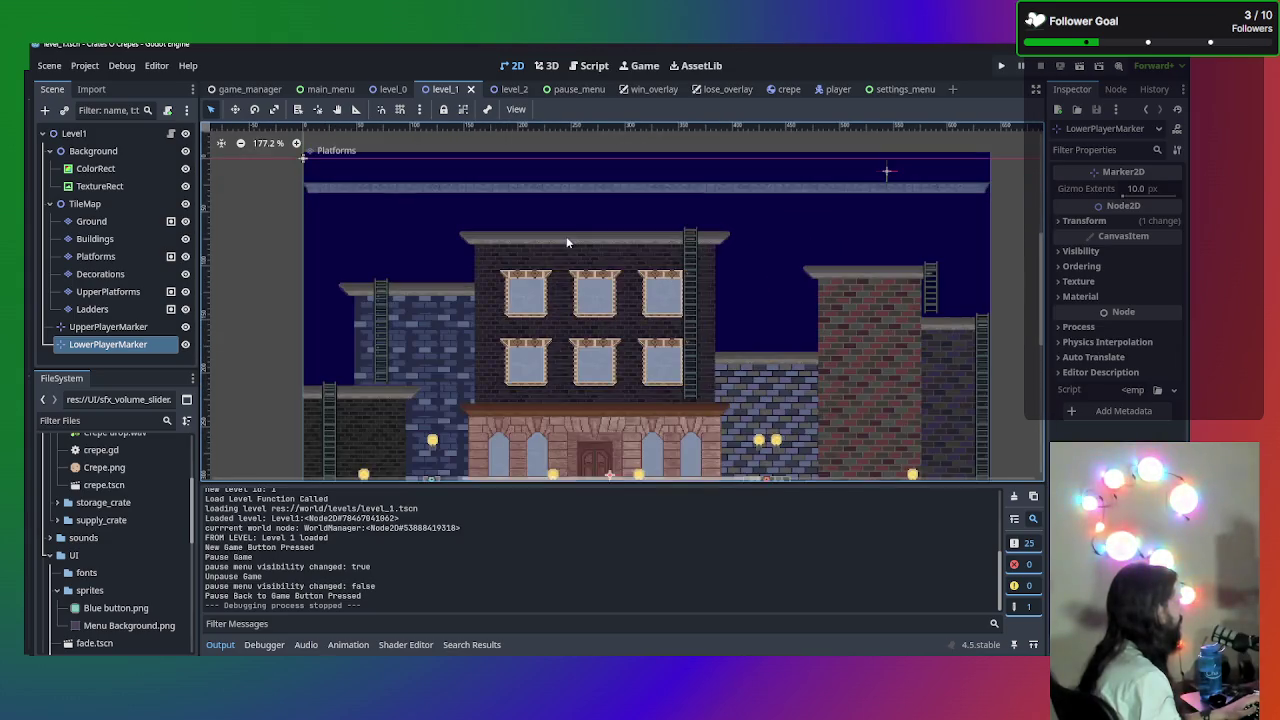
{"action": "scroll", "coordinate": [534, 292], "scroll_direction": "up", "scroll_amount": 2}
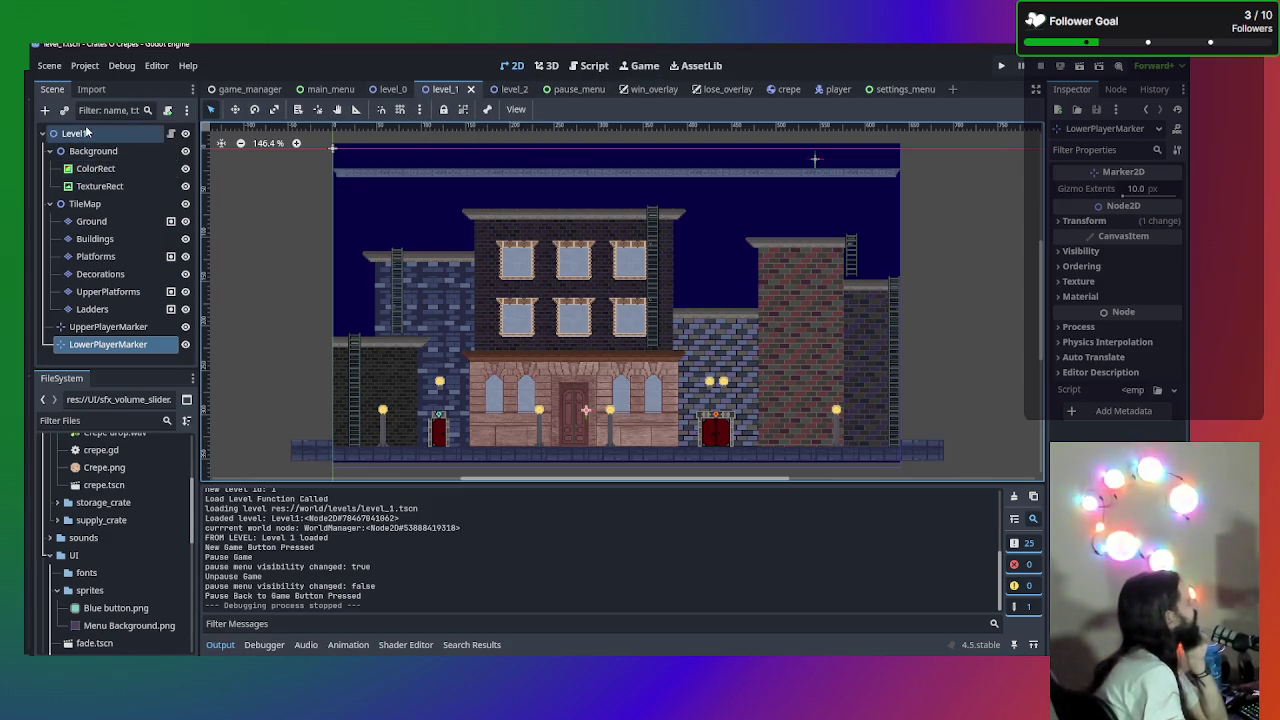
{"action": "left_click", "coordinate": [171, 133]}
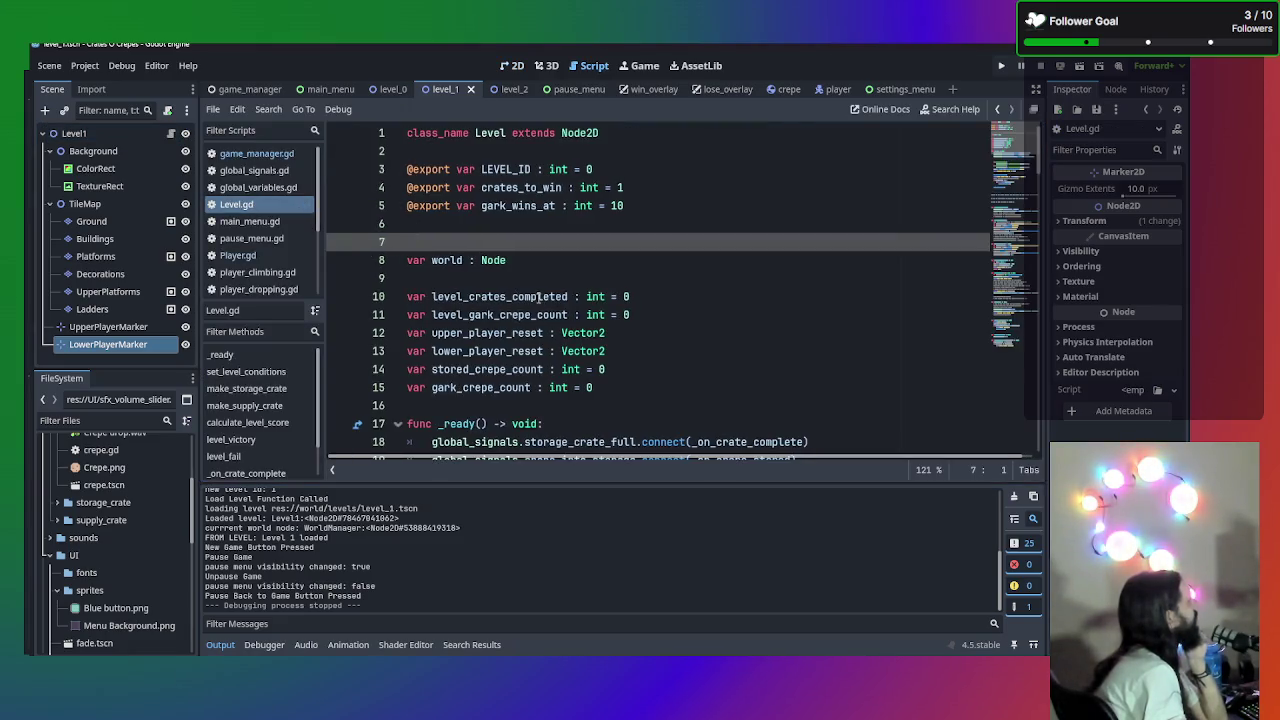
- Inspect _ready's LowerPlayerMarker check and lower_player_reset assignment, selecting the LowerPlayerMarker node
{"action": "scroll", "coordinate": [556, 289], "scroll_direction": "down", "scroll_amount": 4}
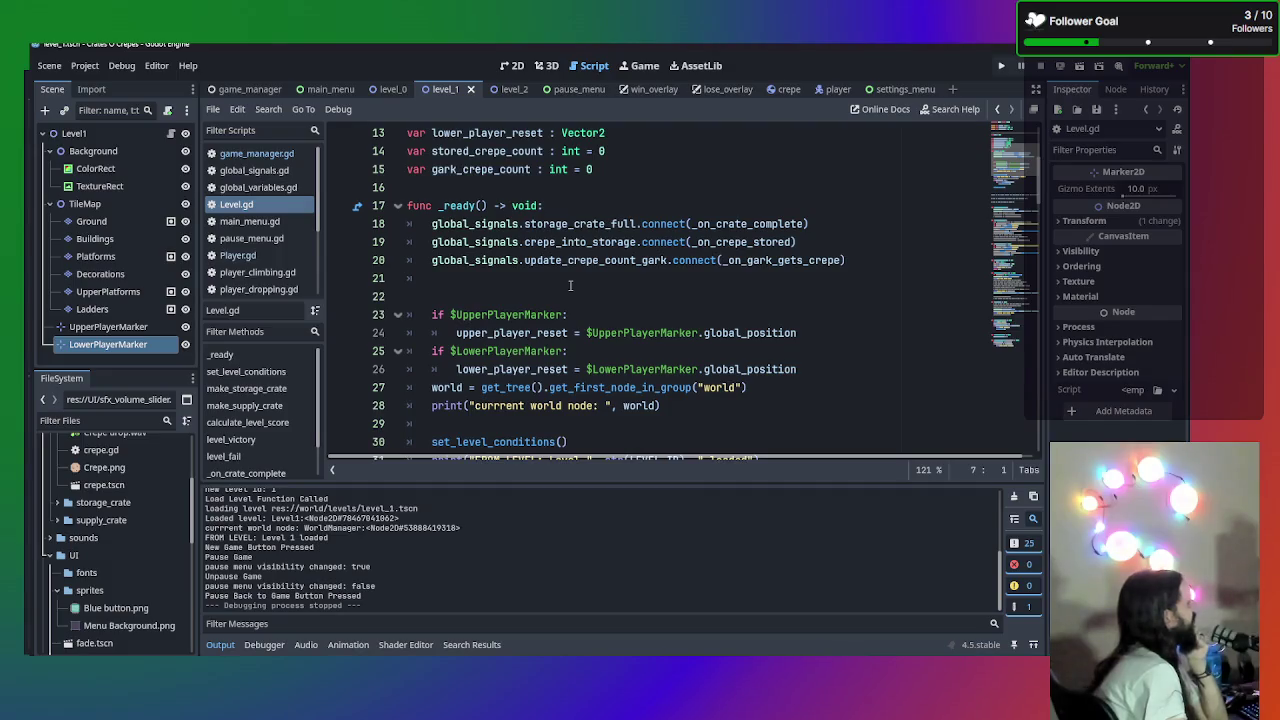
{"action": "scroll", "coordinate": [576, 298], "scroll_direction": "down", "scroll_amount": 1}
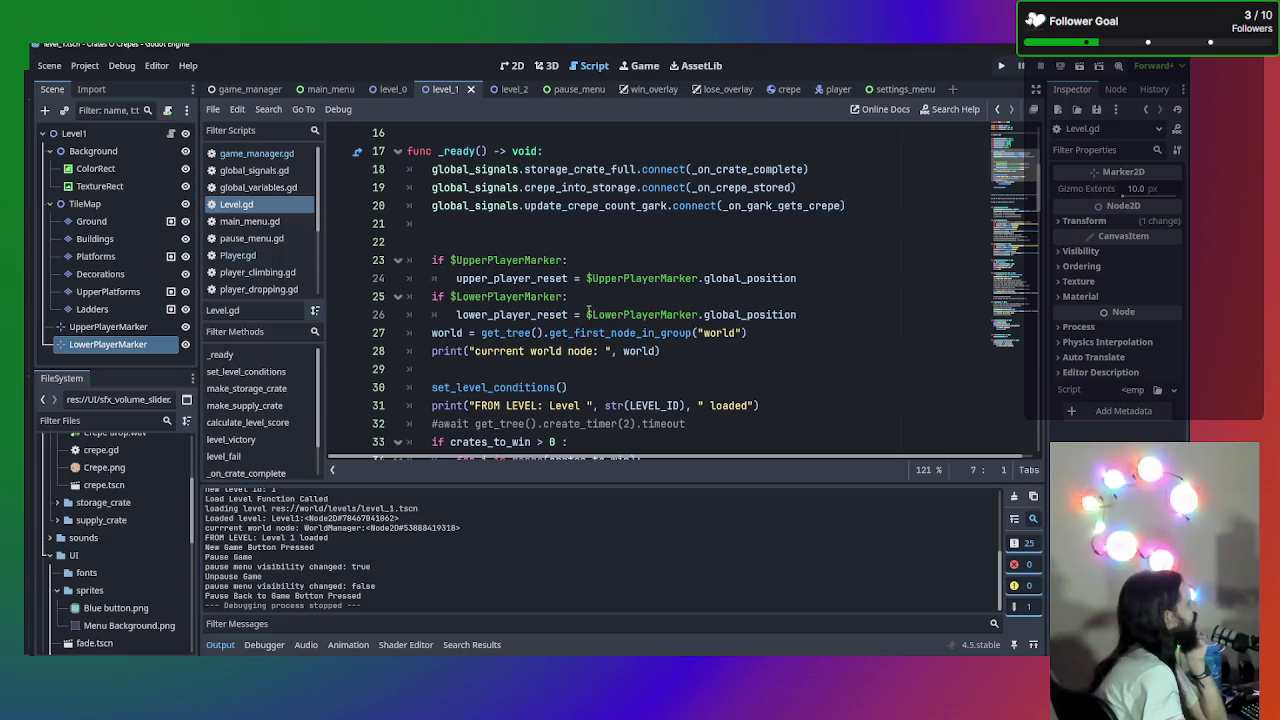
{"action": "left_click", "coordinate": [536, 296]}
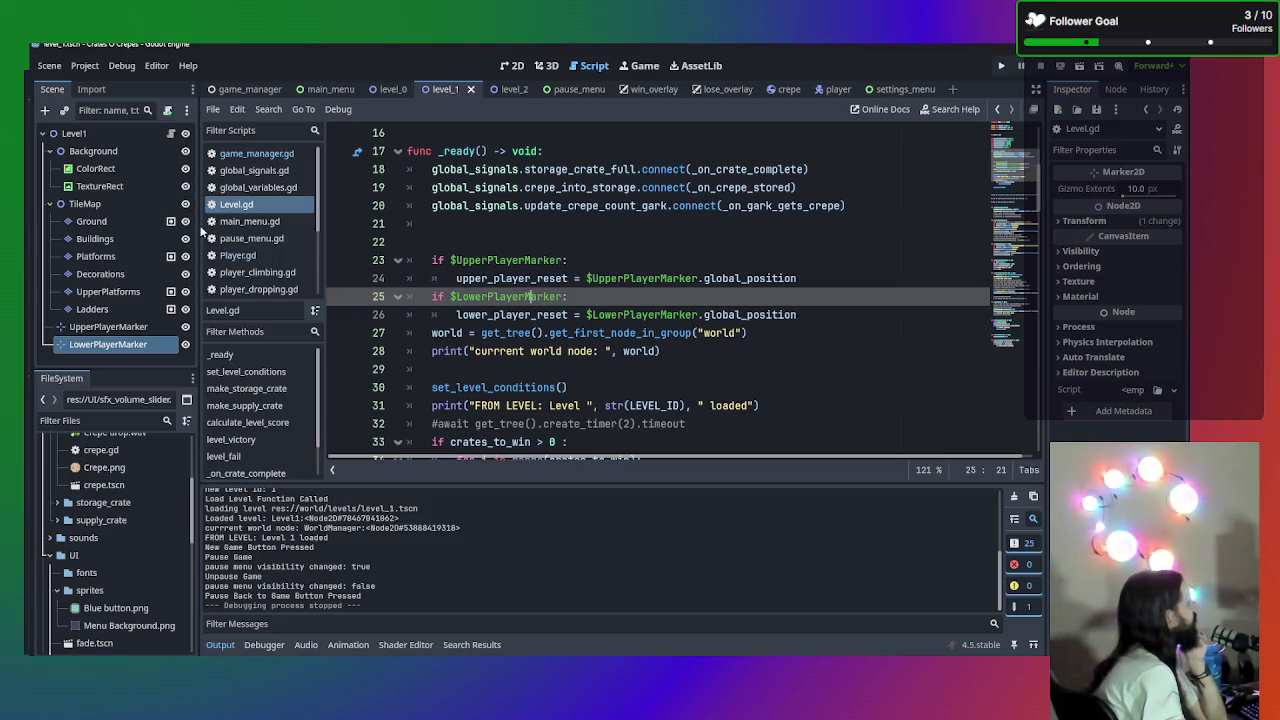
{"action": "left_click", "coordinate": [140, 345]}
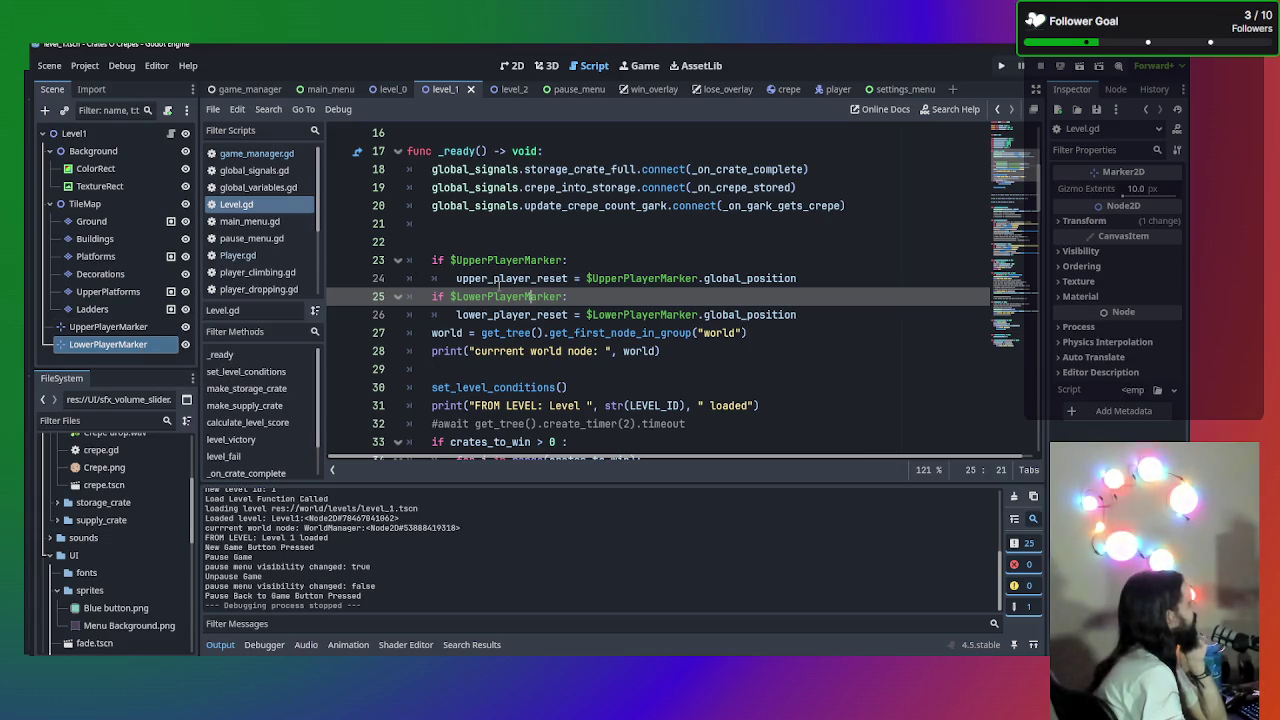
{"action": "left_click", "coordinate": [566, 315]}
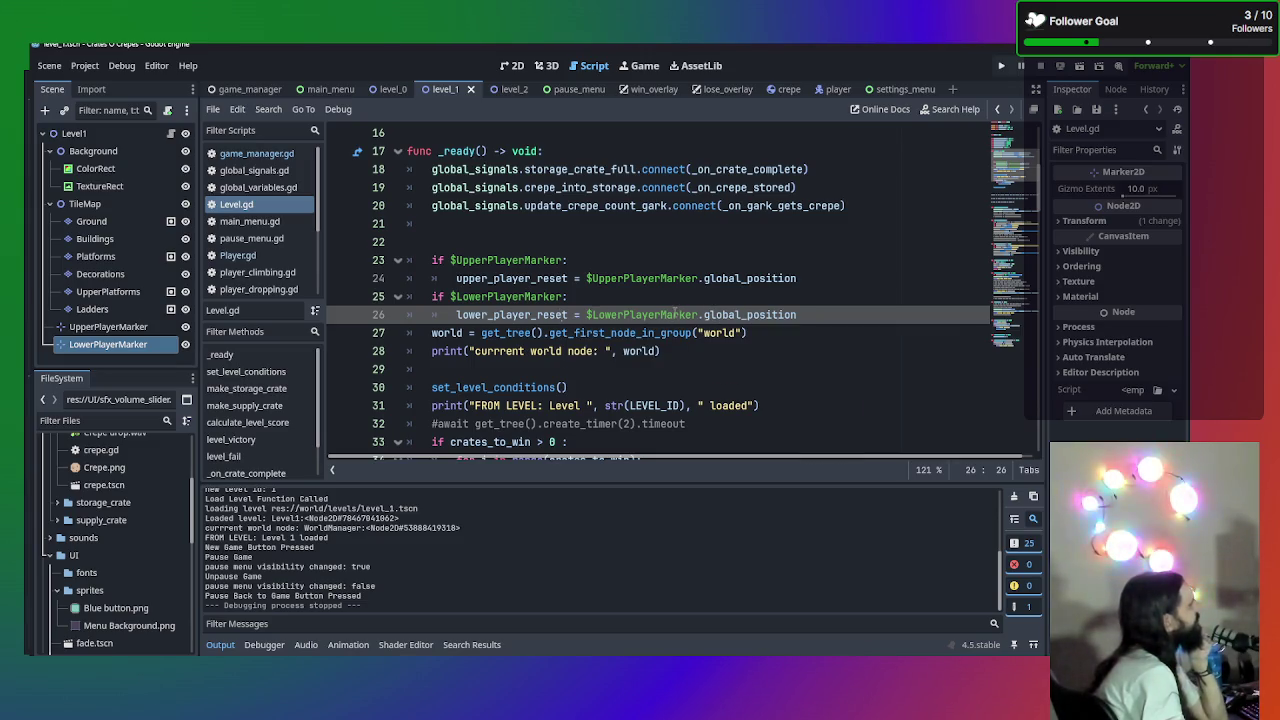
- Scroll through the rest of Level.gd and open the Find bar
{"action": "scroll", "coordinate": [443, 338], "scroll_direction": "down", "scroll_amount": 3}
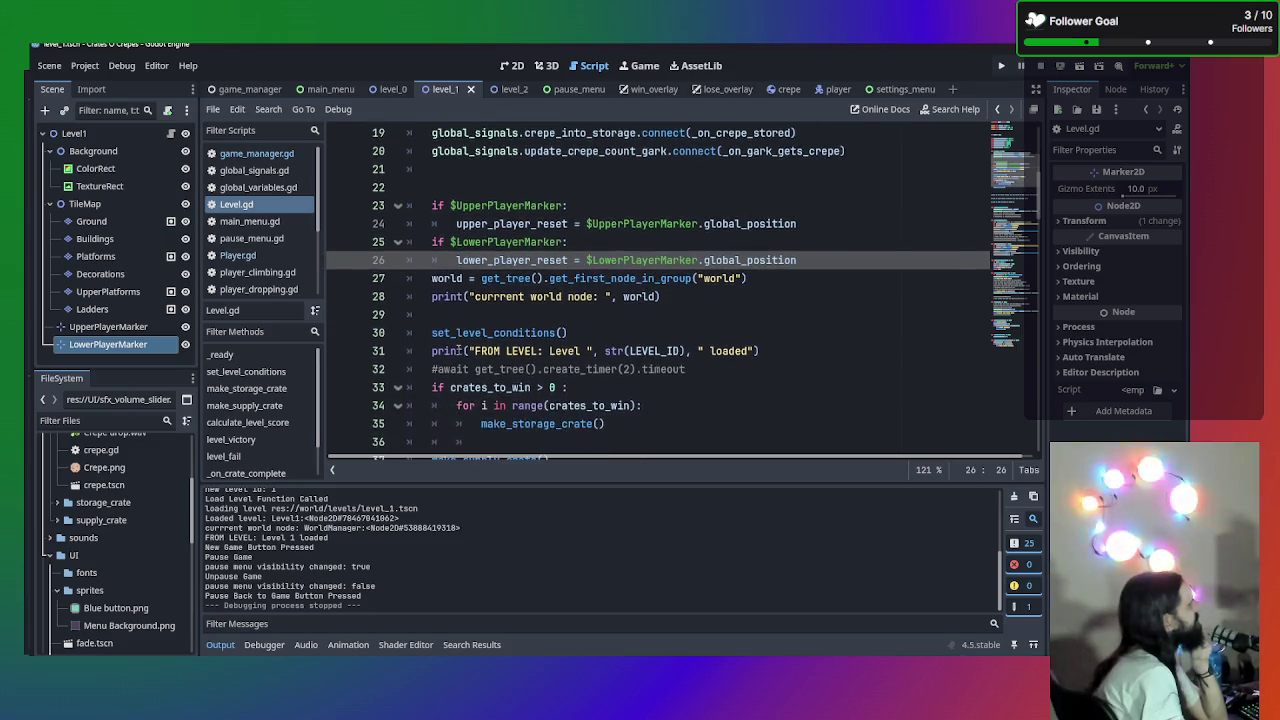
{"action": "scroll", "coordinate": [447, 343], "scroll_direction": "down", "scroll_amount": 3}
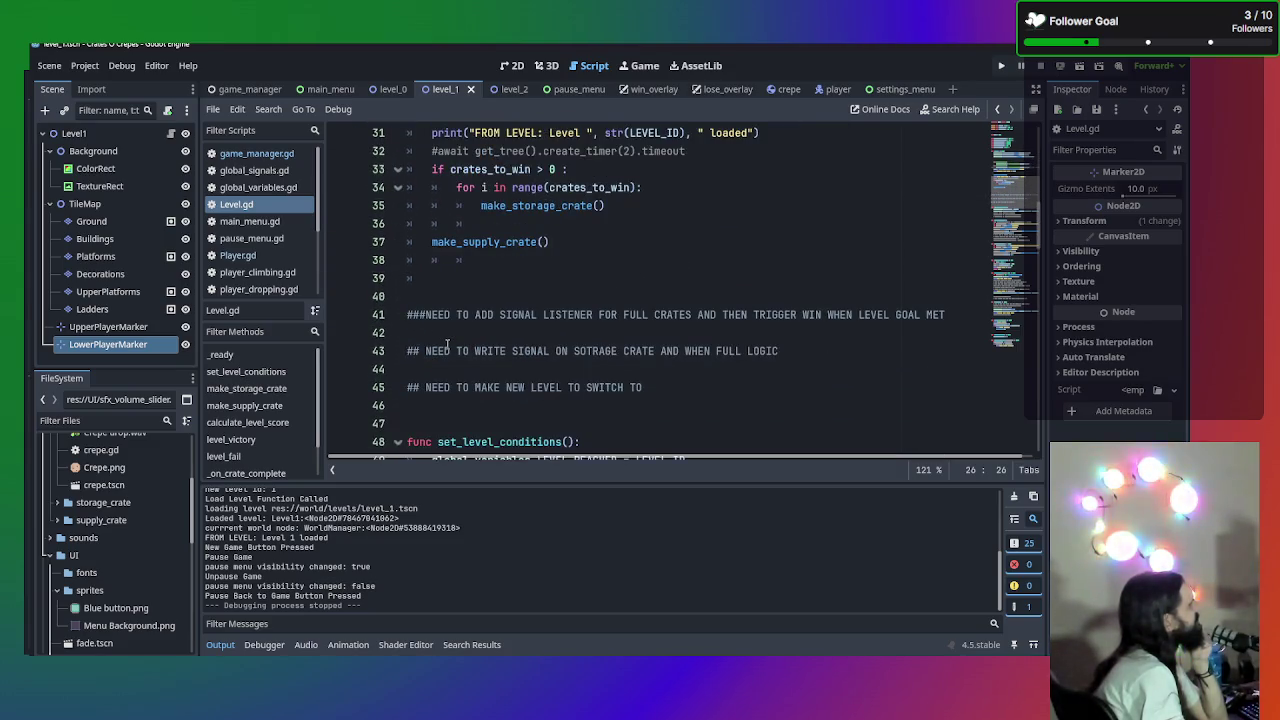
{"action": "scroll", "coordinate": [447, 343], "scroll_direction": "up", "scroll_amount": 10}
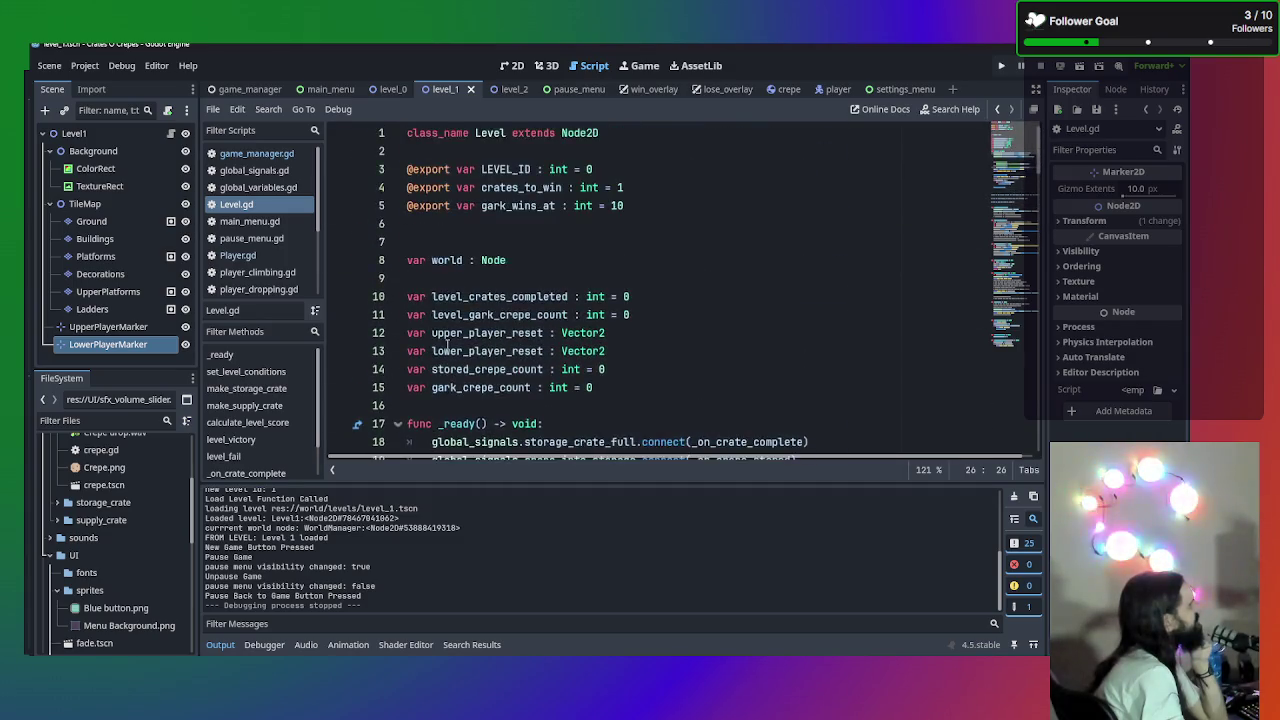
{"action": "scroll", "coordinate": [447, 343], "scroll_direction": "down", "scroll_amount": 6}
{"action": "scroll", "coordinate": [465, 333], "scroll_direction": "up", "scroll_amount": 1}
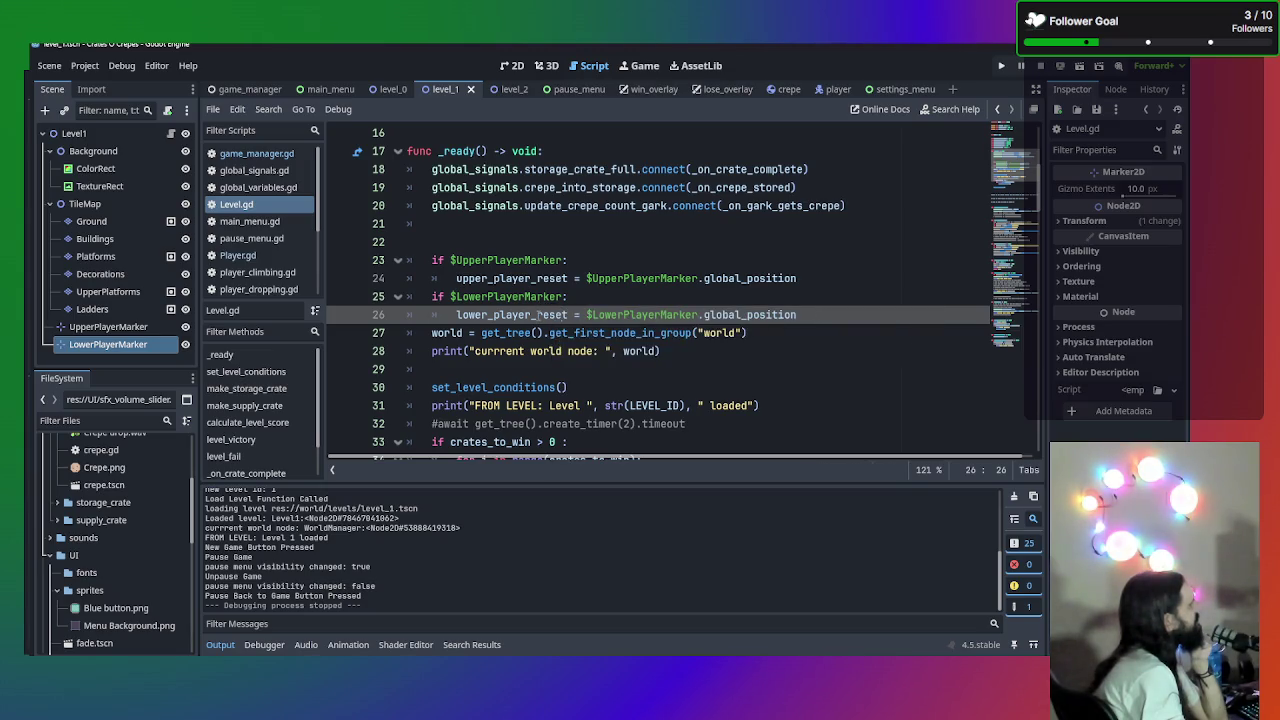
{"action": "scroll", "coordinate": [538, 314], "scroll_direction": "up", "scroll_amount": 5}
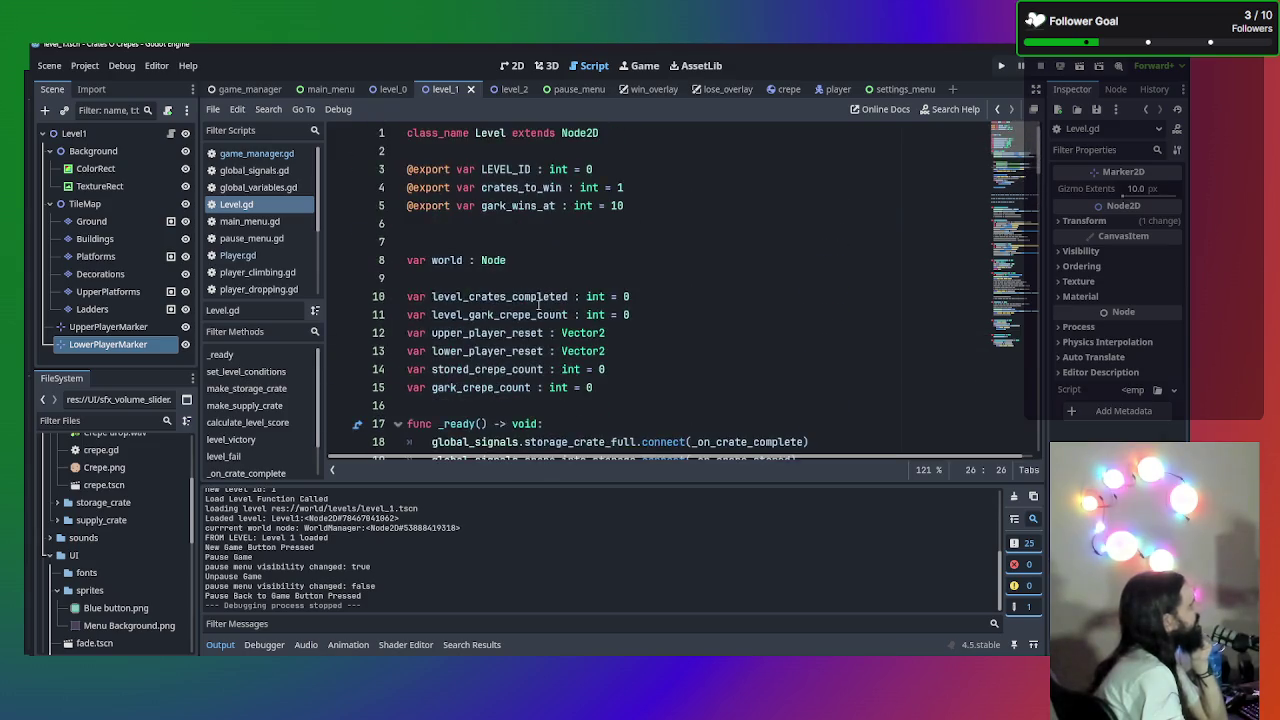
{"action": "scroll", "coordinate": [538, 304], "scroll_direction": "down", "scroll_amount": 3}
{"action": "key", "text": "ctrl+f"}
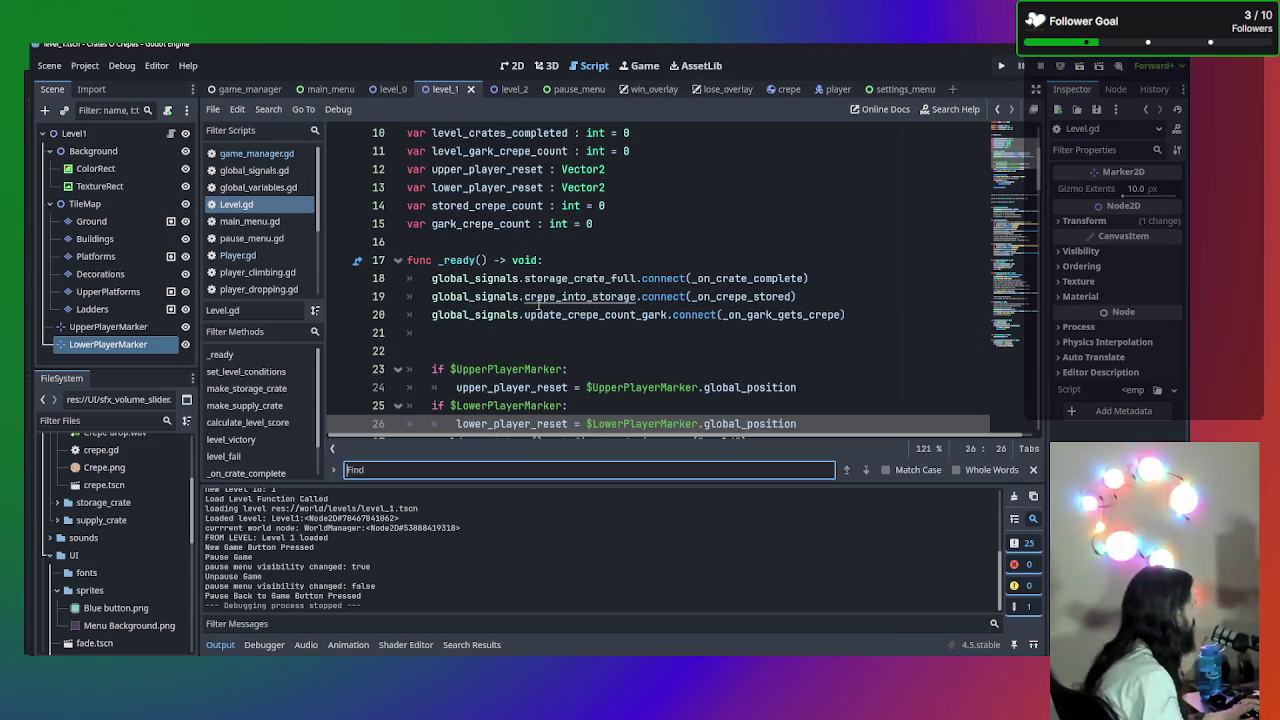
- Search the script for 'Player', then for 'player_reset'
{"action": "type", "text": "Player"}
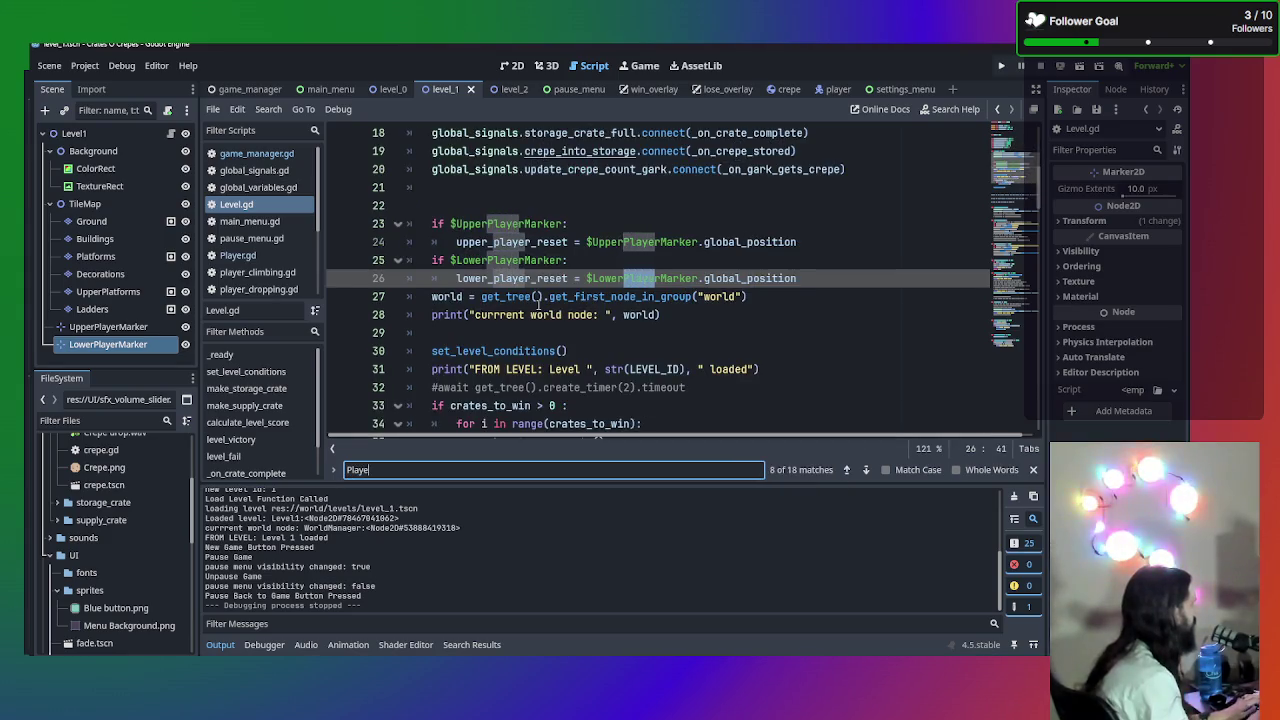
{"action": "key", "text": "Return"}
{"action": "key", "text": "Return"}
{"action": "key", "text": "Return"}
{"action": "key", "text": "Return"}
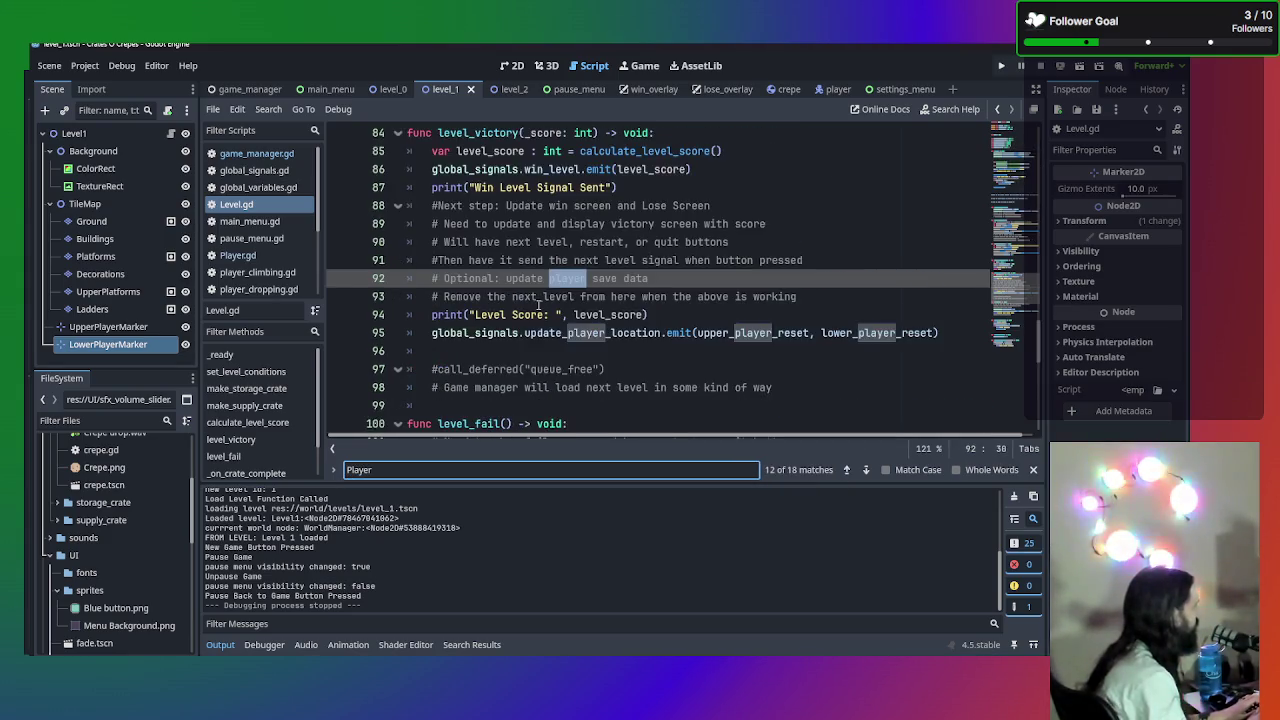
{"action": "key", "text": "BackSpace"}
{"action": "key", "text": "BackSpace"}
{"action": "key", "text": "BackSpace"}
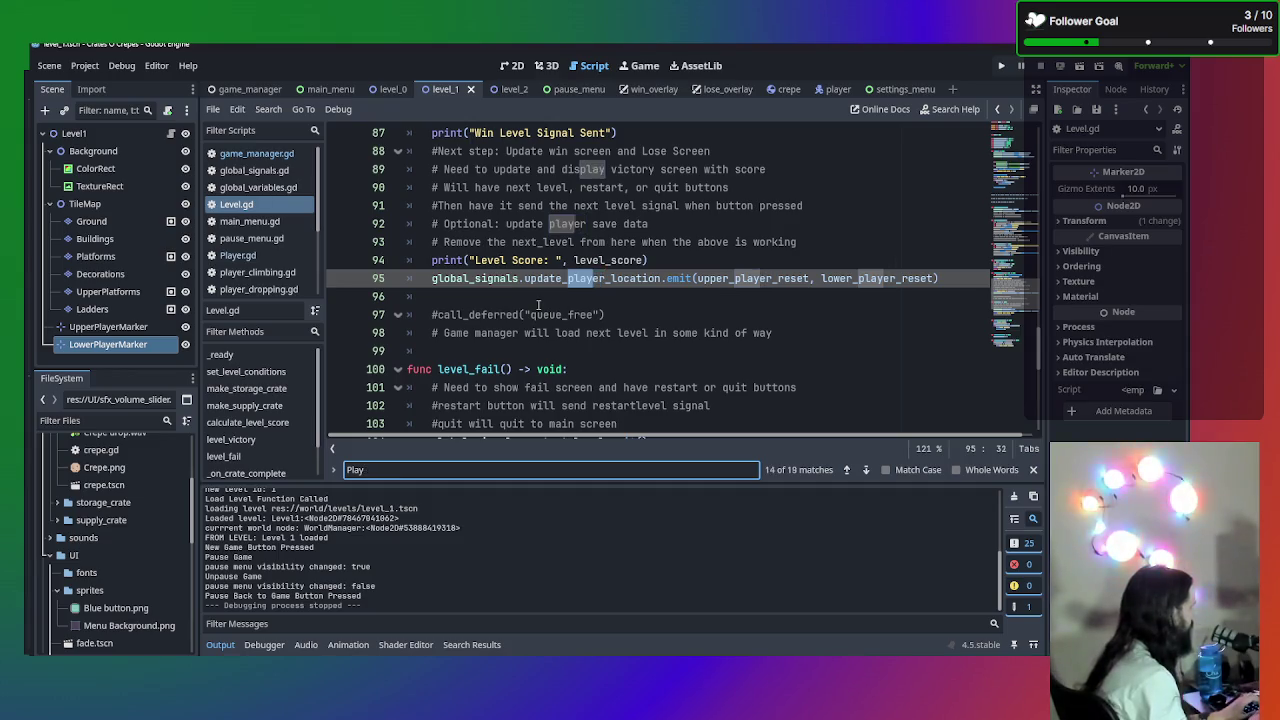
{"action": "type", "text": "pla"}
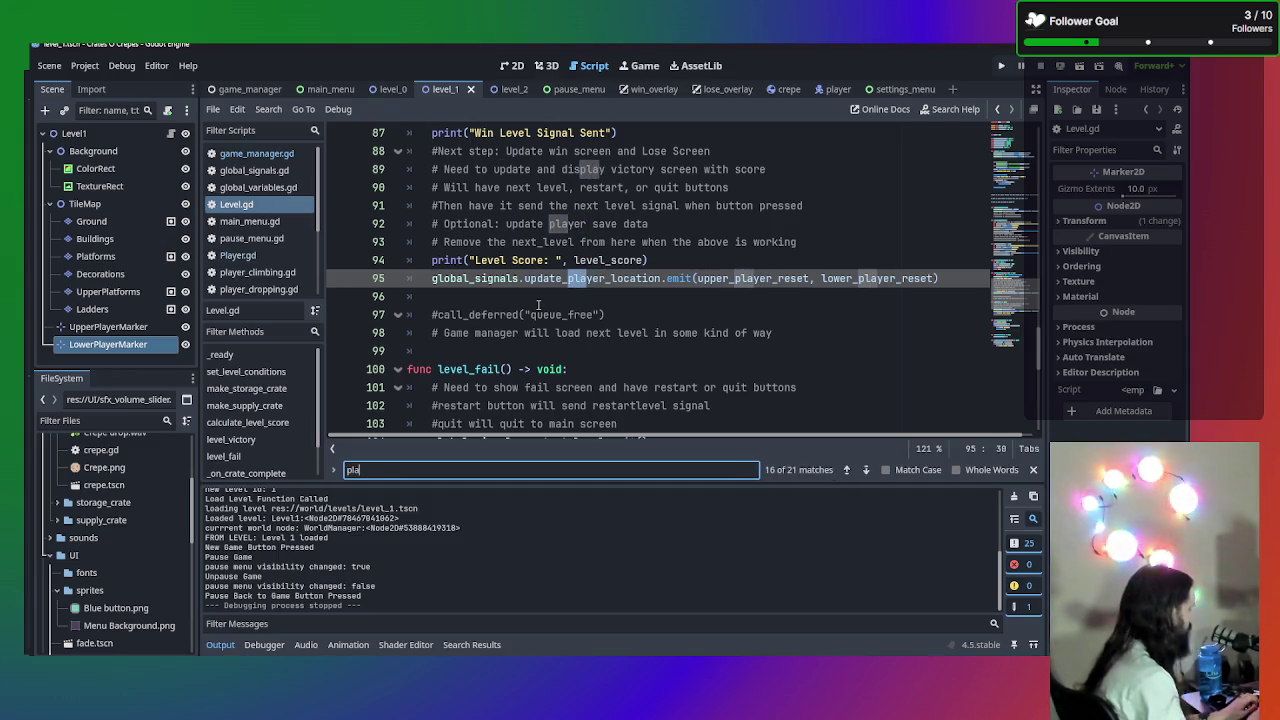
{"action": "type", "text": "yer_reset"}
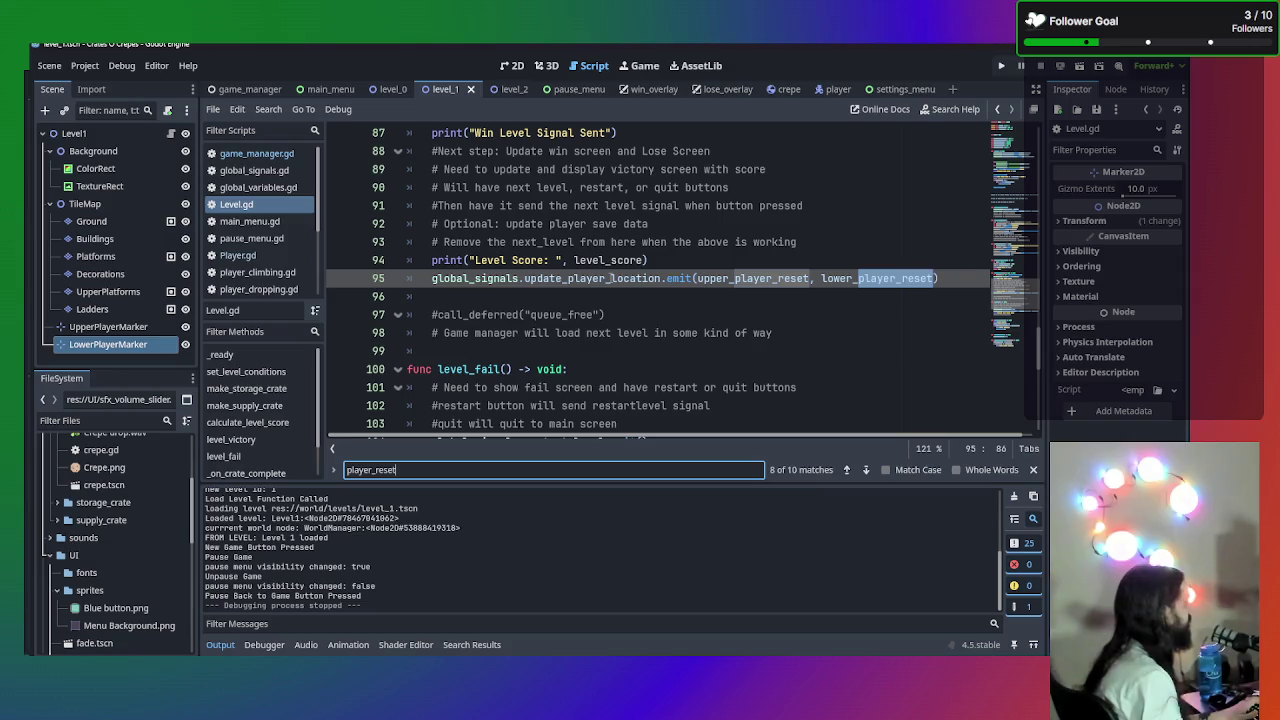
- Find update_player_location project-wide and view its Player.gd and global_signals.gd matches
{"action": "key", "text": "ctrl+shift+f"}
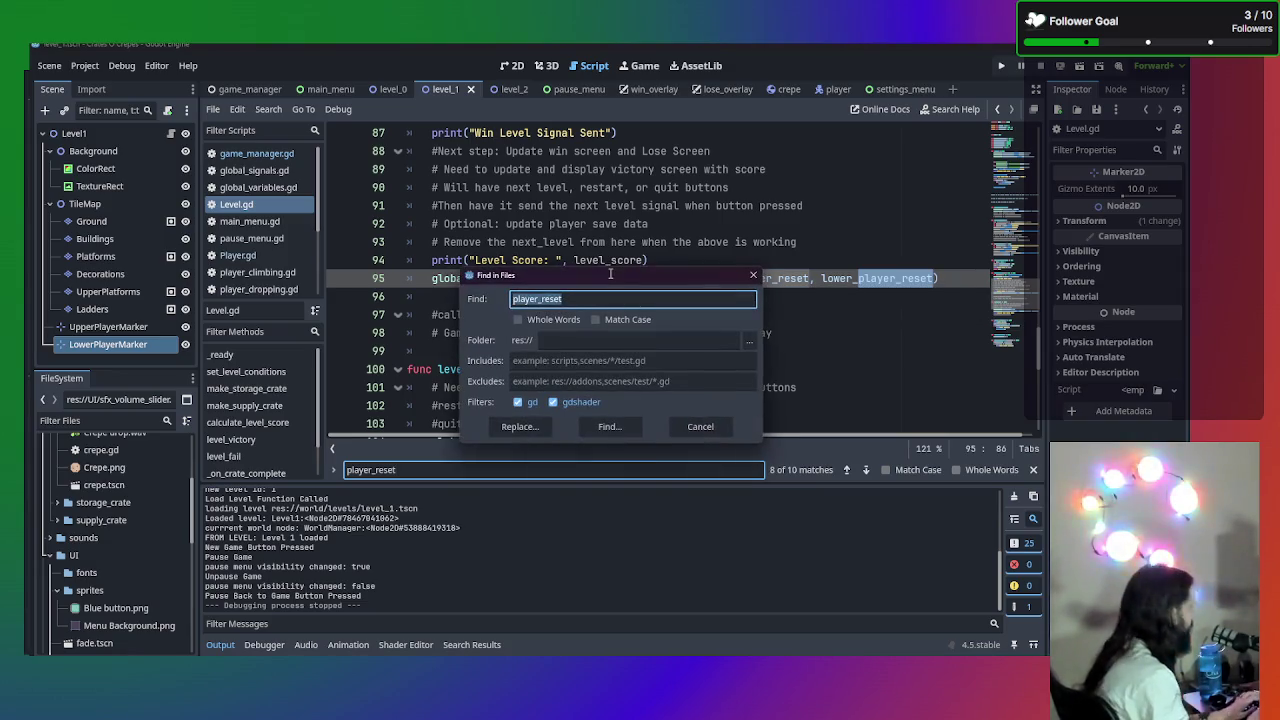
{"action": "type", "text": "update_player_location"}
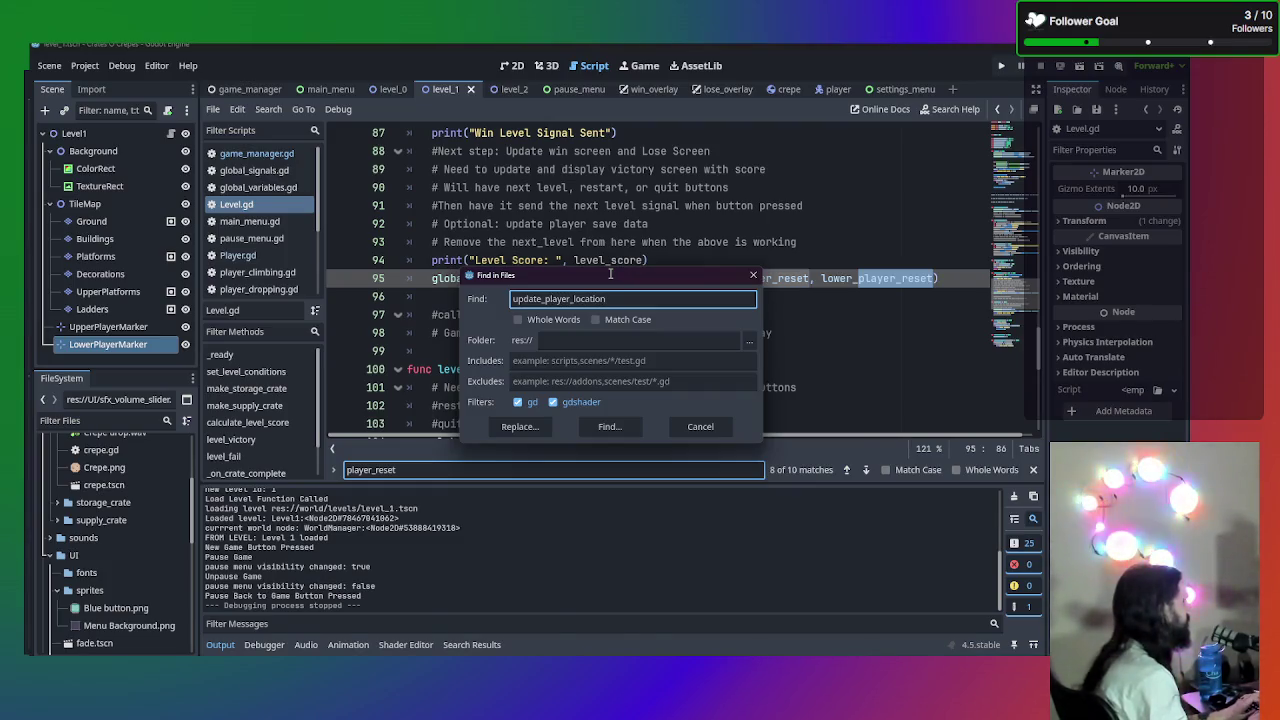
{"action": "key", "text": "Return"}
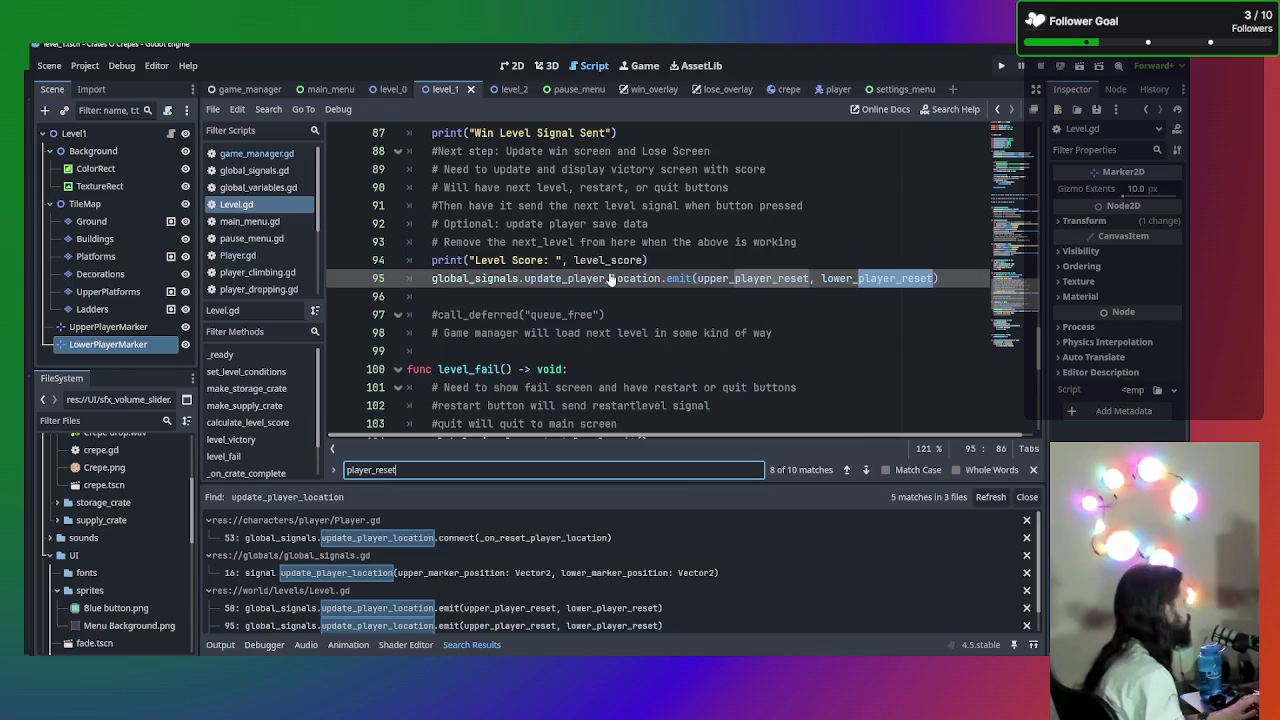
{"action": "left_click", "coordinate": [500, 539]}
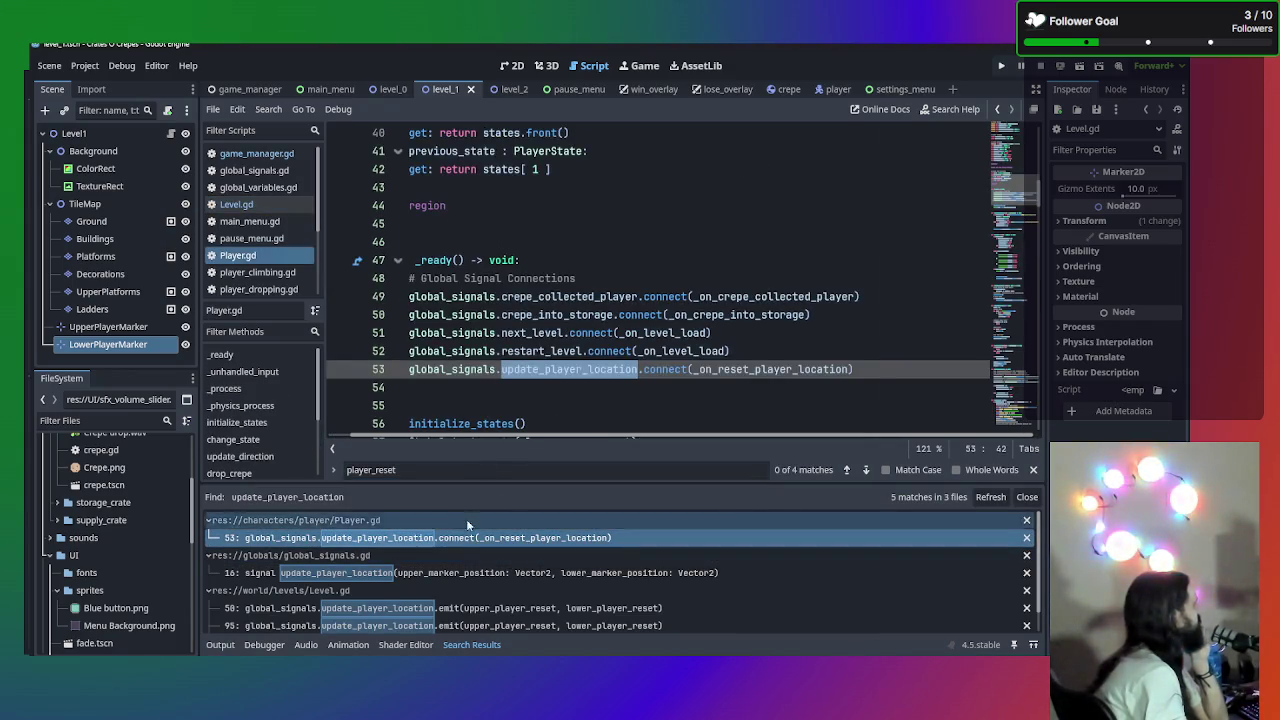
{"action": "left_click", "coordinate": [443, 574]}
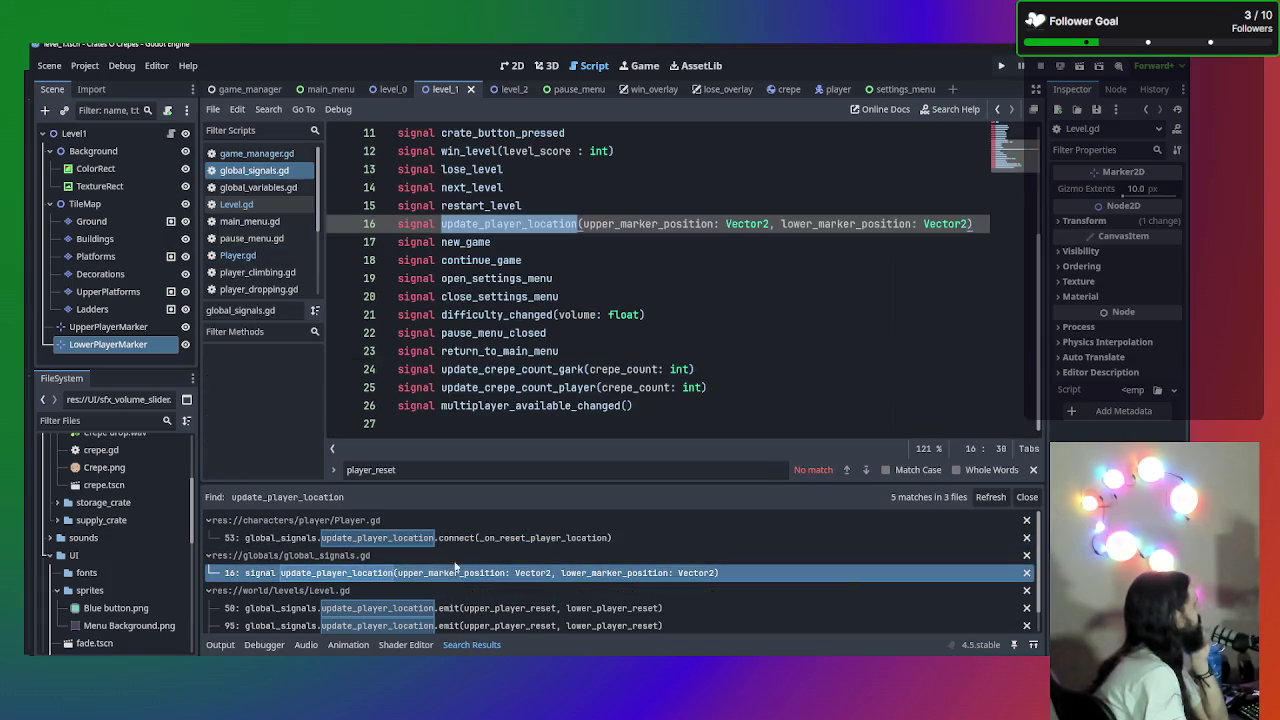
{"action": "key", "text": "Up"}
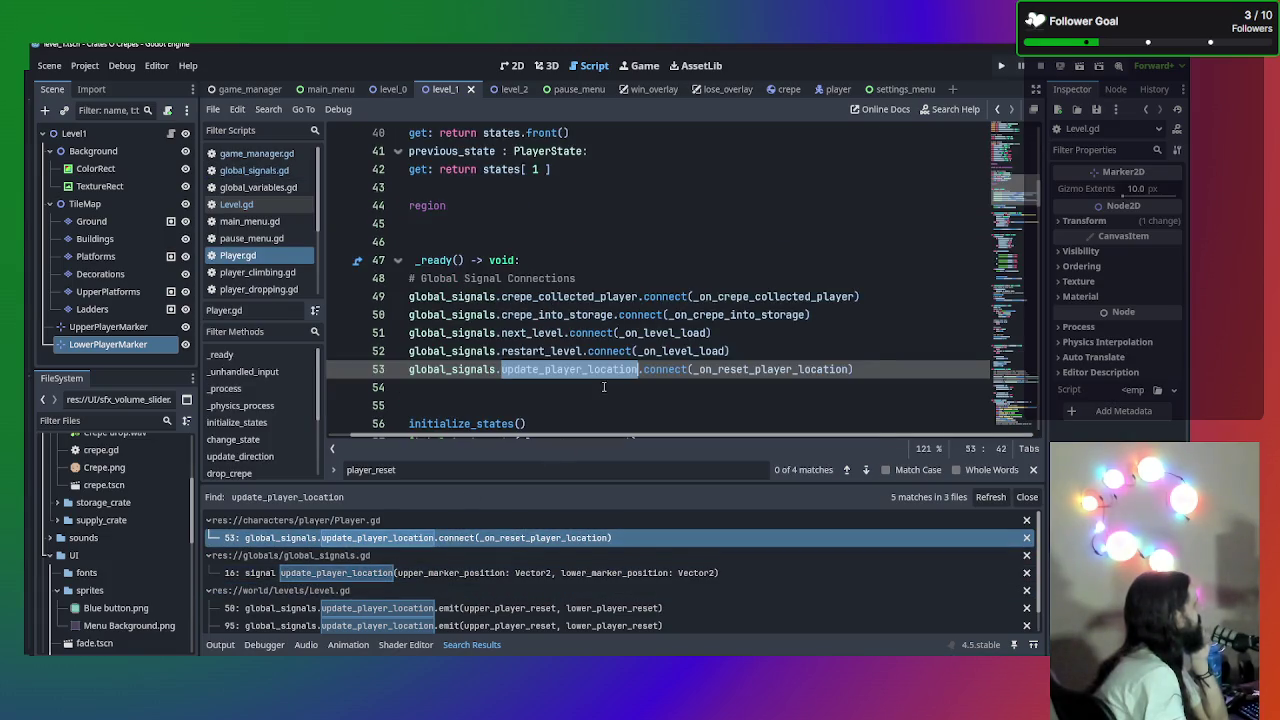
- In Player.gd, find 'player_location' to reach the _on_reset_player_location handler at line 213
{"action": "scroll", "coordinate": [649, 333], "scroll_direction": "down", "scroll_amount": 7}
{"action": "scroll", "coordinate": [649, 333], "scroll_direction": "down", "scroll_amount": 20}
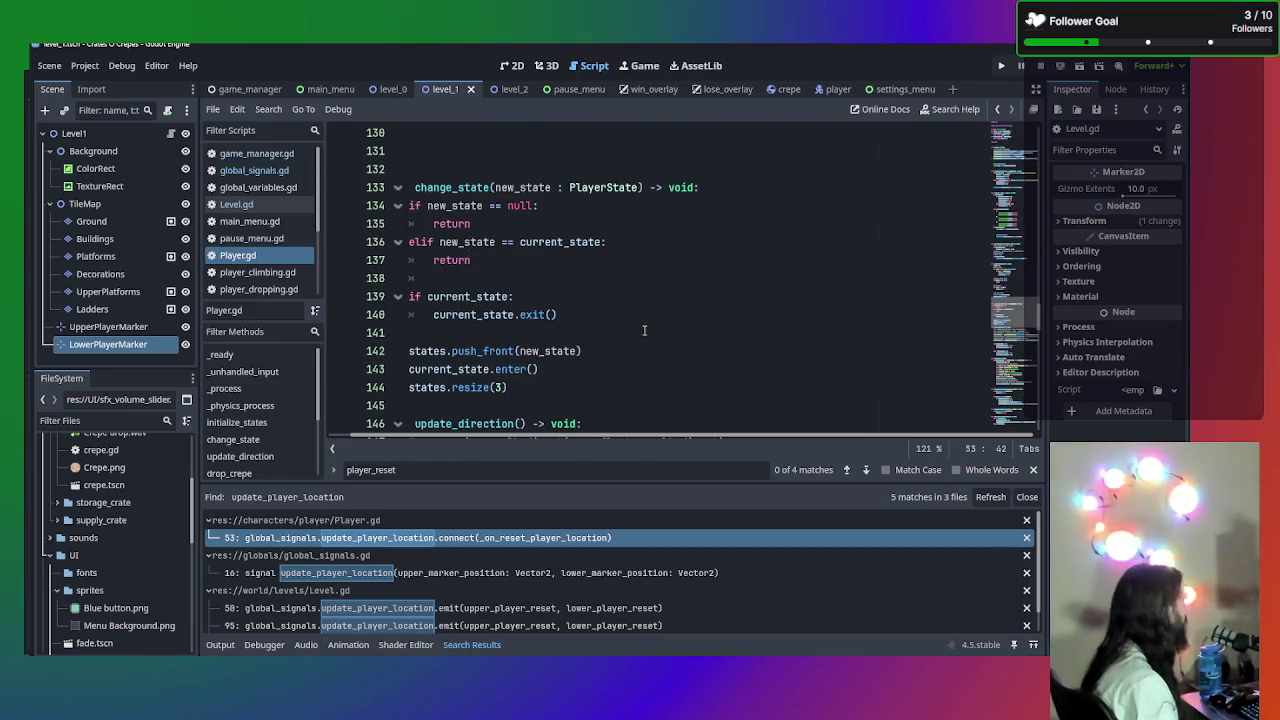
{"action": "left_click", "coordinate": [474, 469]}
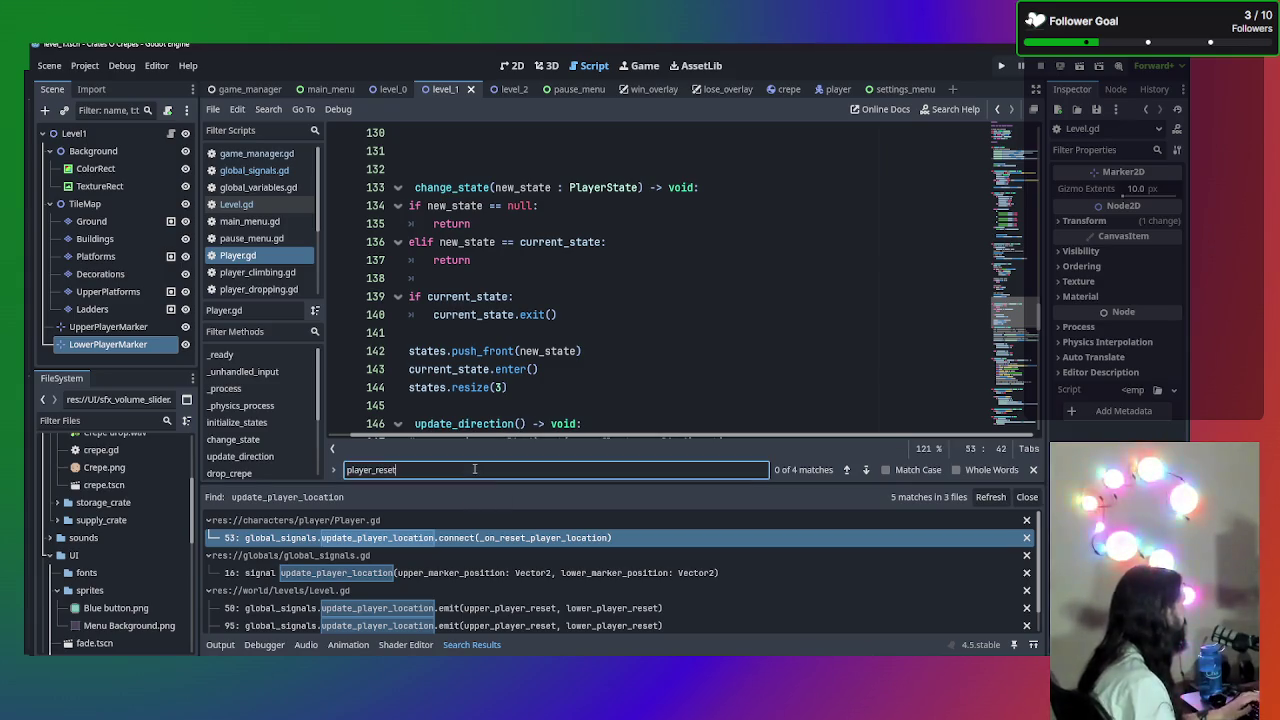
{"action": "left_click_drag", "start_coordinate": [474, 469], "coordinate": [286, 466]}
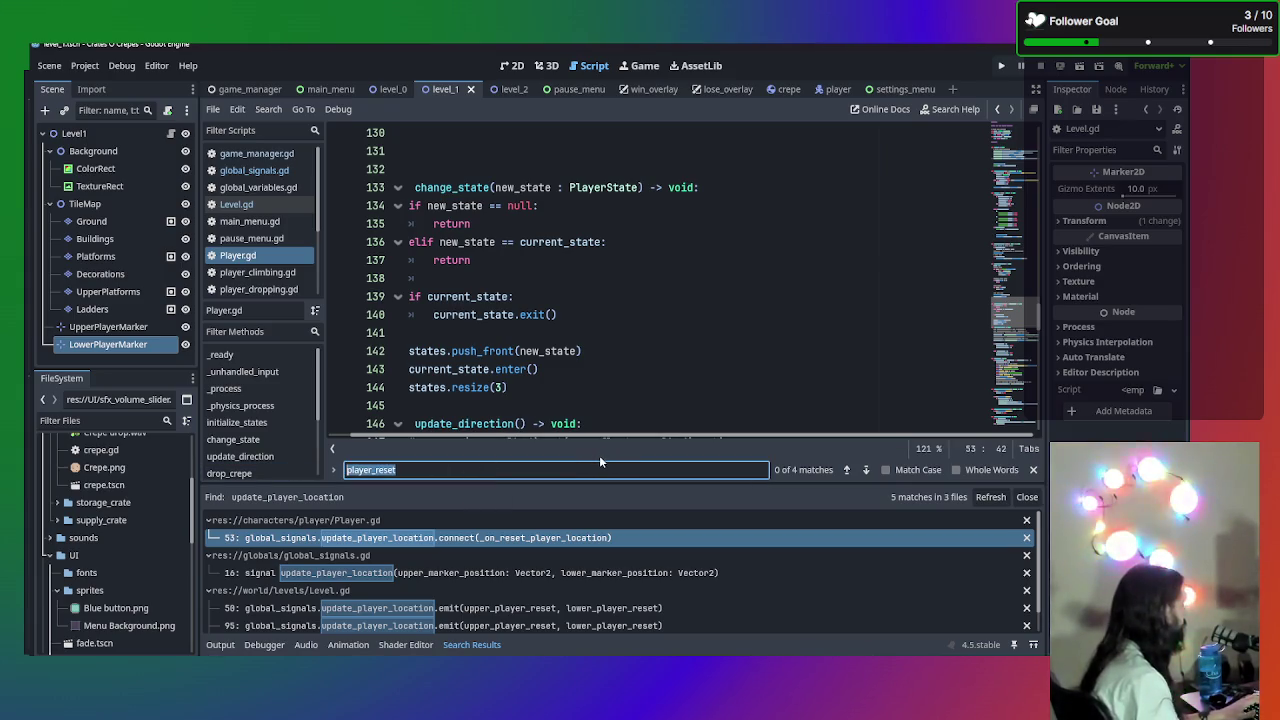
{"action": "type", "text": "player_location"}
{"action": "key", "text": "Return"}
{"action": "key", "text": "Return"}
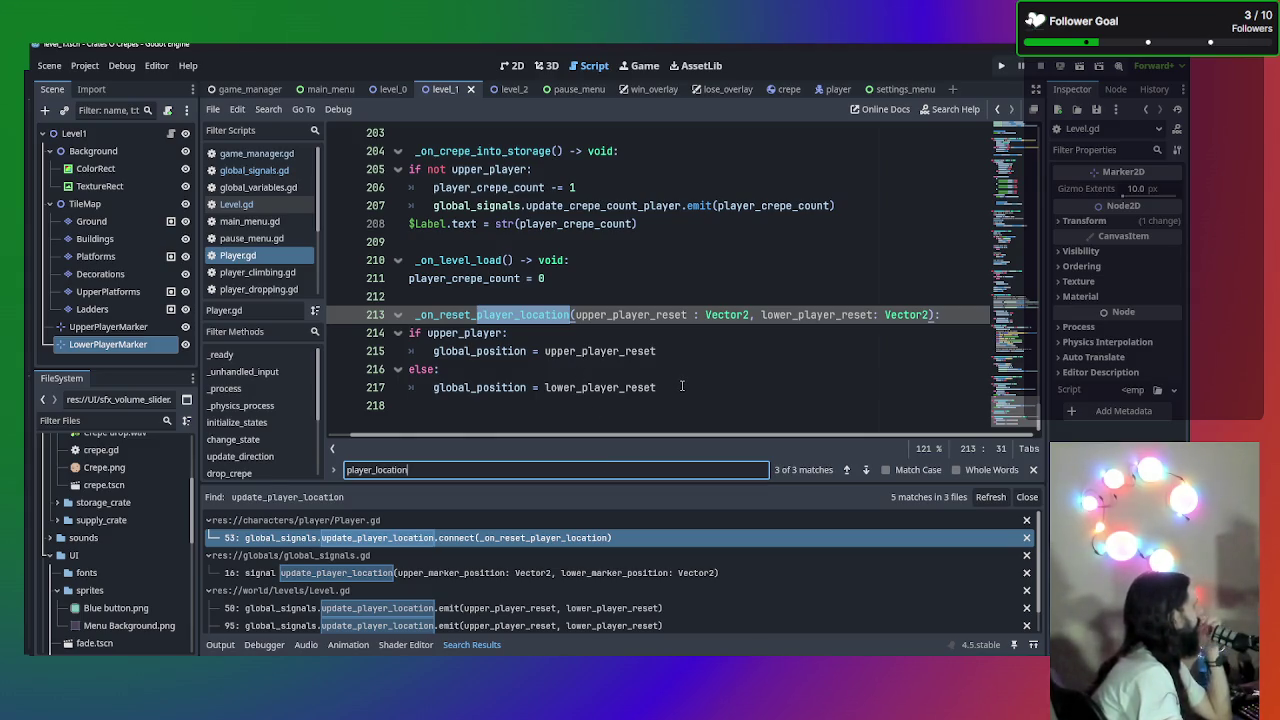
{"action": "left_click_drag", "start_coordinate": [614, 369], "coordinate": [344, 357]}
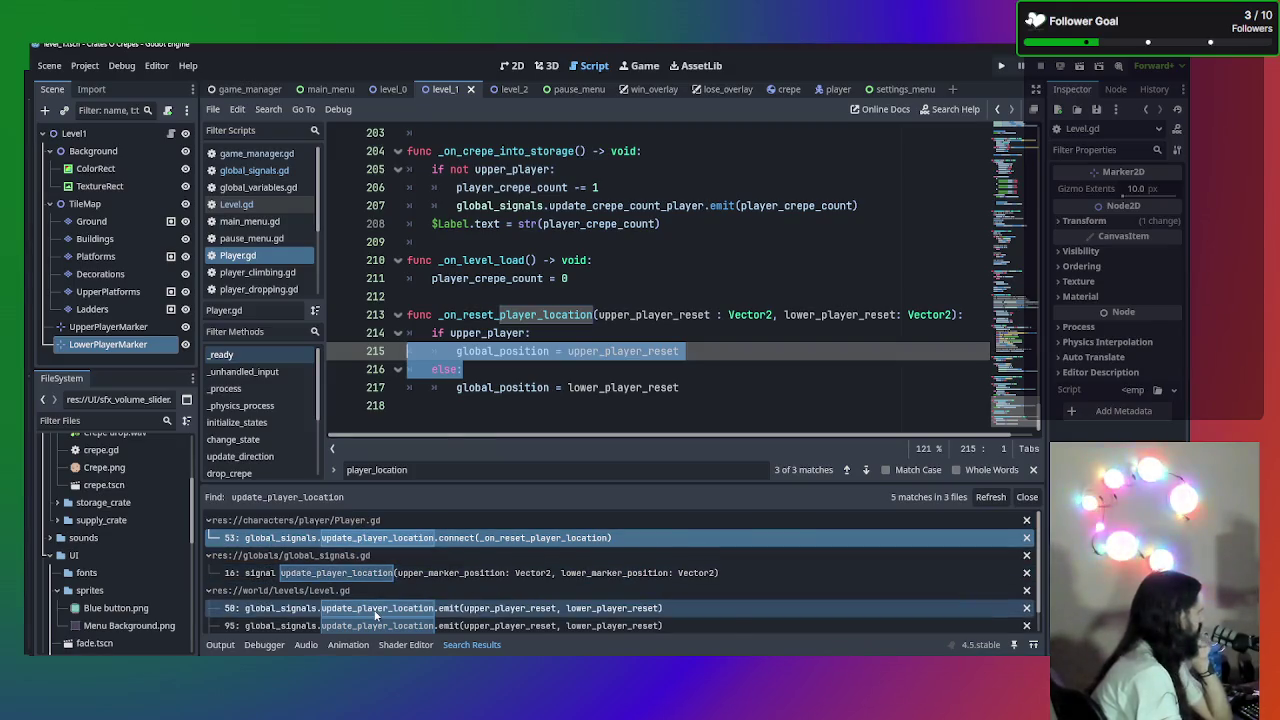
{"action": "scroll", "coordinate": [488, 590], "scroll_direction": "down", "scroll_amount": 1}
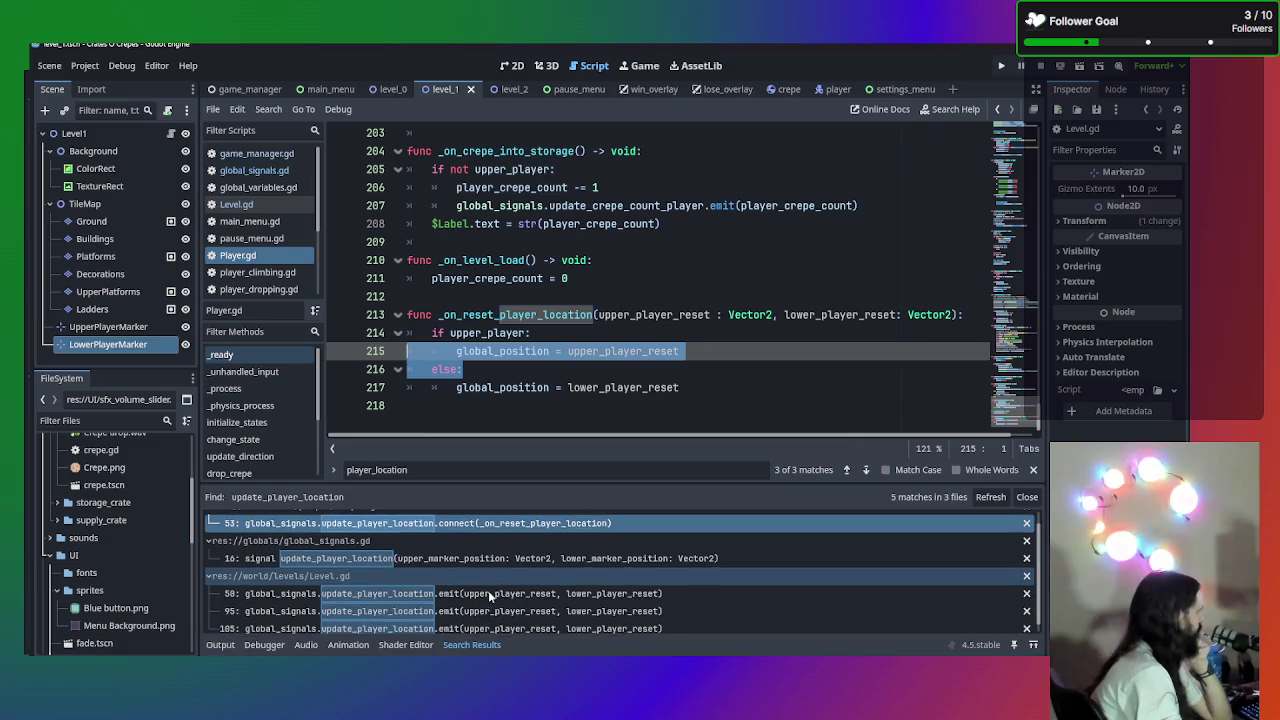
{"action": "scroll", "coordinate": [488, 582], "scroll_direction": "down", "scroll_amount": 1}
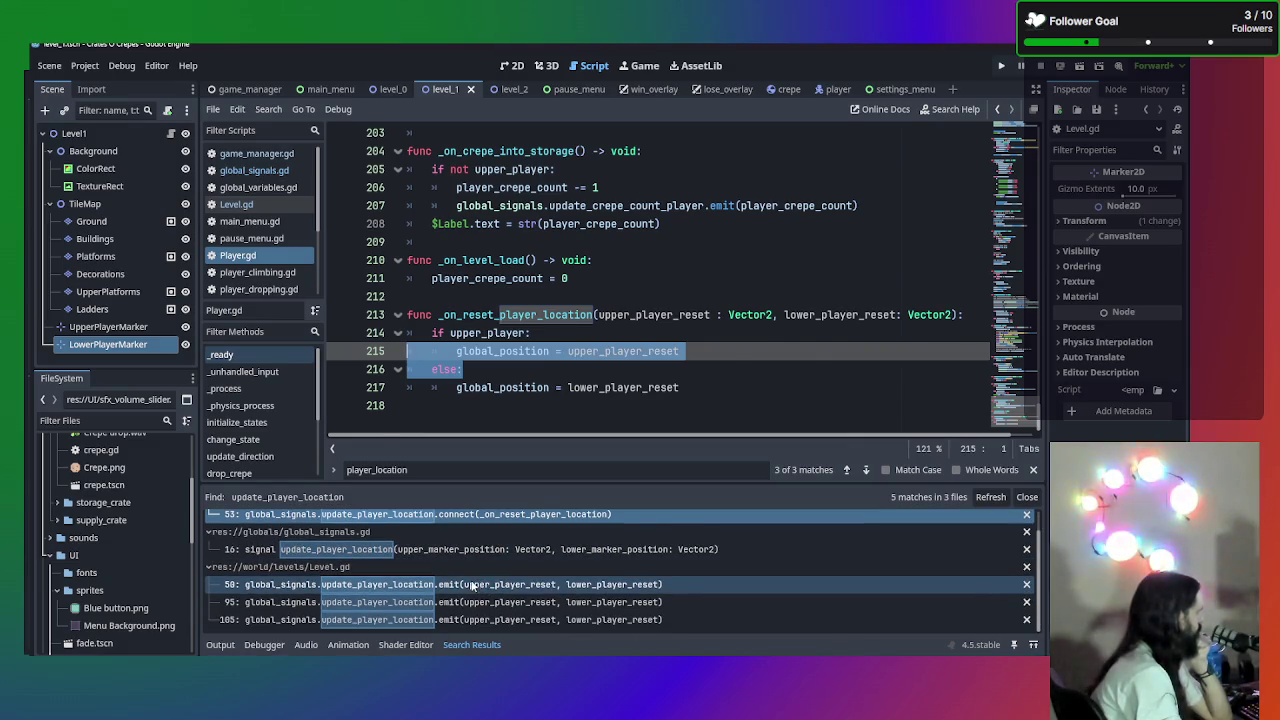
{"action": "left_click", "coordinate": [471, 586]}
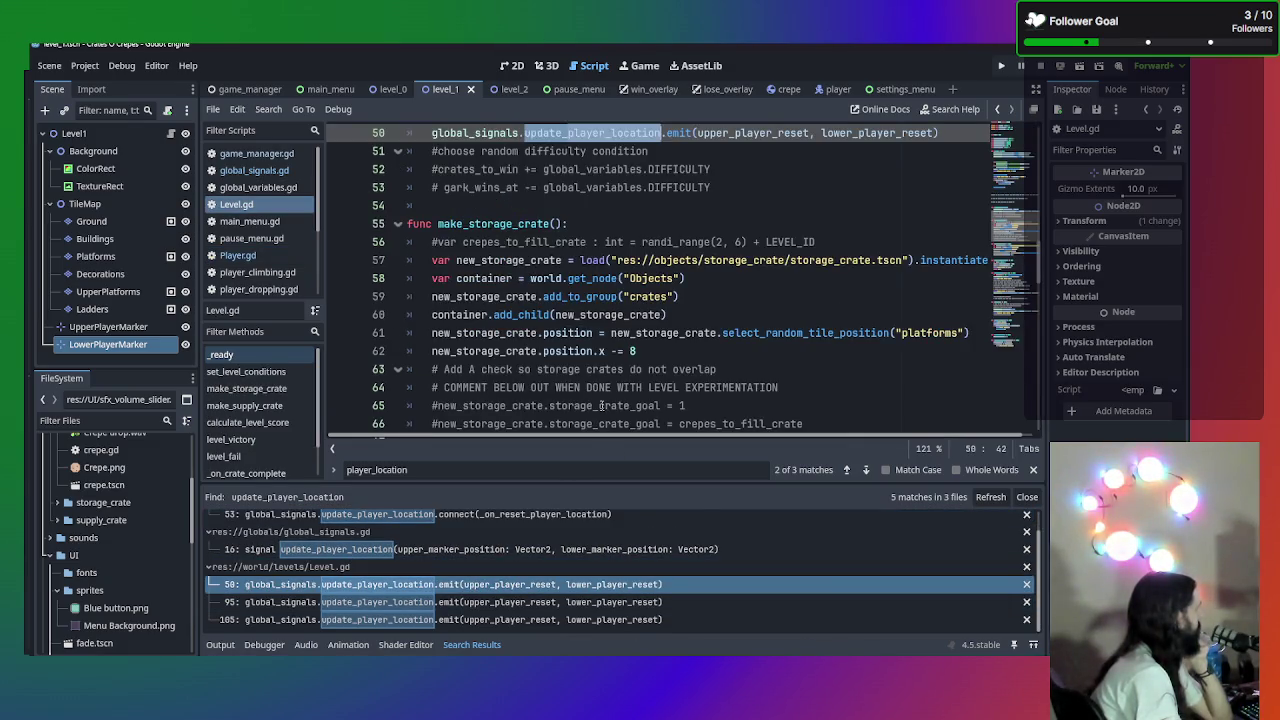
{"action": "scroll", "coordinate": [605, 398], "scroll_direction": "up", "scroll_amount": 1}
{"action": "scroll", "coordinate": [618, 328], "scroll_direction": "up", "scroll_amount": 1}
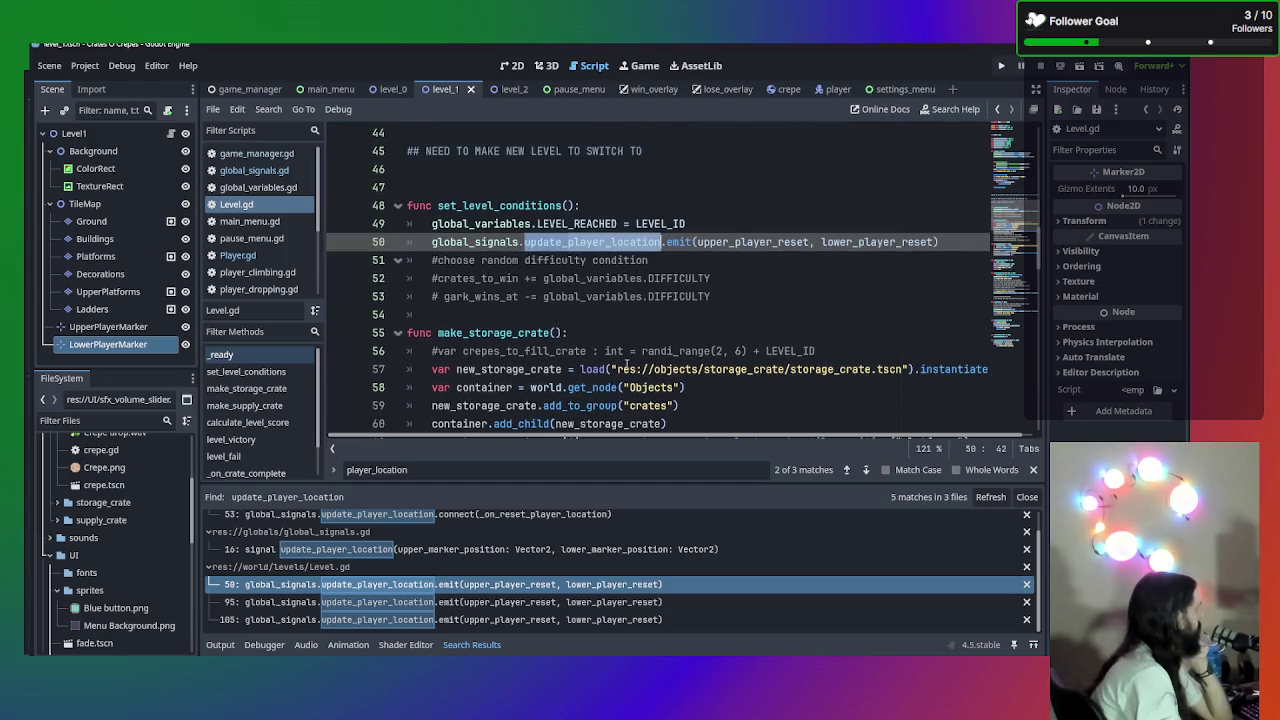
{"action": "scroll", "coordinate": [626, 365], "scroll_direction": "up", "scroll_amount": 4}
{"action": "scroll", "coordinate": [621, 366], "scroll_direction": "down", "scroll_amount": 2}
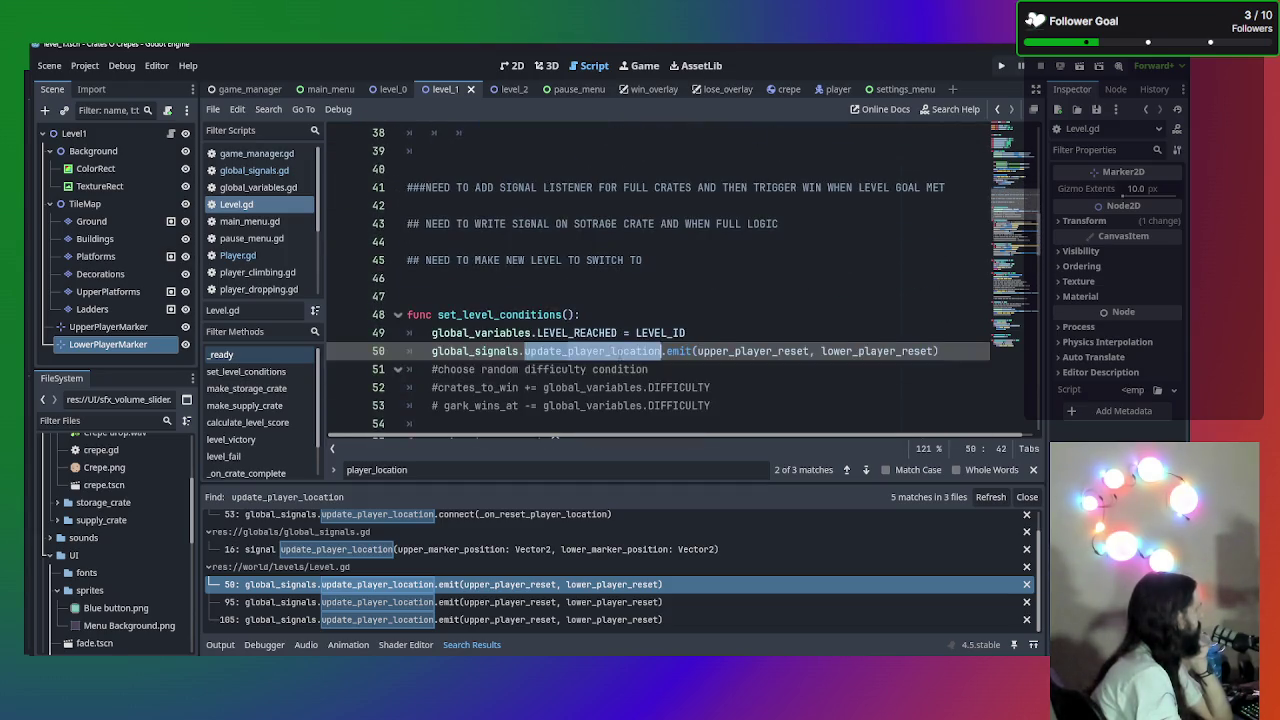
{"action": "scroll", "coordinate": [540, 369], "scroll_direction": "up", "scroll_amount": 6}
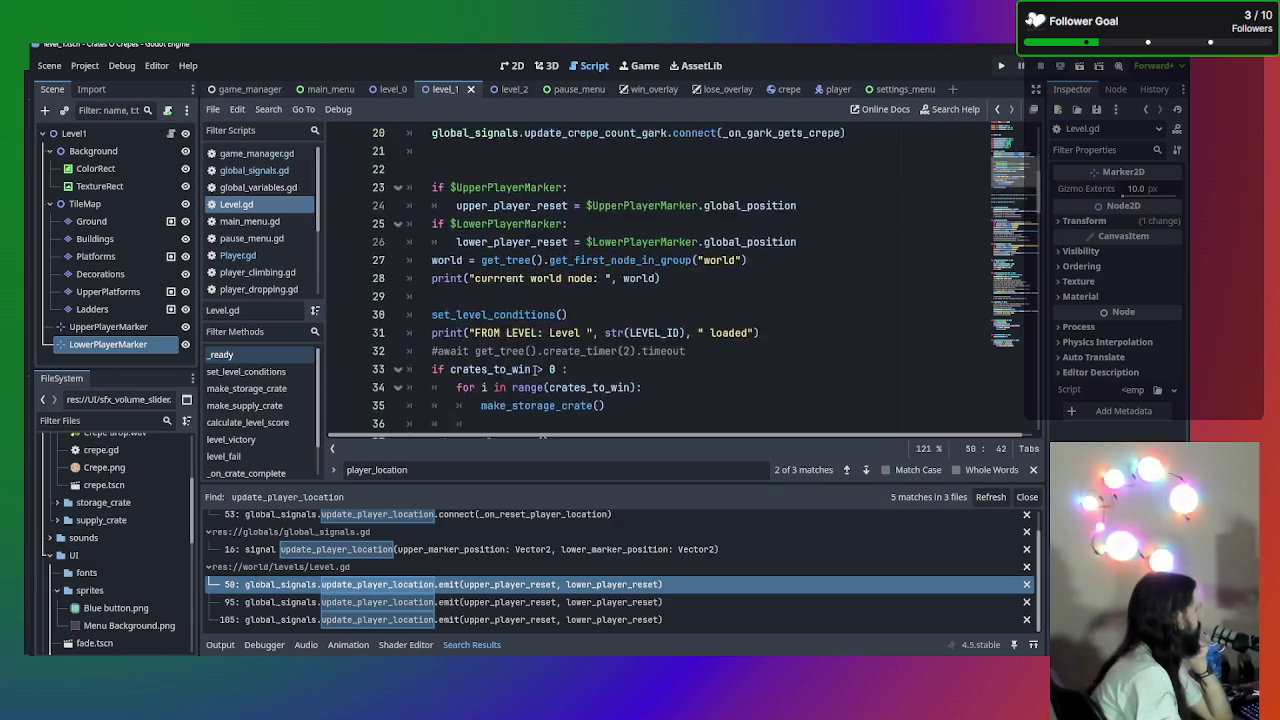
{"action": "scroll", "coordinate": [540, 369], "scroll_direction": "up", "scroll_amount": 5}
{"action": "scroll", "coordinate": [538, 369], "scroll_direction": "down", "scroll_amount": 4}
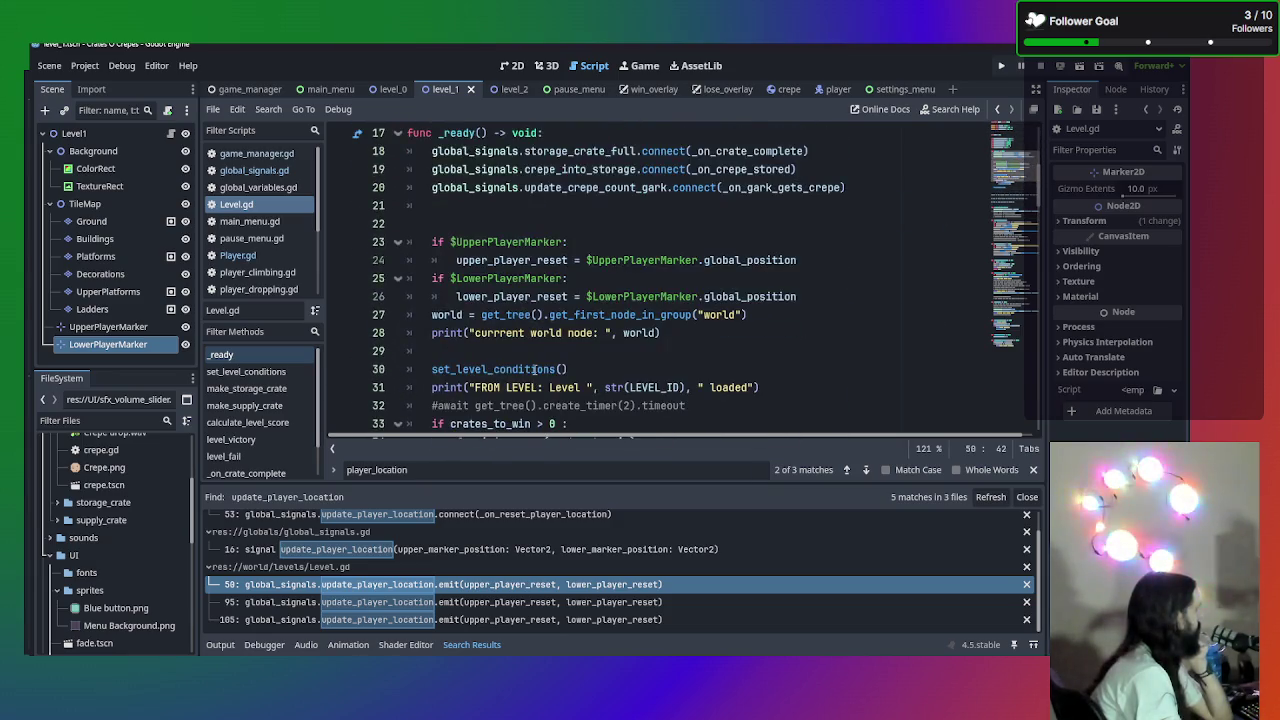
{"action": "scroll", "coordinate": [537, 369], "scroll_direction": "down", "scroll_amount": 6}
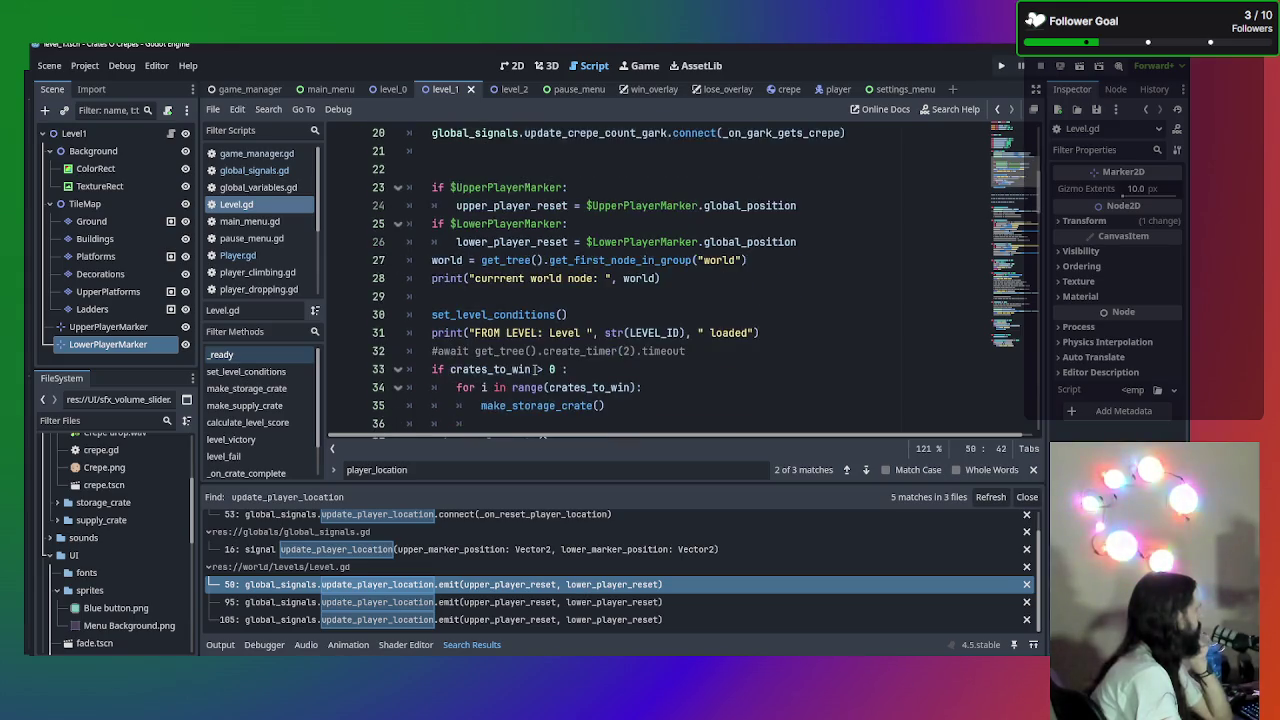
{"action": "scroll", "coordinate": [537, 369], "scroll_direction": "up", "scroll_amount": 5}
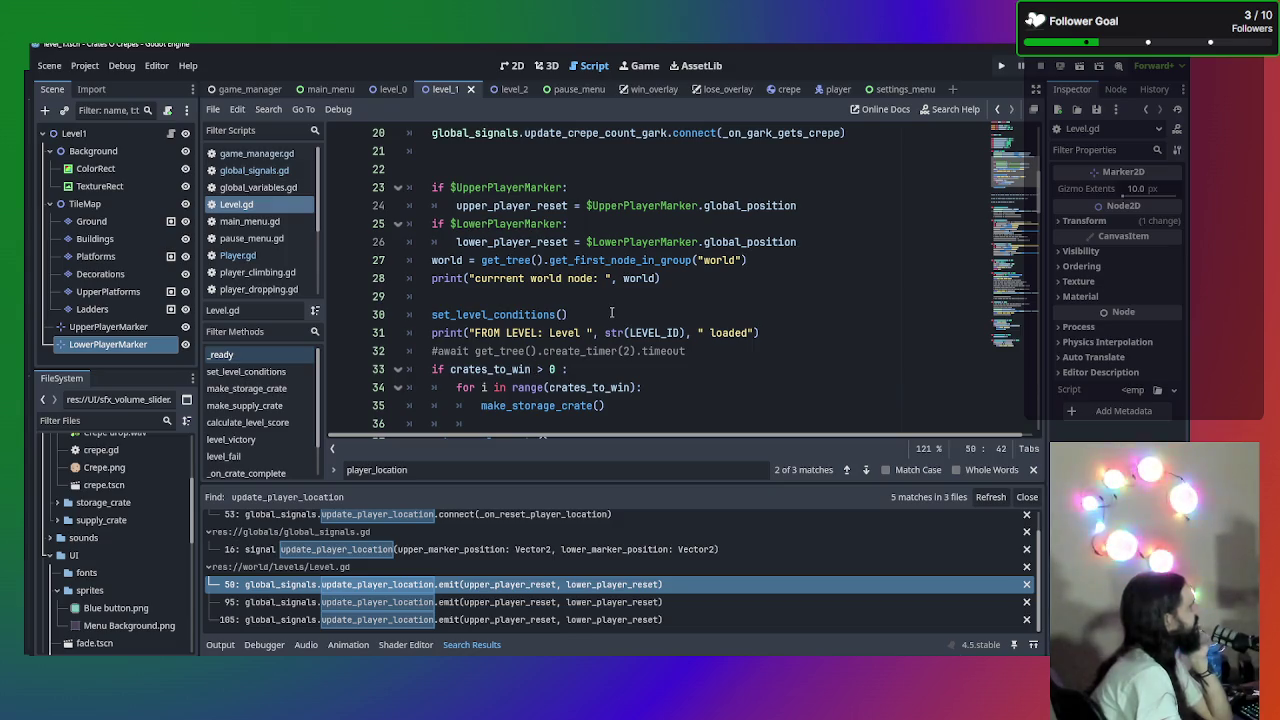
{"action": "scroll", "coordinate": [612, 313], "scroll_direction": "down", "scroll_amount": 1}
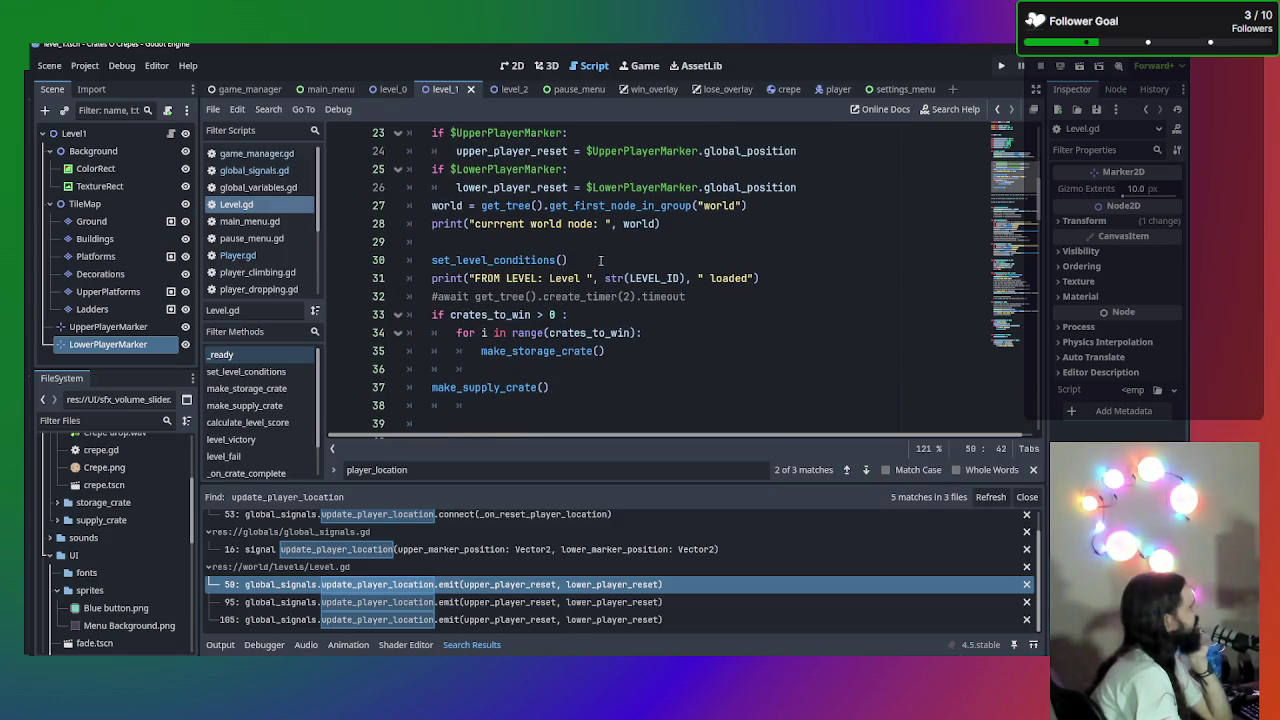
{"action": "scroll", "coordinate": [613, 291], "scroll_direction": "up", "scroll_amount": 2}
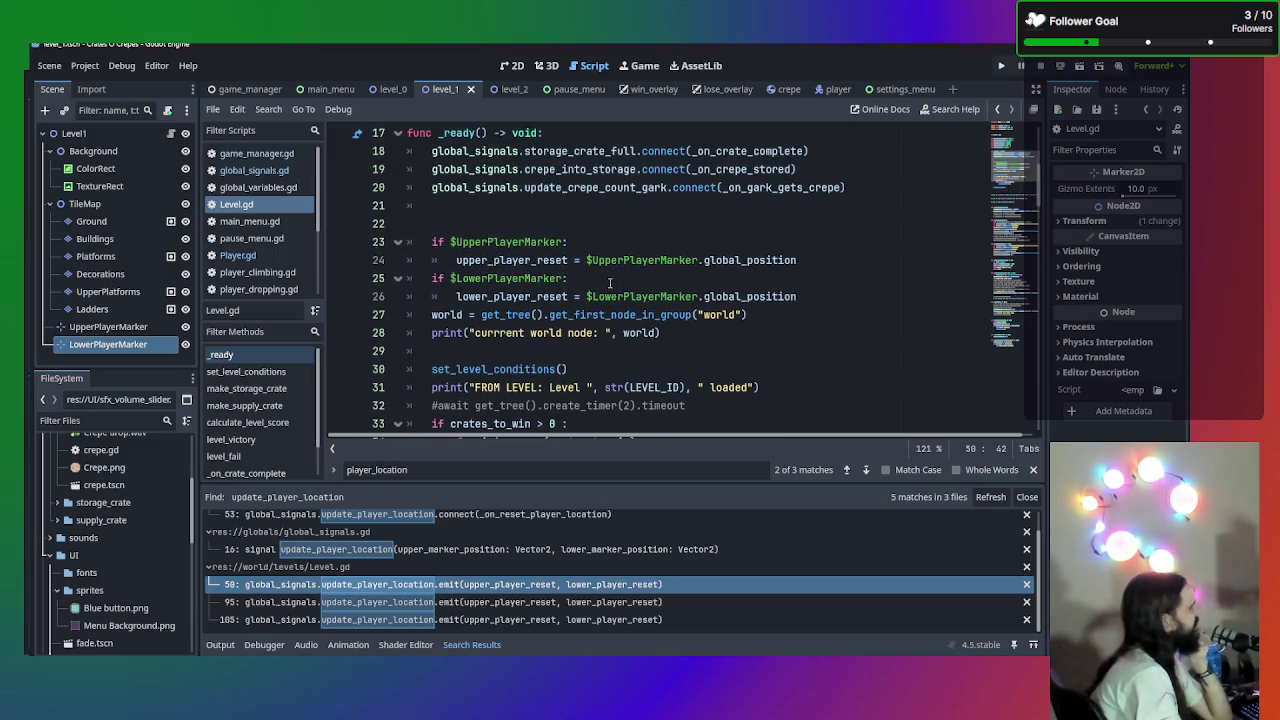
{"action": "scroll", "coordinate": [609, 283], "scroll_direction": "down", "scroll_amount": 7}
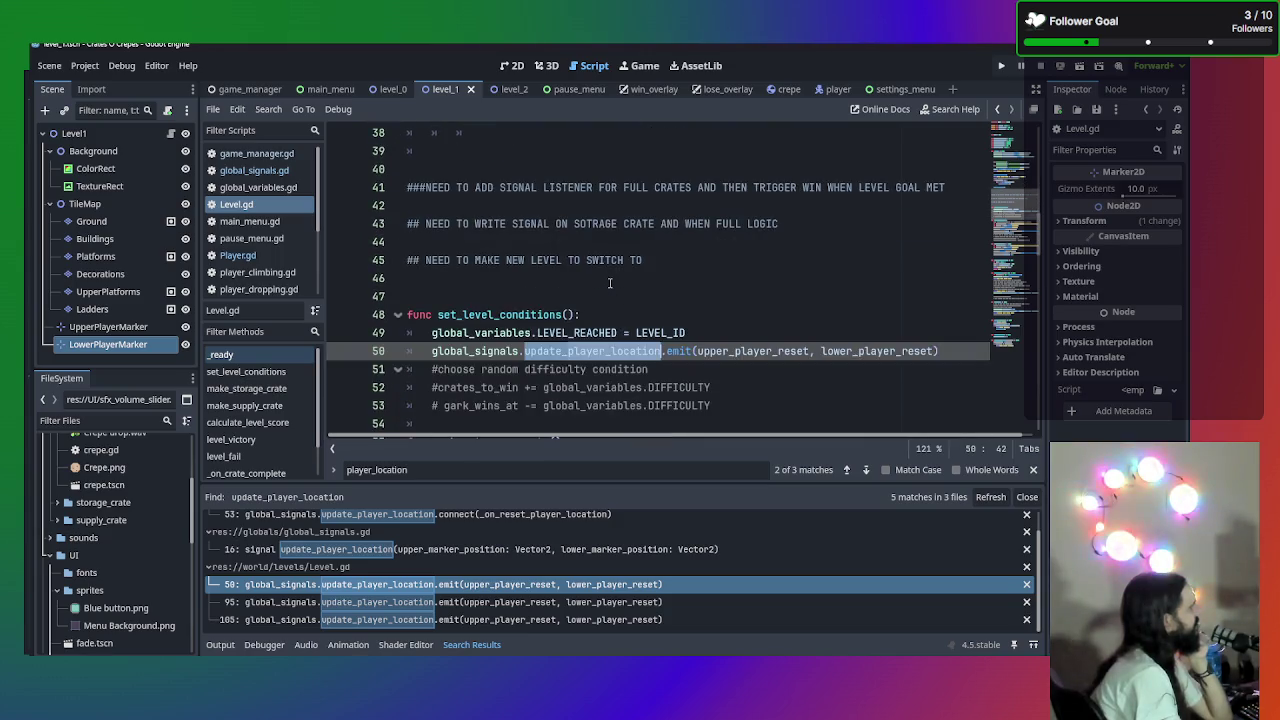
{"action": "scroll", "coordinate": [609, 283], "scroll_direction": "up", "scroll_amount": 7}
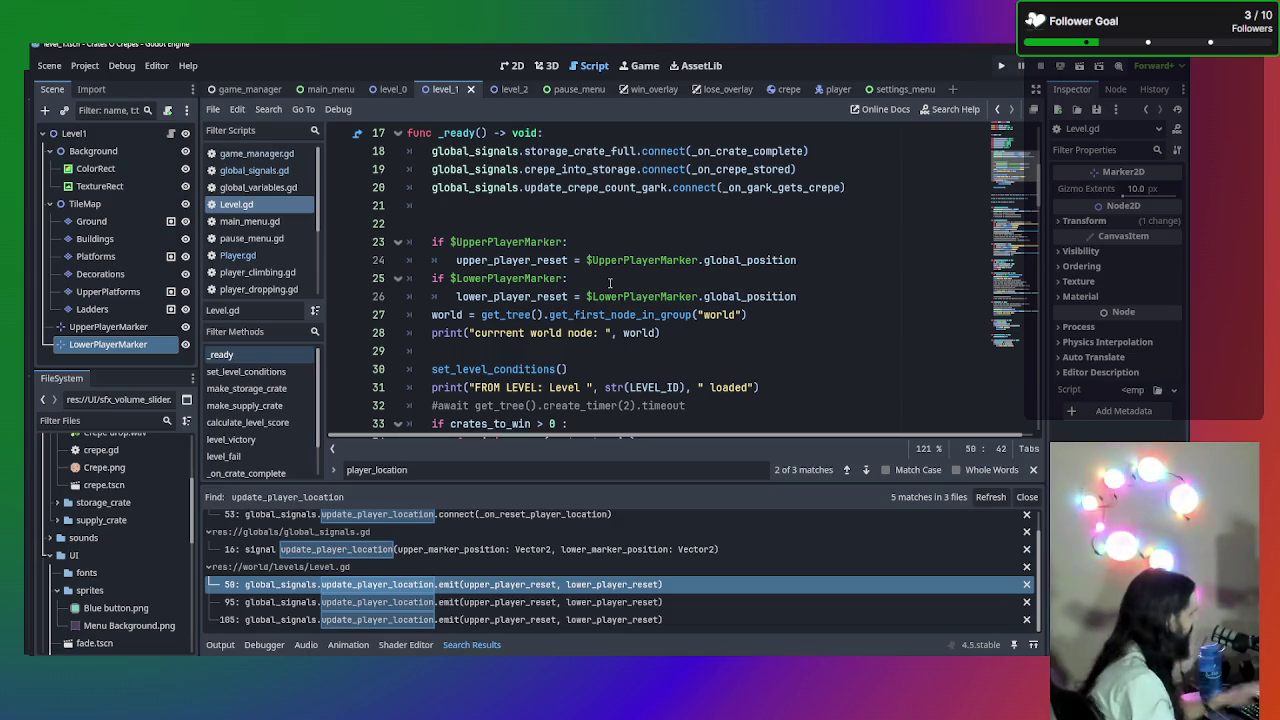
{"action": "key", "text": "F5"}
- Play into Level 1 via New Game twice, stopping the test run each time
{"action": "left_click", "coordinate": [643, 318]}
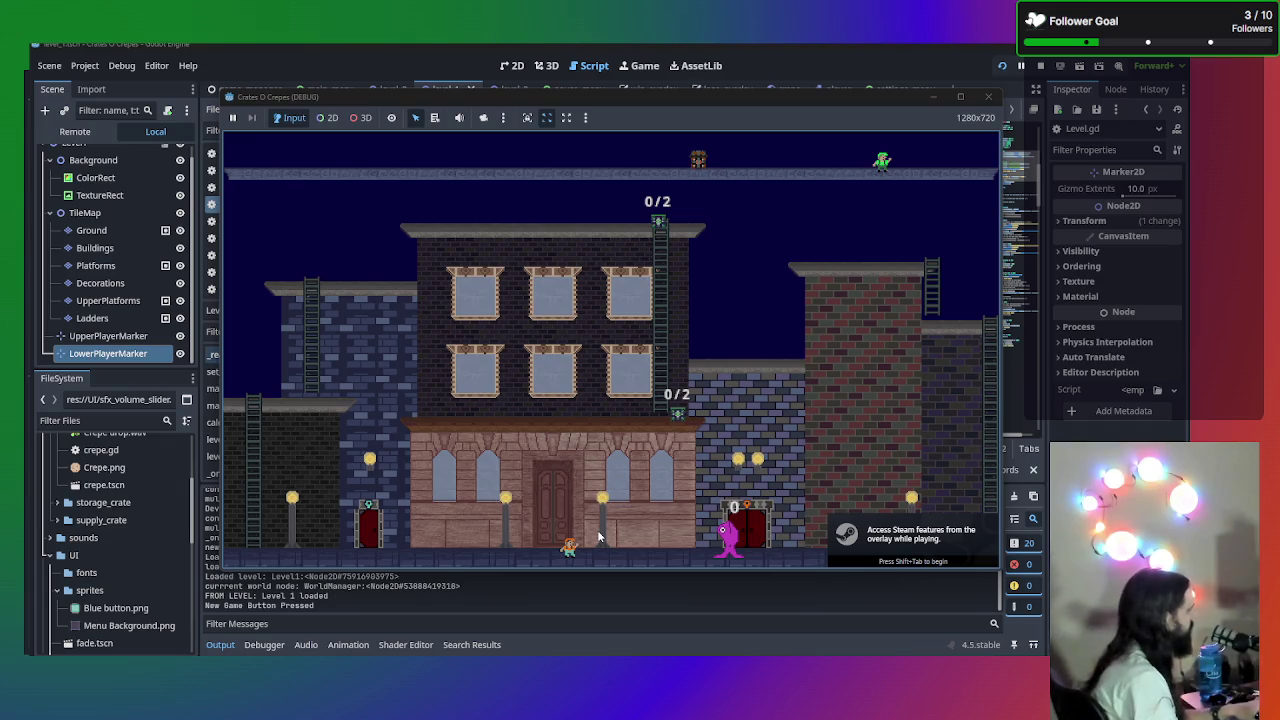
{"action": "left_click", "coordinate": [987, 96]}
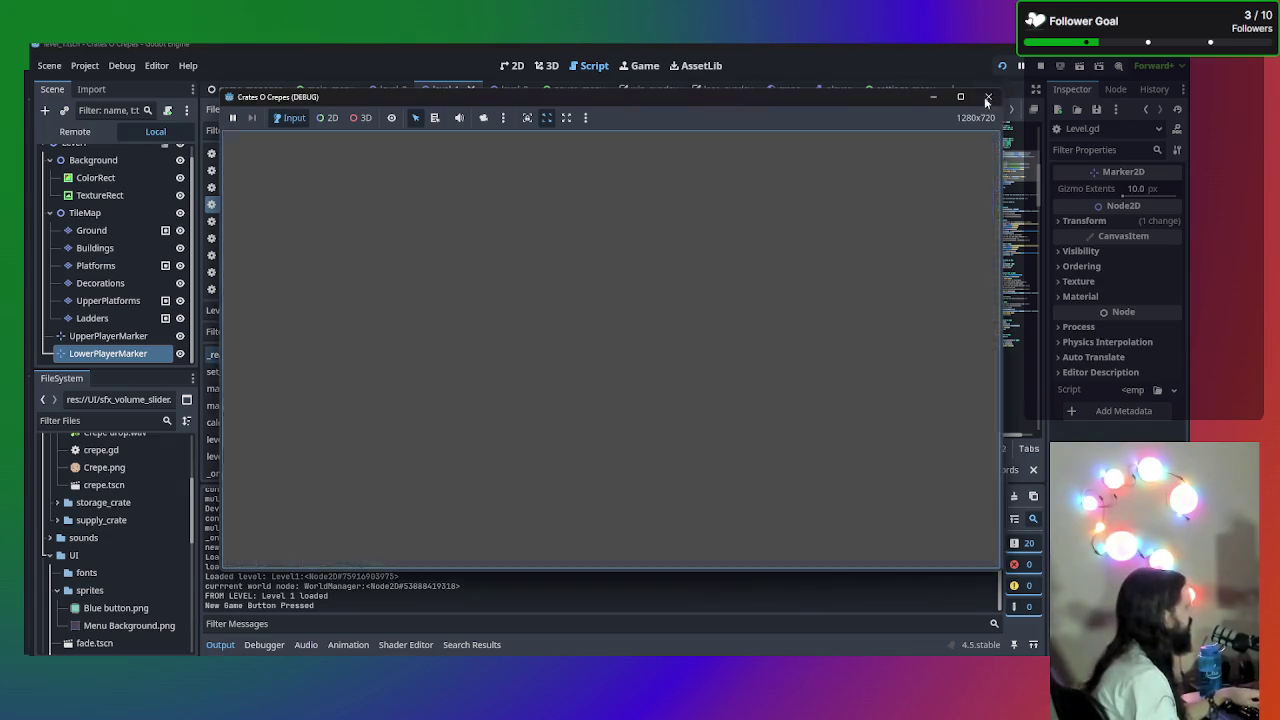
{"action": "key", "text": "F5"}
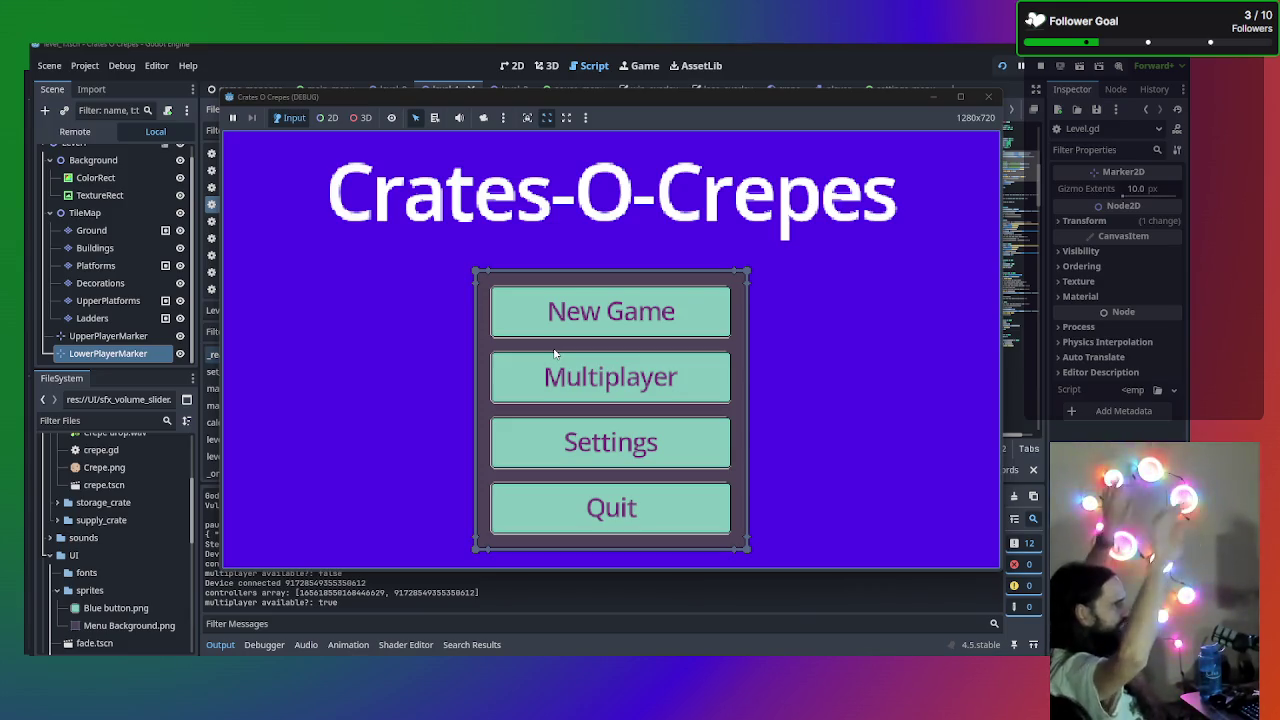
{"action": "left_click", "coordinate": [566, 302]}
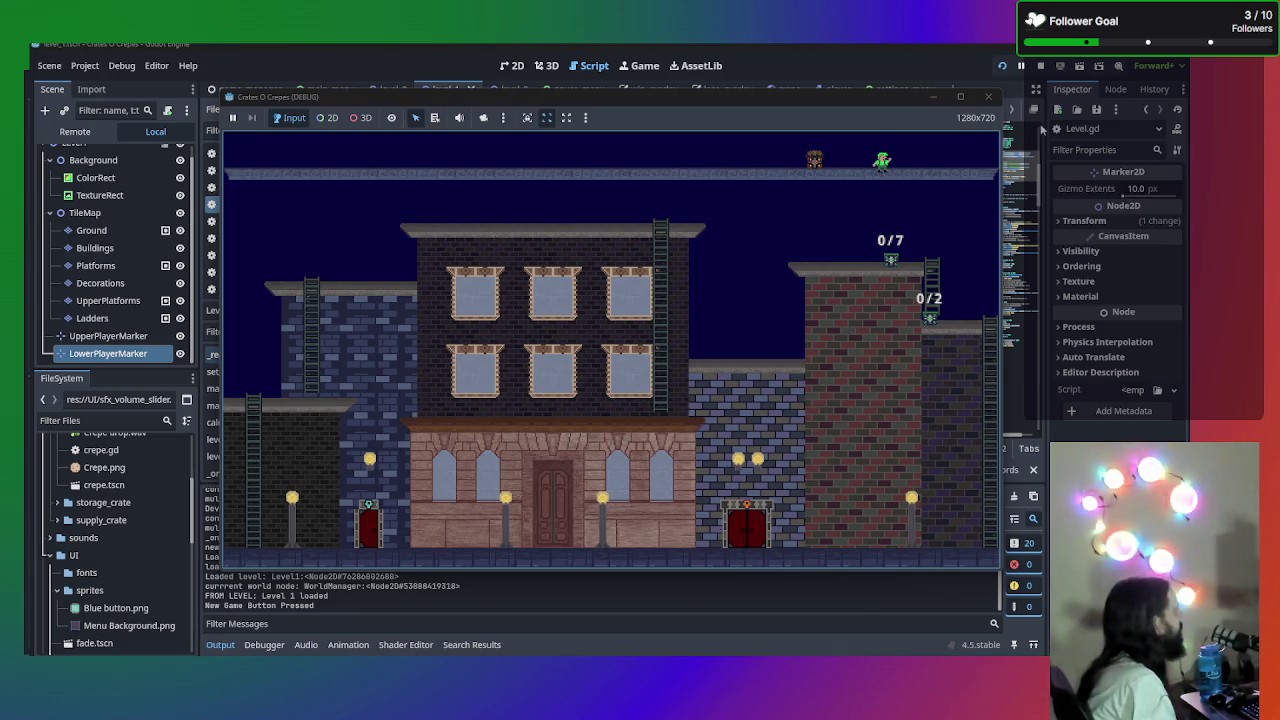
{"action": "left_click", "coordinate": [988, 96]}
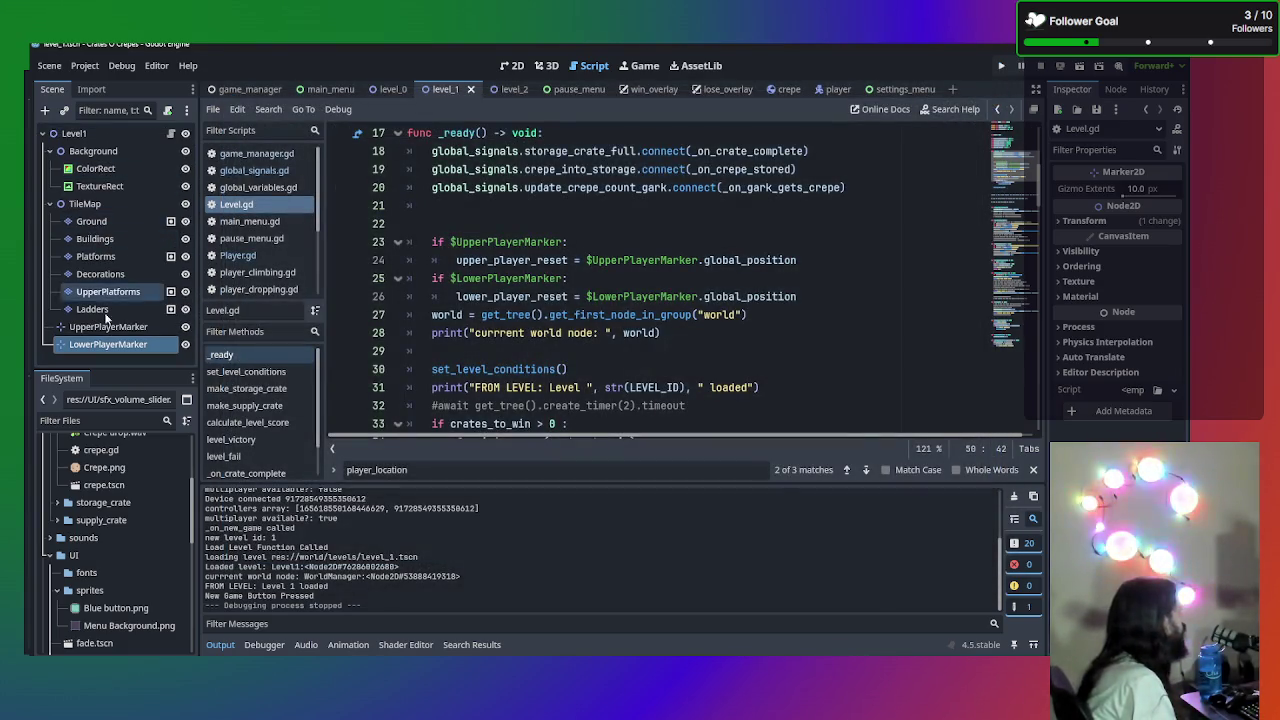
- Hide MainMenu in the game_manager scene, then test-run the game from the 2D view and close it
{"action": "left_click", "coordinate": [245, 89]}
{"action": "scroll", "coordinate": [110, 230], "scroll_direction": "down", "scroll_amount": 3}
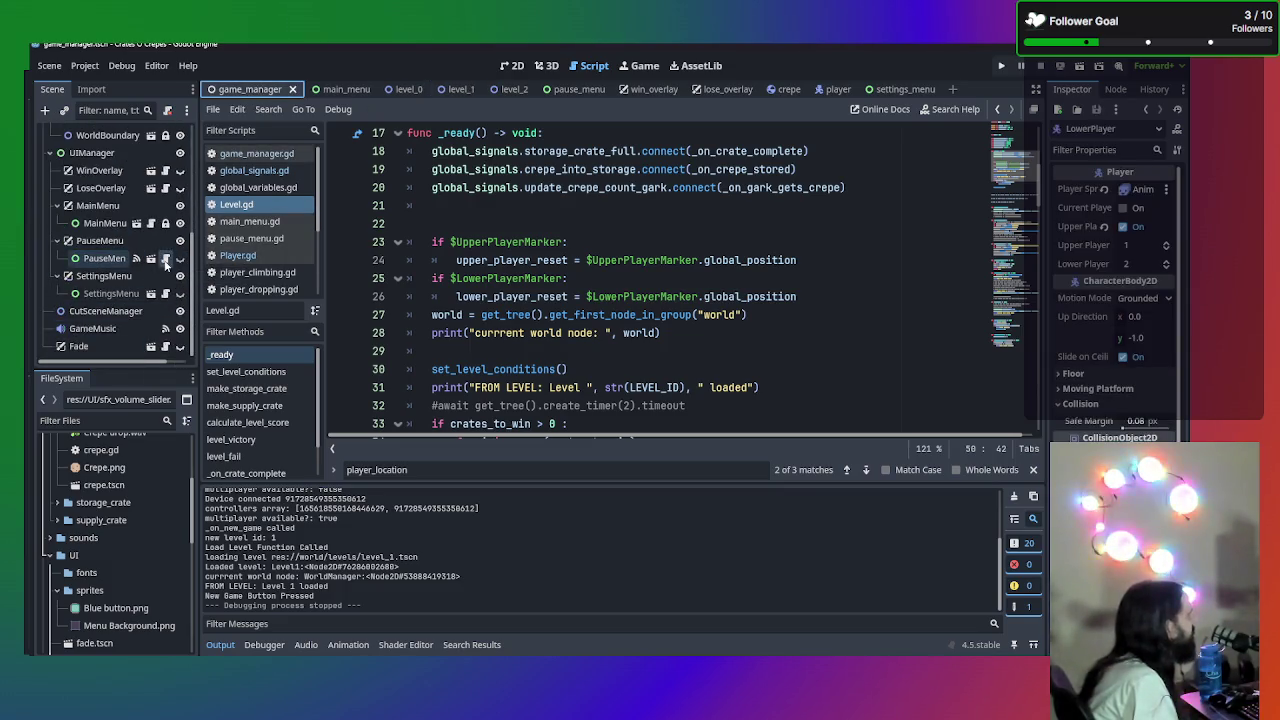
{"action": "left_click", "coordinate": [180, 207]}
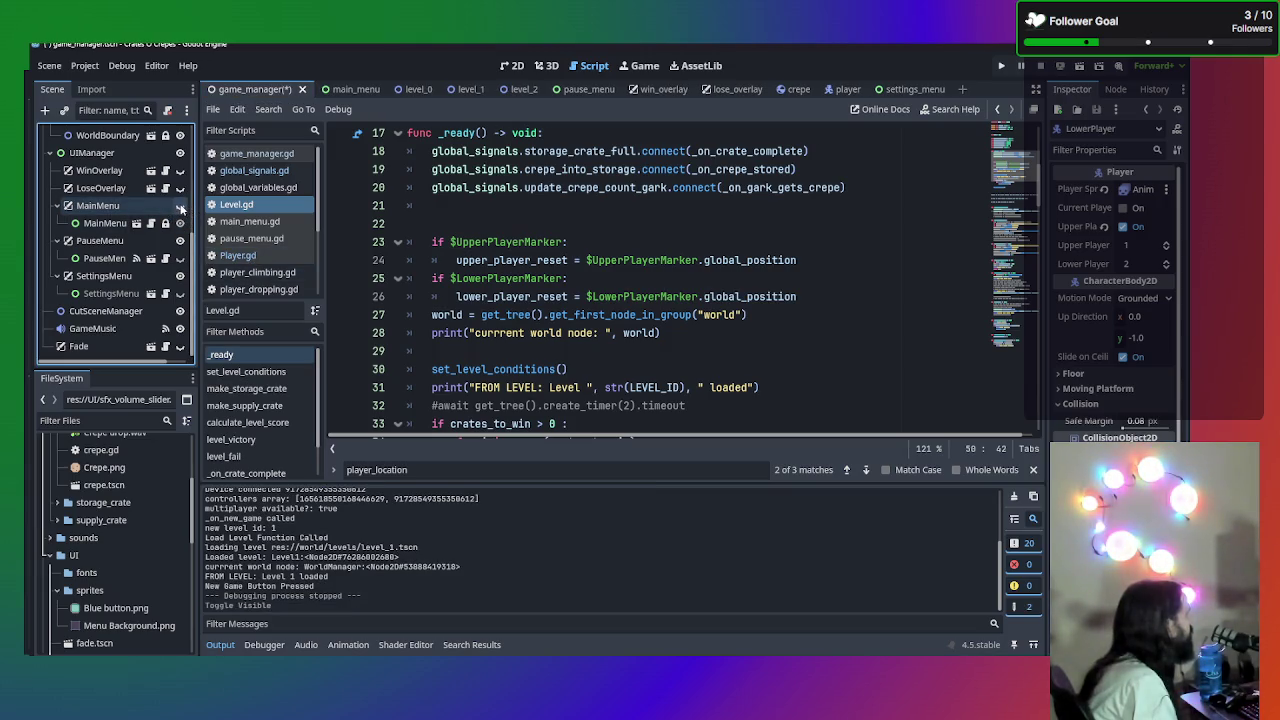
{"action": "left_click", "coordinate": [517, 72]}
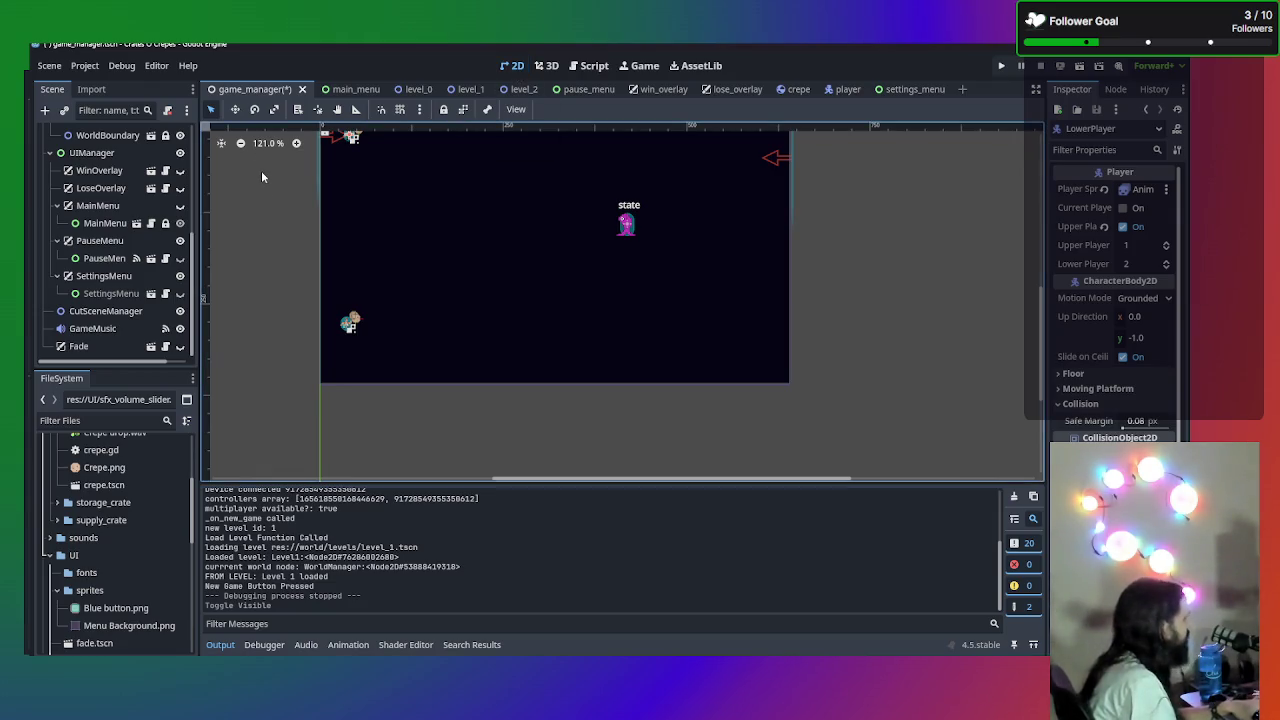
{"action": "key", "text": "F5"}
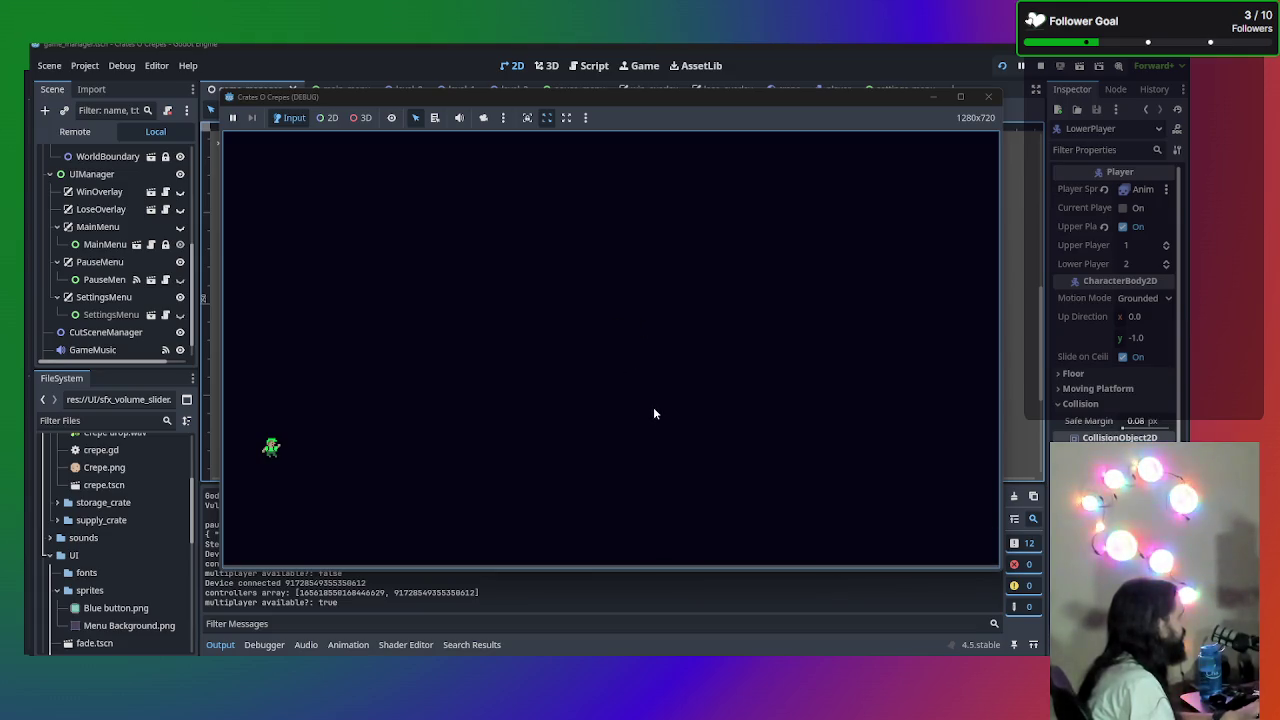
{"action": "left_click", "coordinate": [988, 96]}
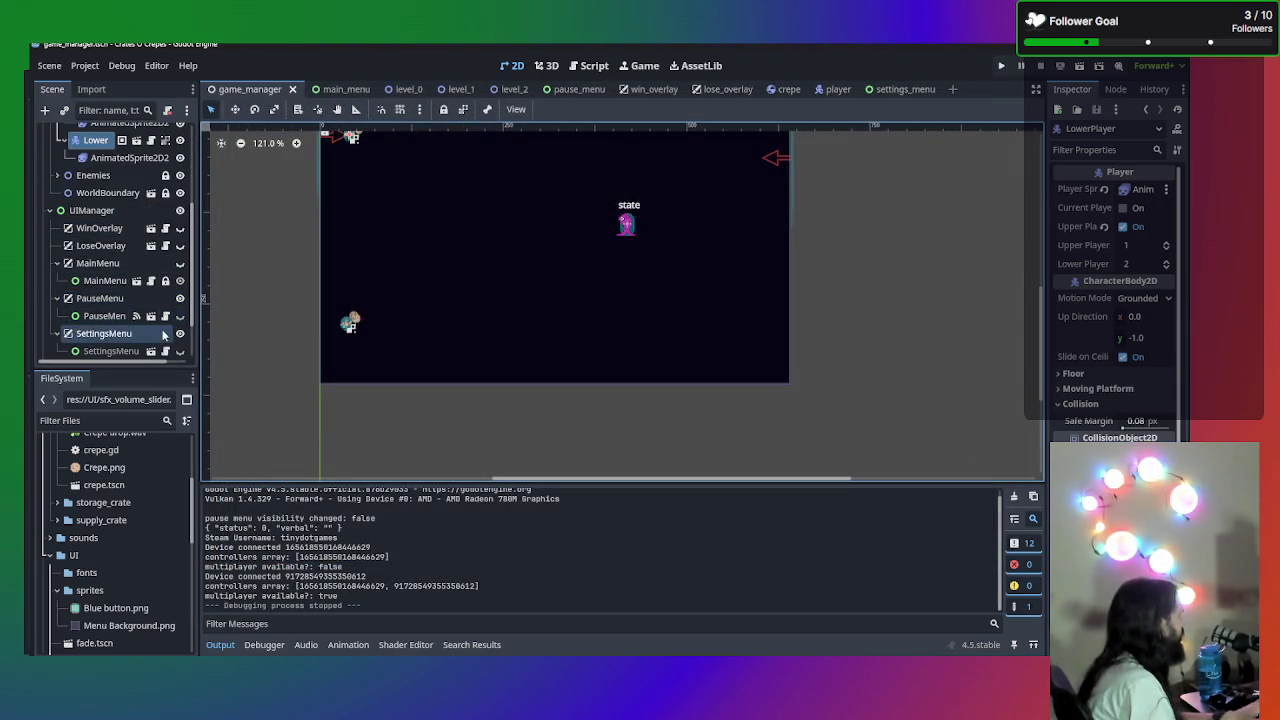
- Make MainMenu visible again and set the Players node's Z Index to 4096
{"action": "left_click", "coordinate": [180, 263]}
{"action": "scroll", "coordinate": [133, 254], "scroll_direction": "up", "scroll_amount": 5}
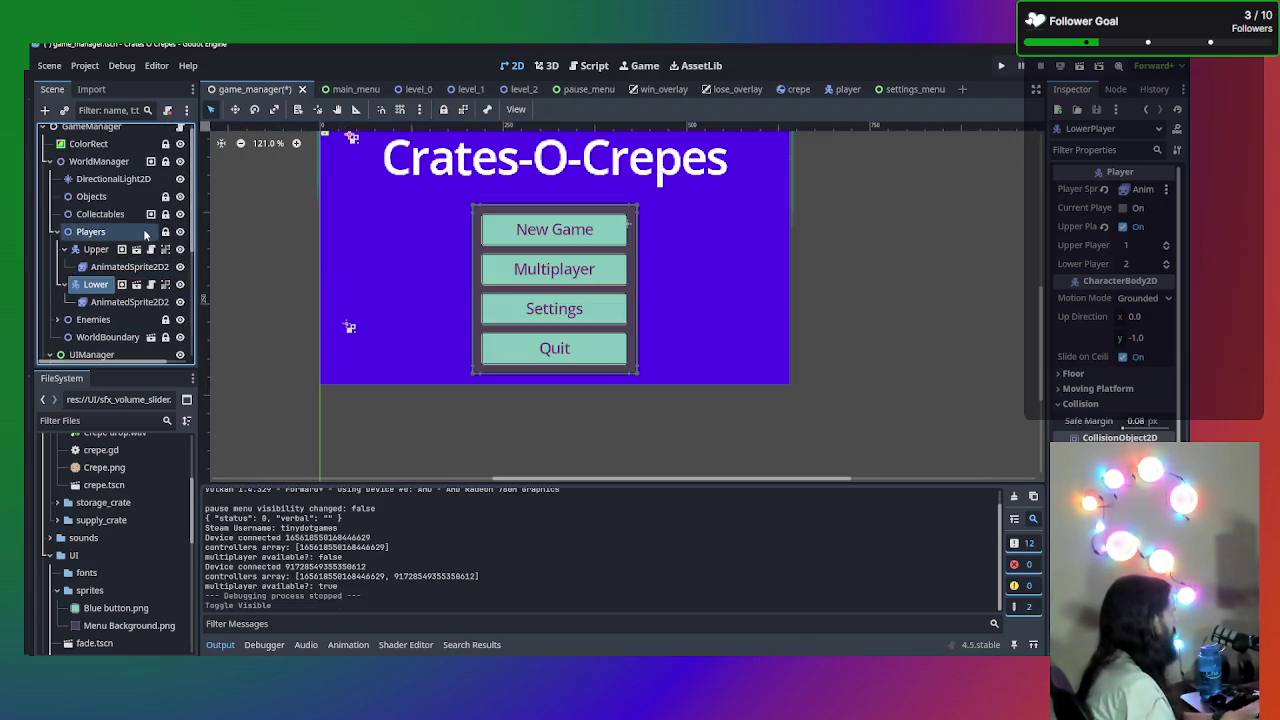
{"action": "left_click", "coordinate": [95, 241]}
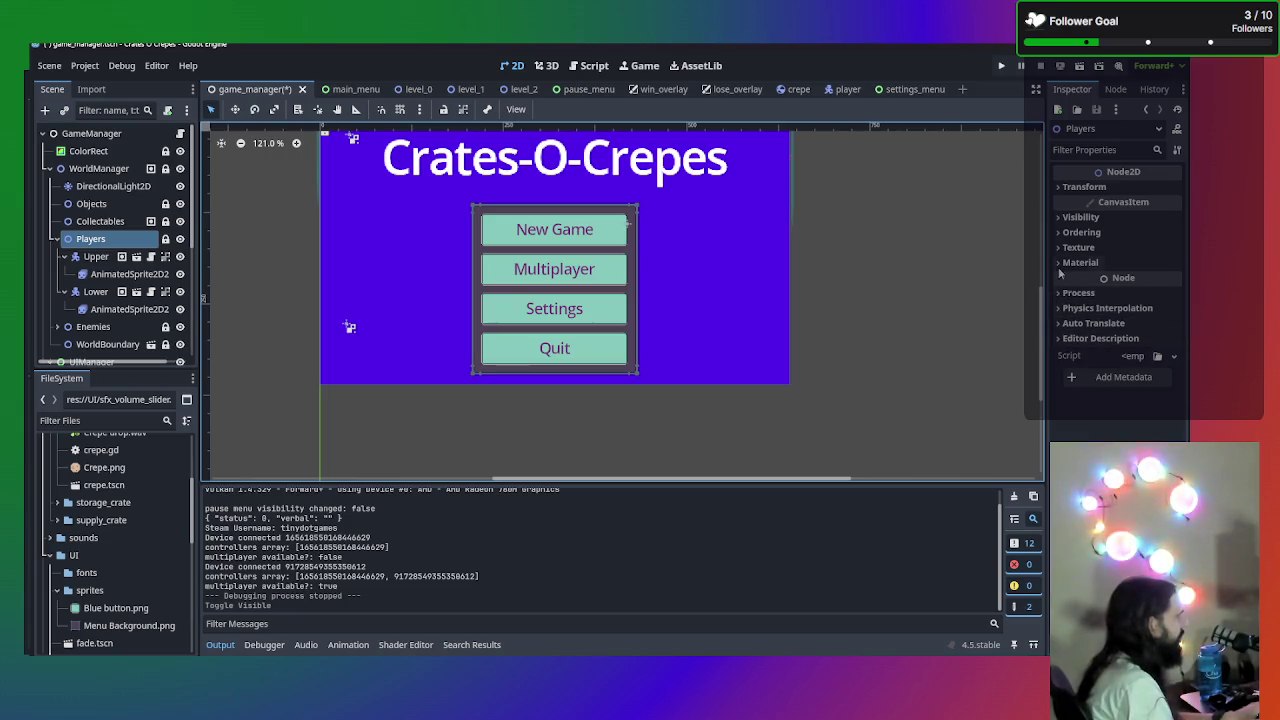
{"action": "left_click", "coordinate": [1081, 232]}
{"action": "left_click", "coordinate": [1140, 250]}
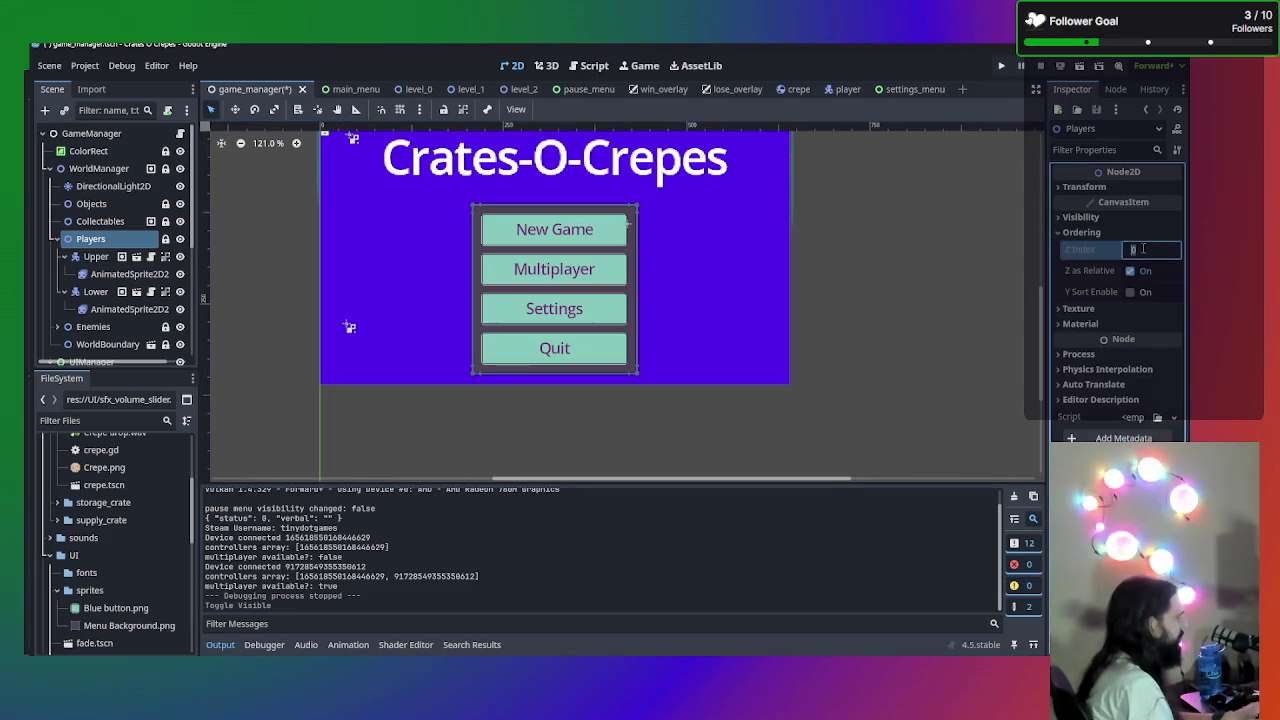
{"action": "type", "text": "4096"}
{"action": "key", "text": "Return"}
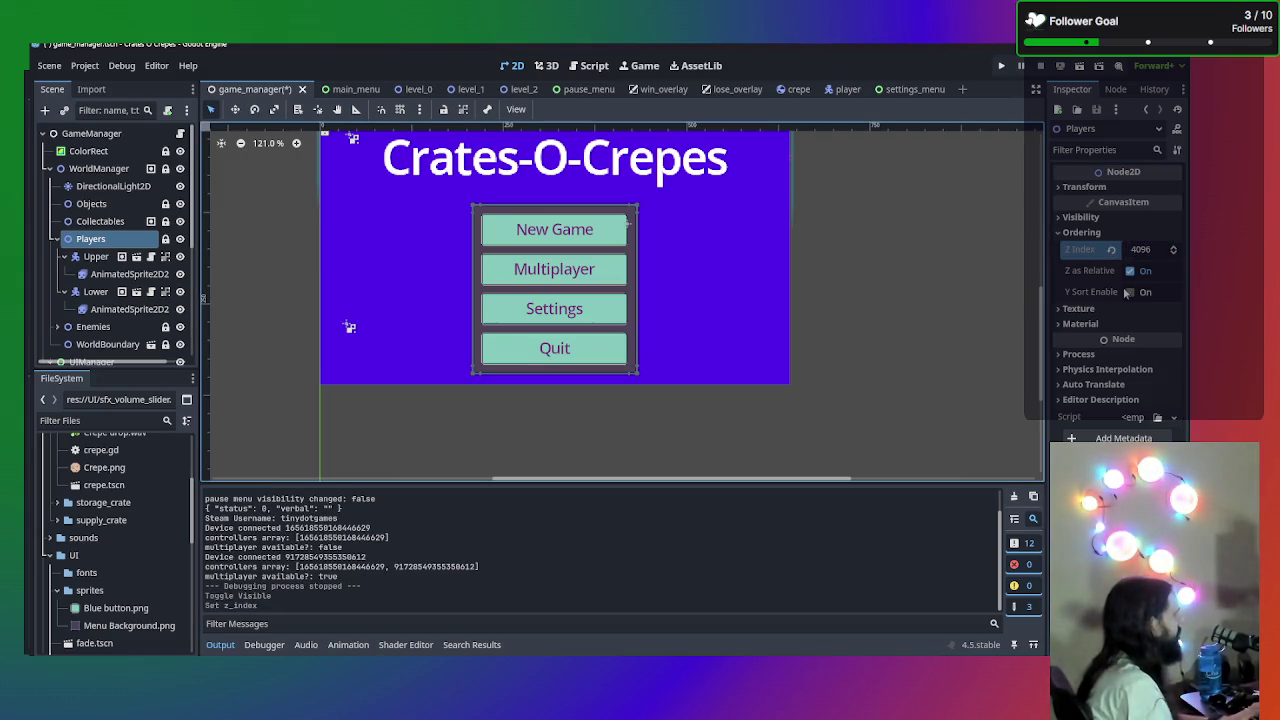
- Test-run the game with Players at Z Index 4096, then reset its Z Index to 0
{"action": "scroll", "coordinate": [829, 300], "scroll_direction": "up", "scroll_amount": 2}
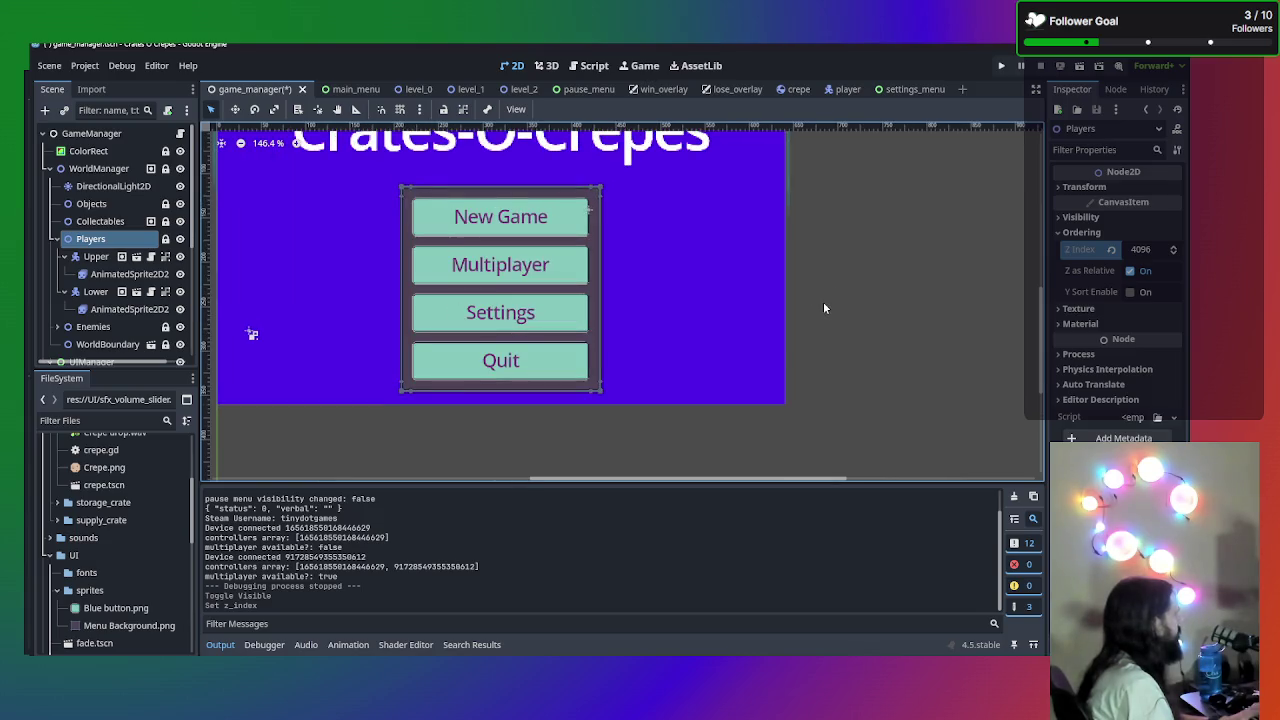
{"action": "scroll", "coordinate": [823, 301], "scroll_direction": "down", "scroll_amount": 3}
{"action": "scroll", "coordinate": [312, 182], "scroll_direction": "up", "scroll_amount": 1}
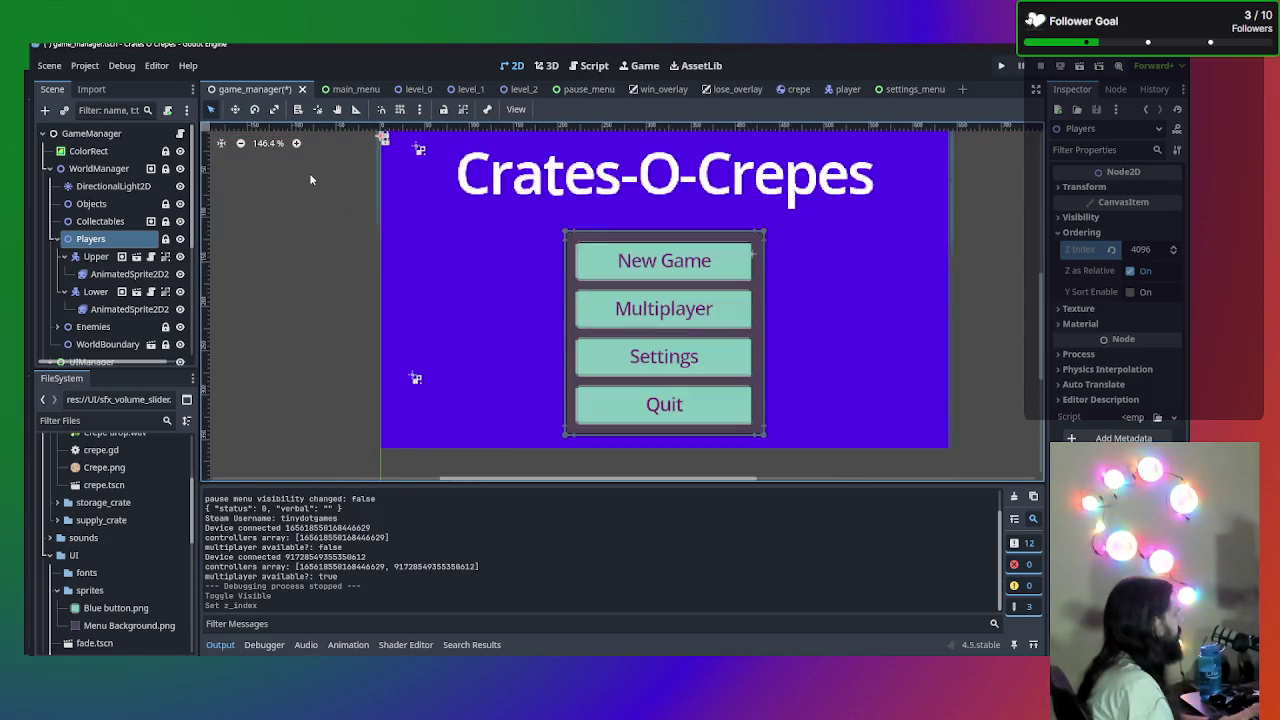
{"action": "scroll", "coordinate": [318, 195], "scroll_direction": "up", "scroll_amount": 1}
{"action": "key", "text": "F5"}
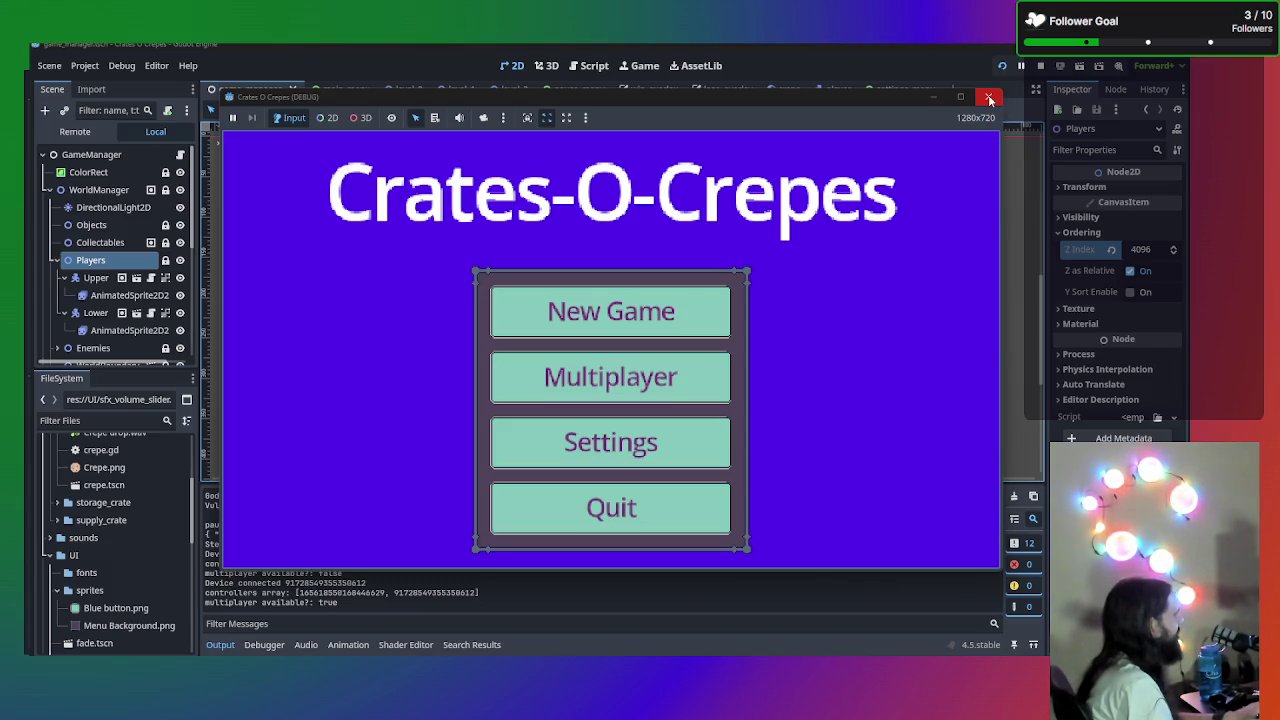
{"action": "left_click", "coordinate": [990, 100]}
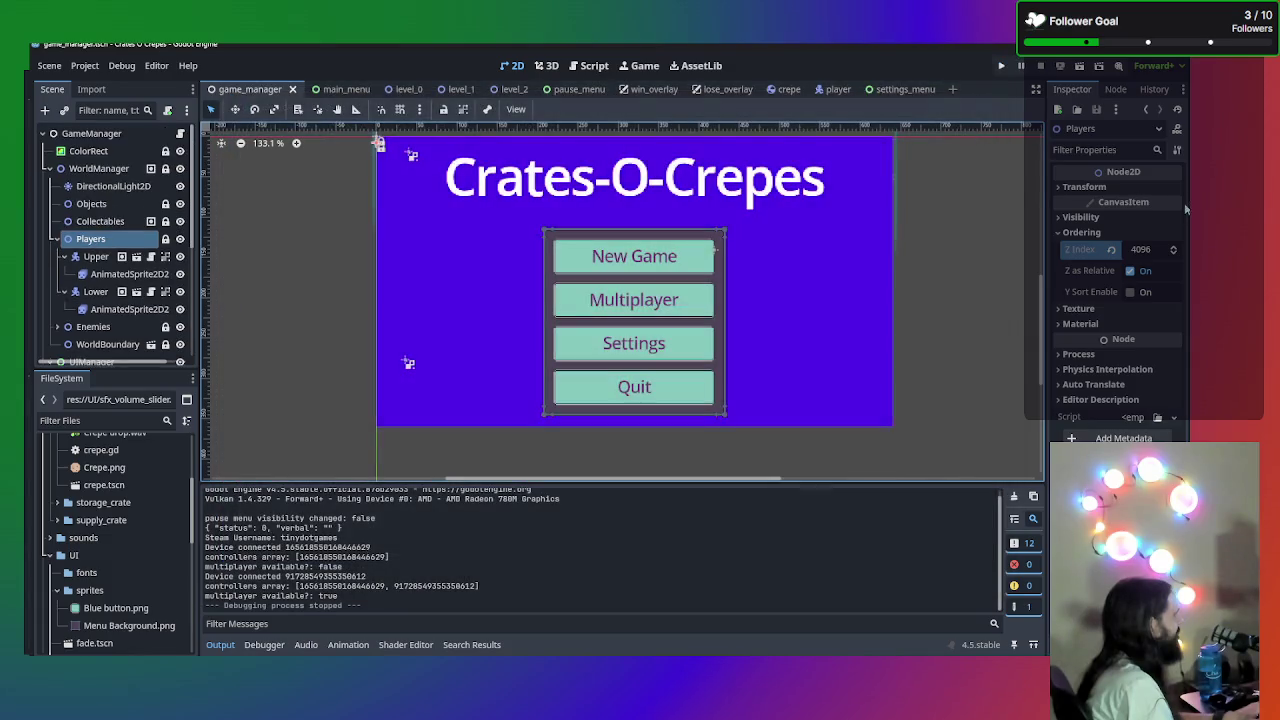
{"action": "left_click", "coordinate": [1112, 250]}
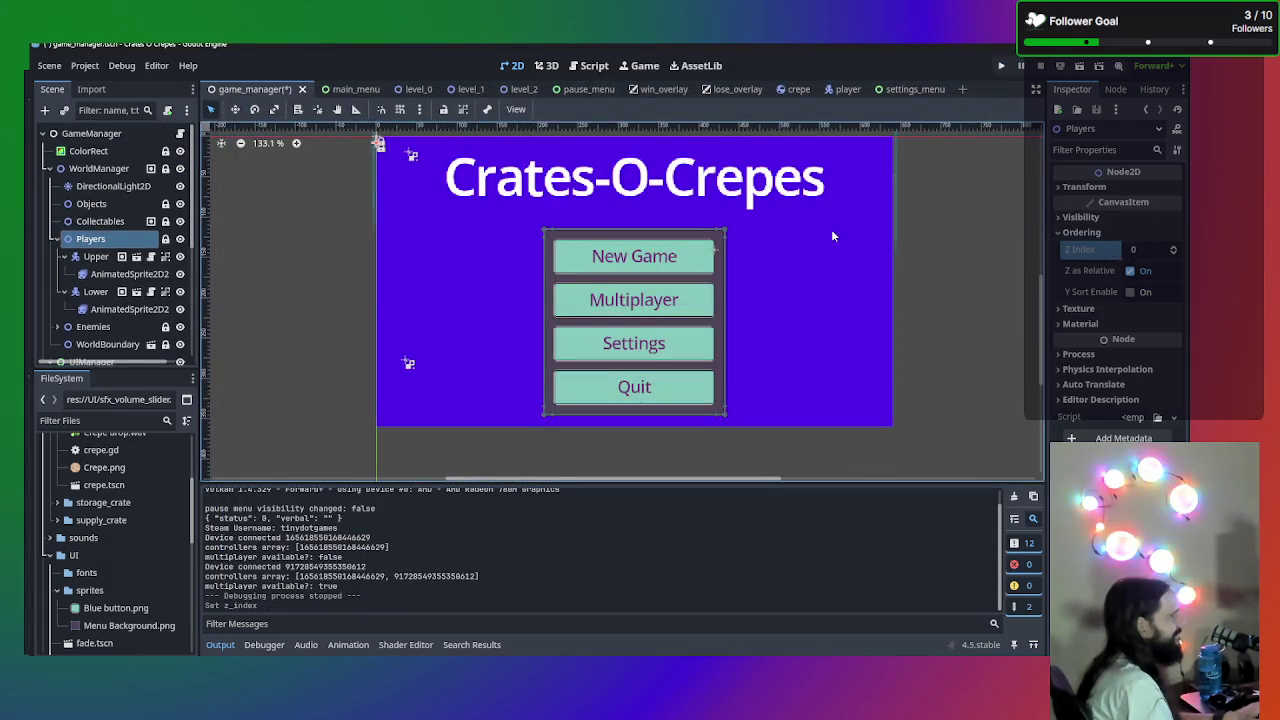
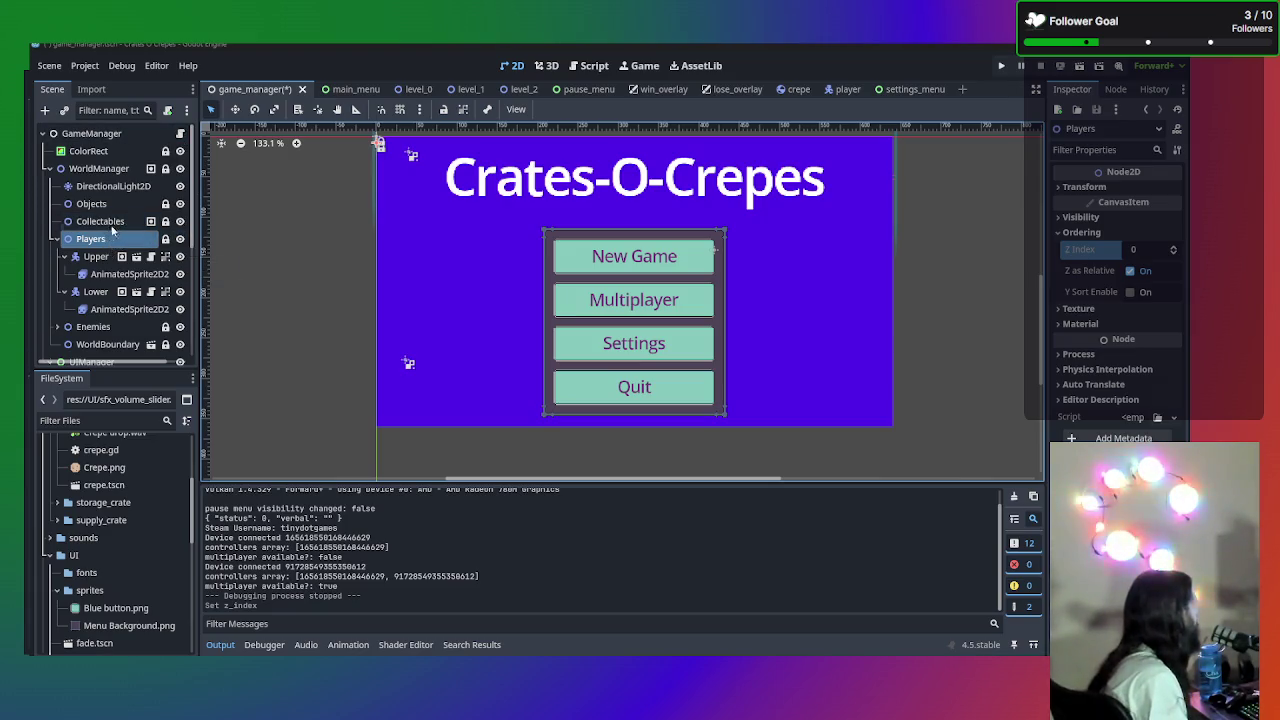
- Expand the Process settings and inspect WorldManager's transform and its Z Index of -500
{"action": "left_click", "coordinate": [1113, 355]}
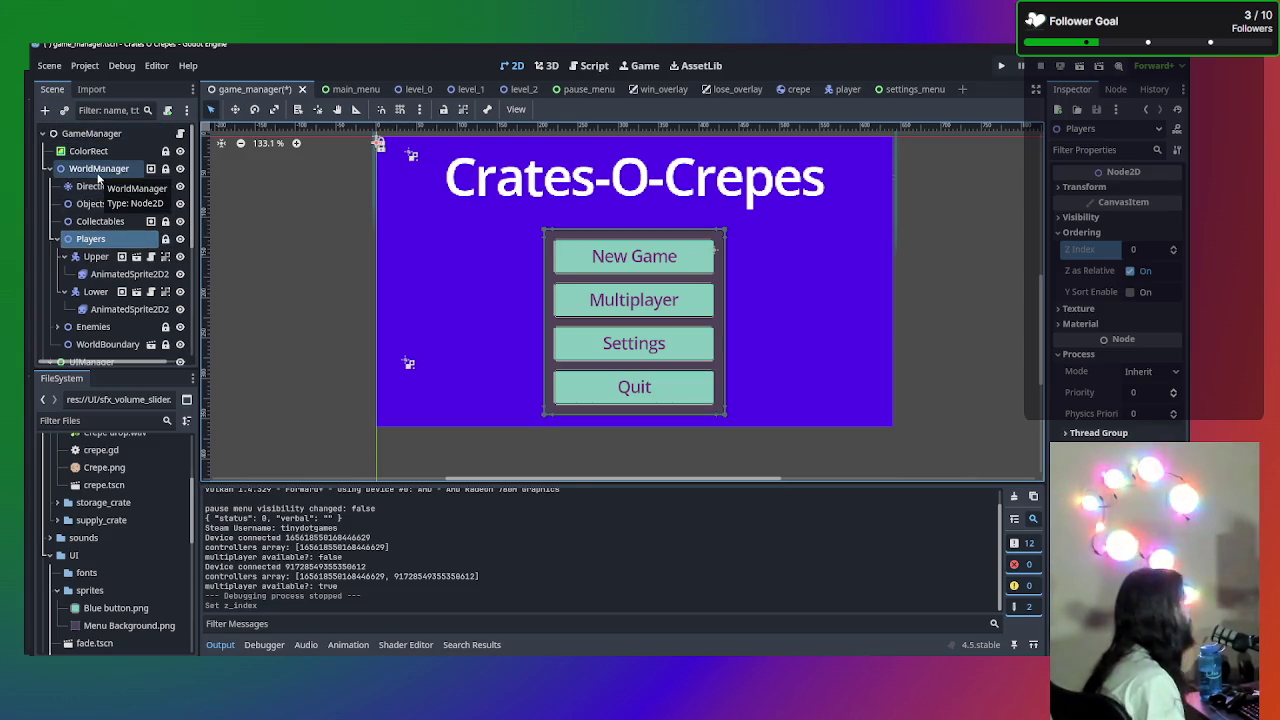
{"action": "left_click", "coordinate": [98, 170]}
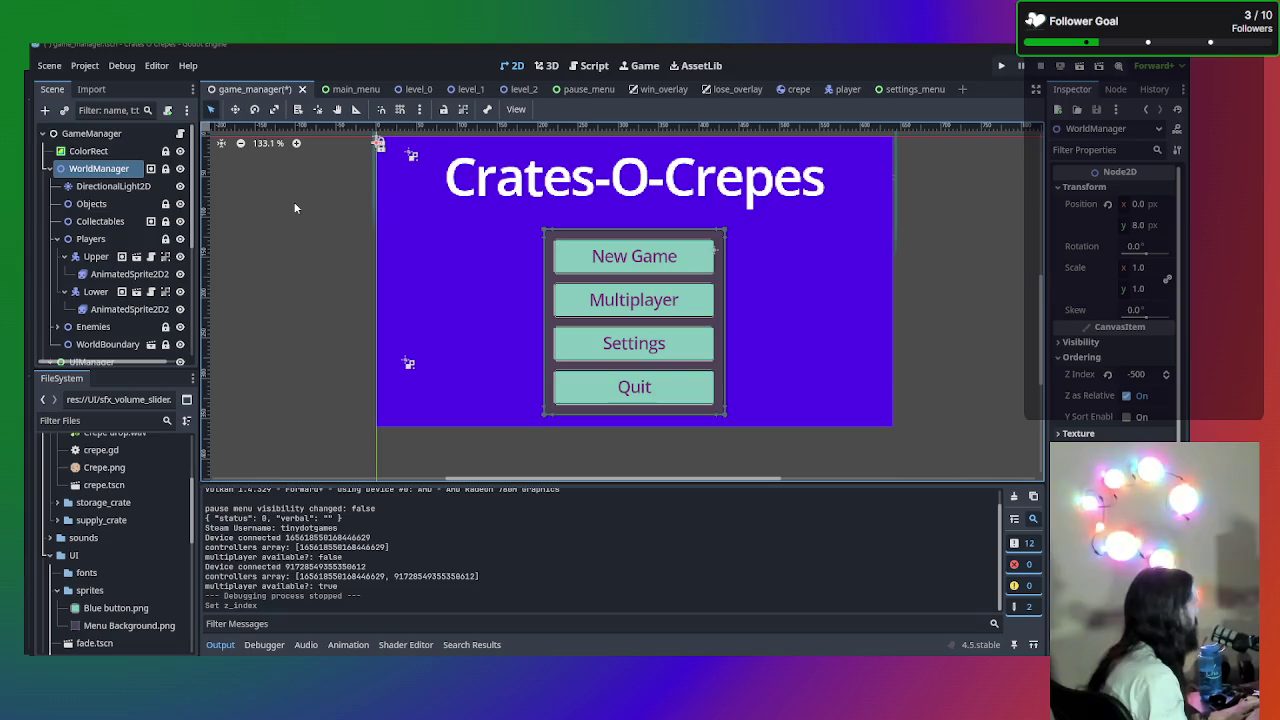
{"action": "left_click", "coordinate": [291, 240]}
- Search all project scripts for 'world' and open the first match in crate_maker_button.gd
{"action": "key", "text": "ctrl+shift+f"}
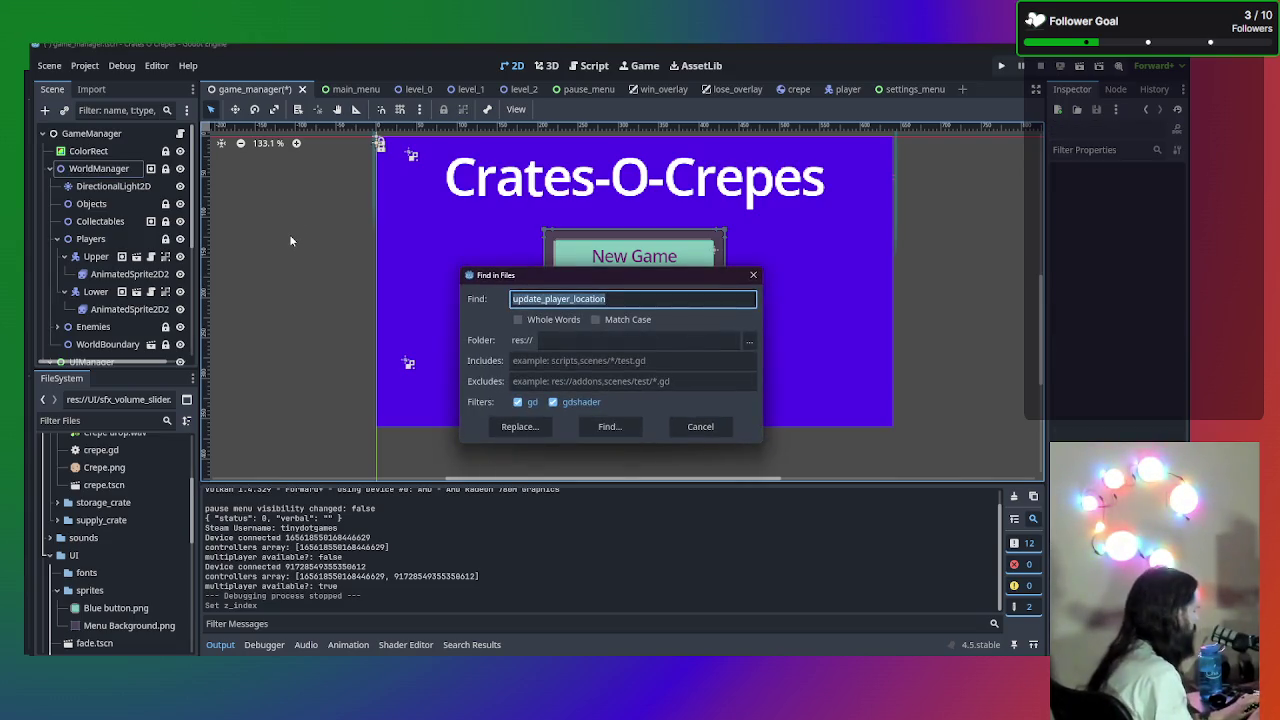
{"action": "type", "text": "world"}
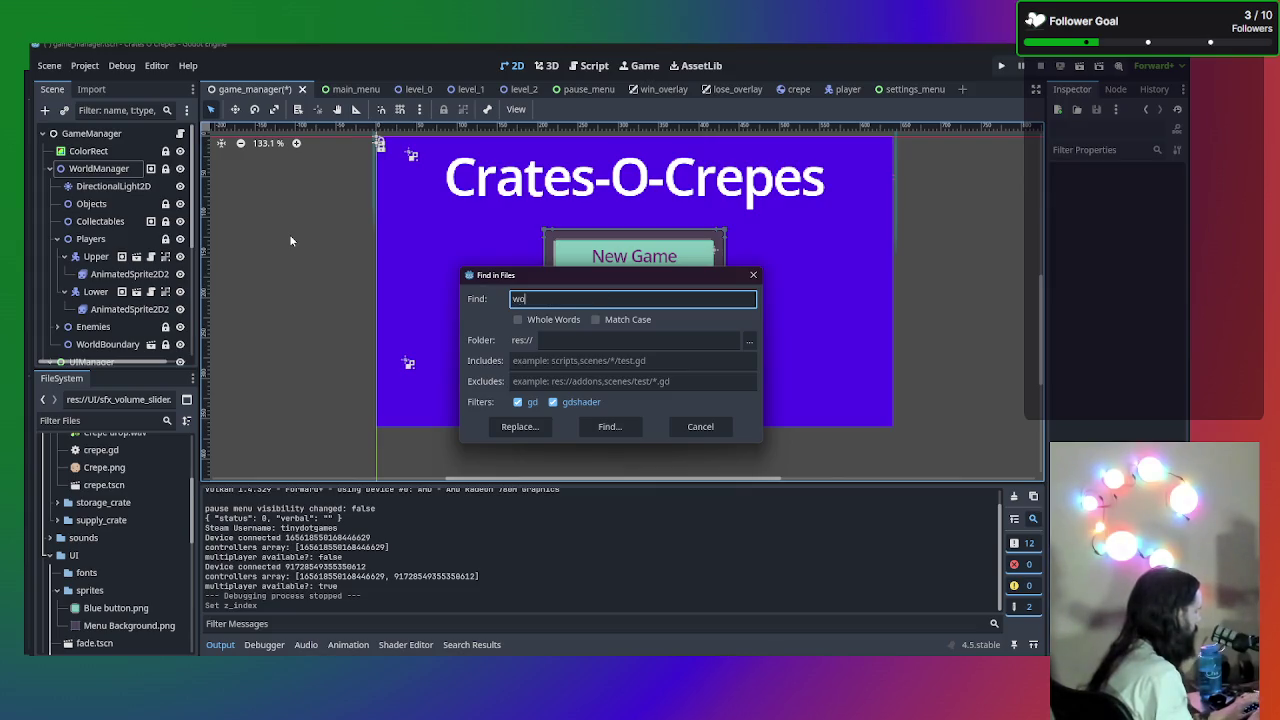
{"action": "key", "text": "Return"}
{"action": "left_click", "coordinate": [347, 515]}
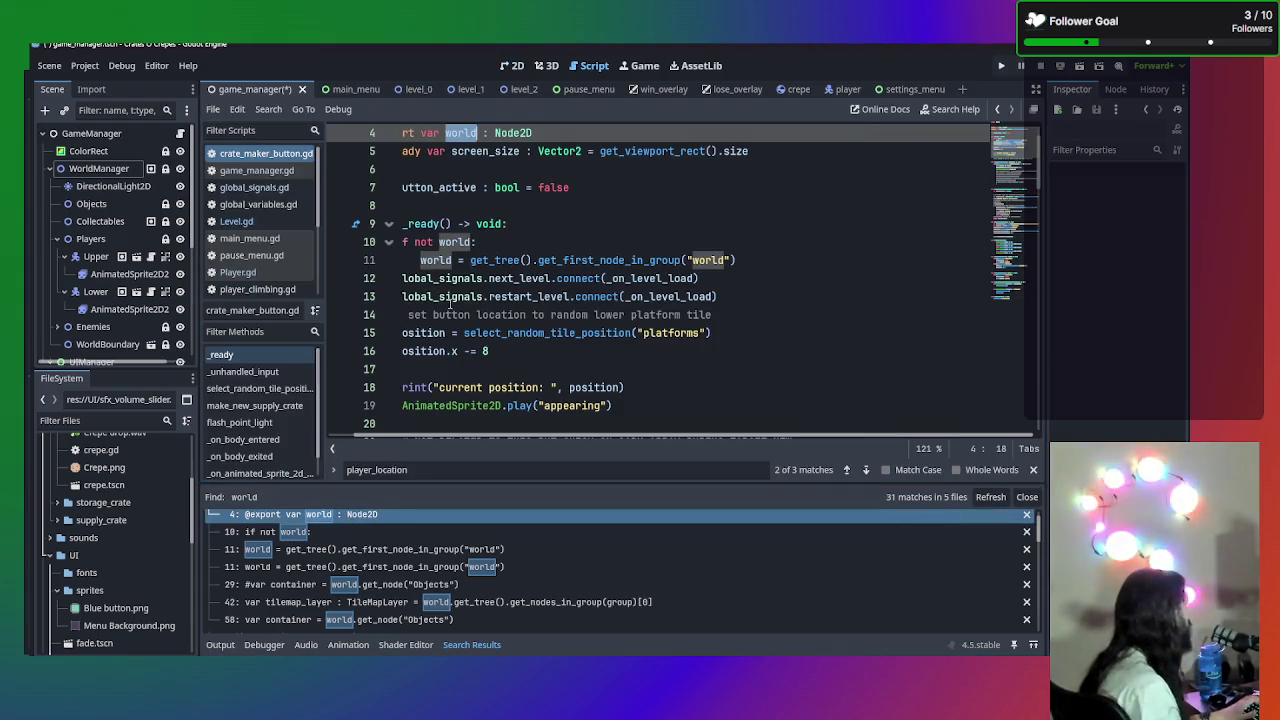
{"action": "scroll", "coordinate": [450, 300], "scroll_direction": "up", "scroll_amount": 2}
{"action": "left_click_drag", "start_coordinate": [572, 242], "coordinate": [478, 242]}
{"action": "left_click_drag", "start_coordinate": [381, 241], "coordinate": [231, 218]}
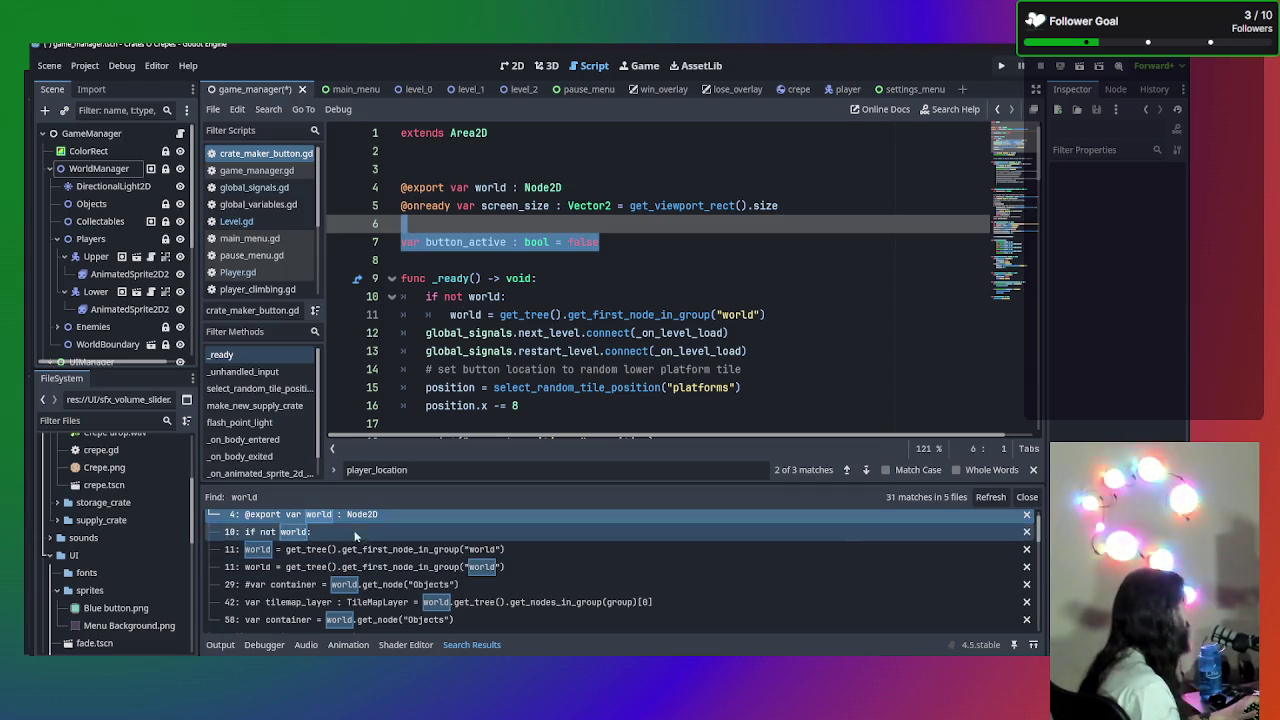
- Step through the if-not-world check, the world assignment and the group name on line 11
{"action": "left_click", "coordinate": [313, 538]}
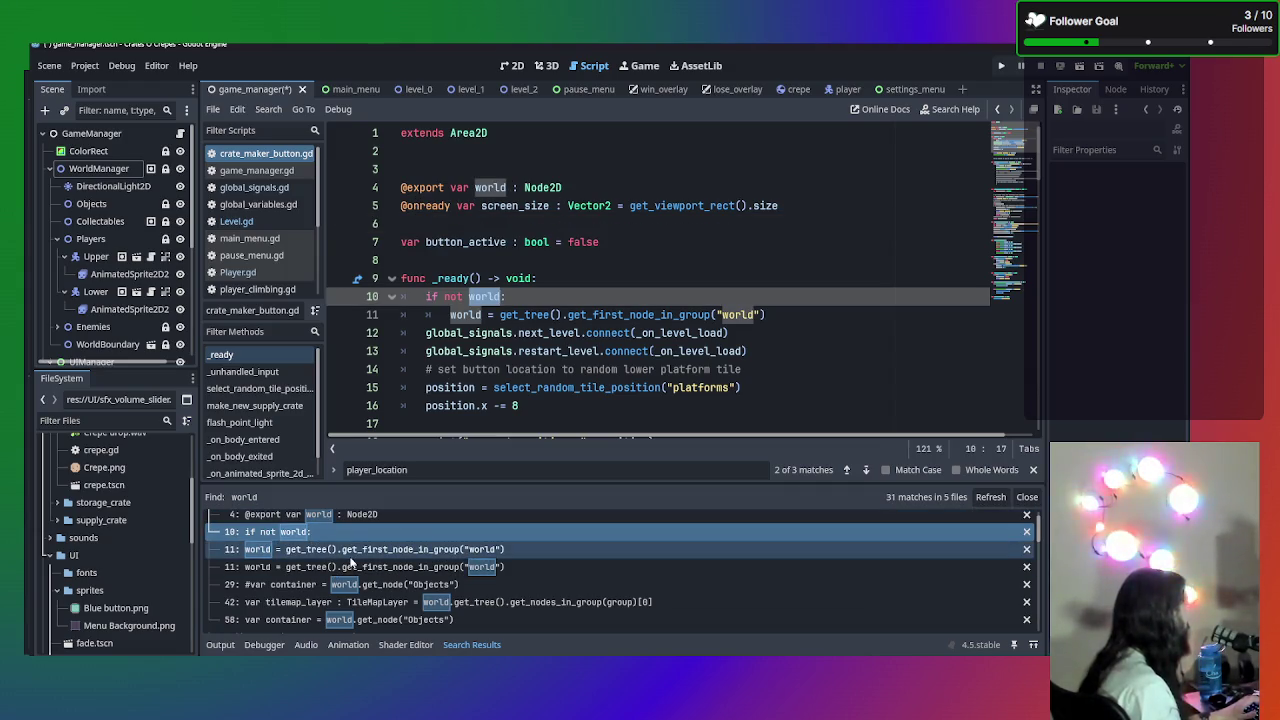
{"action": "left_click", "coordinate": [346, 552]}
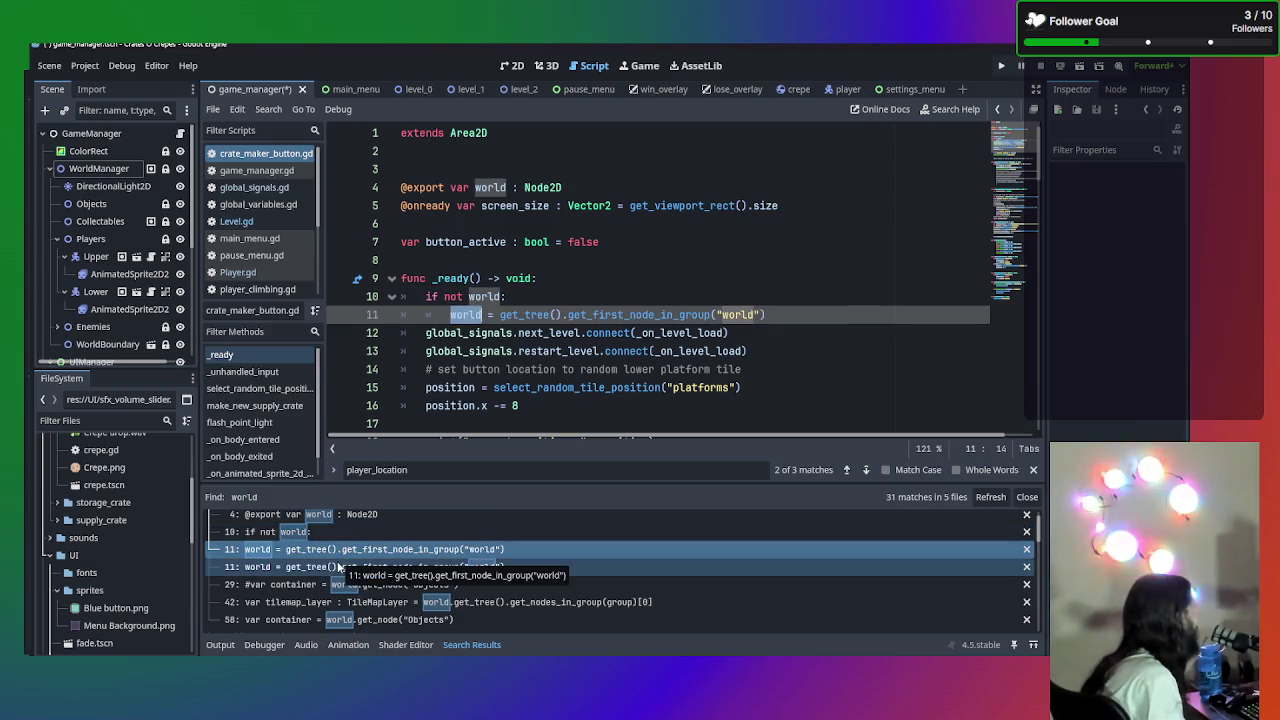
{"action": "left_click", "coordinate": [340, 567]}
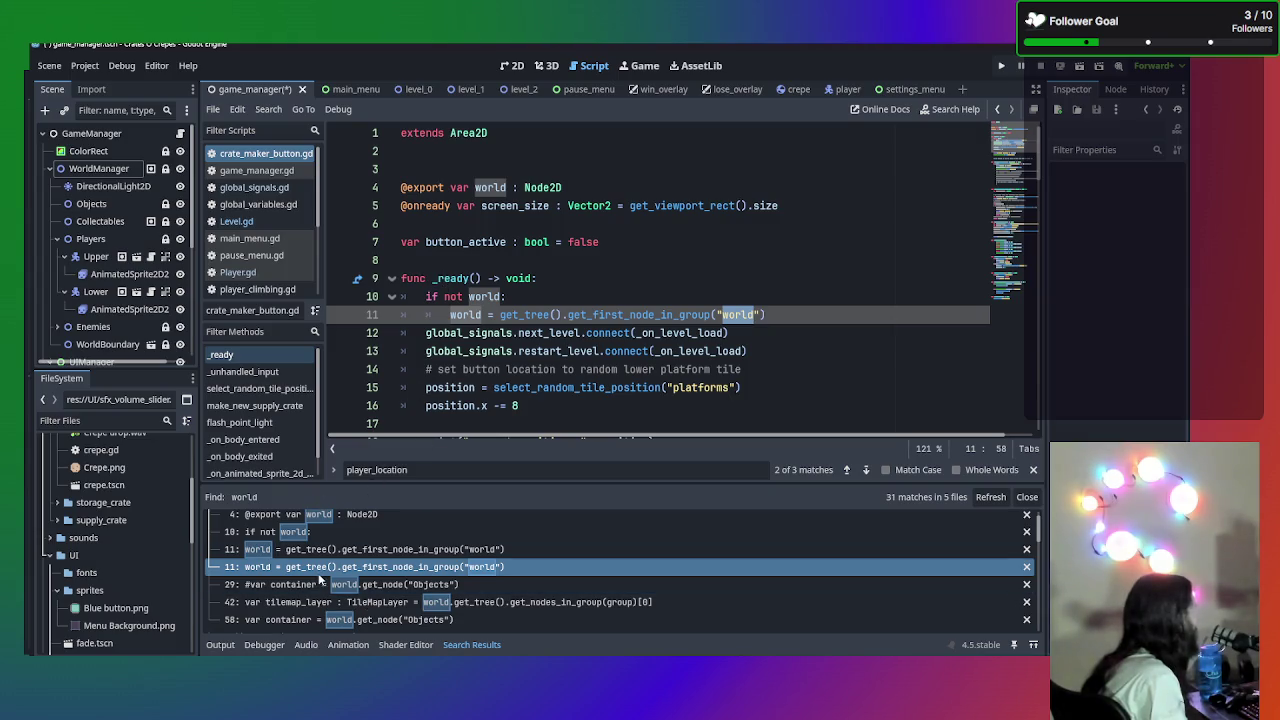
{"action": "scroll", "coordinate": [278, 575], "scroll_direction": "up", "scroll_amount": 1}
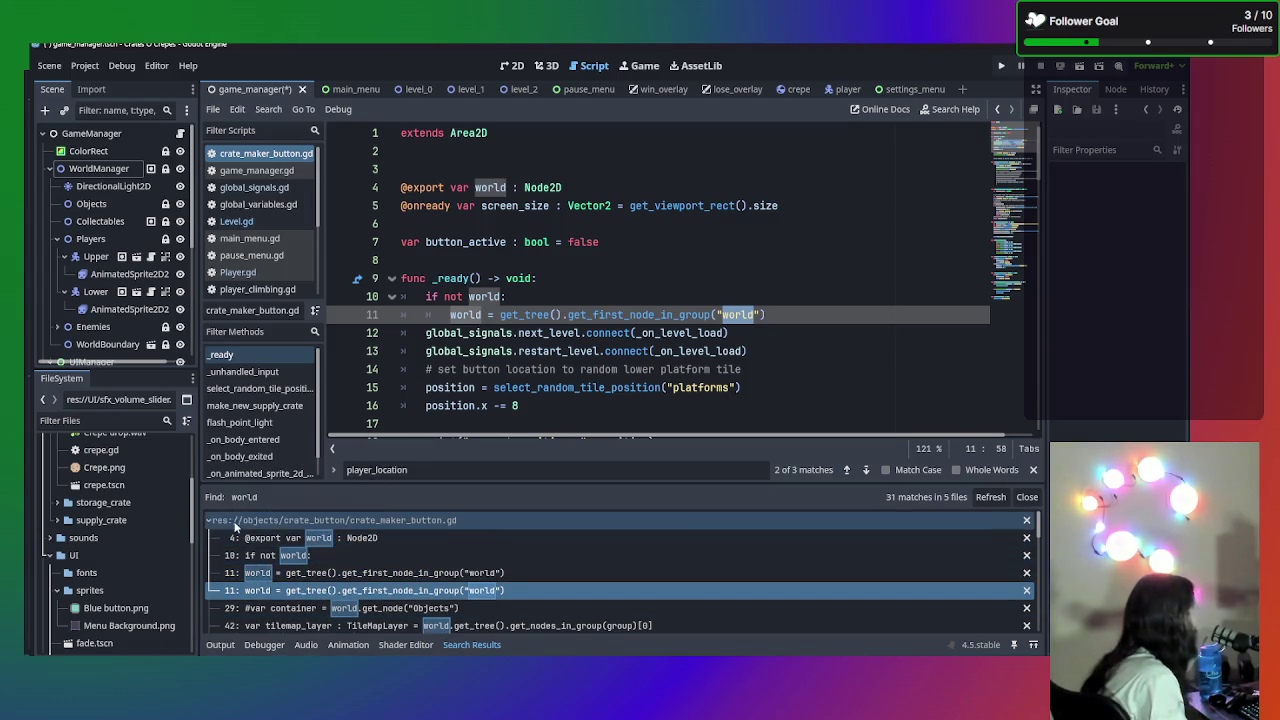
- Collapse the crate_maker_button, storage_crate and supply_crate results, then open Level.gd's world declaration
{"action": "left_click", "coordinate": [237, 520]}
{"action": "left_click", "coordinate": [293, 538]}
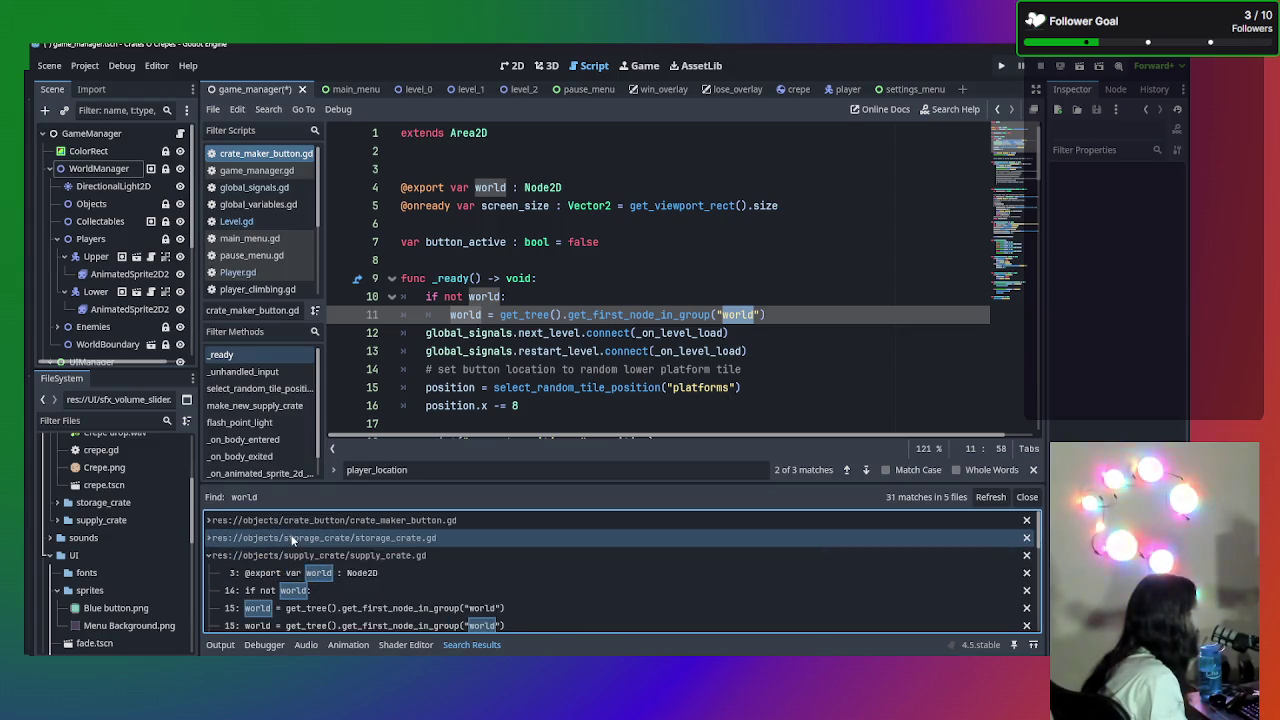
{"action": "left_click", "coordinate": [306, 556]}
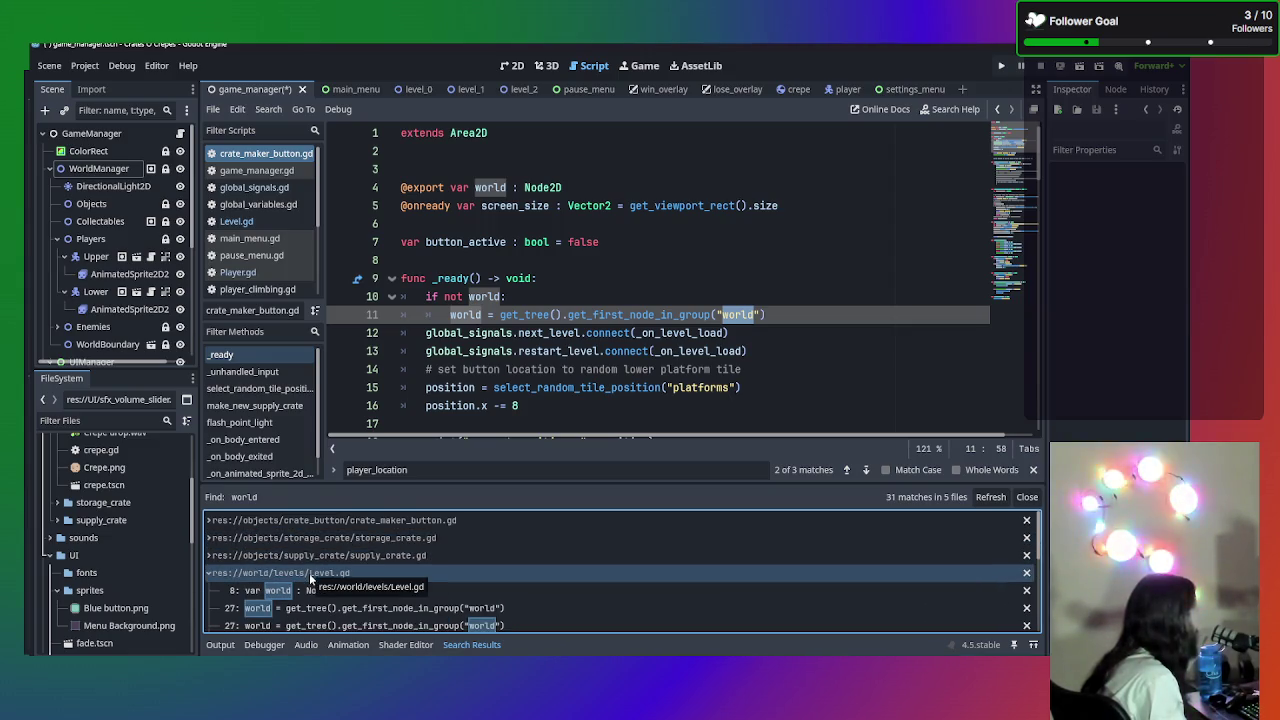
{"action": "left_click", "coordinate": [320, 590]}
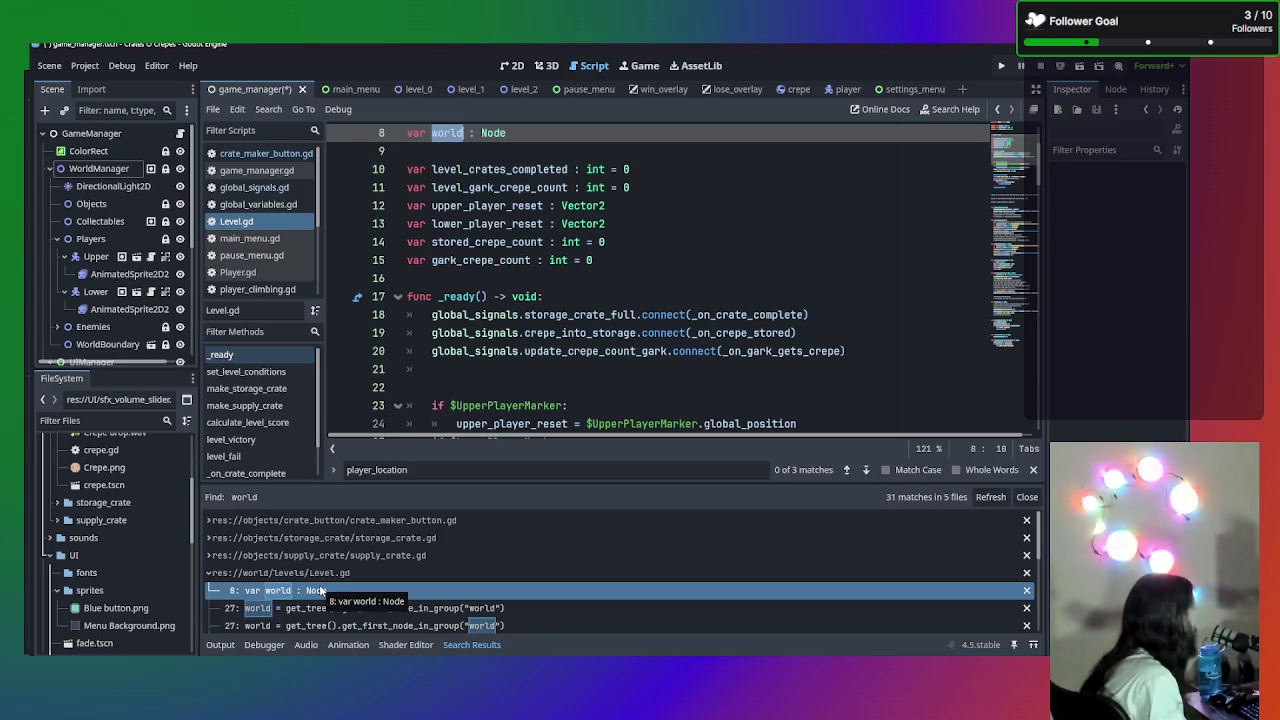
- Browse the search results and open the WorldManager export in game_manager.gd
{"action": "scroll", "coordinate": [492, 303], "scroll_direction": "up", "scroll_amount": 3}
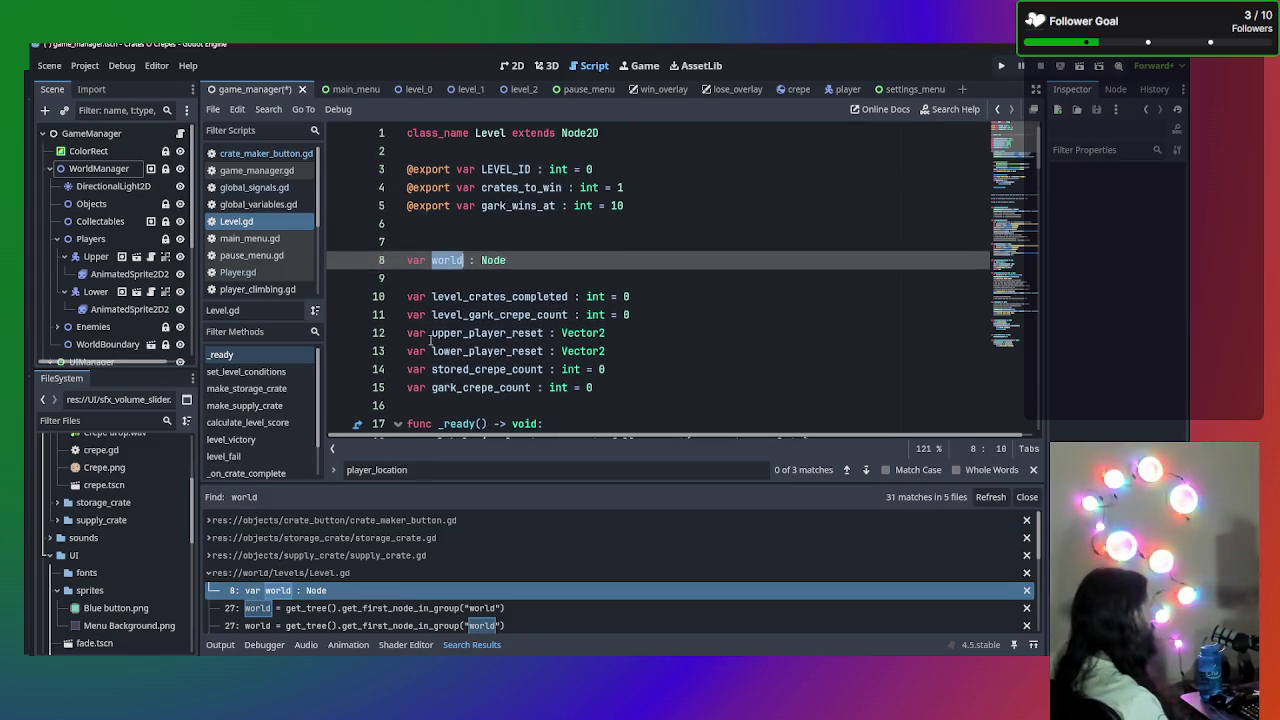
{"action": "scroll", "coordinate": [505, 262], "scroll_direction": "down", "scroll_amount": 1}
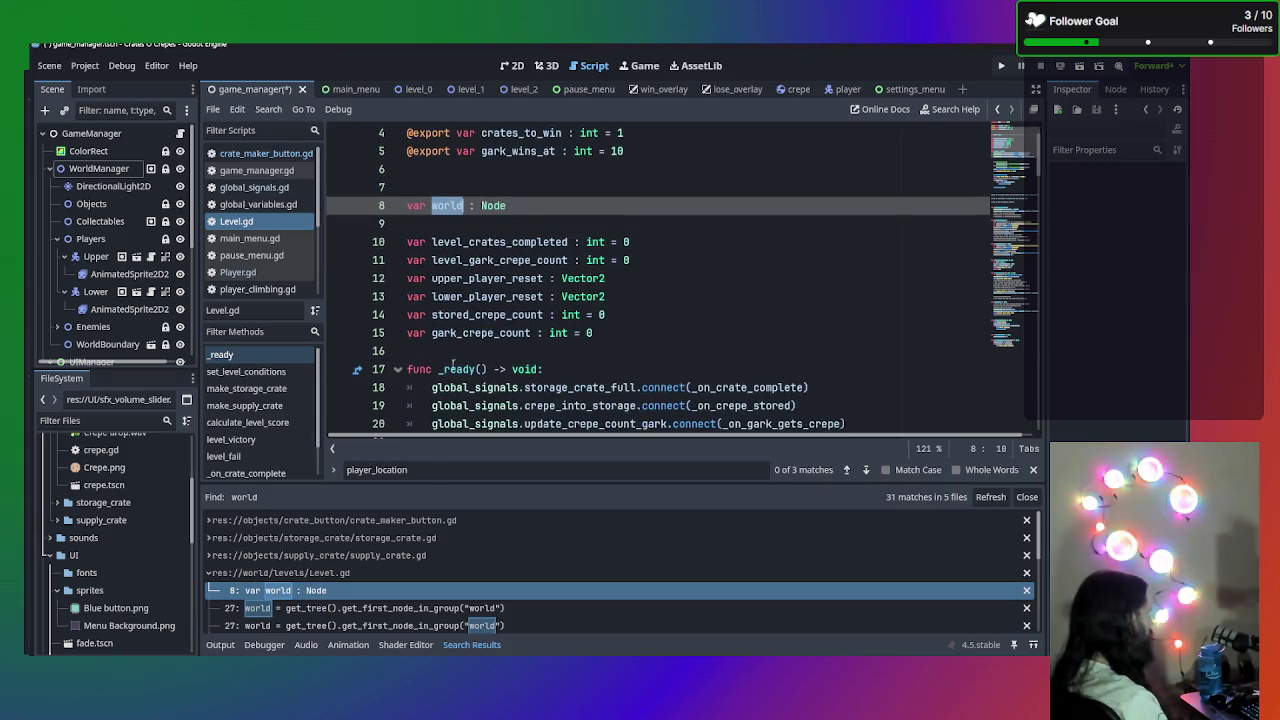
{"action": "scroll", "coordinate": [315, 592], "scroll_direction": "down", "scroll_amount": 1}
{"action": "scroll", "coordinate": [315, 592], "scroll_direction": "down", "scroll_amount": 5}
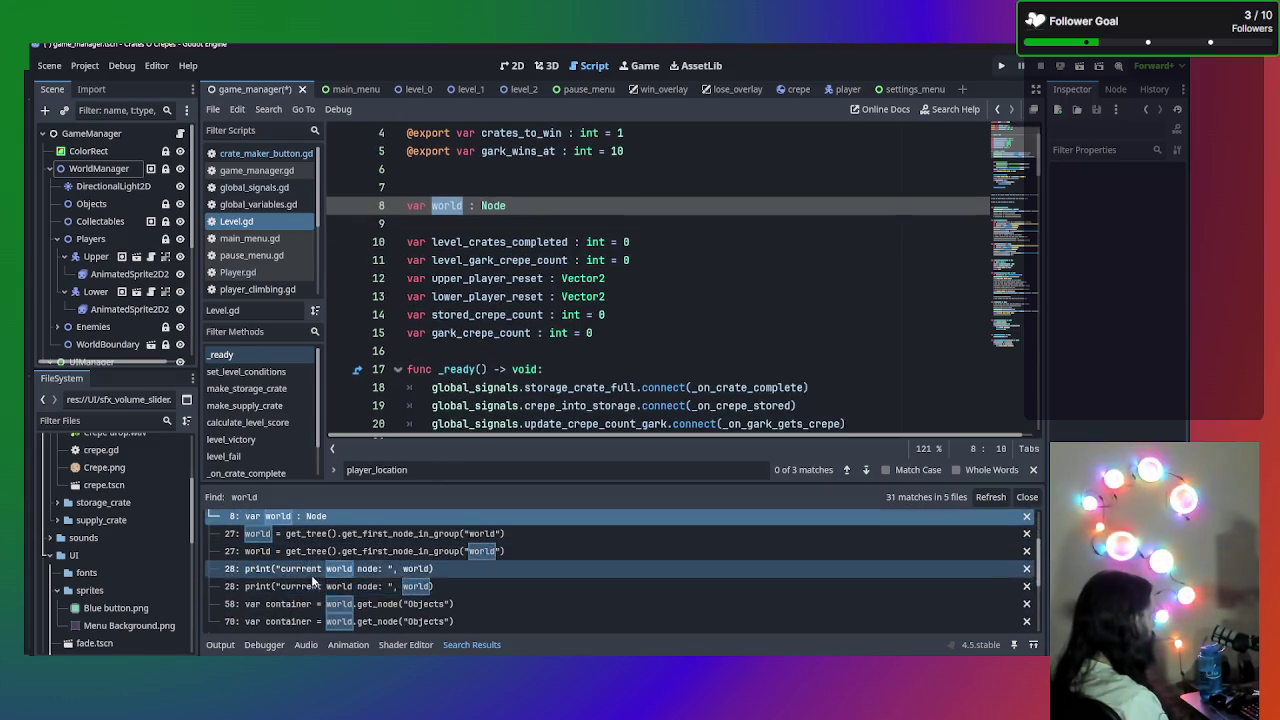
{"action": "scroll", "coordinate": [320, 560], "scroll_direction": "up", "scroll_amount": 5}
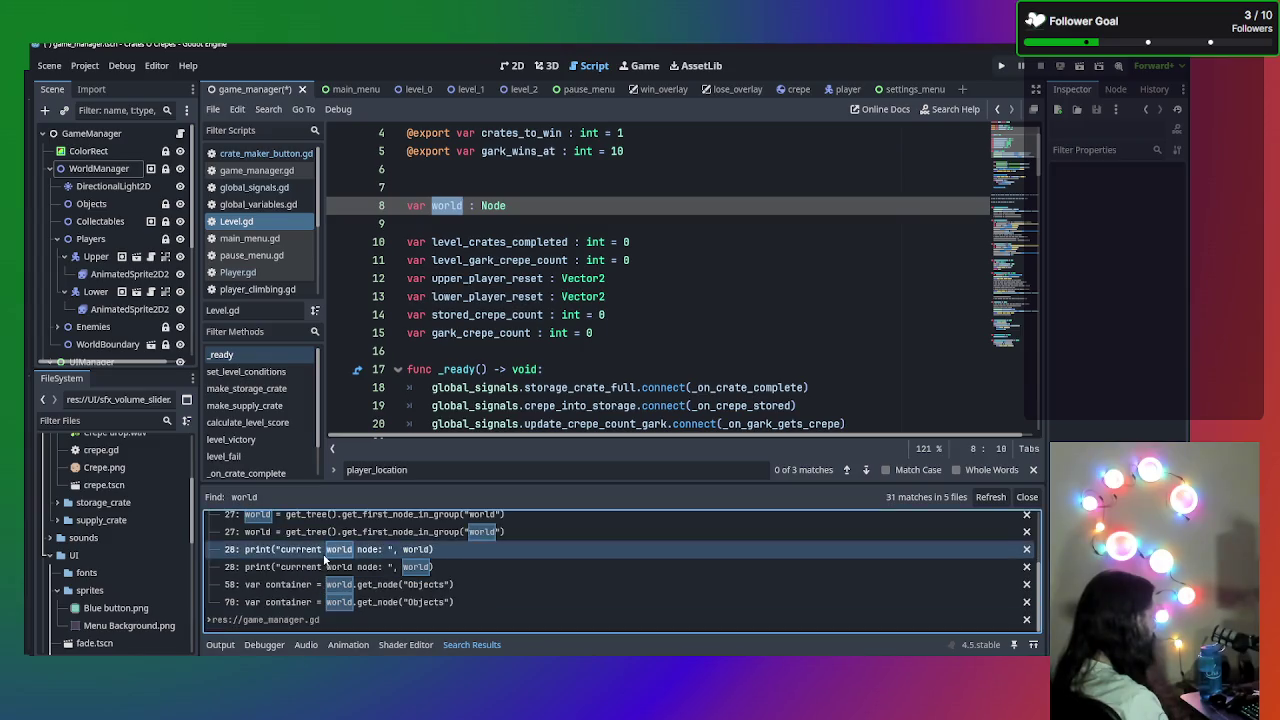
{"action": "scroll", "coordinate": [312, 562], "scroll_direction": "down", "scroll_amount": 4}
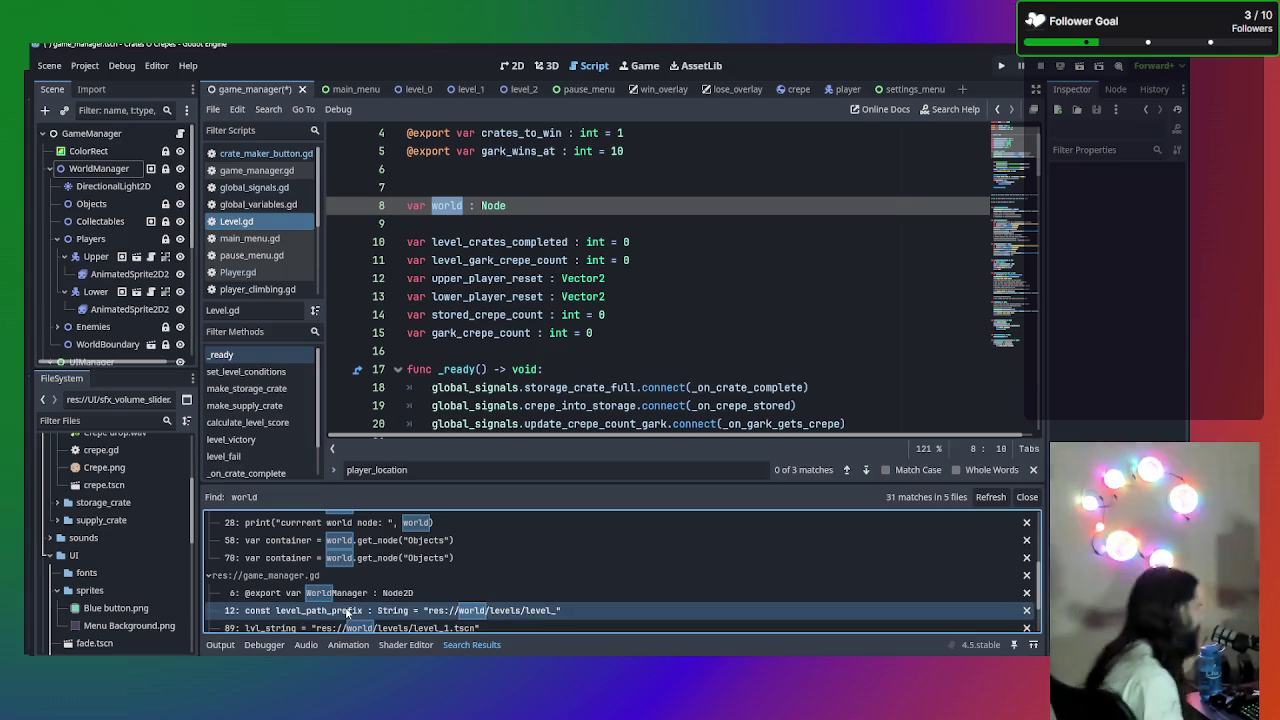
{"action": "left_click", "coordinate": [350, 592]}
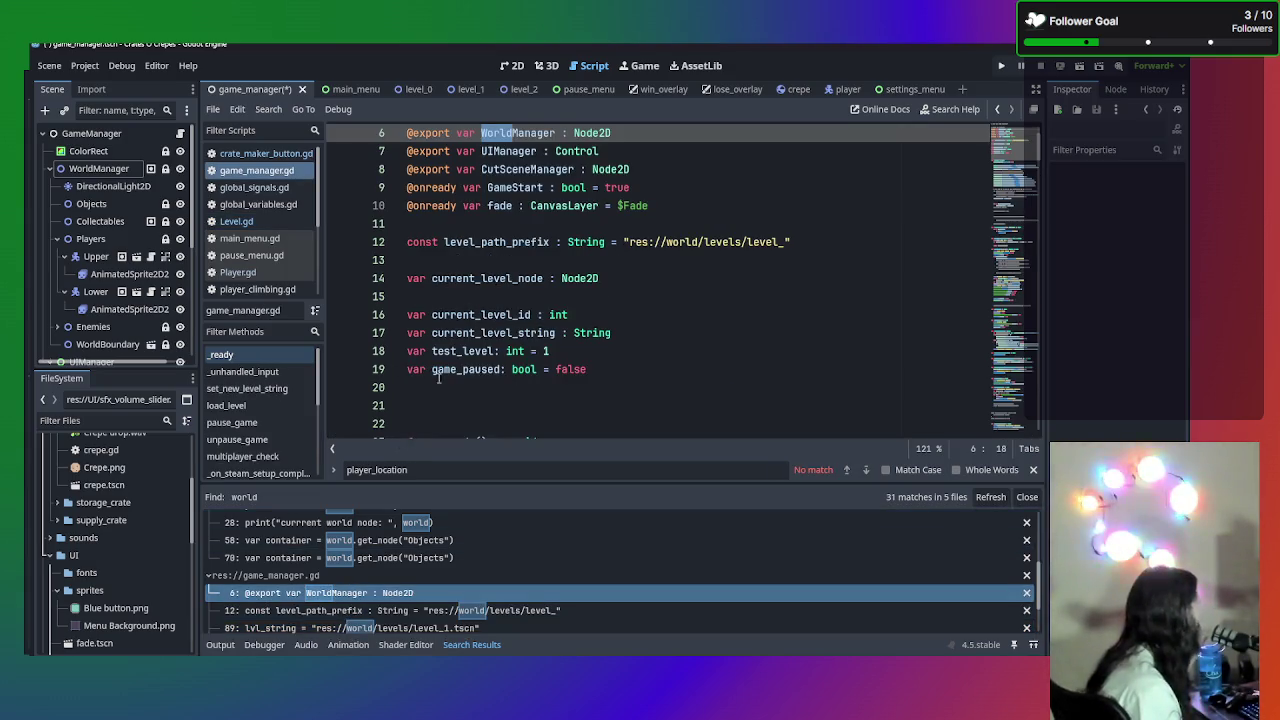
- Jump to the WorldManager loop and the move_child call on line 94 in load_level
{"action": "scroll", "coordinate": [409, 609], "scroll_direction": "down", "scroll_amount": 1}
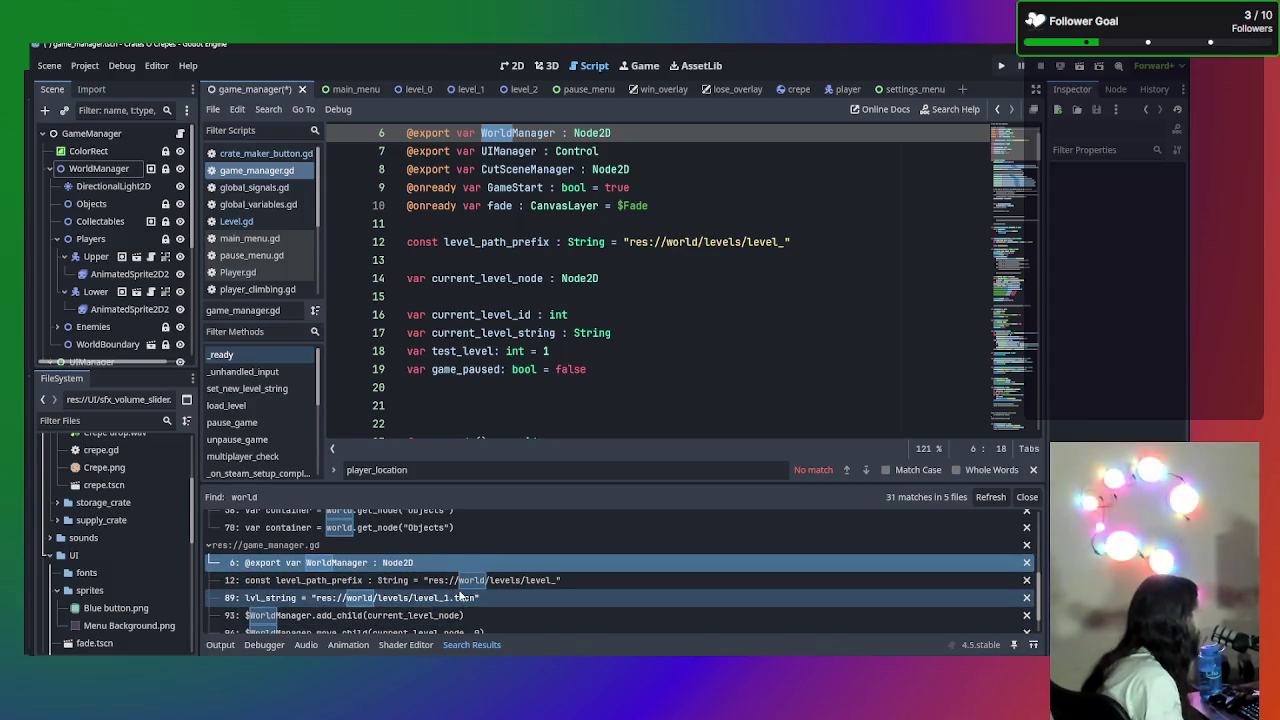
{"action": "scroll", "coordinate": [470, 605], "scroll_direction": "down", "scroll_amount": 1}
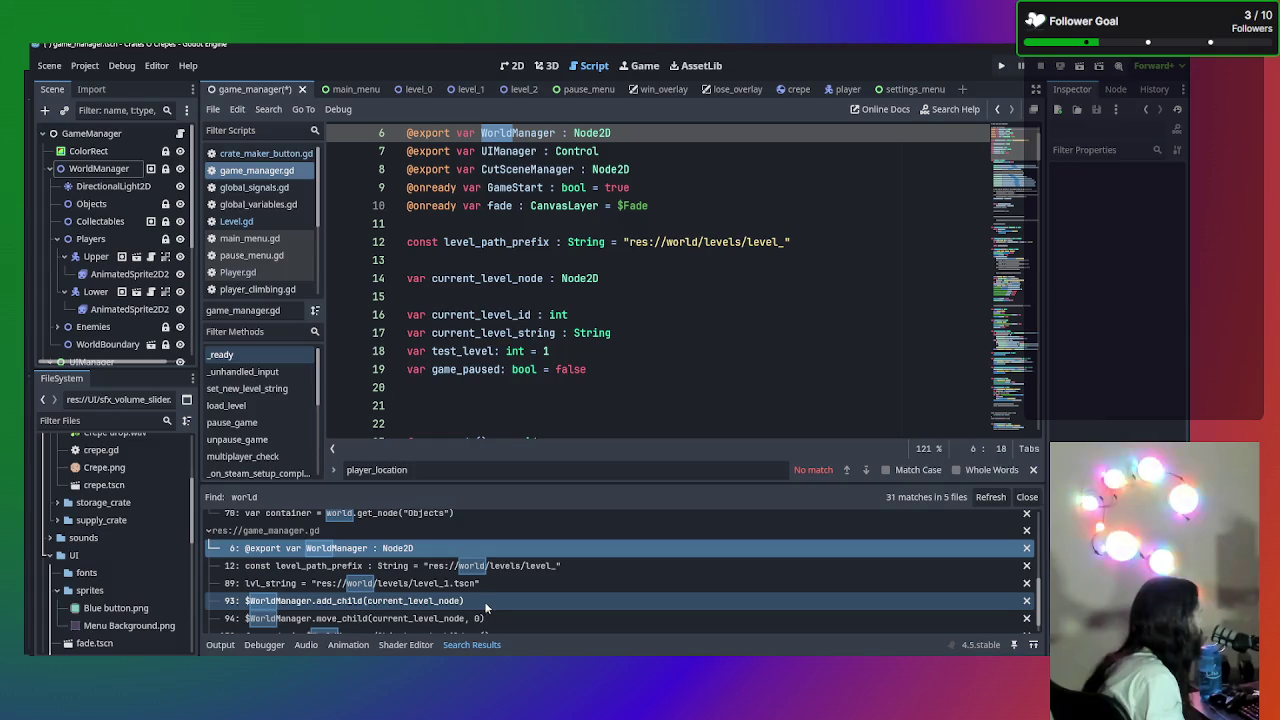
{"action": "scroll", "coordinate": [486, 610], "scroll_direction": "down", "scroll_amount": 1}
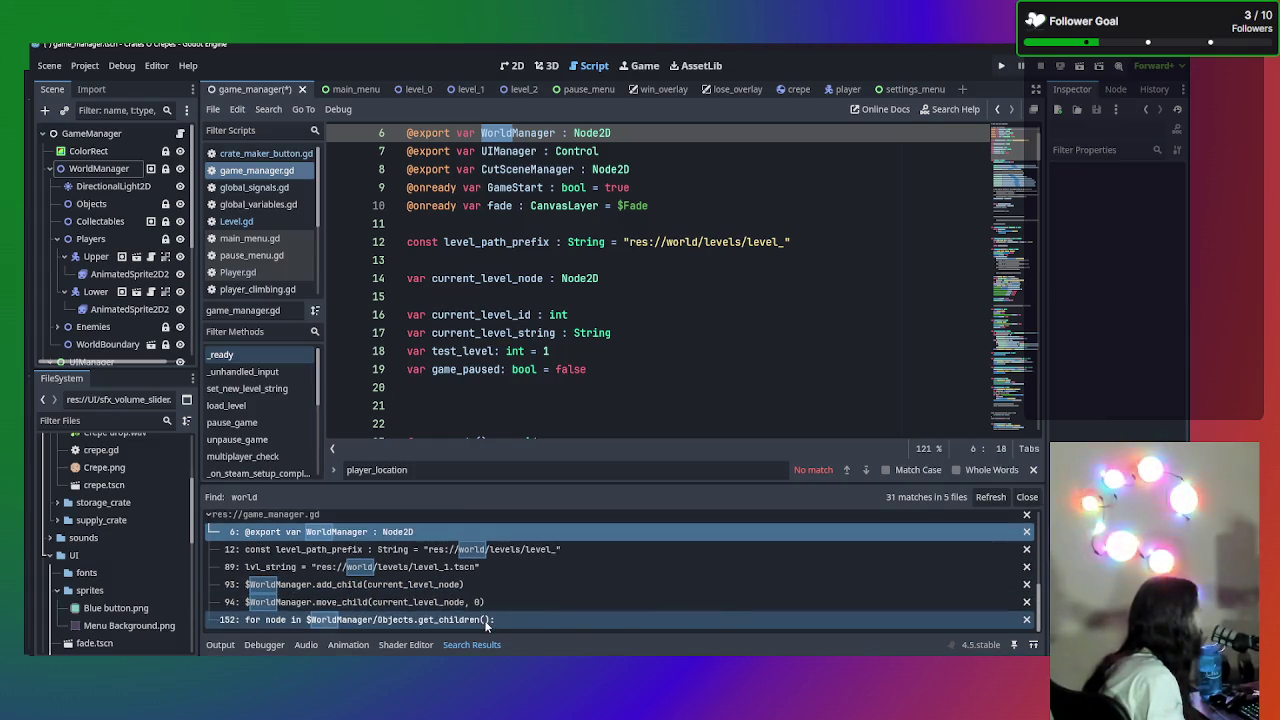
{"action": "left_click", "coordinate": [486, 619]}
{"action": "left_click", "coordinate": [486, 602]}
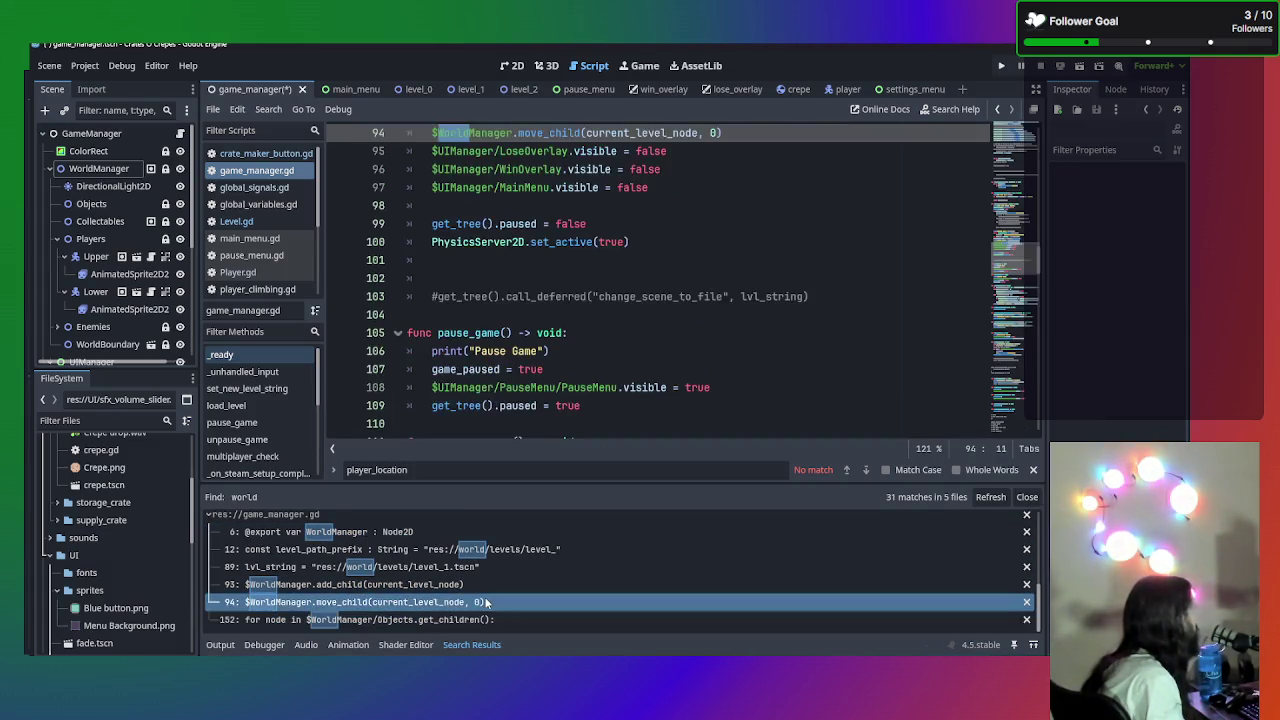
- Scroll back to _ready and place the caret on the PhysicsServer2D.set_active line 24
{"action": "scroll", "coordinate": [634, 368], "scroll_direction": "up", "scroll_amount": 6}
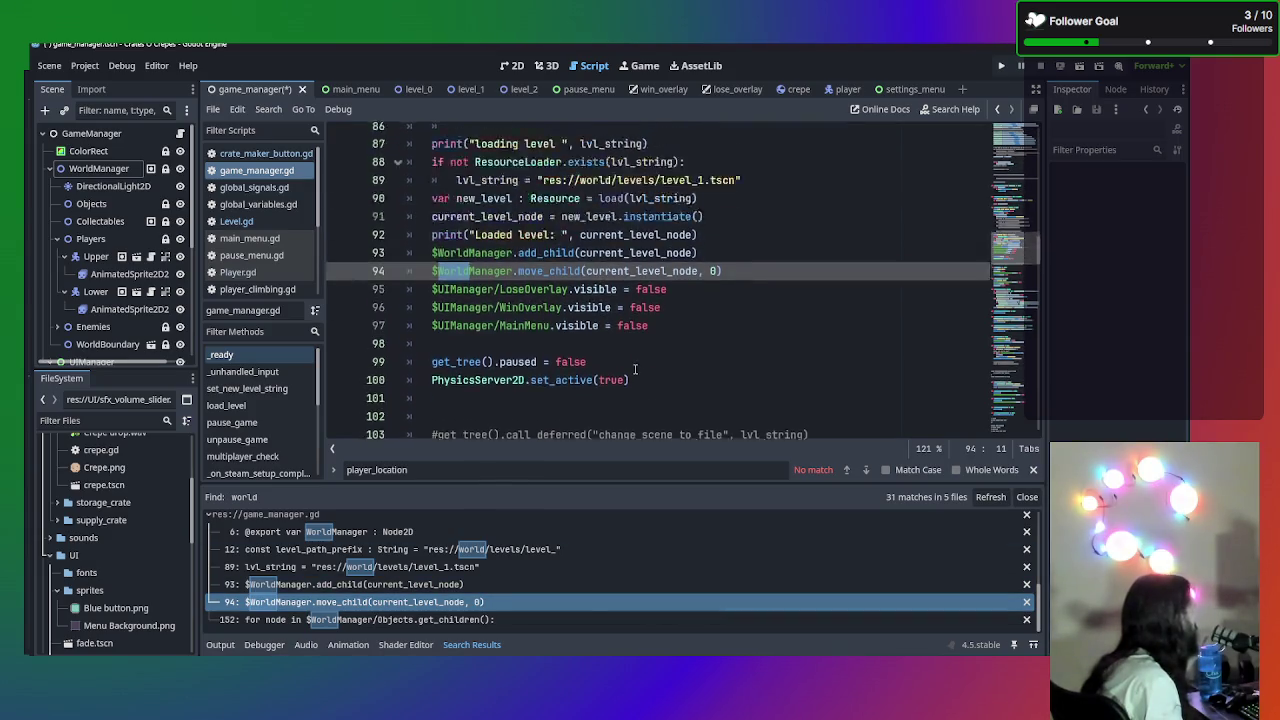
{"action": "scroll", "coordinate": [634, 368], "scroll_direction": "up", "scroll_amount": 3}
{"action": "scroll", "coordinate": [640, 355], "scroll_direction": "down", "scroll_amount": 6}
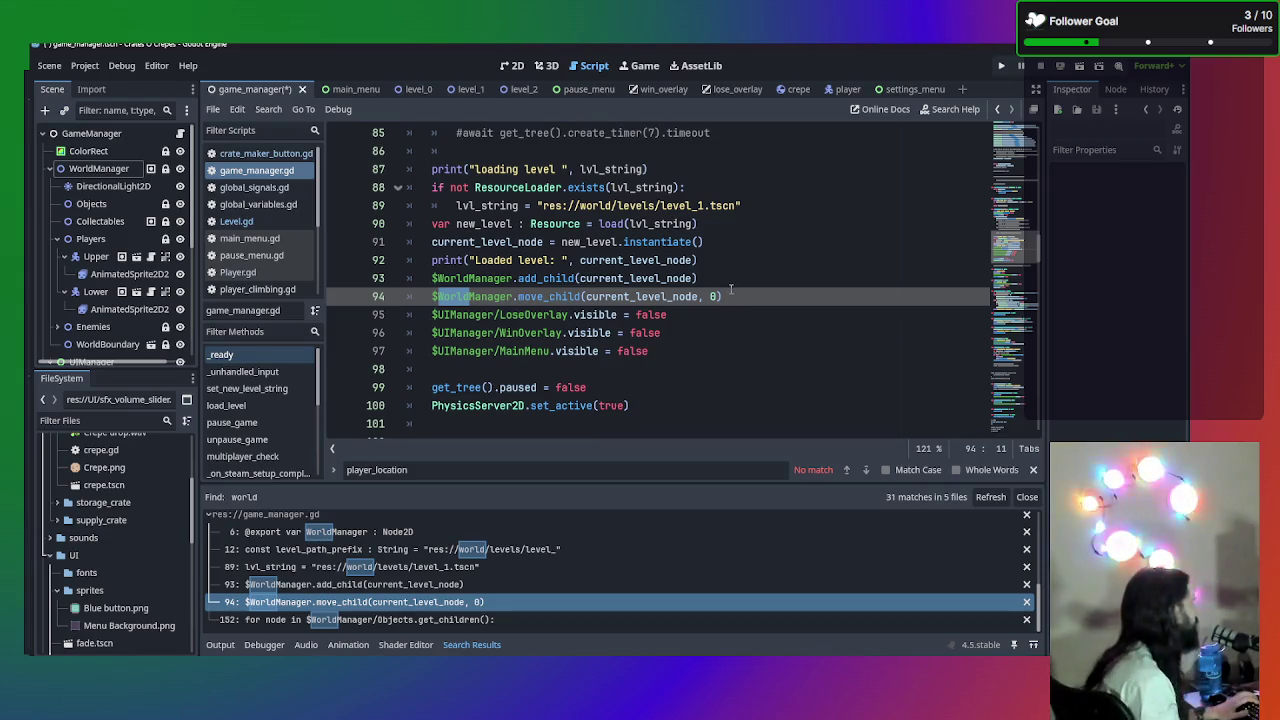
{"action": "scroll", "coordinate": [735, 283], "scroll_direction": "up", "scroll_amount": 5}
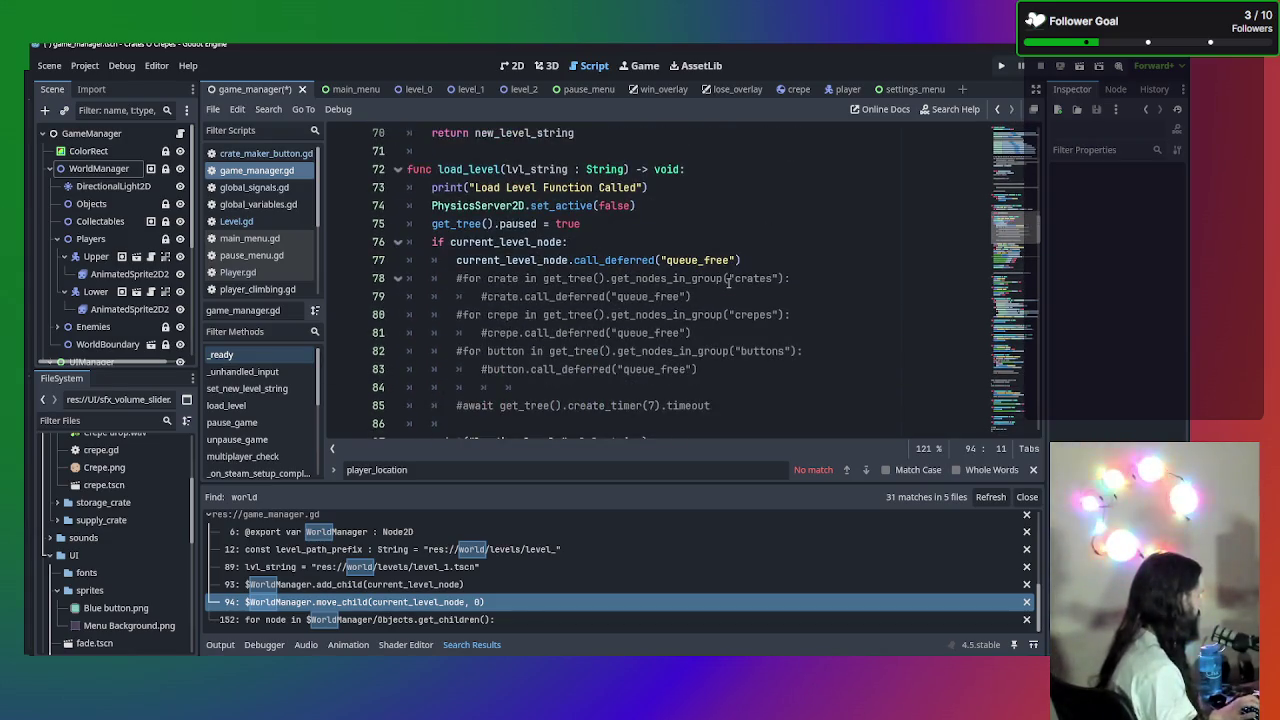
{"action": "scroll", "coordinate": [720, 282], "scroll_direction": "down", "scroll_amount": 2}
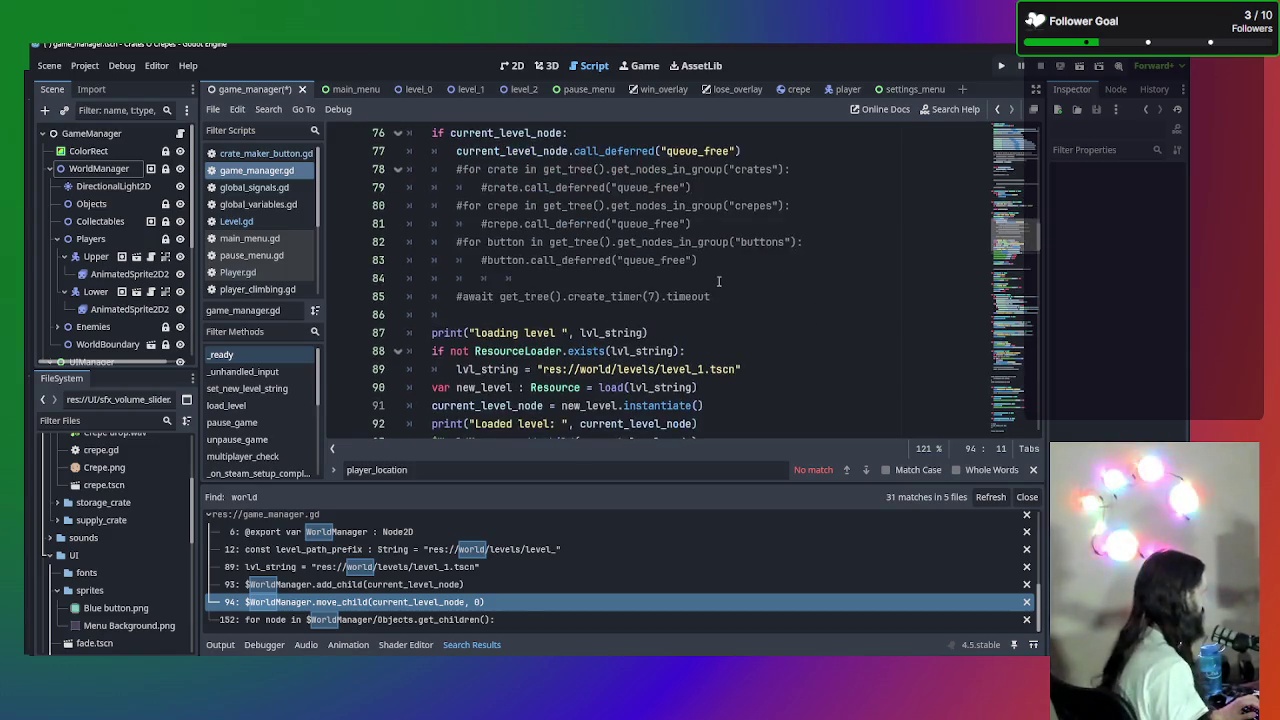
{"action": "scroll", "coordinate": [718, 281], "scroll_direction": "up", "scroll_amount": 5}
{"action": "scroll", "coordinate": [718, 281], "scroll_direction": "up", "scroll_amount": 20}
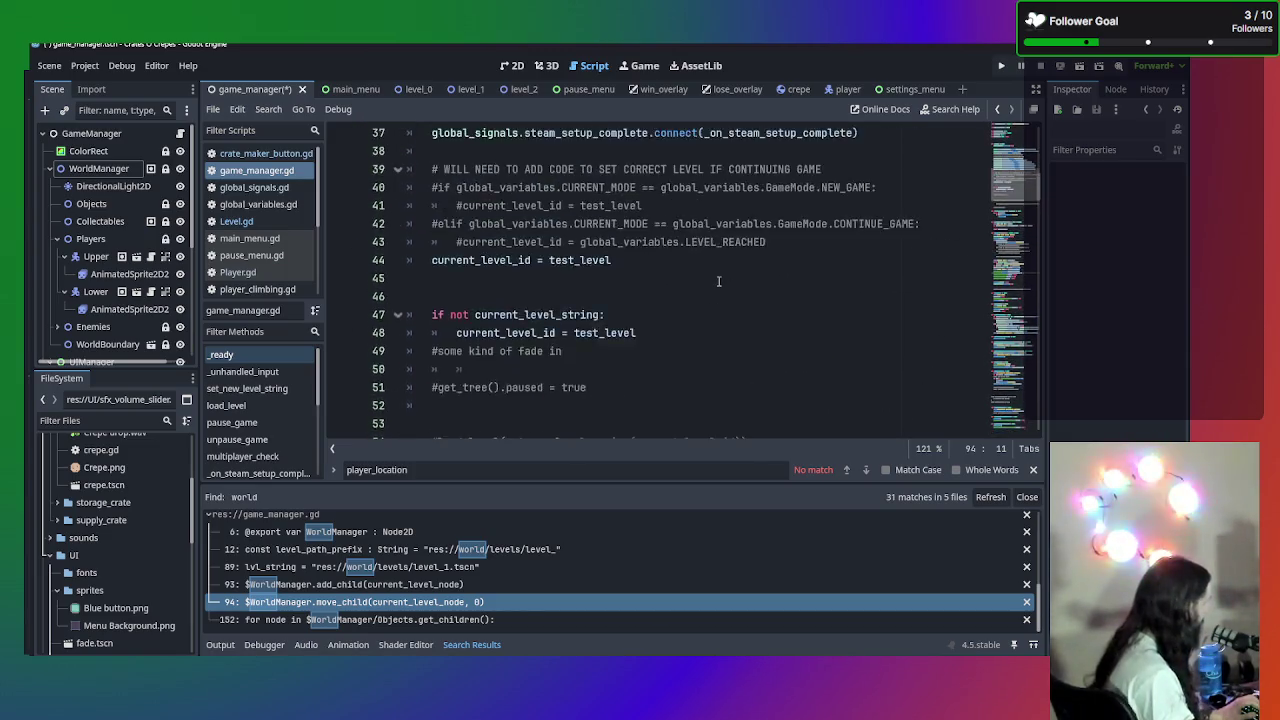
{"action": "scroll", "coordinate": [718, 281], "scroll_direction": "down", "scroll_amount": 5}
{"action": "scroll", "coordinate": [718, 281], "scroll_direction": "up", "scroll_amount": 3}
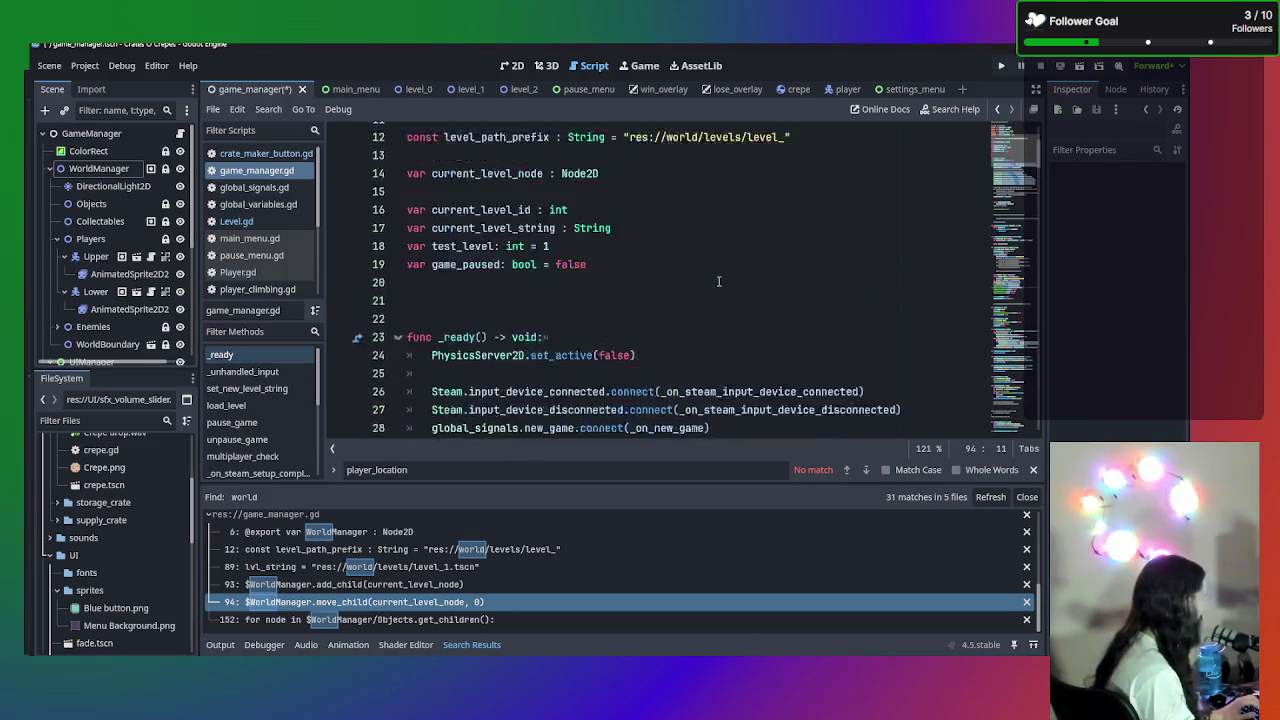
{"action": "scroll", "coordinate": [718, 281], "scroll_direction": "down", "scroll_amount": 3}
{"action": "scroll", "coordinate": [718, 281], "scroll_direction": "up", "scroll_amount": 4}
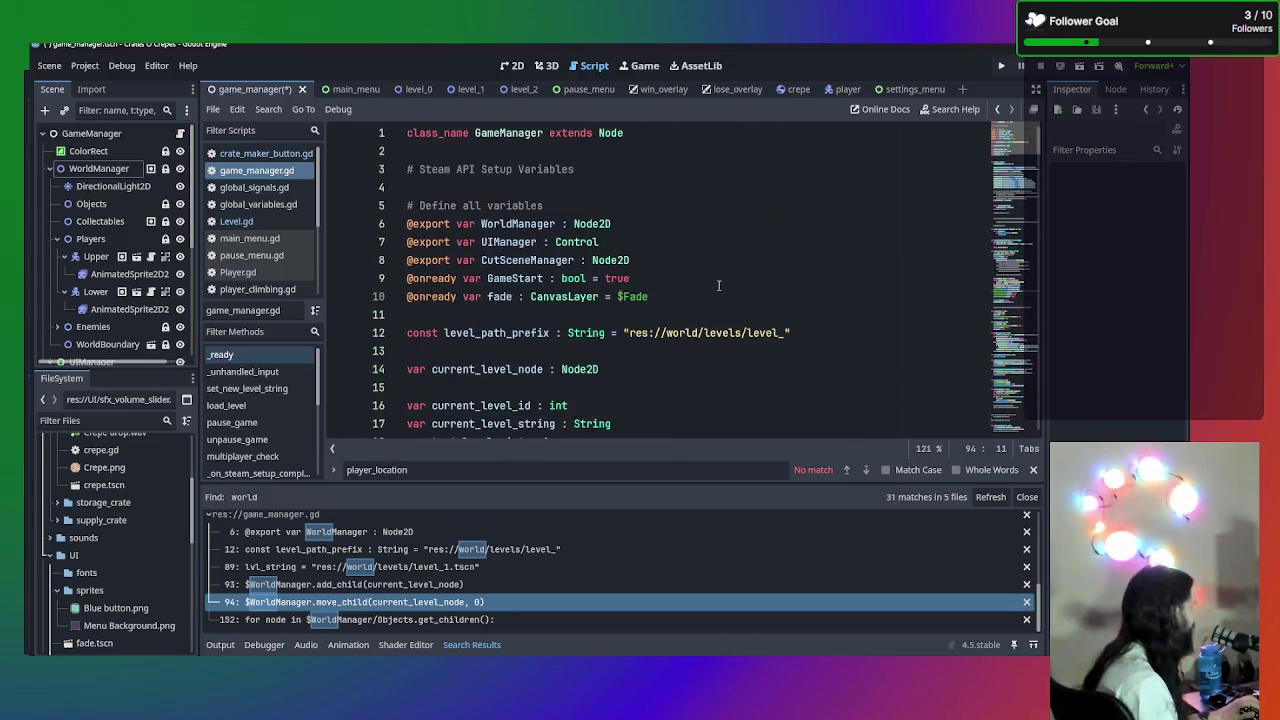
{"action": "scroll", "coordinate": [718, 285], "scroll_direction": "down", "scroll_amount": 6}
{"action": "left_click", "coordinate": [688, 222]}
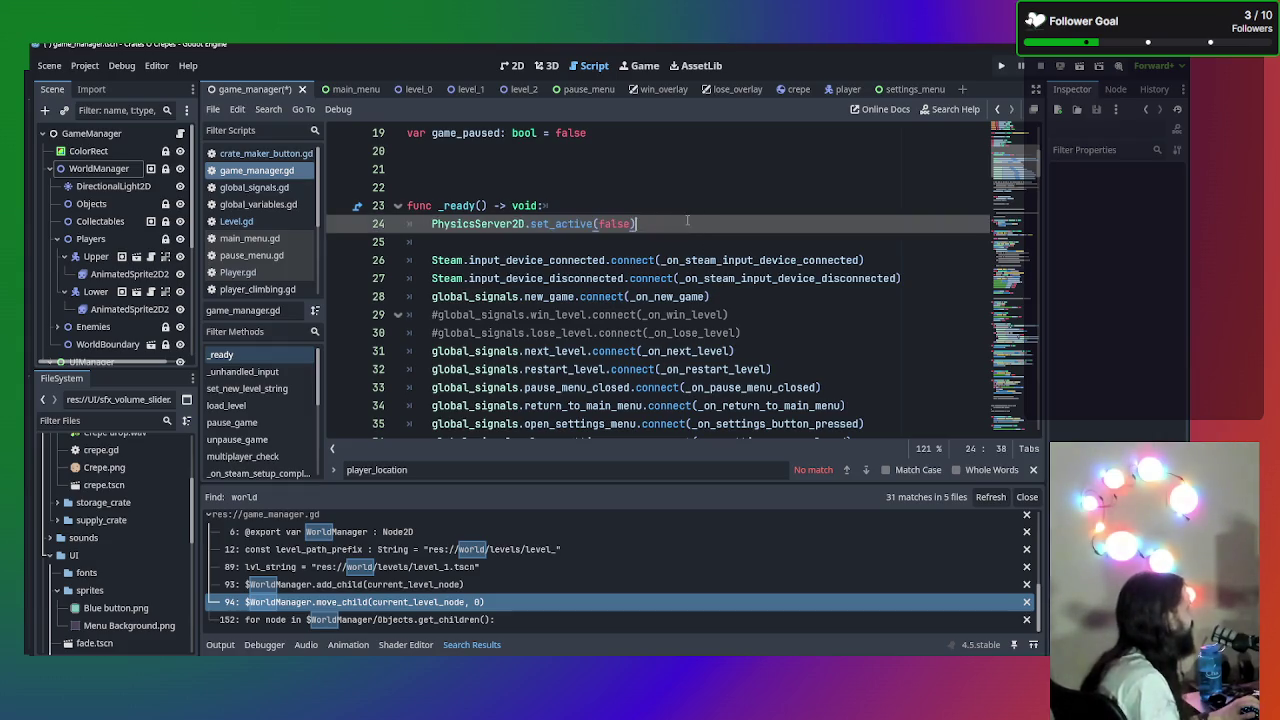
- Replace line 24's PhysicsServer2D.set_active(false) with $WorldManager.PROCESS_MODE_DISABLED using autocomplete
{"action": "mouse_move", "coordinate": [650, 226]}
{"action": "left_mouse_down"}
{"action": "mouse_move", "coordinate": [430, 208]}
{"action": "mouse_move", "coordinate": [455, 232]}
{"action": "left_mouse_up"}
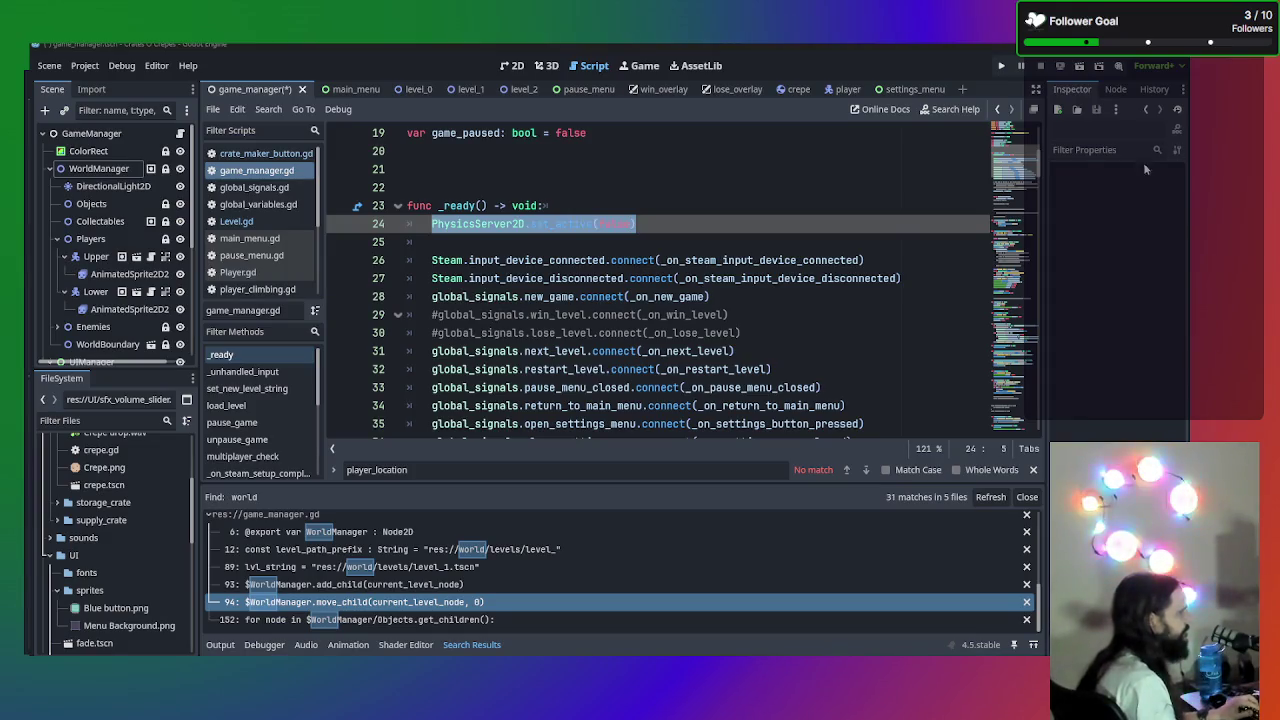
{"action": "left_click", "coordinate": [666, 224]}
{"action": "left_click_drag", "start_coordinate": [666, 224], "coordinate": [432, 224]}
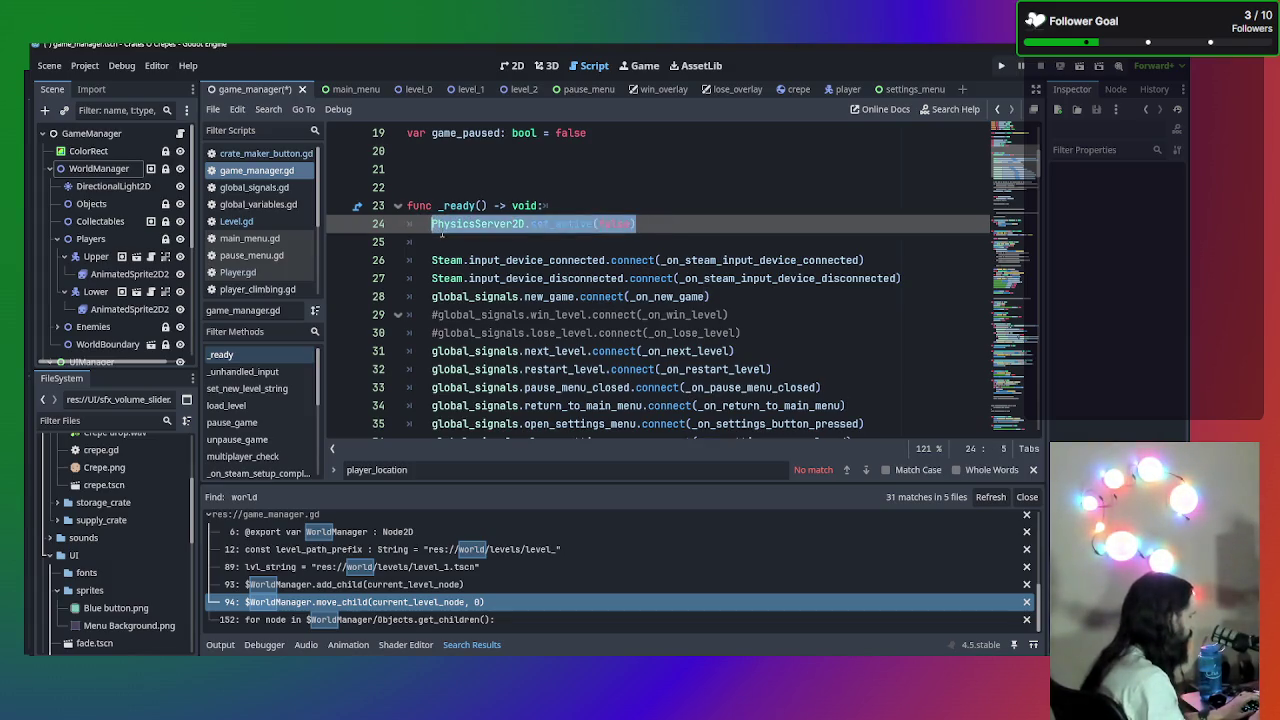
{"action": "type", "text": "$Wo"}
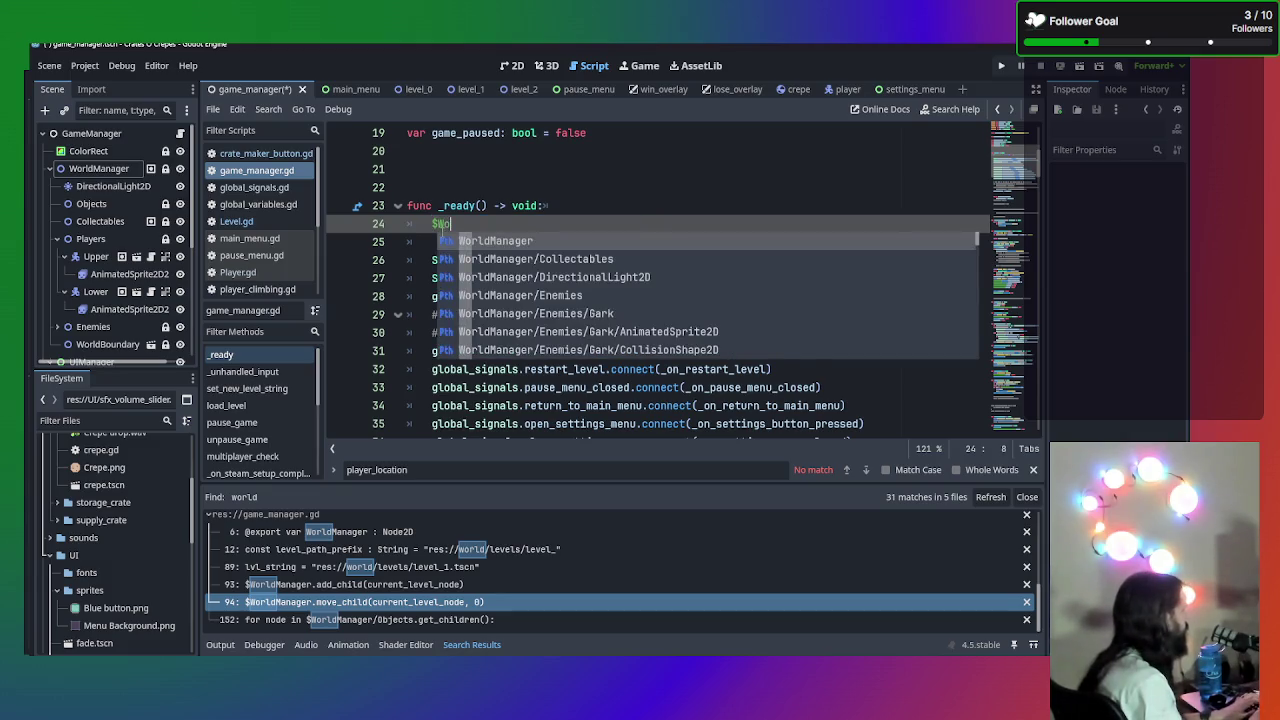
{"action": "key", "text": "Return"}
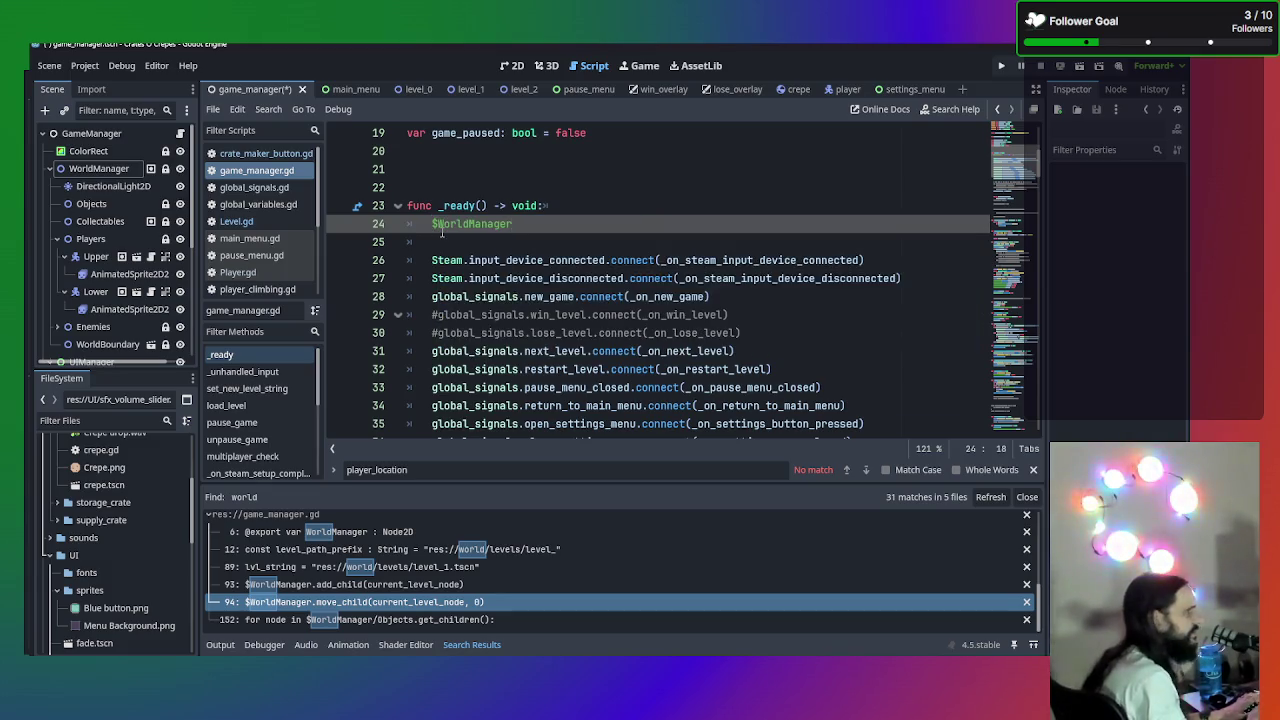
{"action": "type", "text": "."}
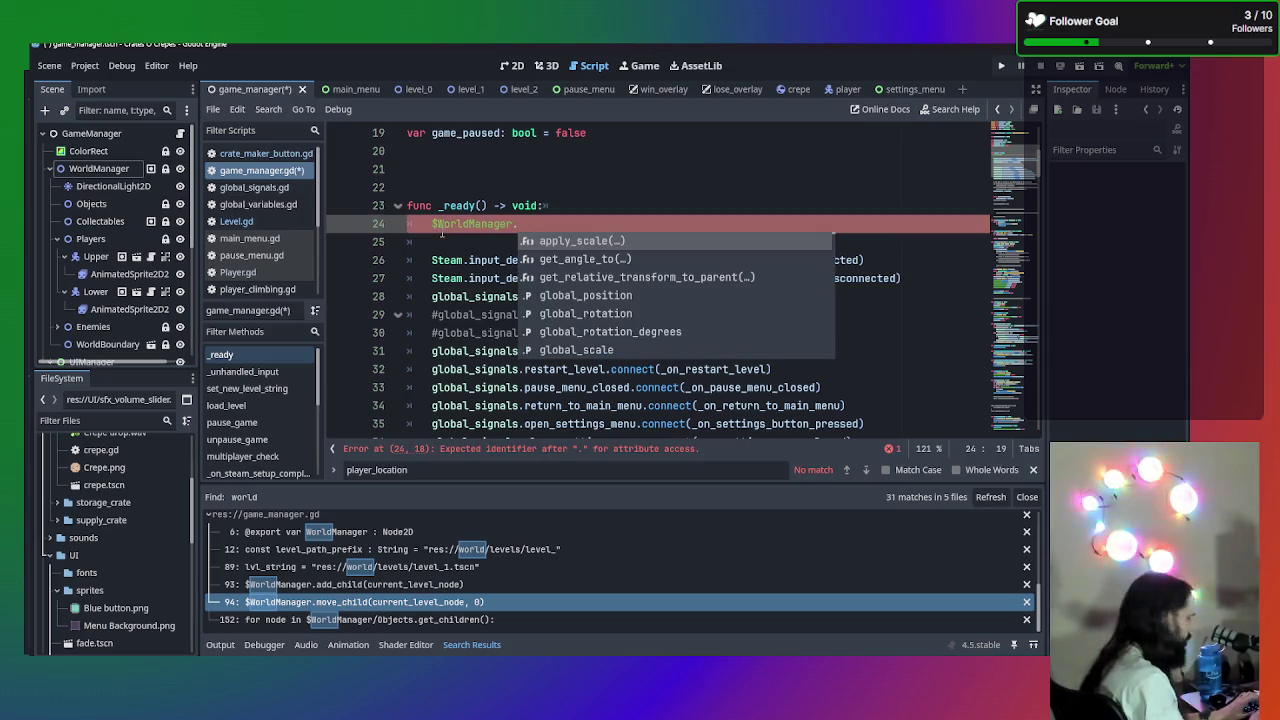
{"action": "type", "text": "PRO"}
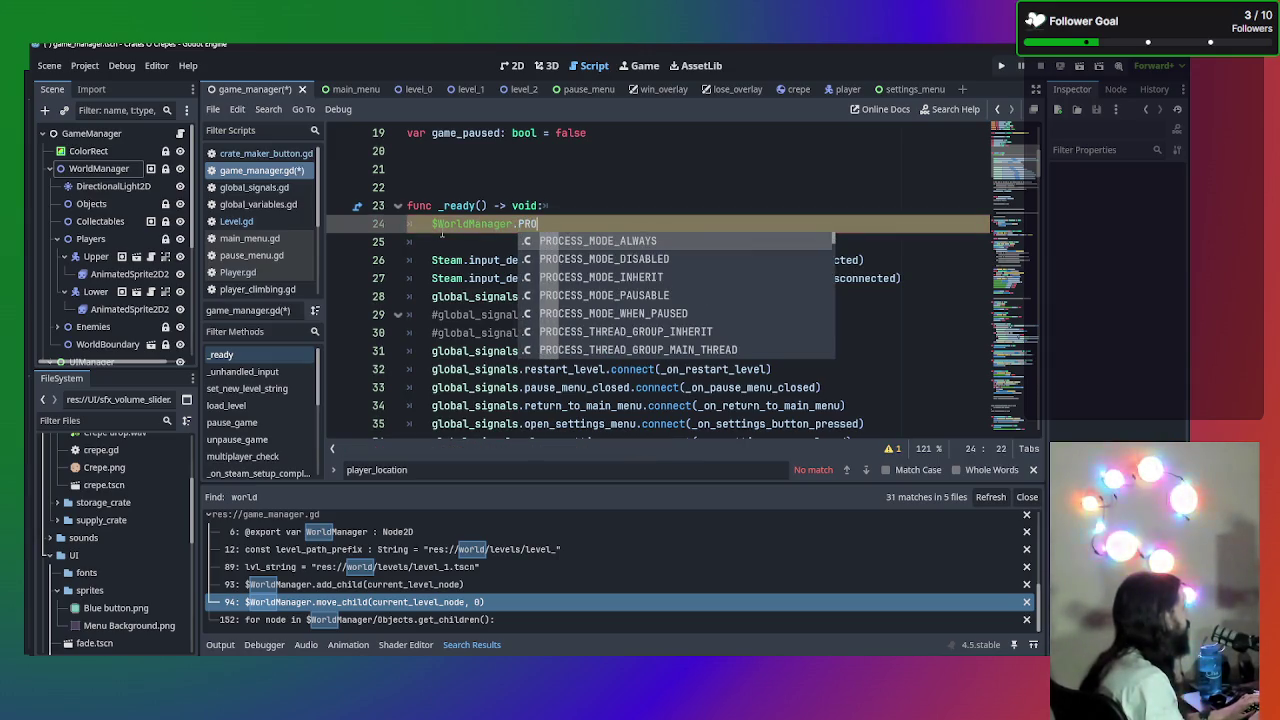
{"action": "key", "text": "Down"}
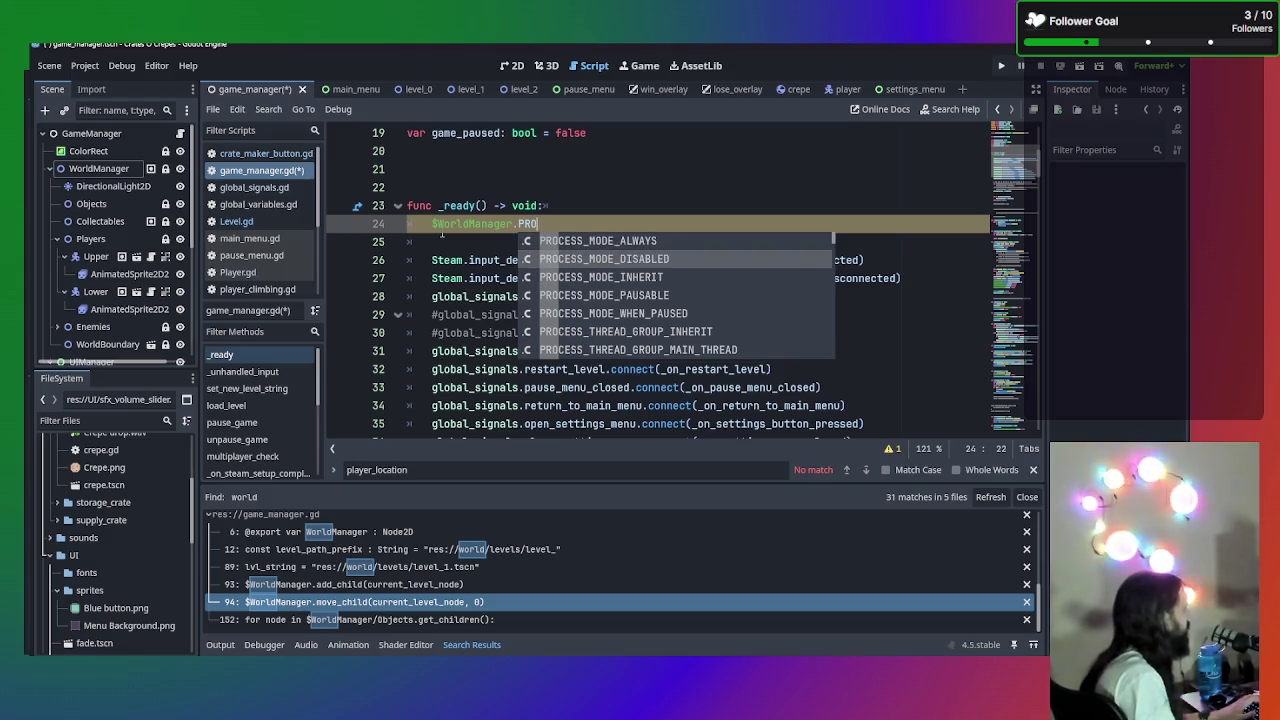
{"action": "key", "text": "Return"}
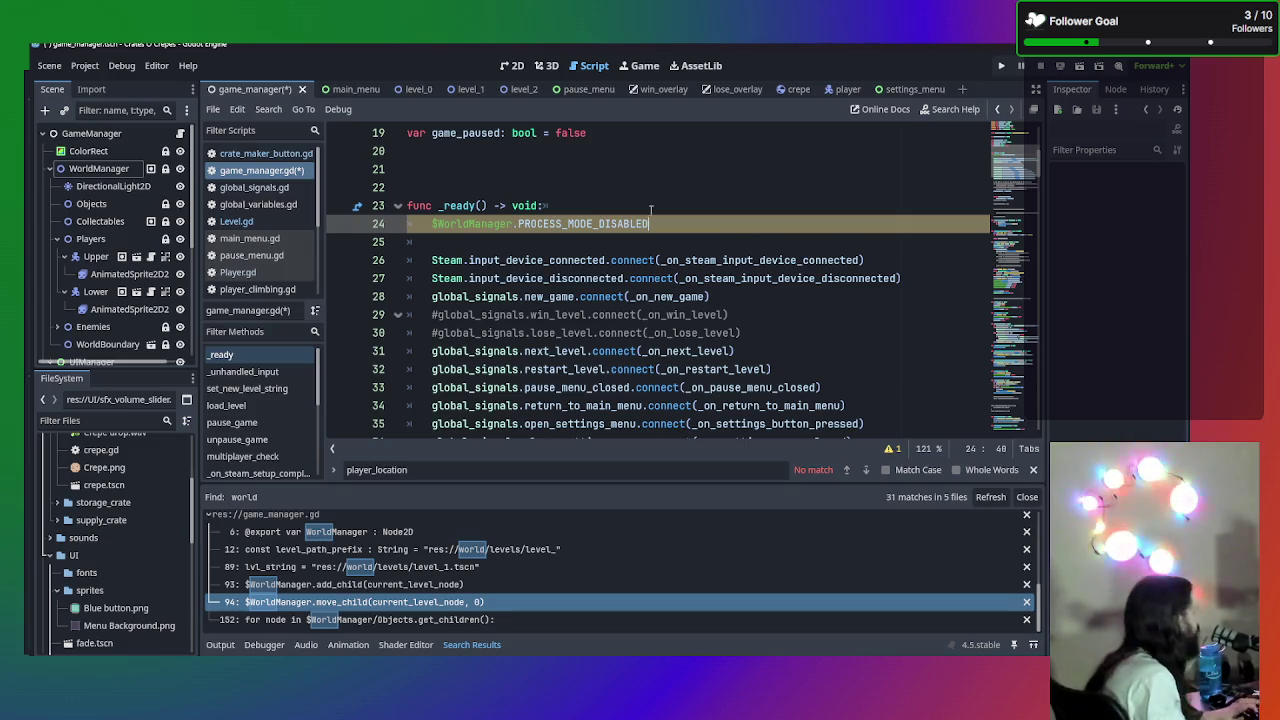
- Replace the PhysicsServer2D call on line 74 in load_level, fix its indent, and delete blank line 75
{"action": "scroll", "coordinate": [651, 209], "scroll_direction": "down", "scroll_amount": 12}
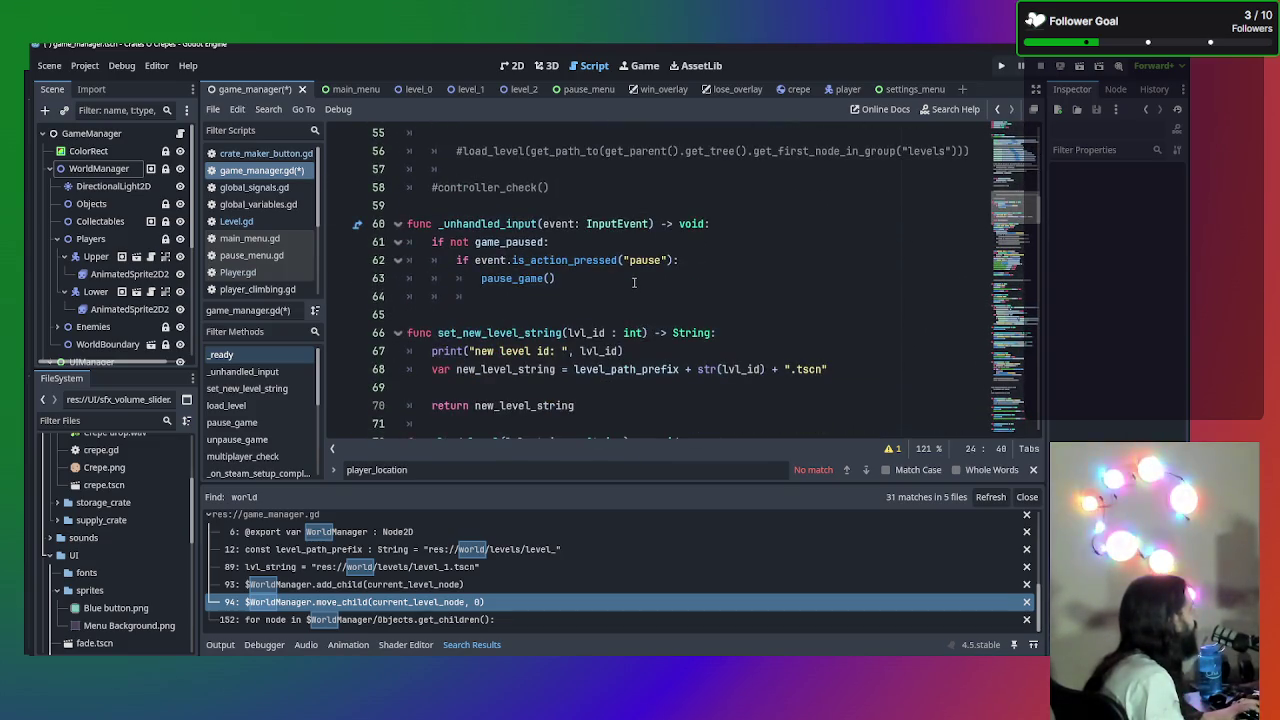
{"action": "scroll", "coordinate": [633, 283], "scroll_direction": "down", "scroll_amount": 2}
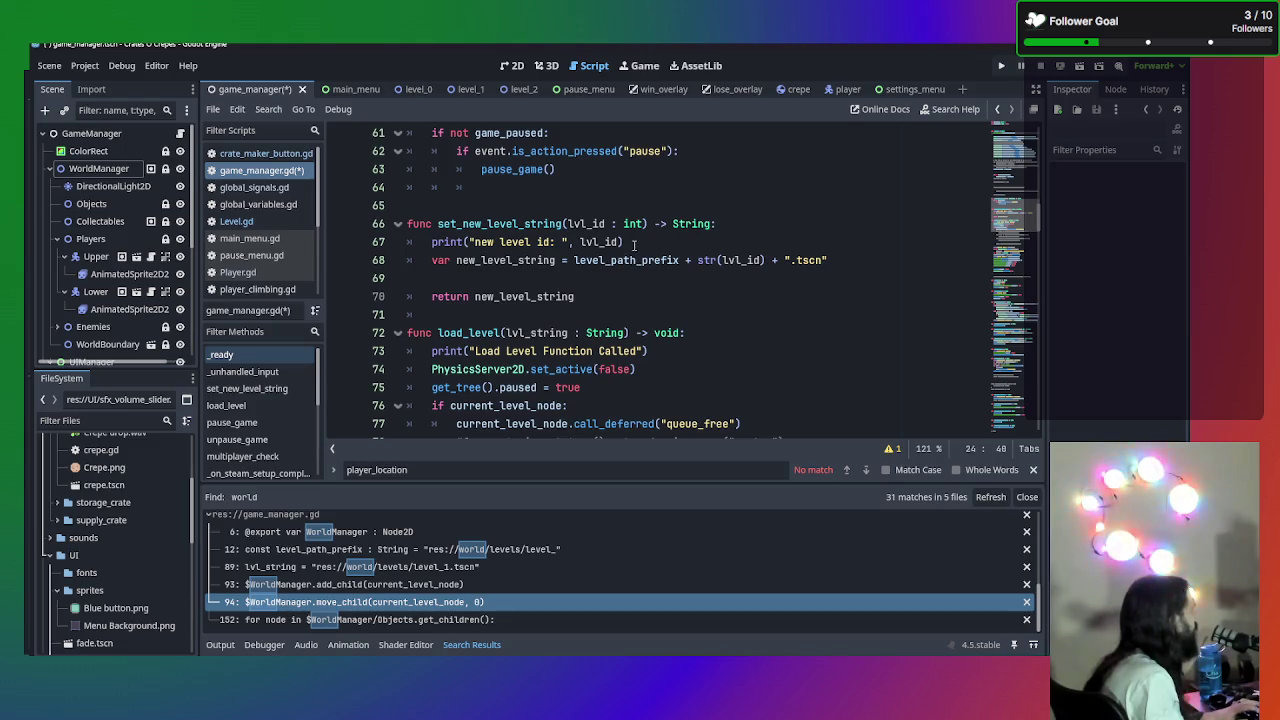
{"action": "scroll", "coordinate": [634, 273], "scroll_direction": "down", "scroll_amount": 2}
{"action": "mouse_move", "coordinate": [636, 260]}
{"action": "left_mouse_down"}
{"action": "mouse_move", "coordinate": [431, 242]}
{"action": "mouse_move", "coordinate": [431, 260]}
{"action": "left_mouse_up"}
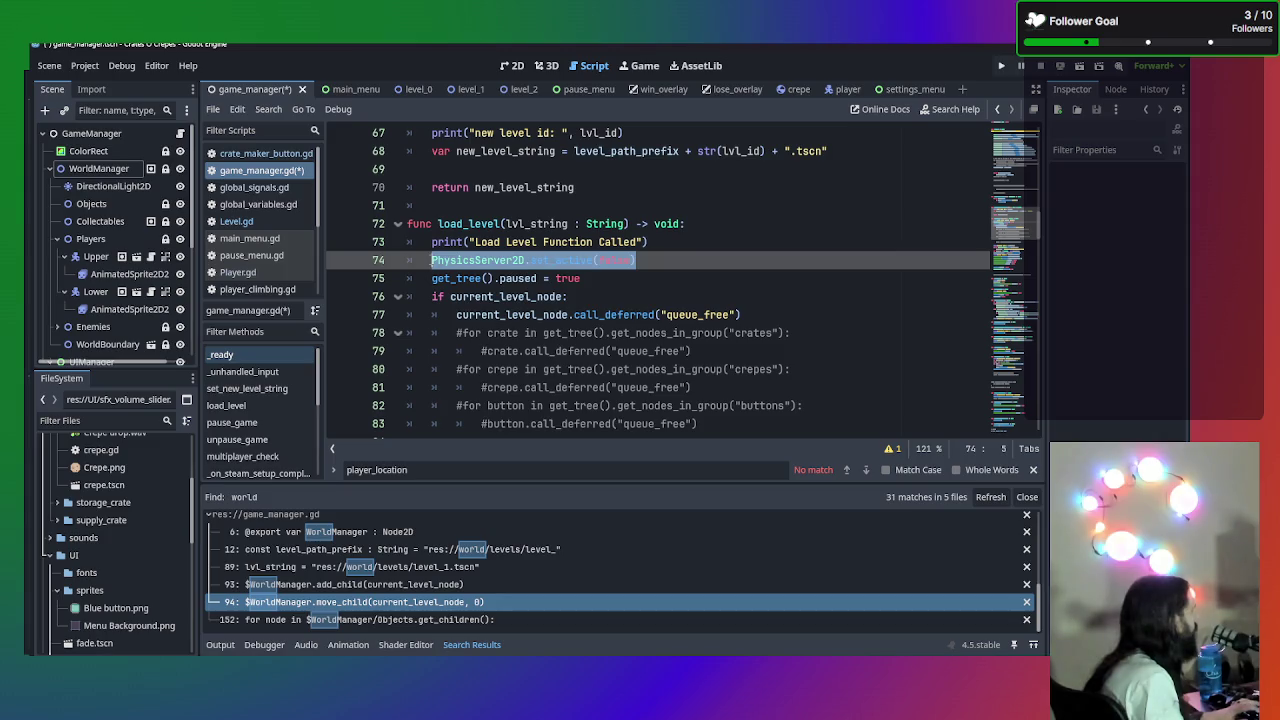
{"action": "key", "text": "ctrl+z"}
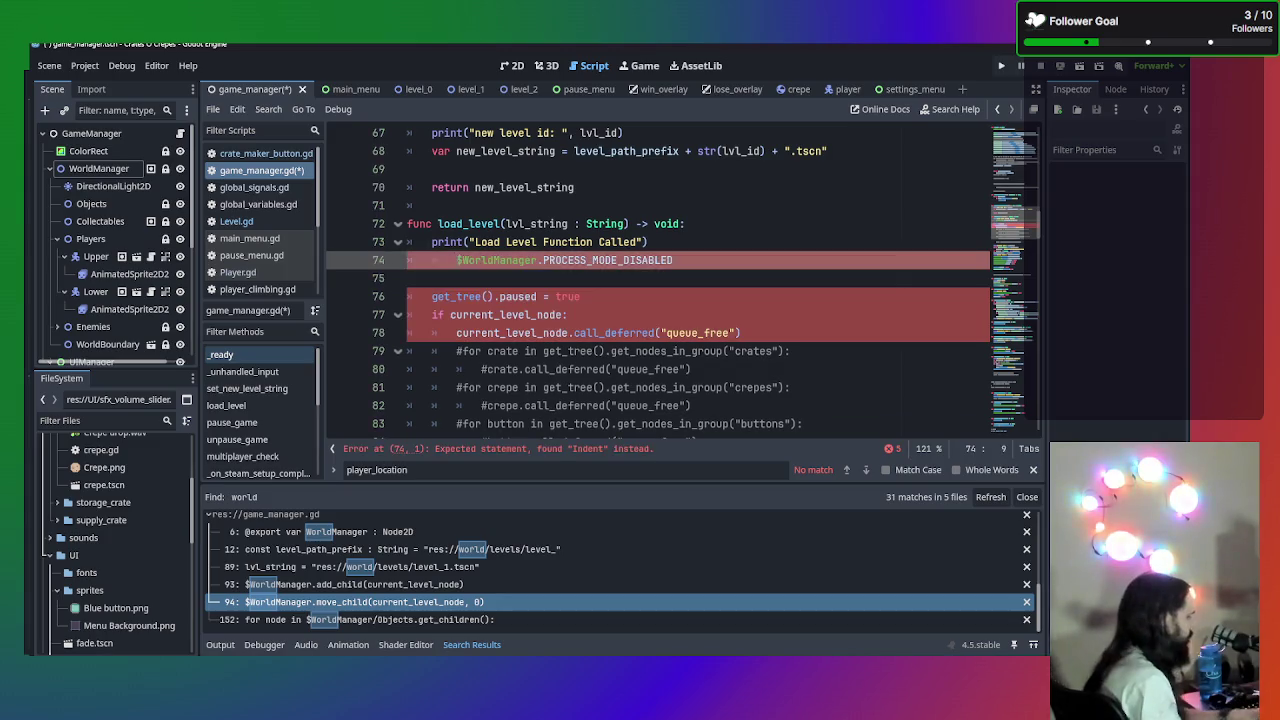
{"action": "key", "text": "BackSpace"}
{"action": "left_click", "coordinate": [403, 281]}
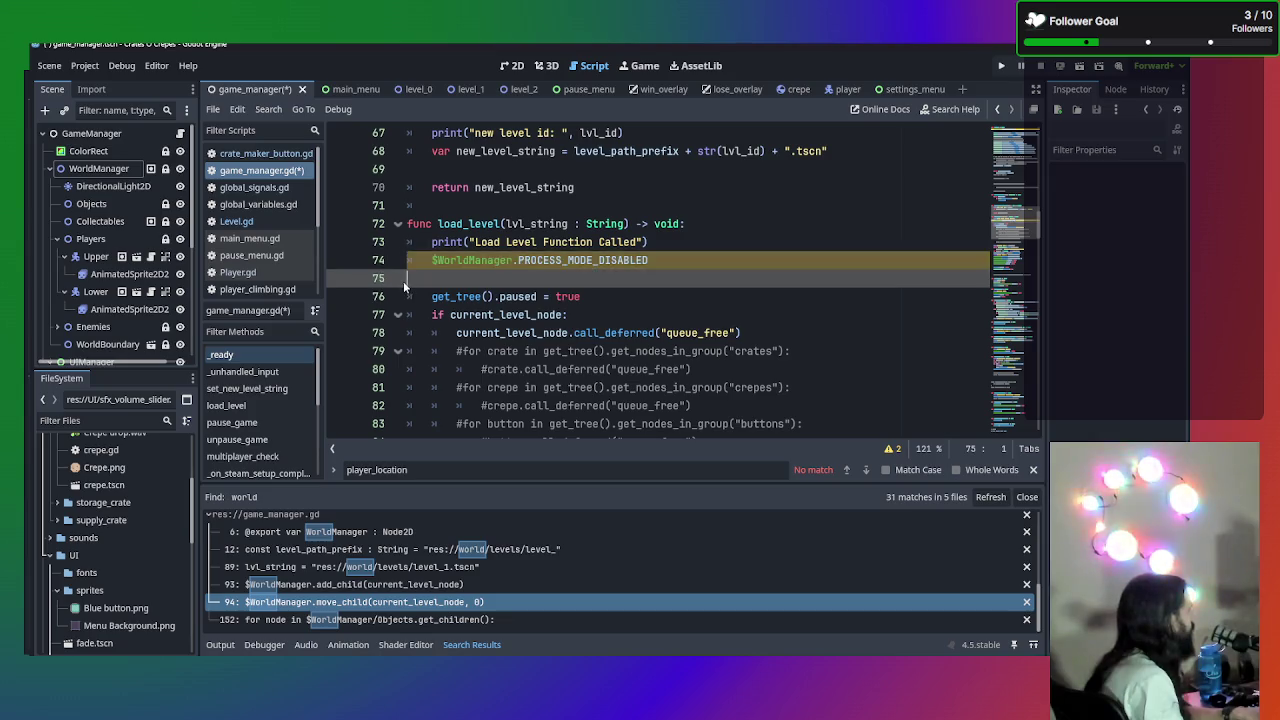
{"action": "key", "text": "BackSpace"}
- Paste $WorldManager.PROCESS_MODE_DISABLED over line 100's set_active(true), fix indentation, save, and run
{"action": "scroll", "coordinate": [602, 326], "scroll_direction": "down", "scroll_amount": 6}
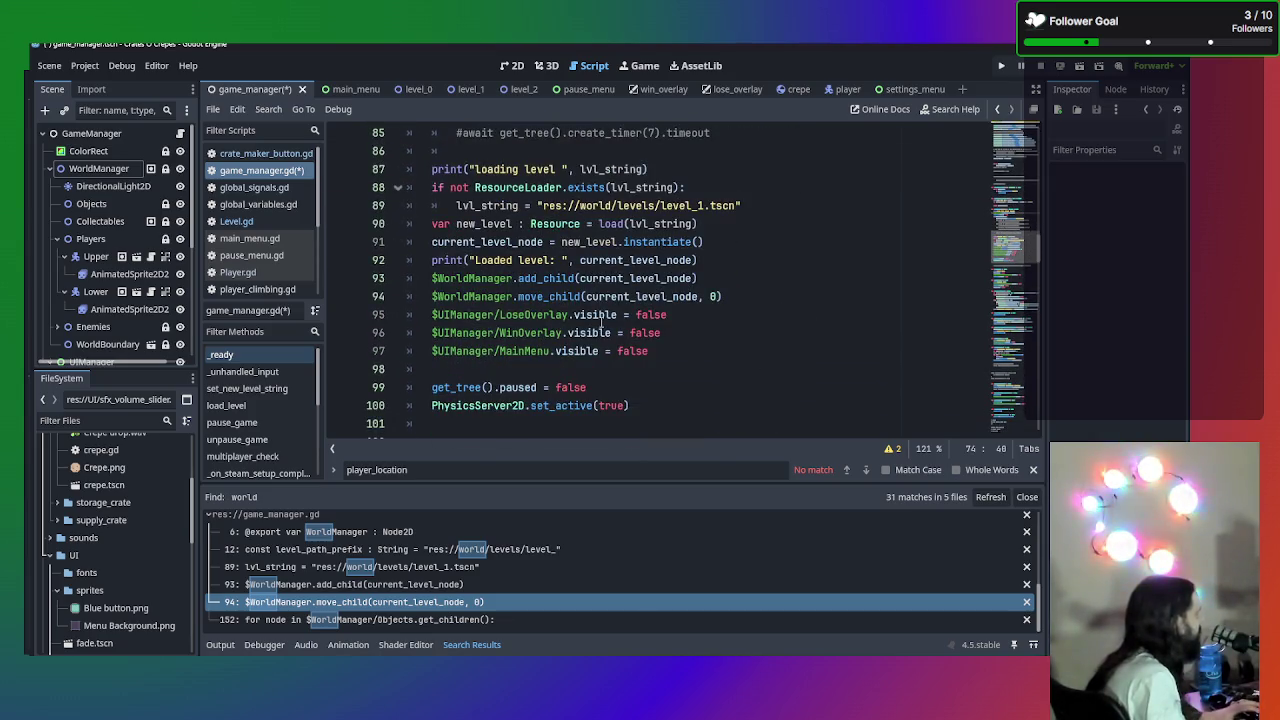
{"action": "left_click", "coordinate": [667, 406]}
{"action": "key", "text": "shift+Left"}
{"action": "key", "text": "shift+Left"}
{"action": "key", "text": "shift+Left"}
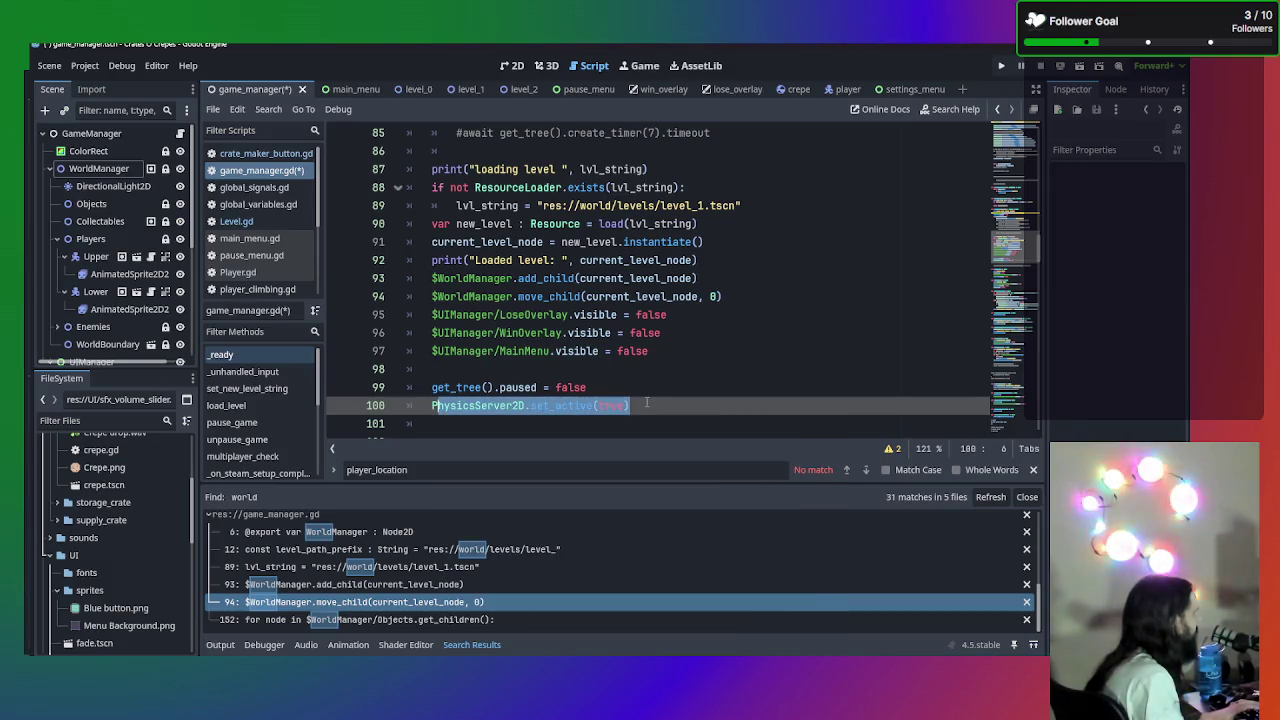
{"action": "key", "text": "shift+Left"}
{"action": "type", "text": "$WorldManager.PROCESS_MODE_DISABLED"}
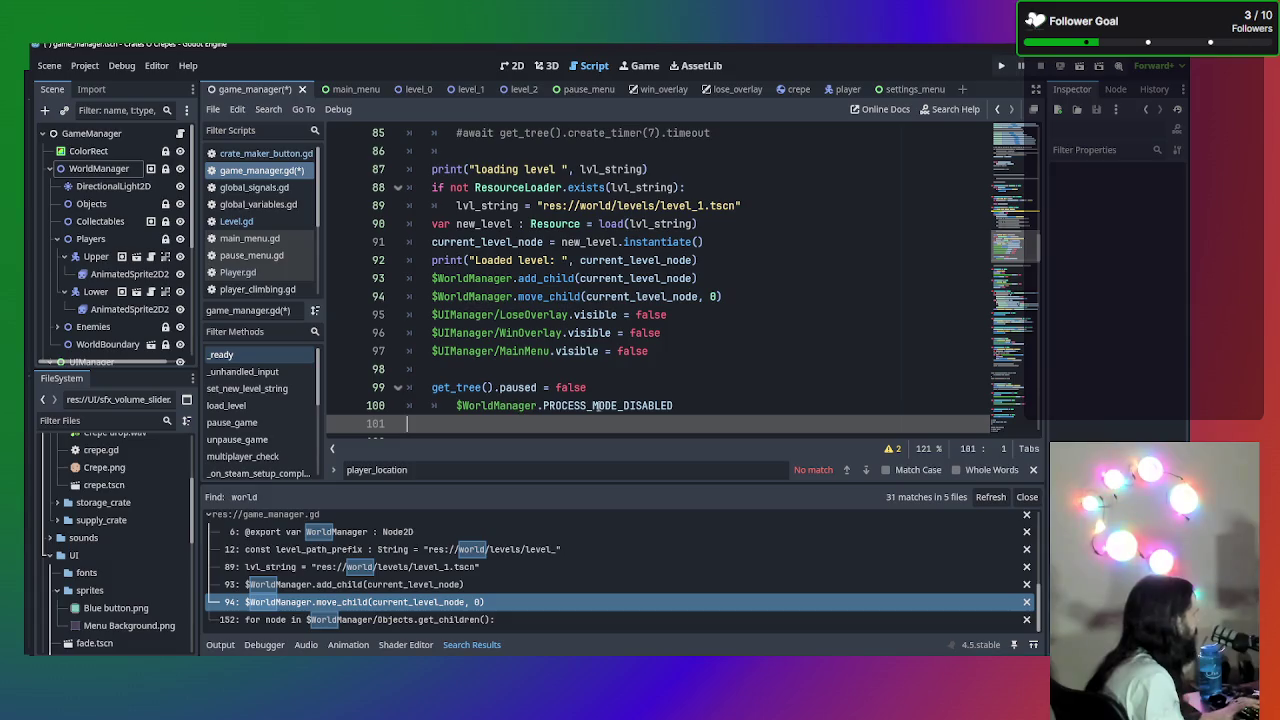
{"action": "key", "text": "shift+Tab"}
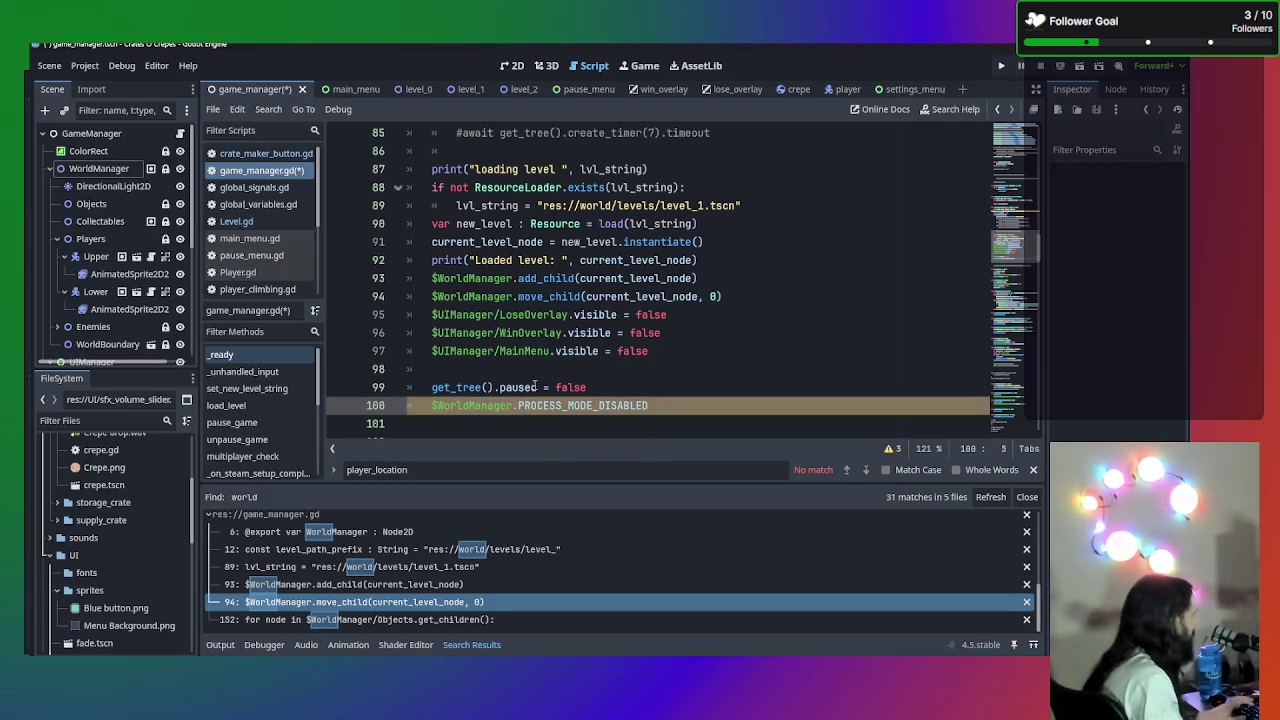
{"action": "key", "text": "ctrl+s"}
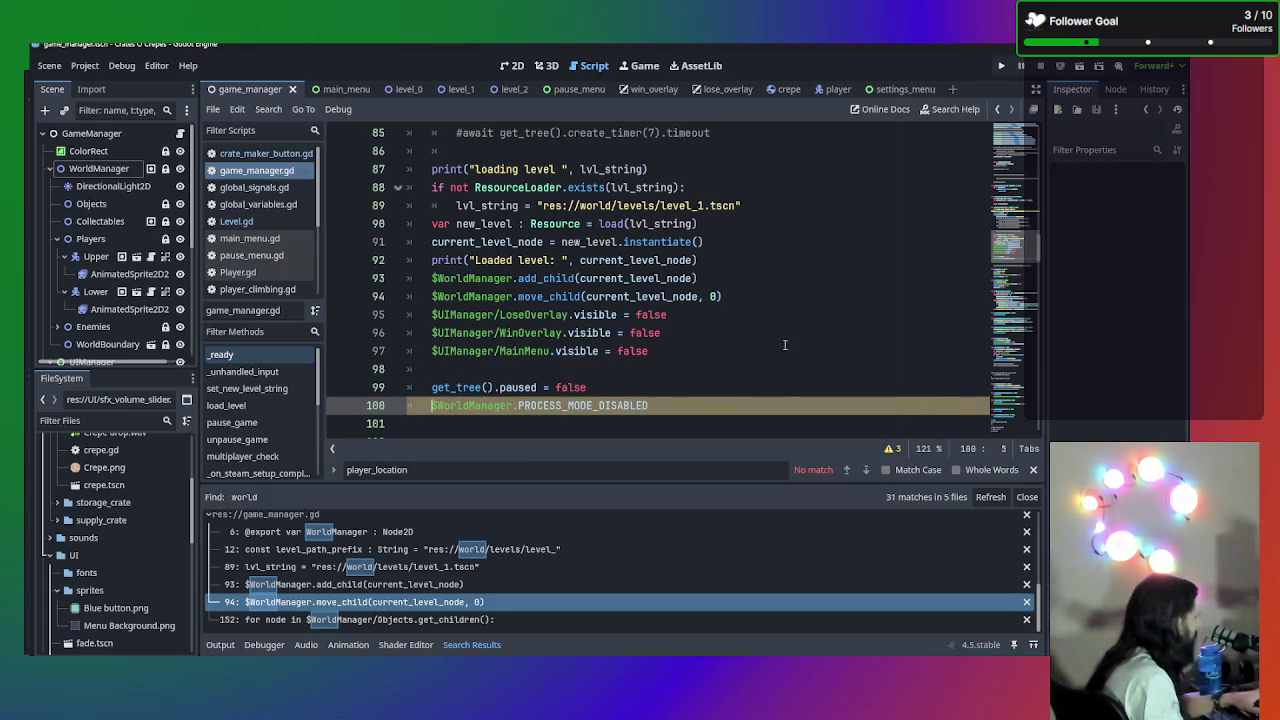
{"action": "key", "text": "F5"}
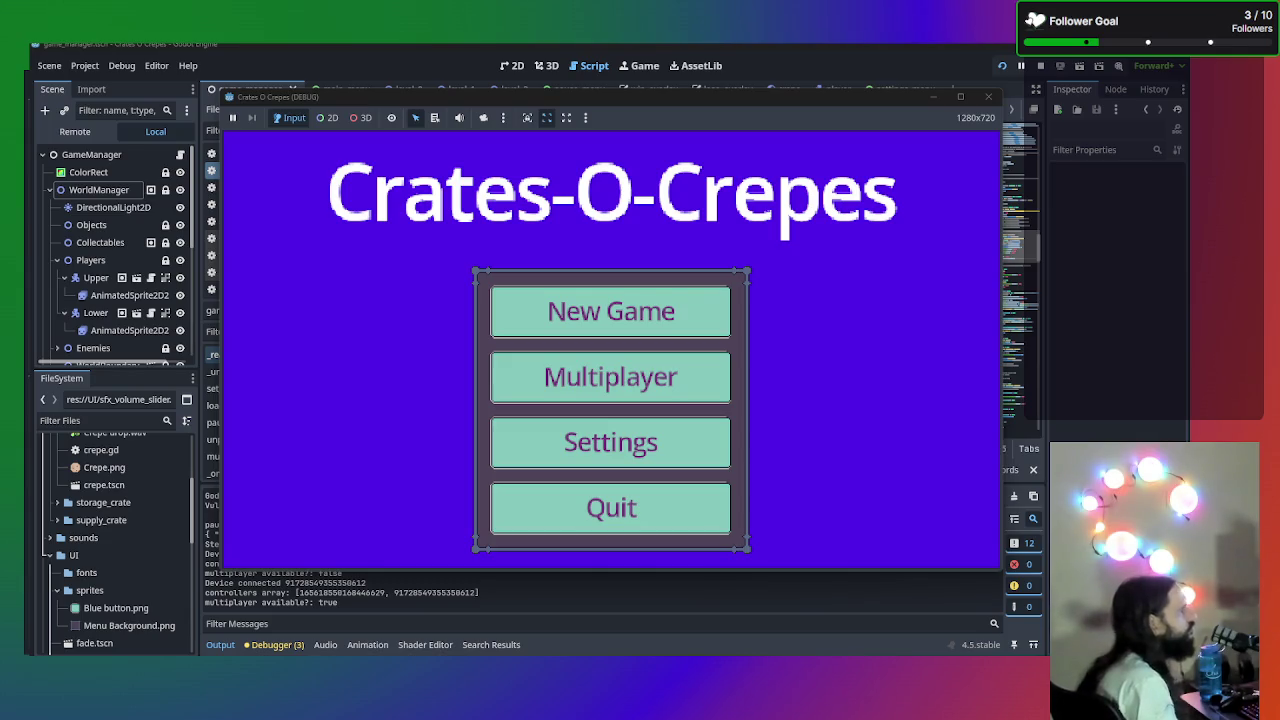
- Start a New Game to load Level 1, then close the running game window
{"action": "left_click", "coordinate": [662, 316]}
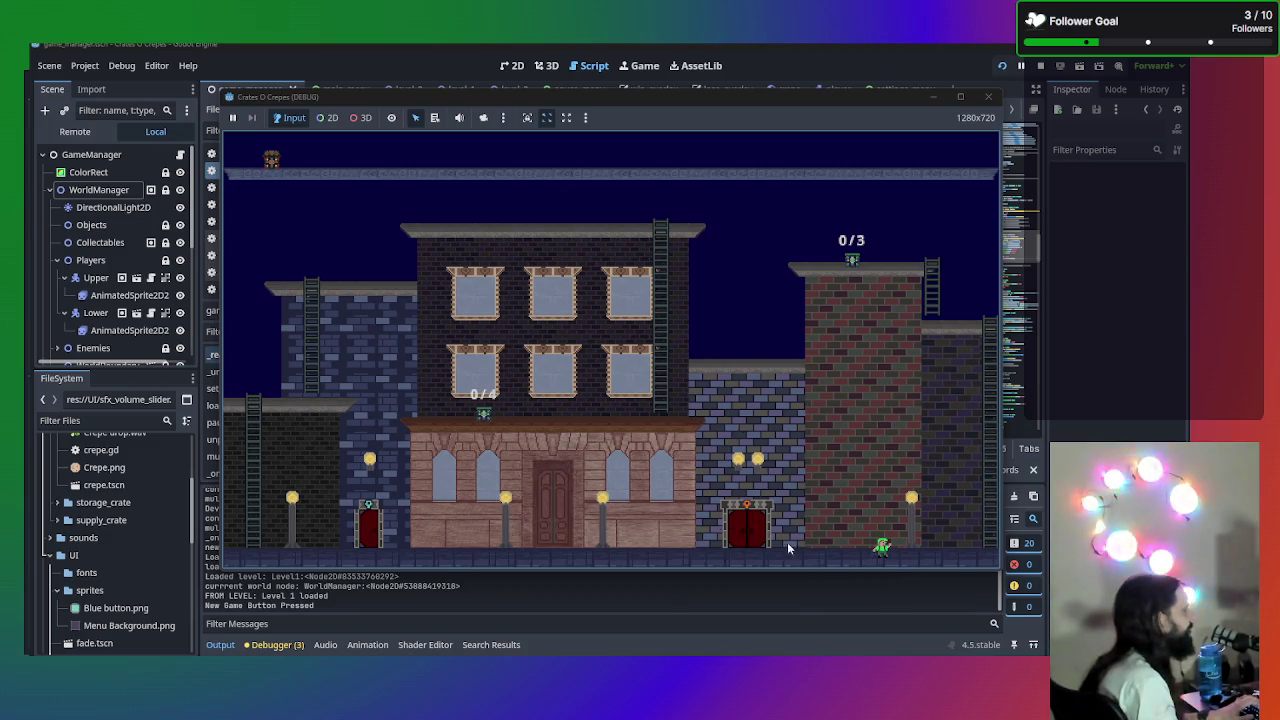
{"action": "left_click", "coordinate": [988, 100]}
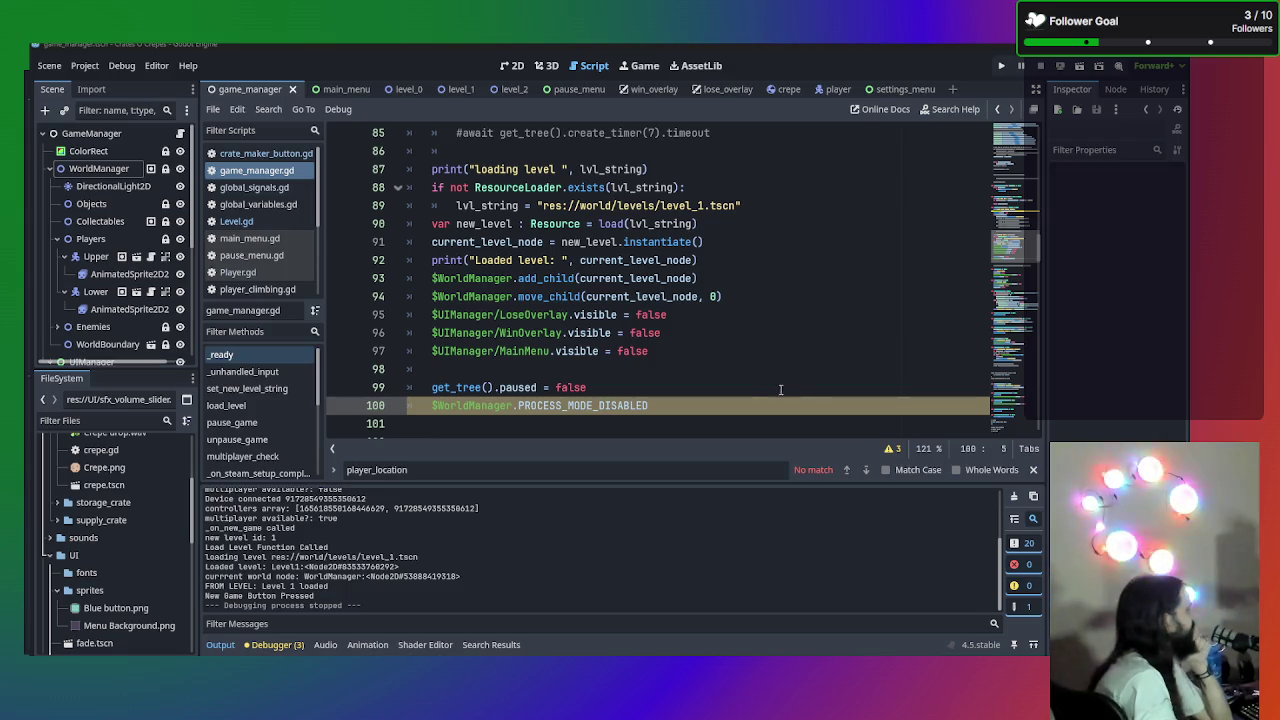
- Move the $WorldManager line from line 100 into load_level and comment it out on line 74
{"action": "left_click_drag", "start_coordinate": [636, 426], "coordinate": [450, 352]}
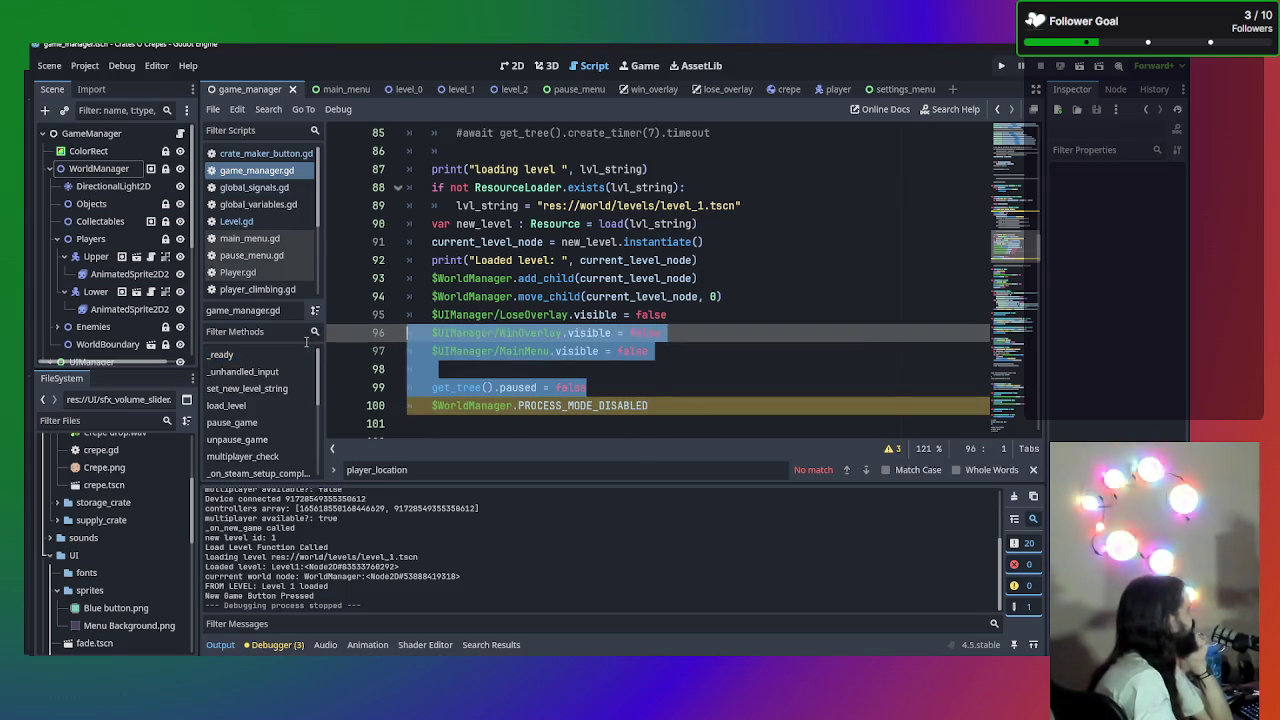
{"action": "left_click", "coordinate": [542, 356]}
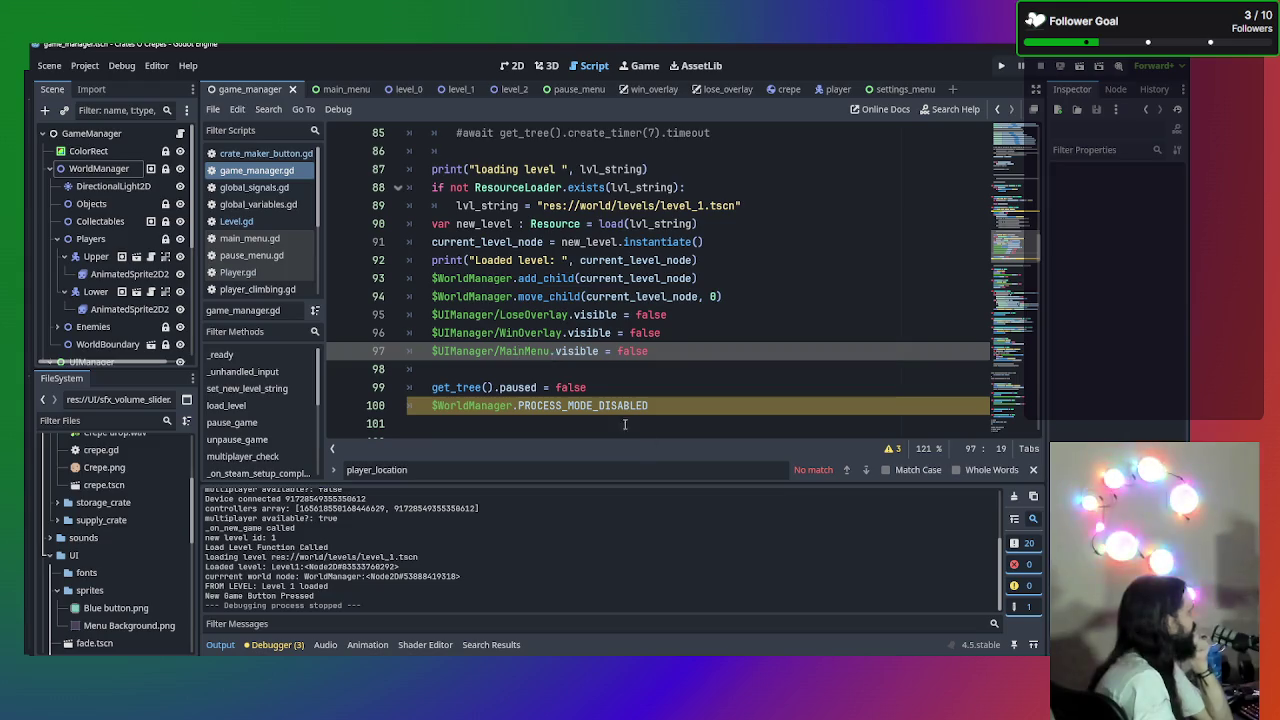
{"action": "scroll", "coordinate": [647, 395], "scroll_direction": "down", "scroll_amount": 3}
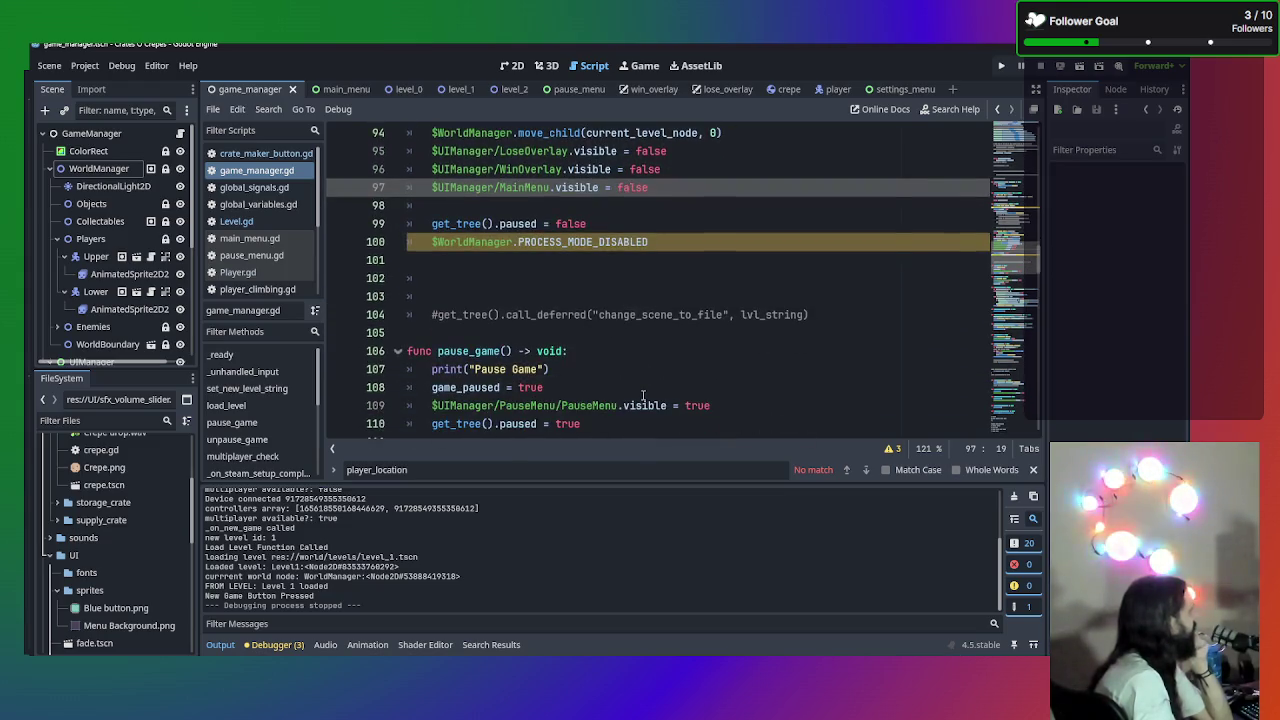
{"action": "scroll", "coordinate": [643, 395], "scroll_direction": "up", "scroll_amount": 2}
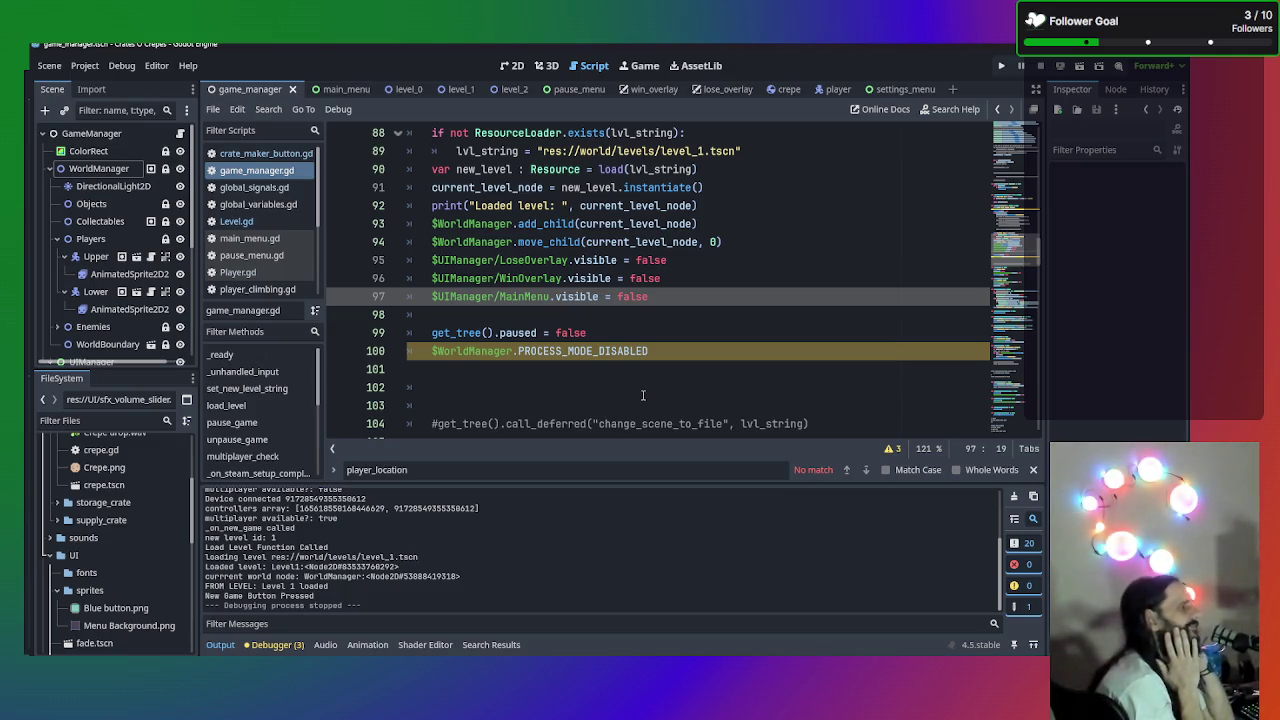
{"action": "left_click_drag", "start_coordinate": [650, 351], "coordinate": [408, 349]}
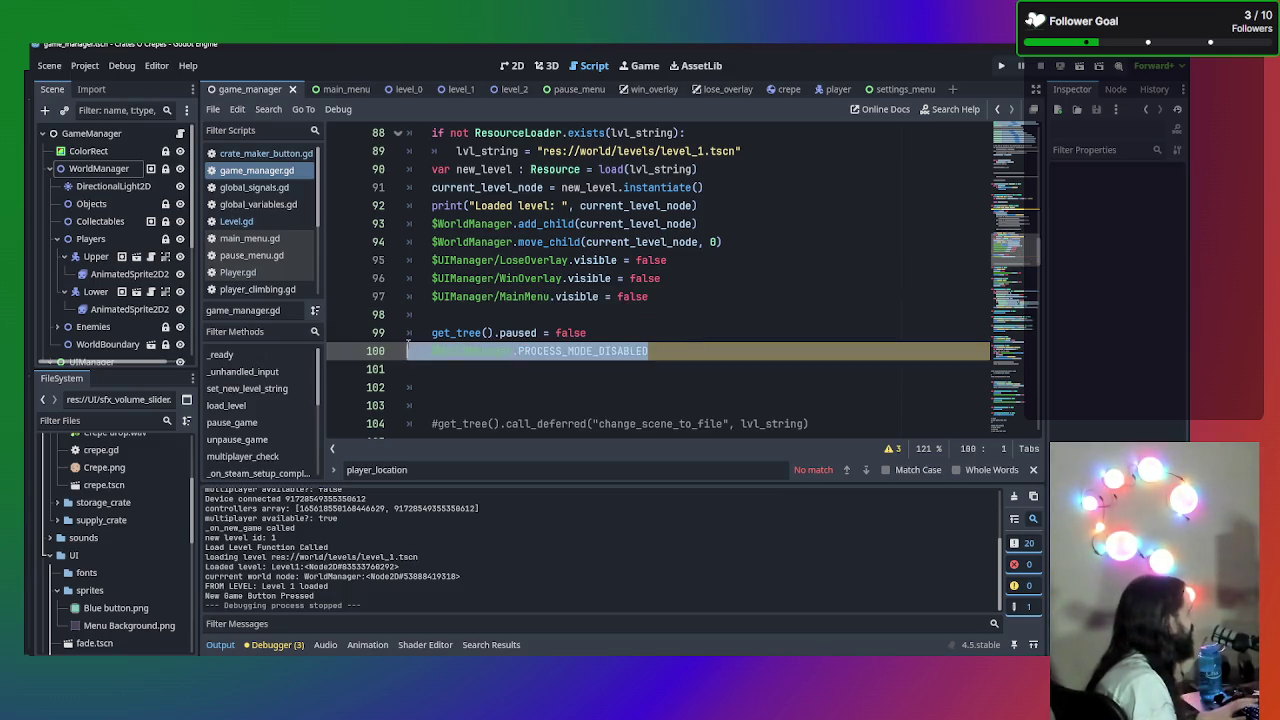
{"action": "key", "text": "ctrl+x"}
{"action": "scroll", "coordinate": [408, 345], "scroll_direction": "up", "scroll_amount": 9}
{"action": "left_click", "coordinate": [575, 369]}
{"action": "key", "text": "ctrl+v"}
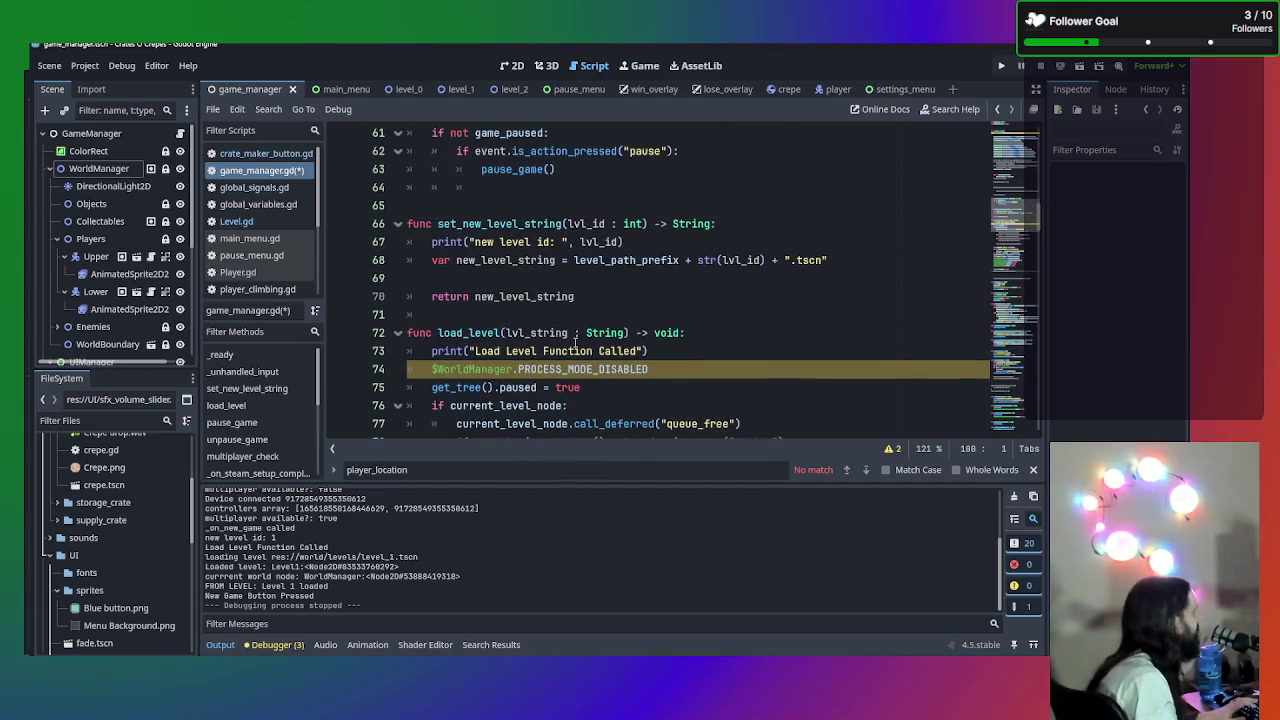
{"action": "left_click", "coordinate": [689, 362]}
{"action": "key", "text": "ctrl+k"}
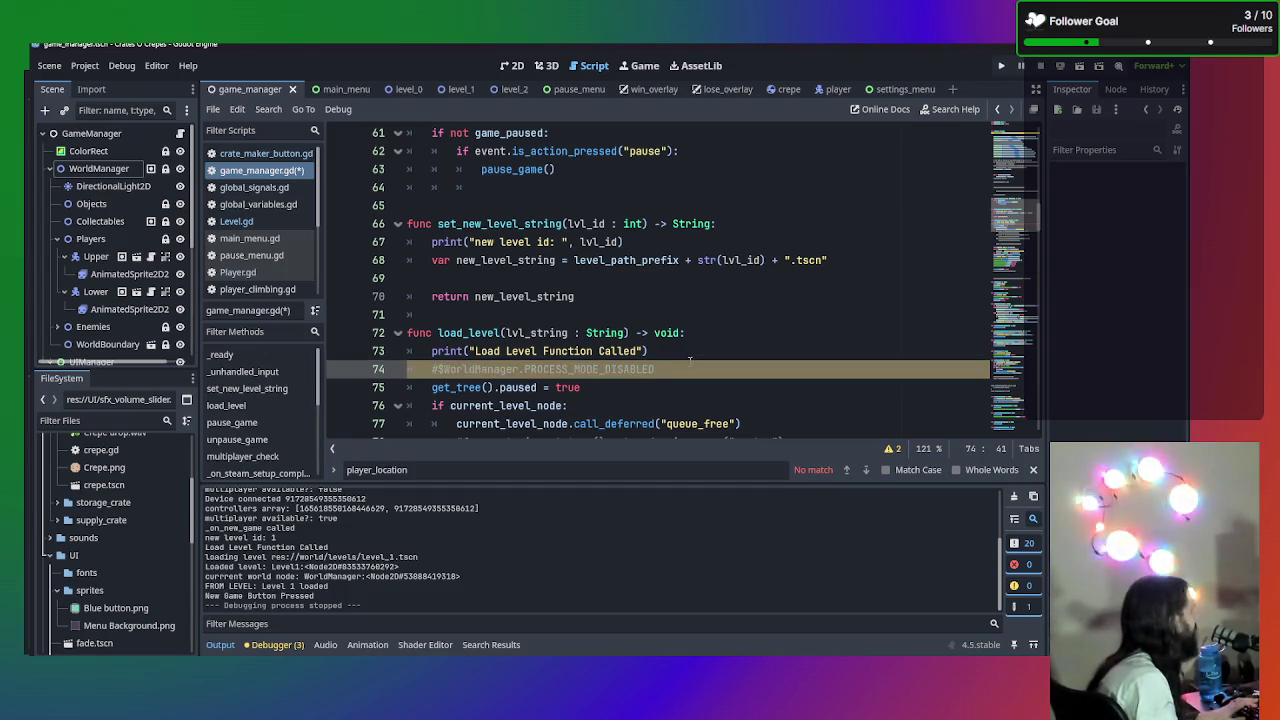
- Check the debugger's script warnings, then delete the commented line 74 and line 100's disable line
{"action": "left_click", "coordinate": [272, 644]}
{"action": "left_click", "coordinate": [287, 492]}
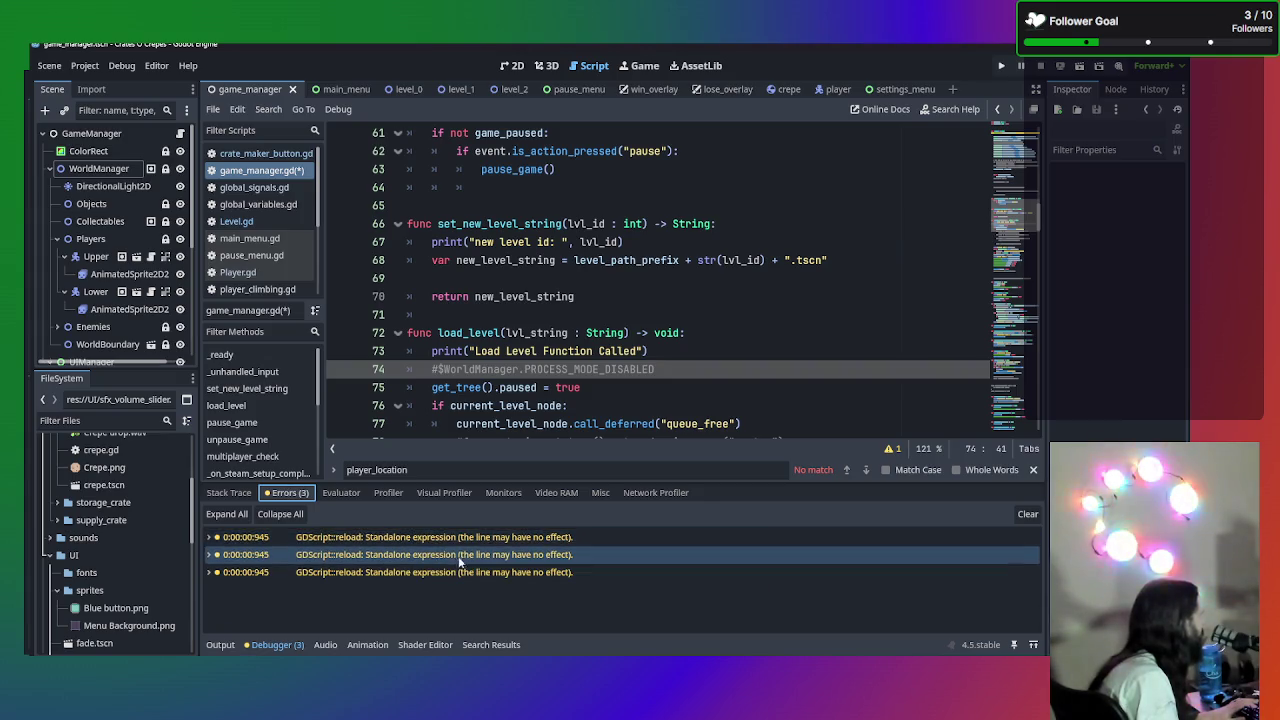
{"action": "mouse_move", "coordinate": [476, 545]}
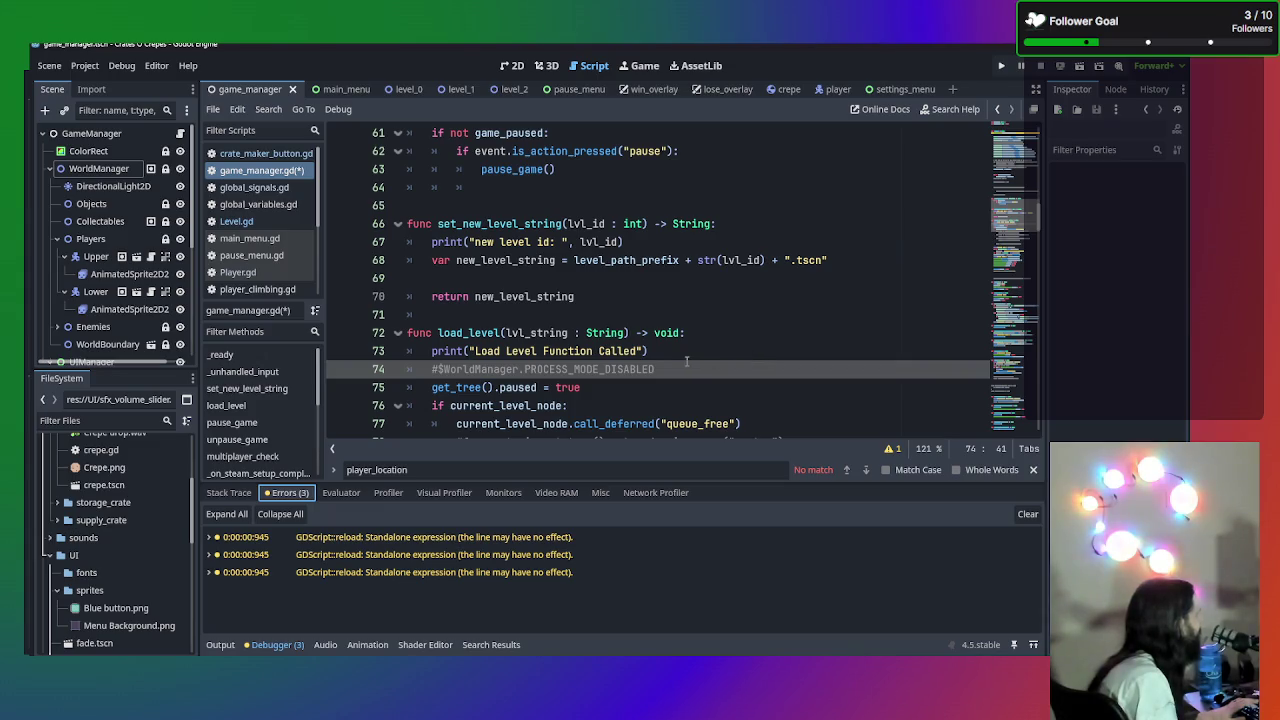
{"action": "mouse_move", "coordinate": [656, 369]}
{"action": "left_mouse_down"}
{"action": "mouse_move", "coordinate": [412, 352]}
{"action": "mouse_move", "coordinate": [400, 371]}
{"action": "left_mouse_up"}
{"action": "key", "text": "BackSpace"}
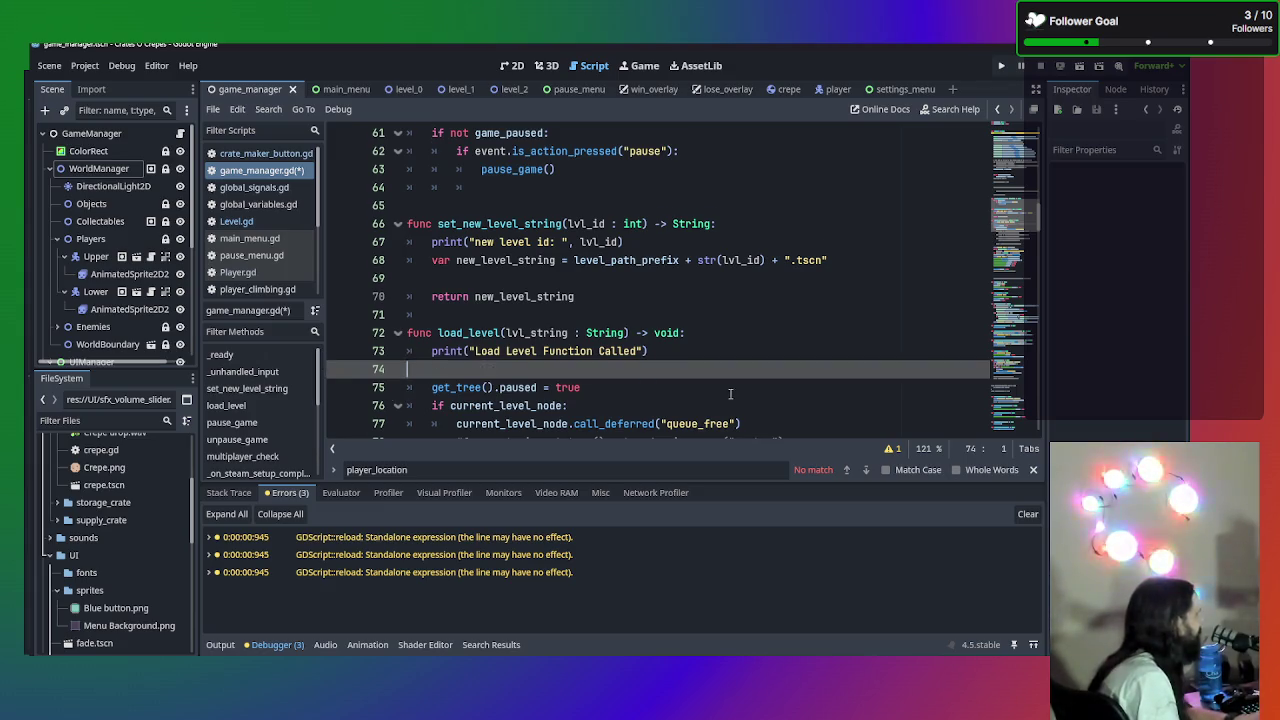
{"action": "scroll", "coordinate": [730, 394], "scroll_direction": "down", "scroll_amount": 9}
{"action": "left_click_drag", "start_coordinate": [656, 351], "coordinate": [420, 354]}
{"action": "key", "text": "BackSpace"}
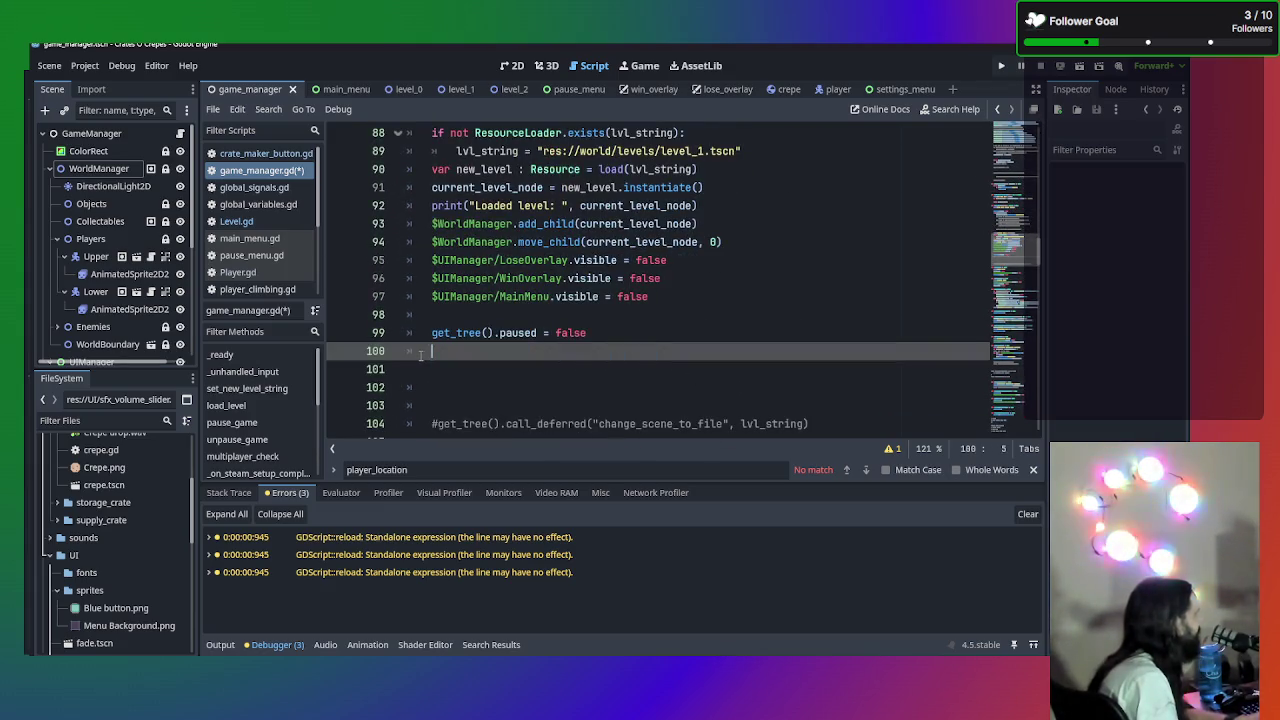
{"action": "key", "text": "BackSpace"}
- Delete the remaining WorldManager disable line from the _ready function
{"action": "scroll", "coordinate": [740, 335], "scroll_direction": "up", "scroll_amount": 16}
{"action": "scroll", "coordinate": [740, 335], "scroll_direction": "up", "scroll_amount": 13}
{"action": "scroll", "coordinate": [740, 335], "scroll_direction": "down", "scroll_amount": 5}
{"action": "left_click_drag", "start_coordinate": [648, 278], "coordinate": [420, 278]}
{"action": "key", "text": "BackSpace"}
{"action": "key", "text": "BackSpace"}
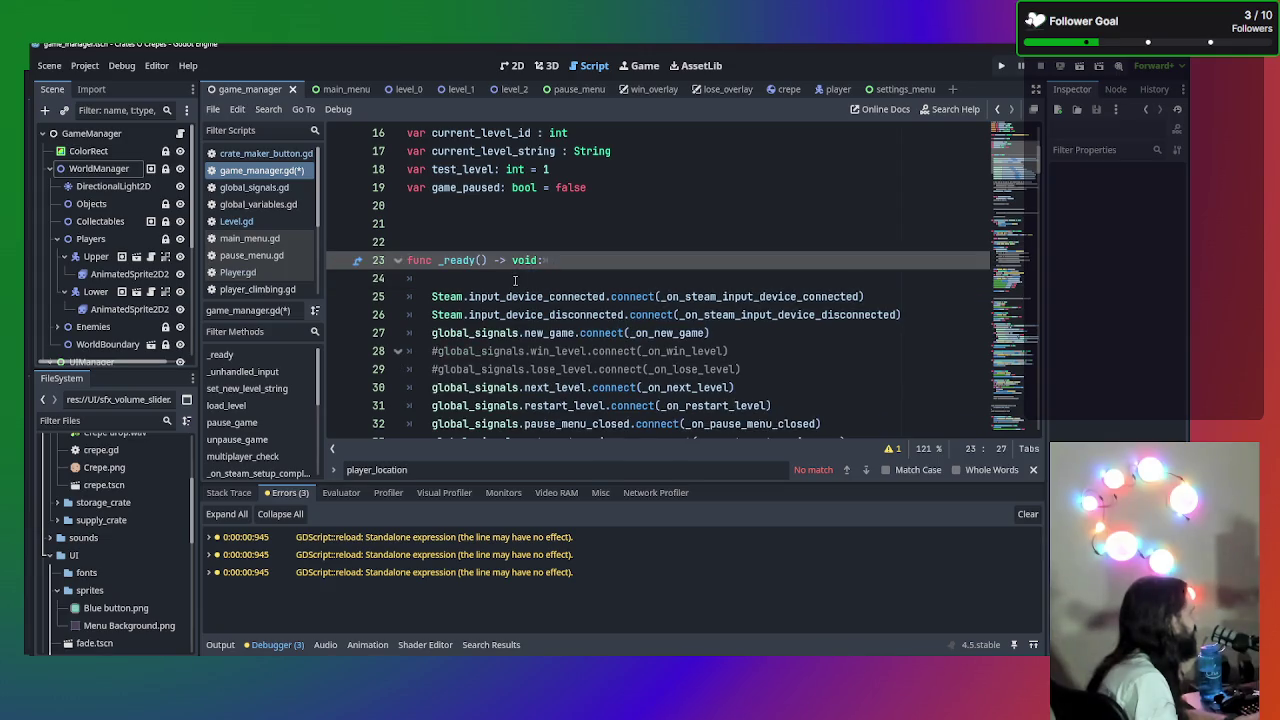
{"action": "key", "text": "Down"}
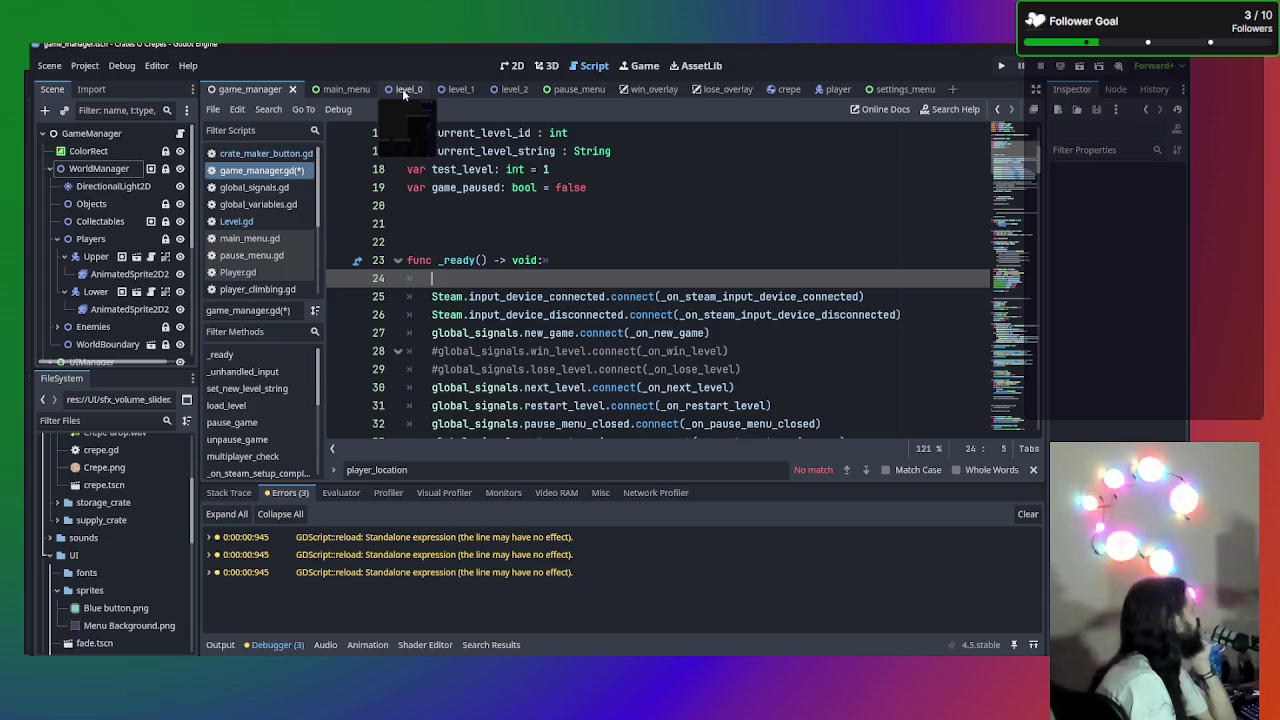
{"action": "left_click", "coordinate": [236, 221]}
- Search Level.gd for 'emit' starting from line 65
{"action": "scroll", "coordinate": [637, 247], "scroll_direction": "down", "scroll_amount": 3}
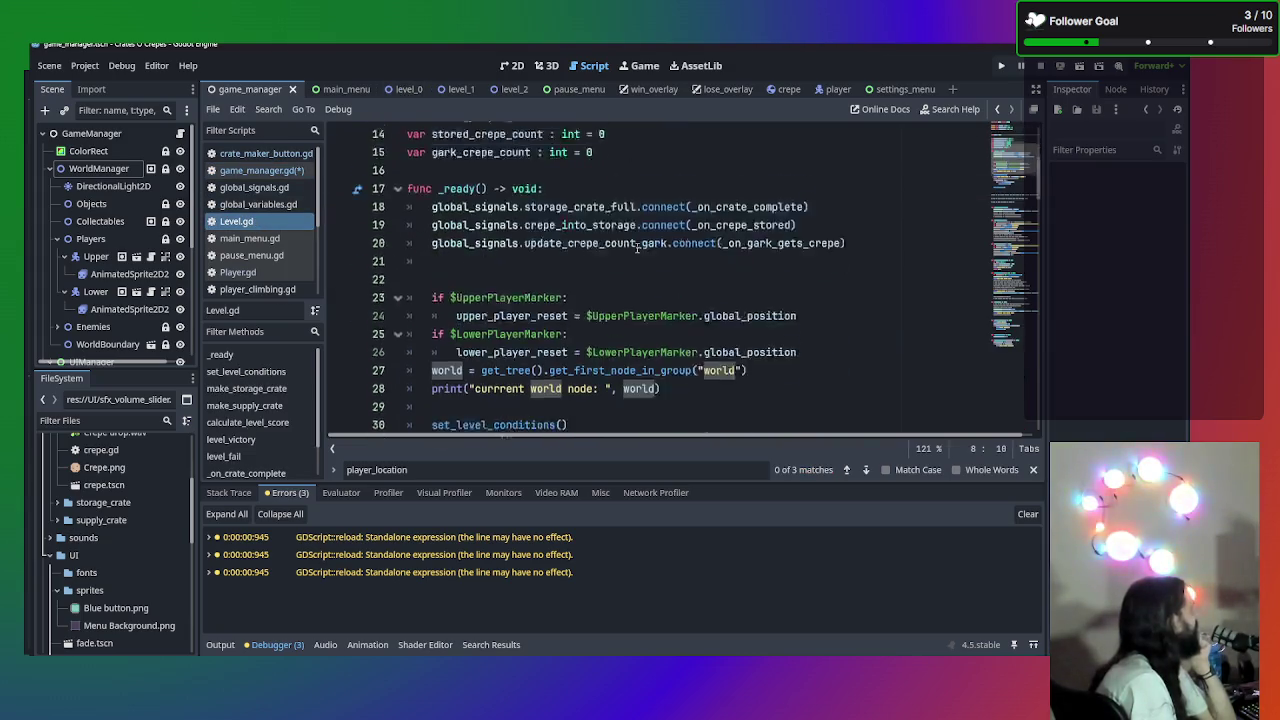
{"action": "scroll", "coordinate": [637, 247], "scroll_direction": "down", "scroll_amount": 2}
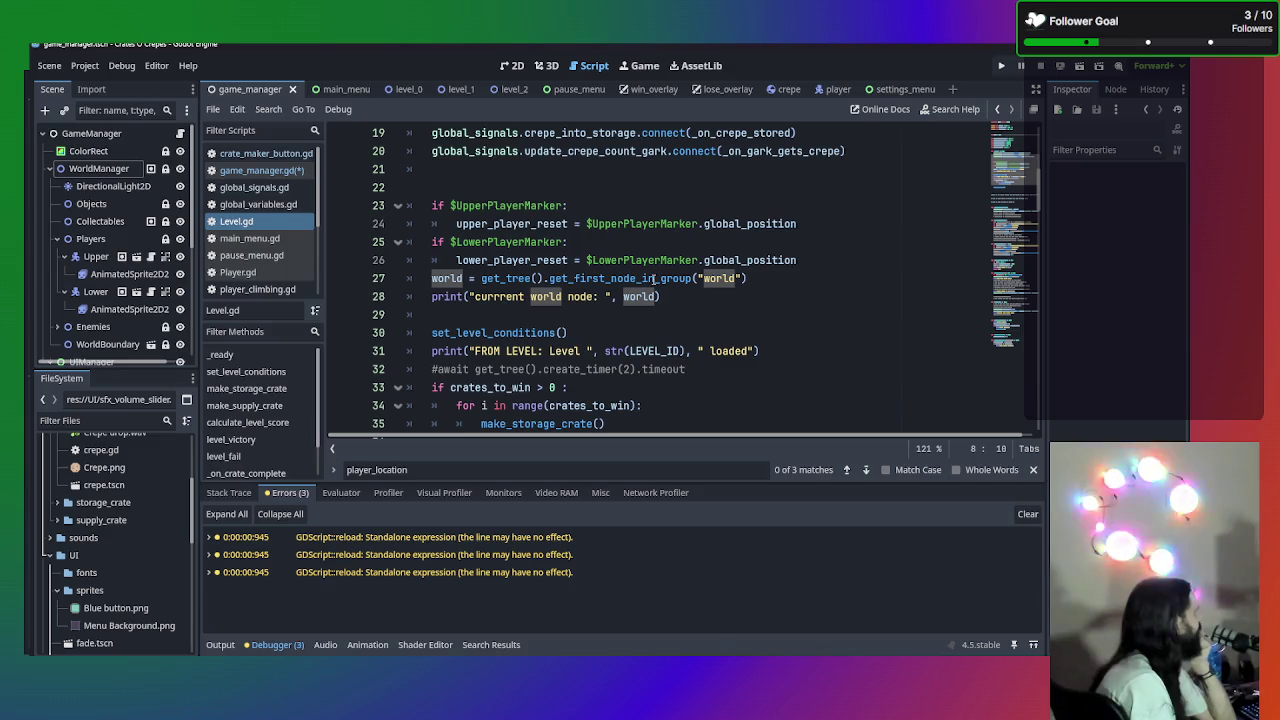
{"action": "scroll", "coordinate": [654, 279], "scroll_direction": "down", "scroll_amount": 11}
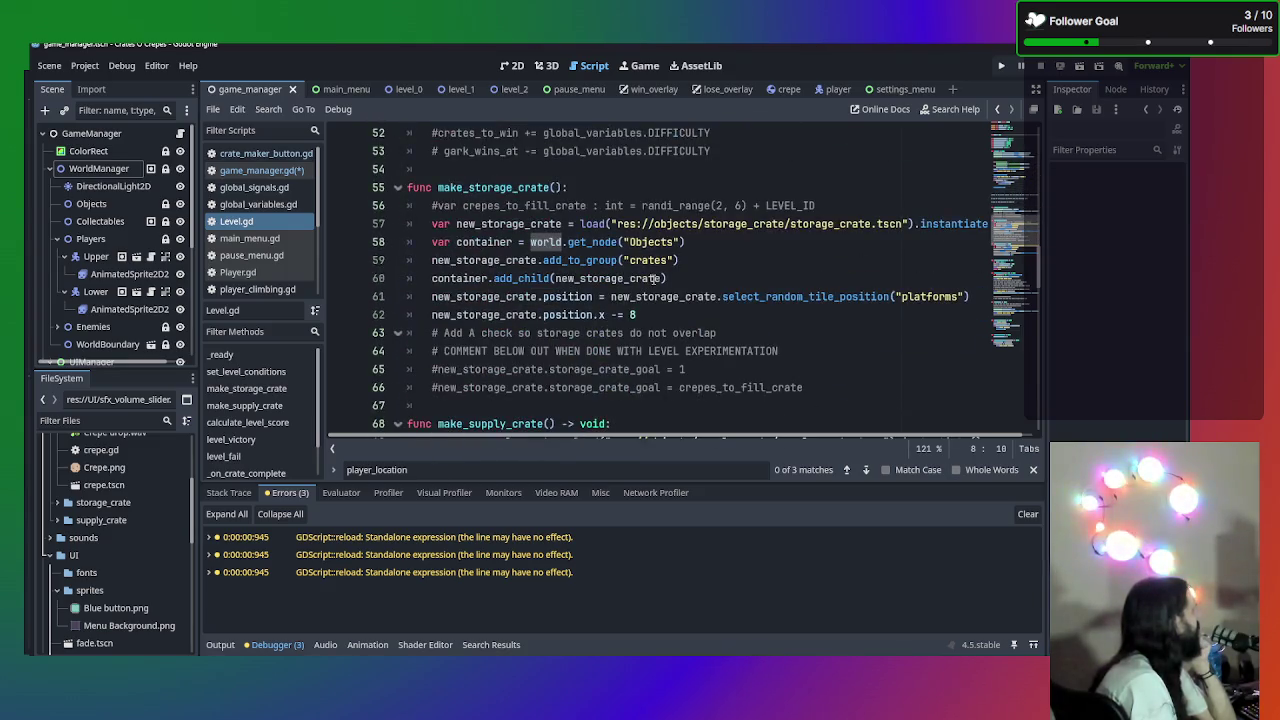
{"action": "left_click", "coordinate": [838, 372]}
{"action": "key", "text": "ctrl+f"}
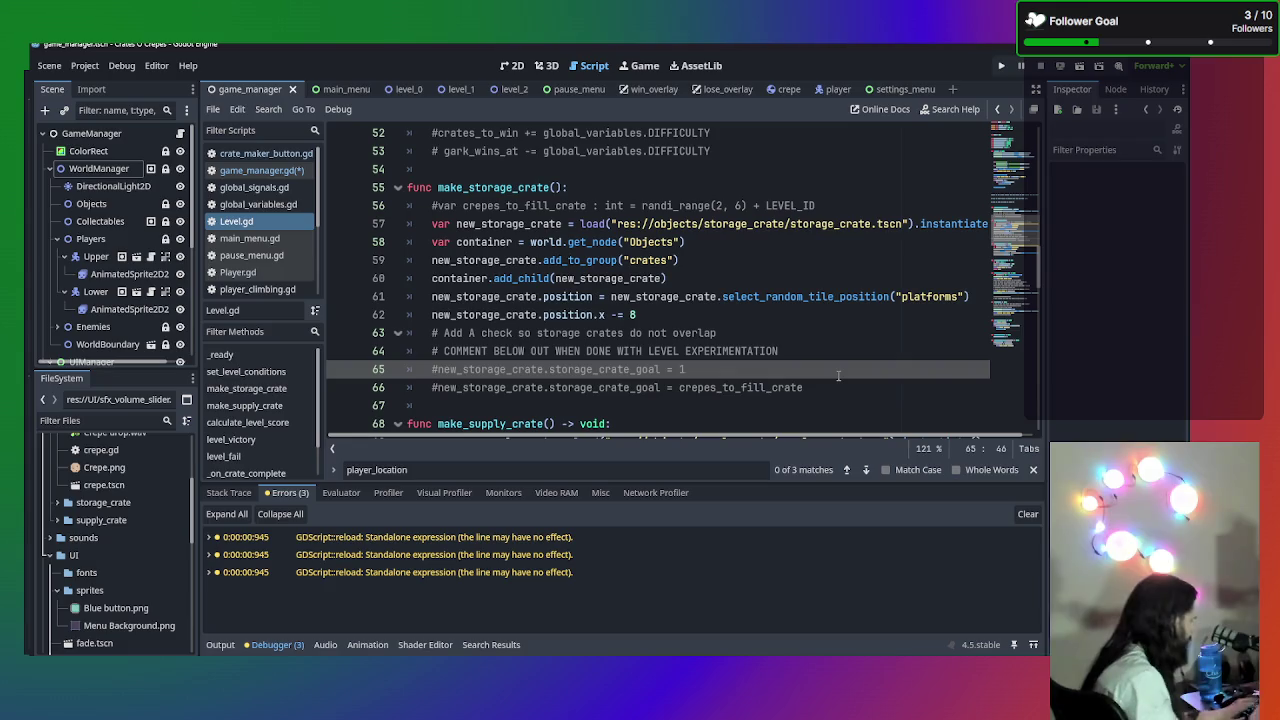
{"action": "type", "text": "emit"}
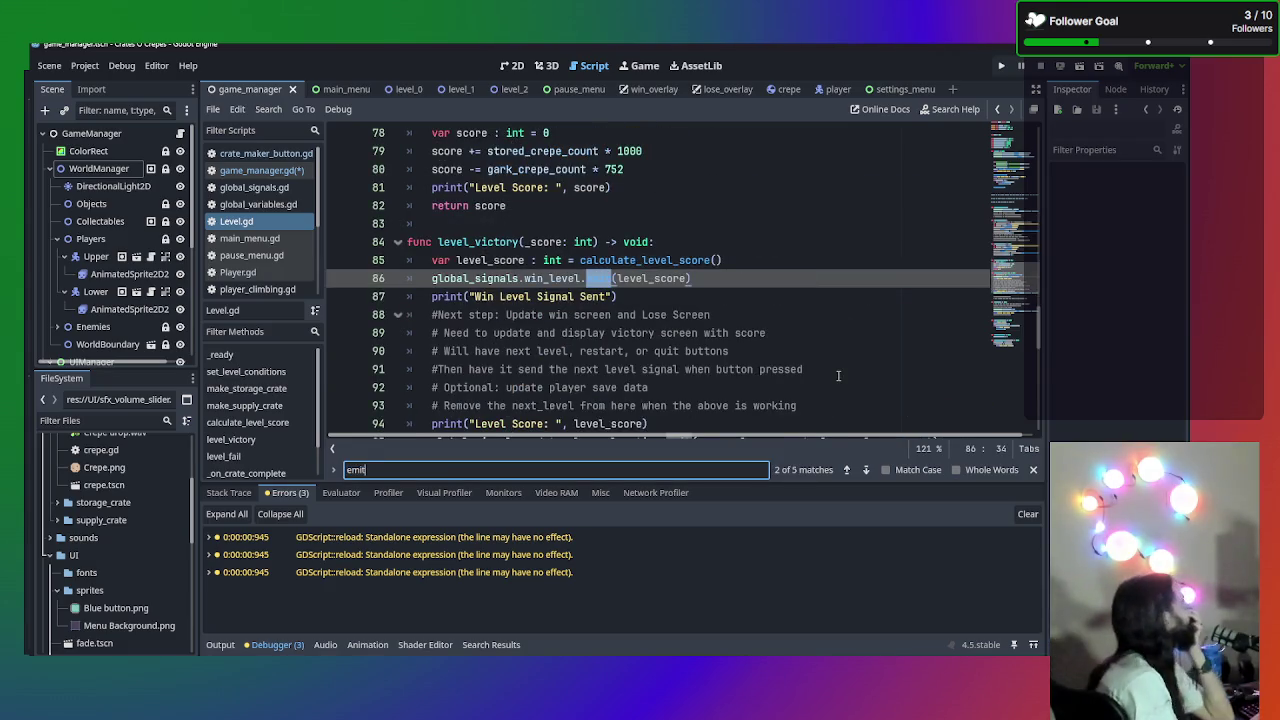
{"action": "key", "text": "Return"}
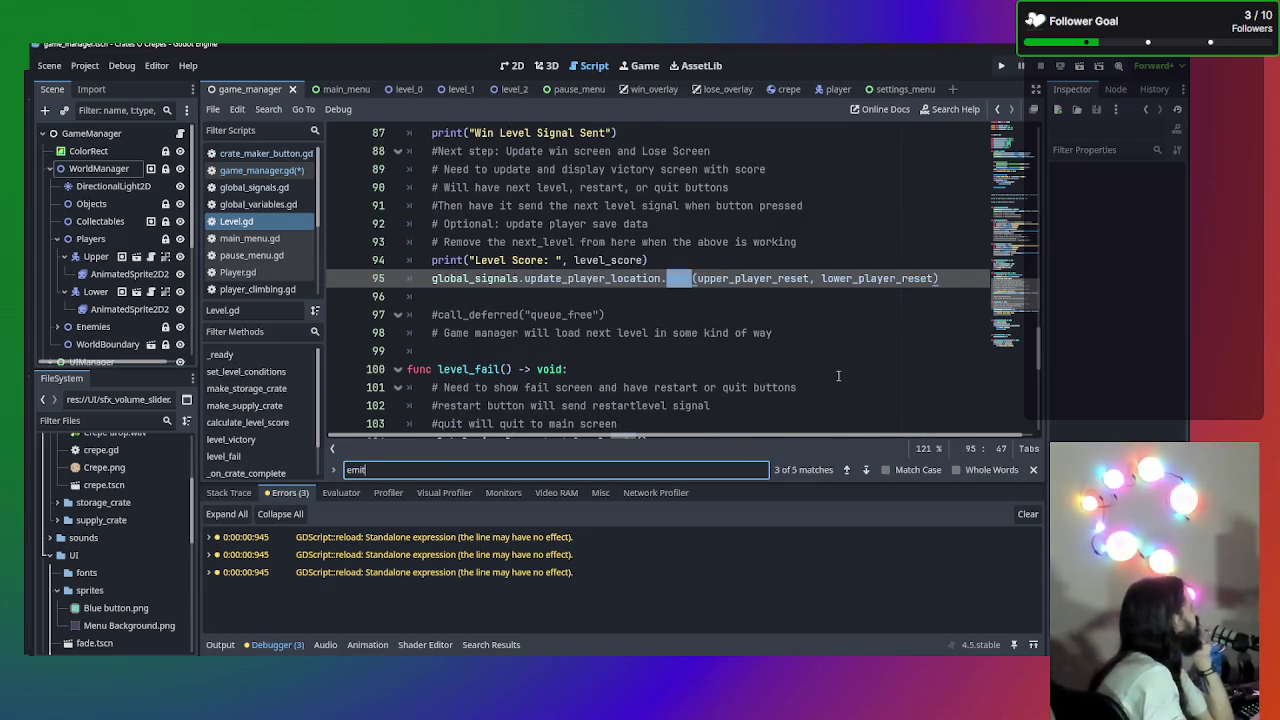
- Cycle through every emit match until the search wraps back to the first
{"action": "scroll", "coordinate": [838, 376], "scroll_direction": "up", "scroll_amount": 2}
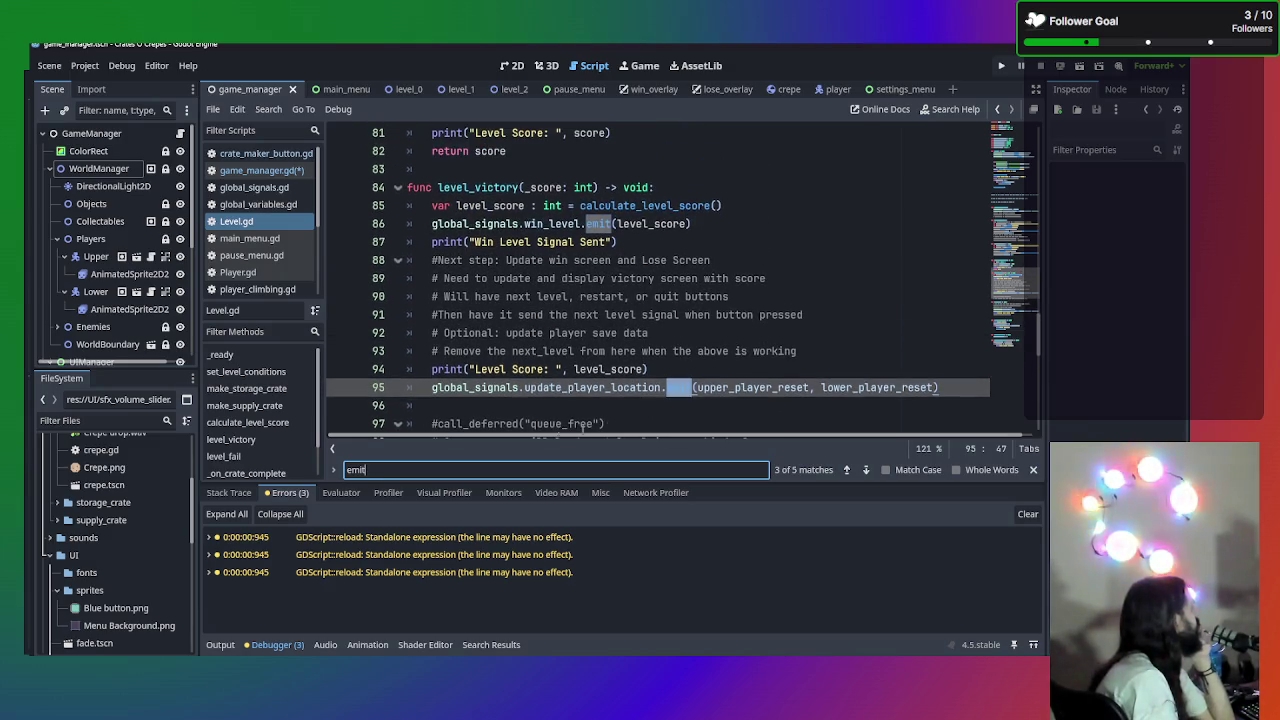
{"action": "key", "text": "Return"}
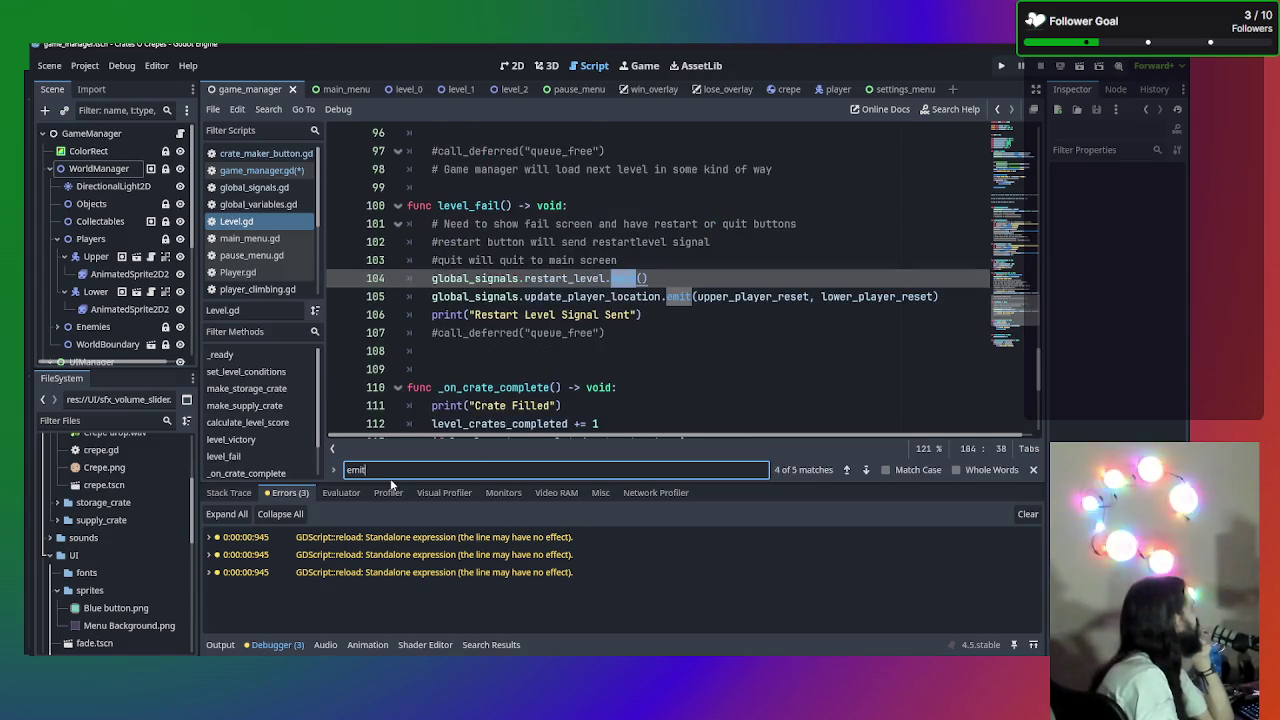
{"action": "key", "text": "Return"}
{"action": "key", "text": "Return"}
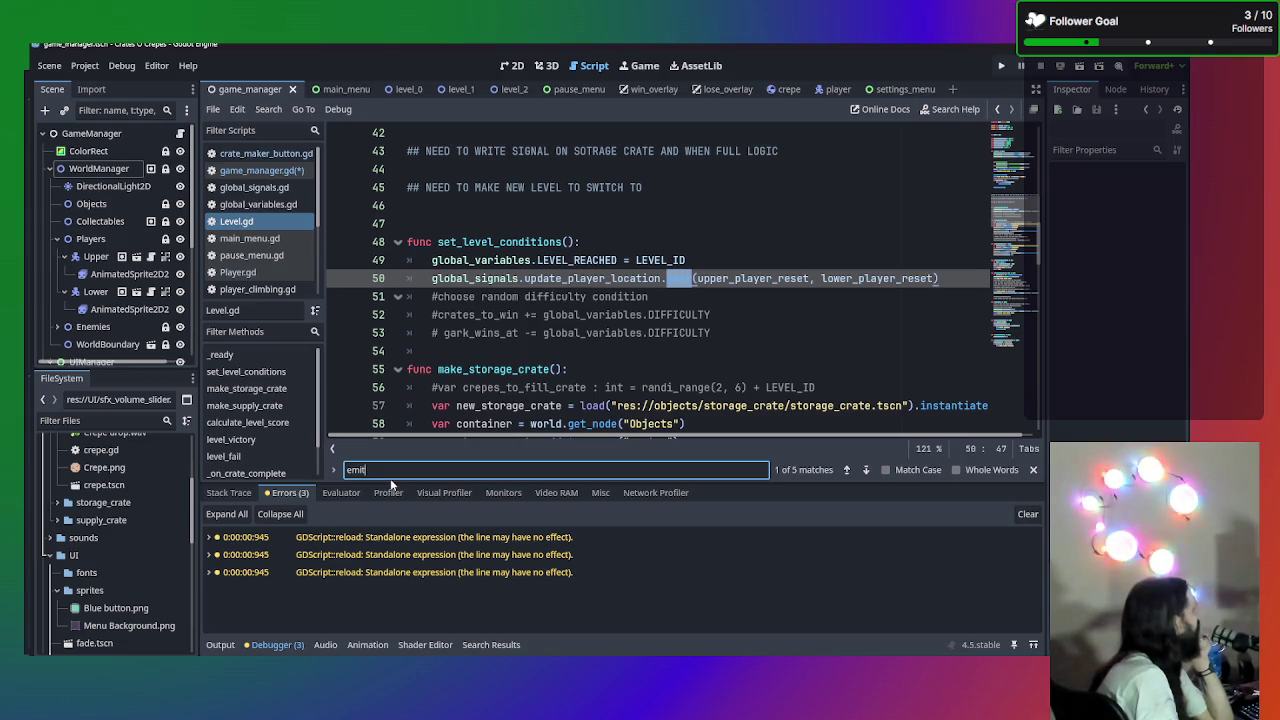
{"action": "key", "text": "Return"}
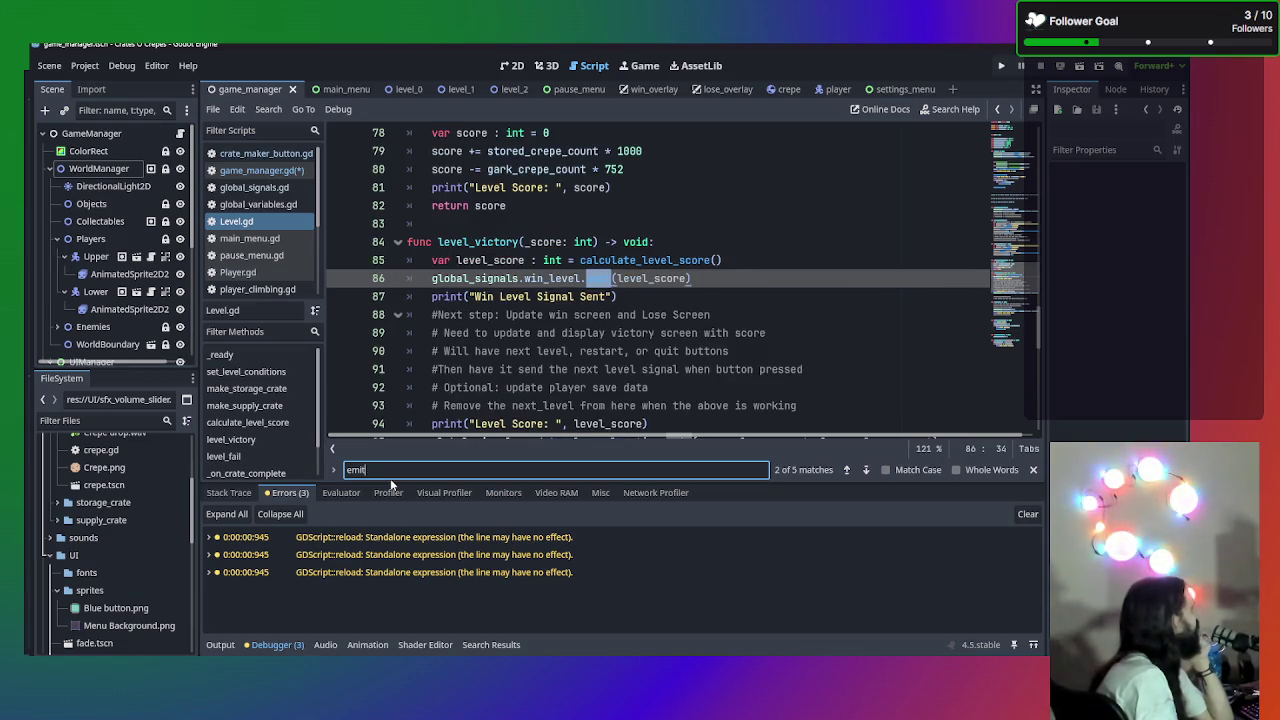
{"action": "key", "text": "Return"}
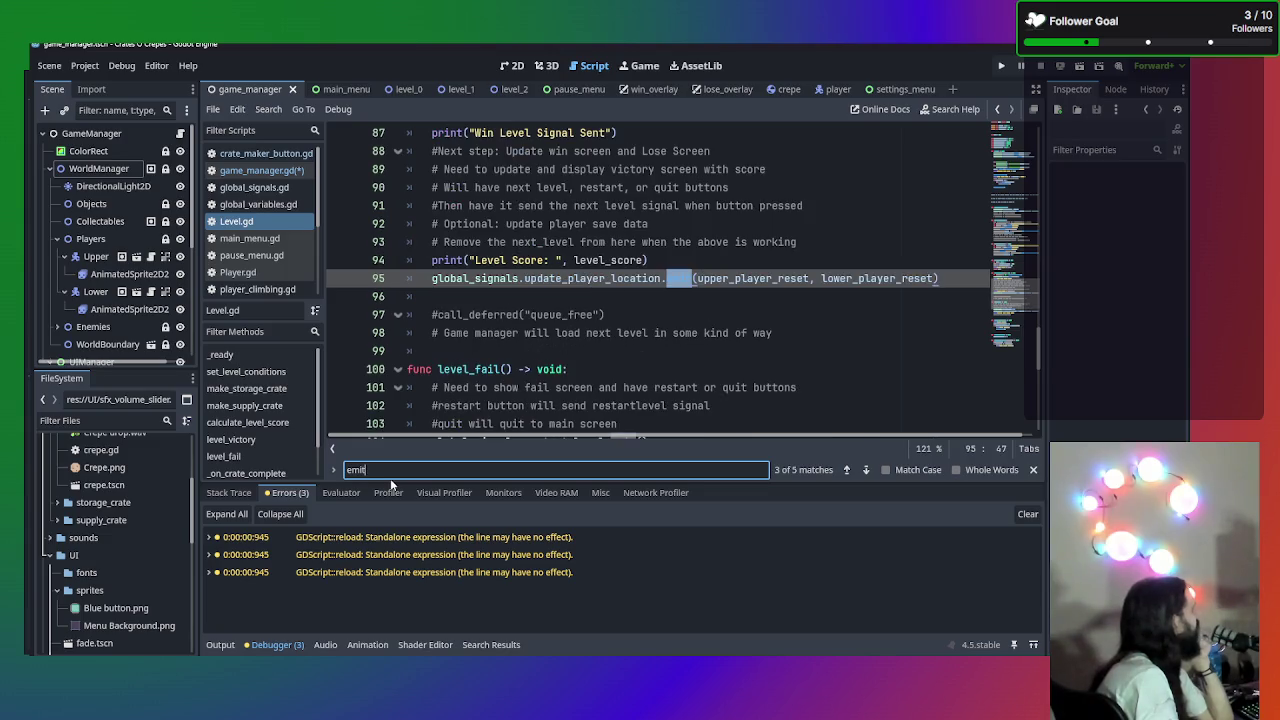
{"action": "key", "text": "Return"}
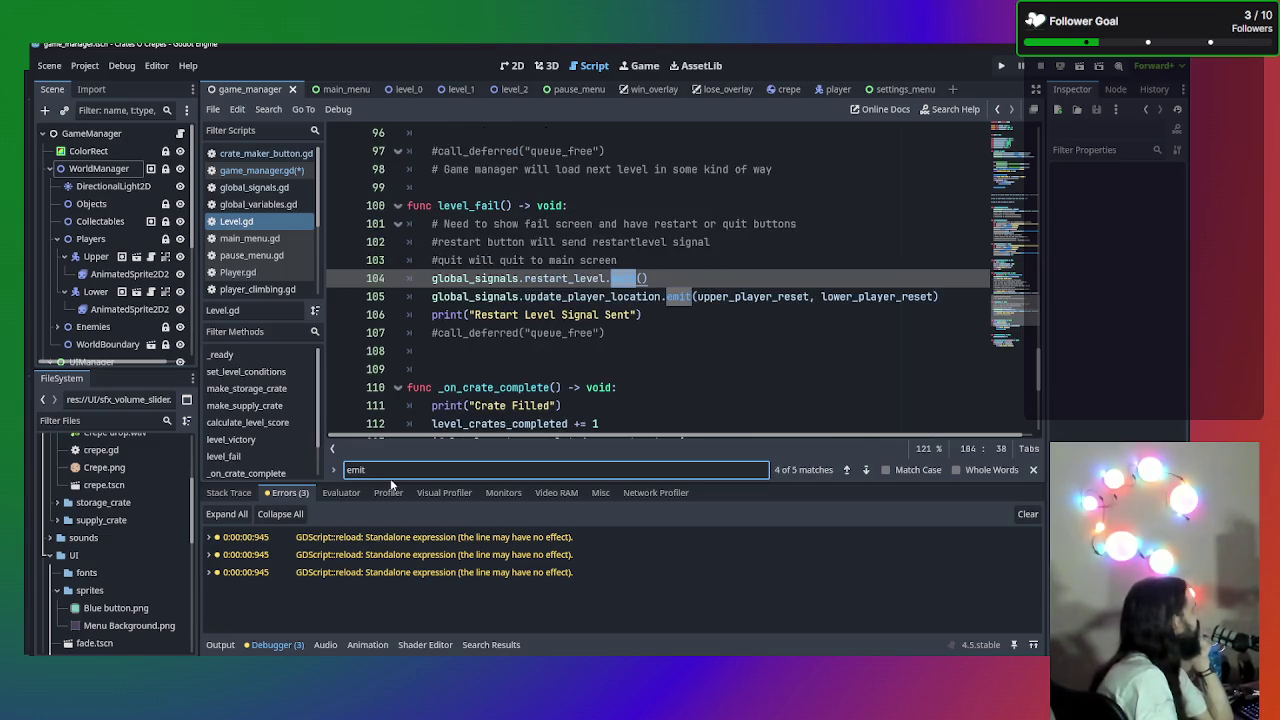
{"action": "key", "text": "Return"}
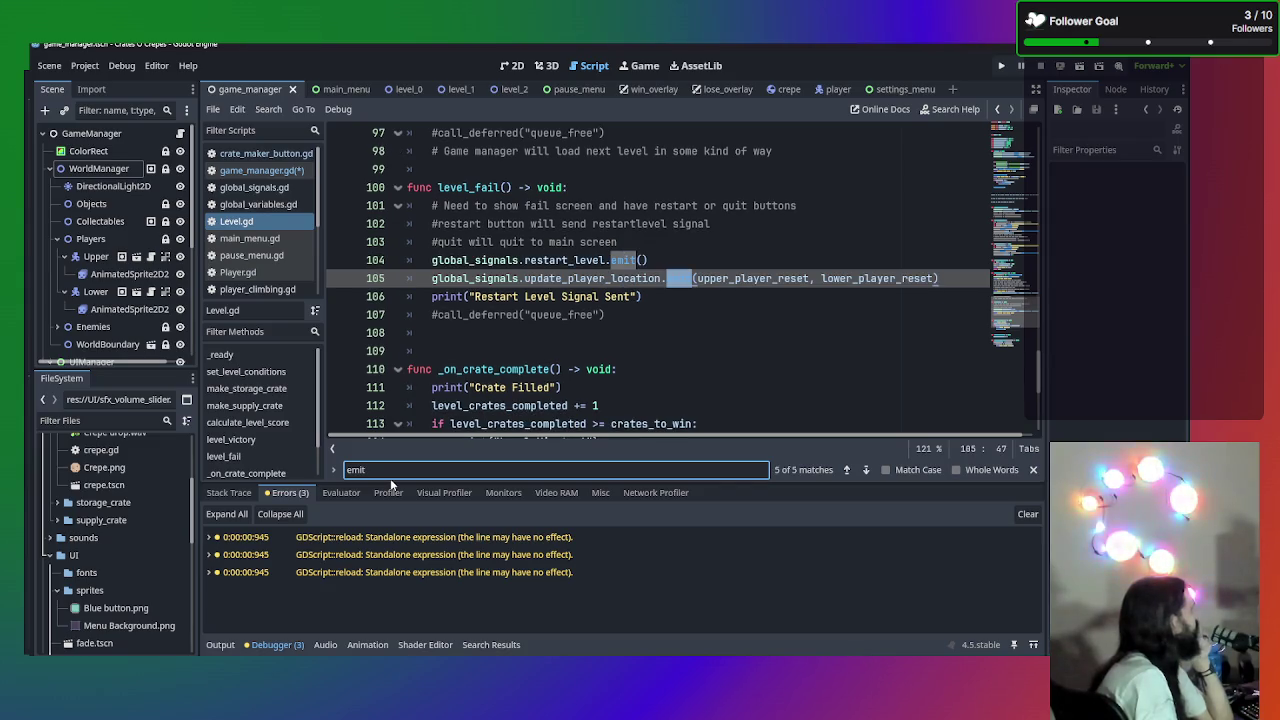
{"action": "key", "text": "Return"}
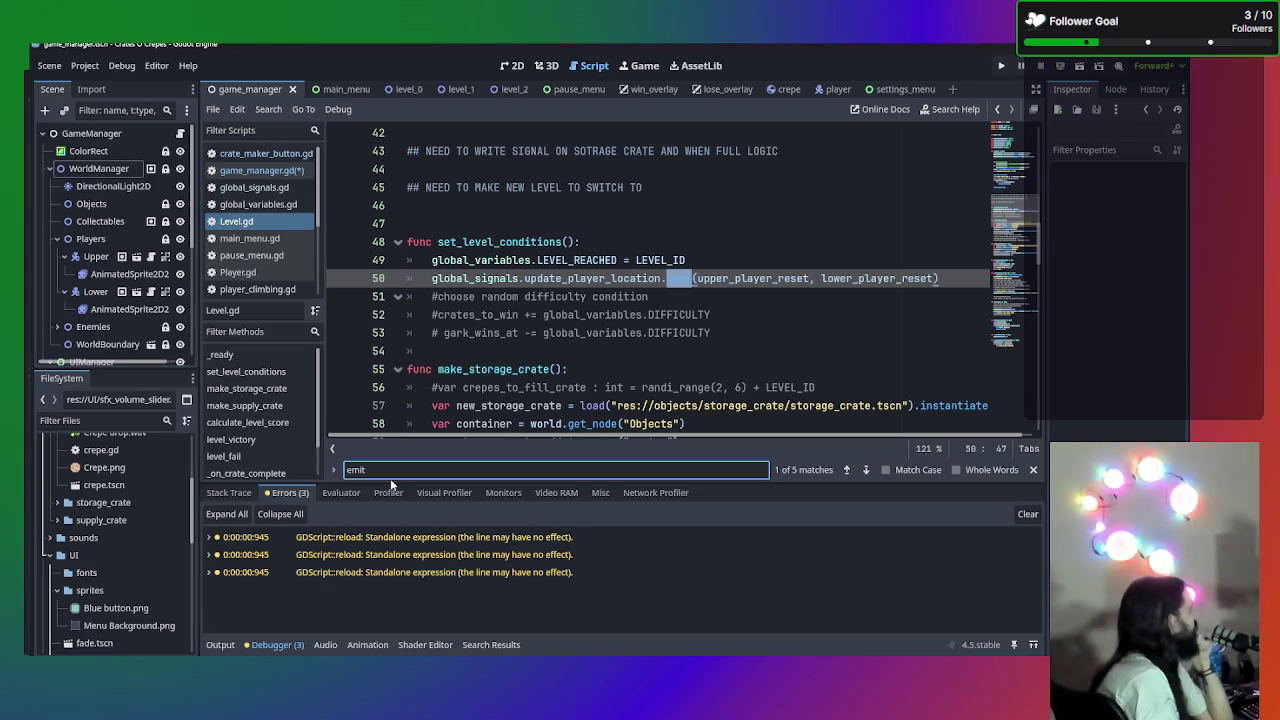
- Review Level.gd's _ready: the world group lookup, level conditions, and storage and supply crate creation
{"action": "scroll", "coordinate": [810, 337], "scroll_direction": "up", "scroll_amount": 10}
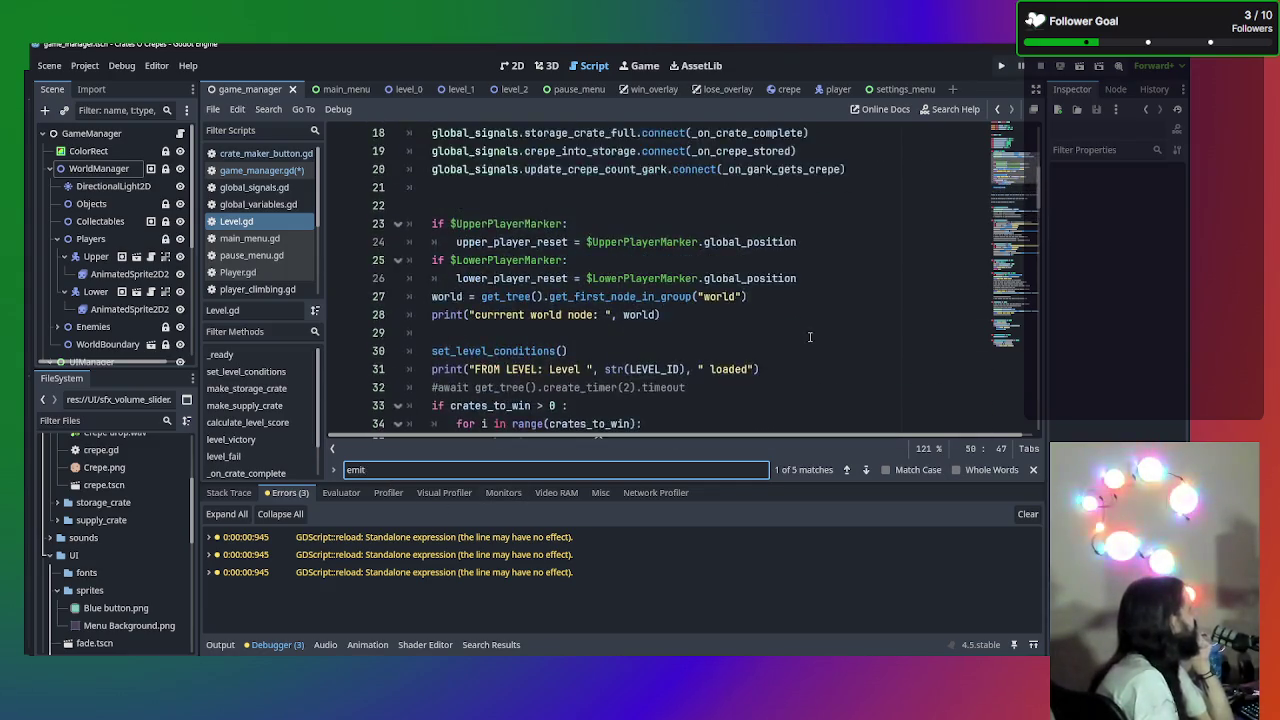
{"action": "scroll", "coordinate": [770, 332], "scroll_direction": "down", "scroll_amount": 3}
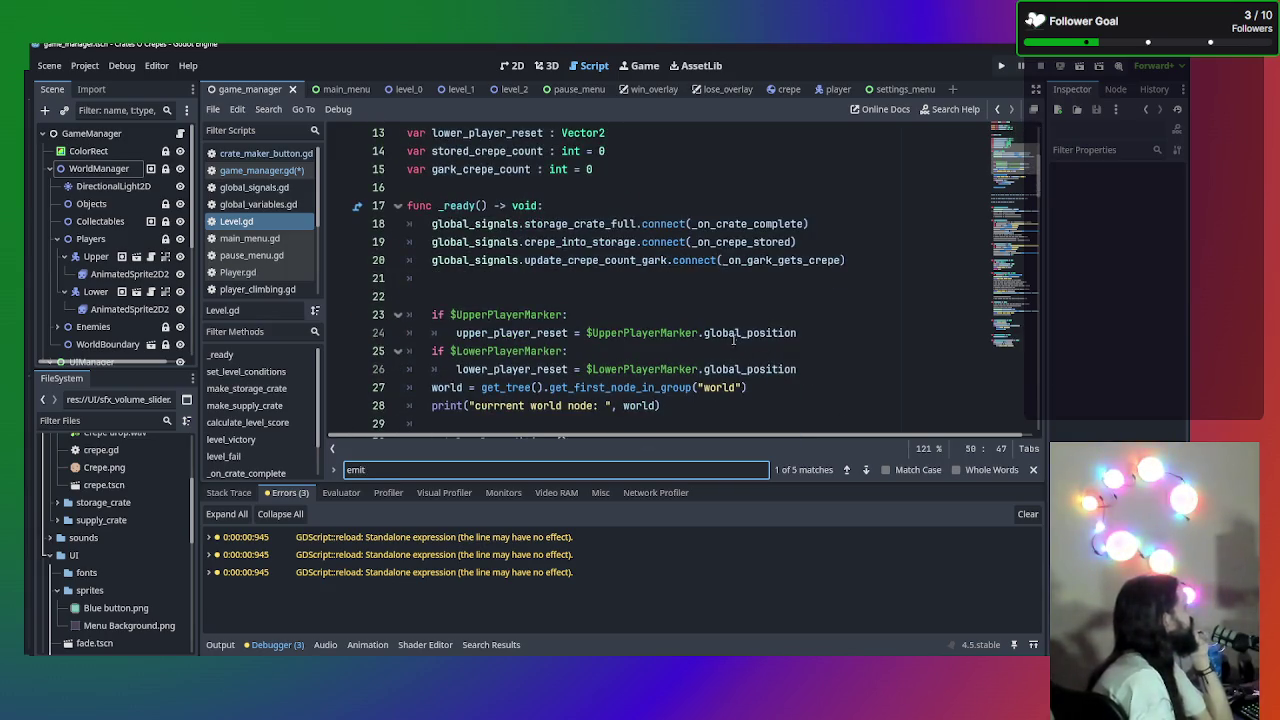
{"action": "scroll", "coordinate": [746, 307], "scroll_direction": "down", "scroll_amount": 1}
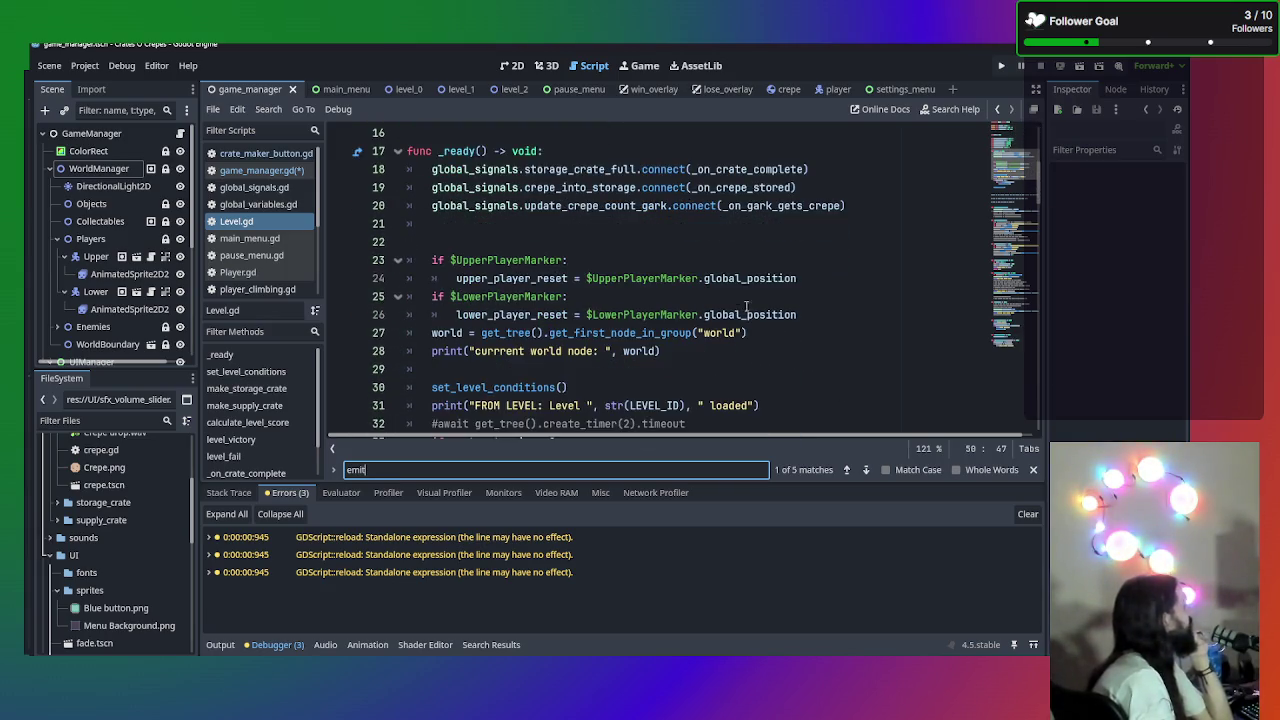
{"action": "left_click", "coordinate": [540, 243]}
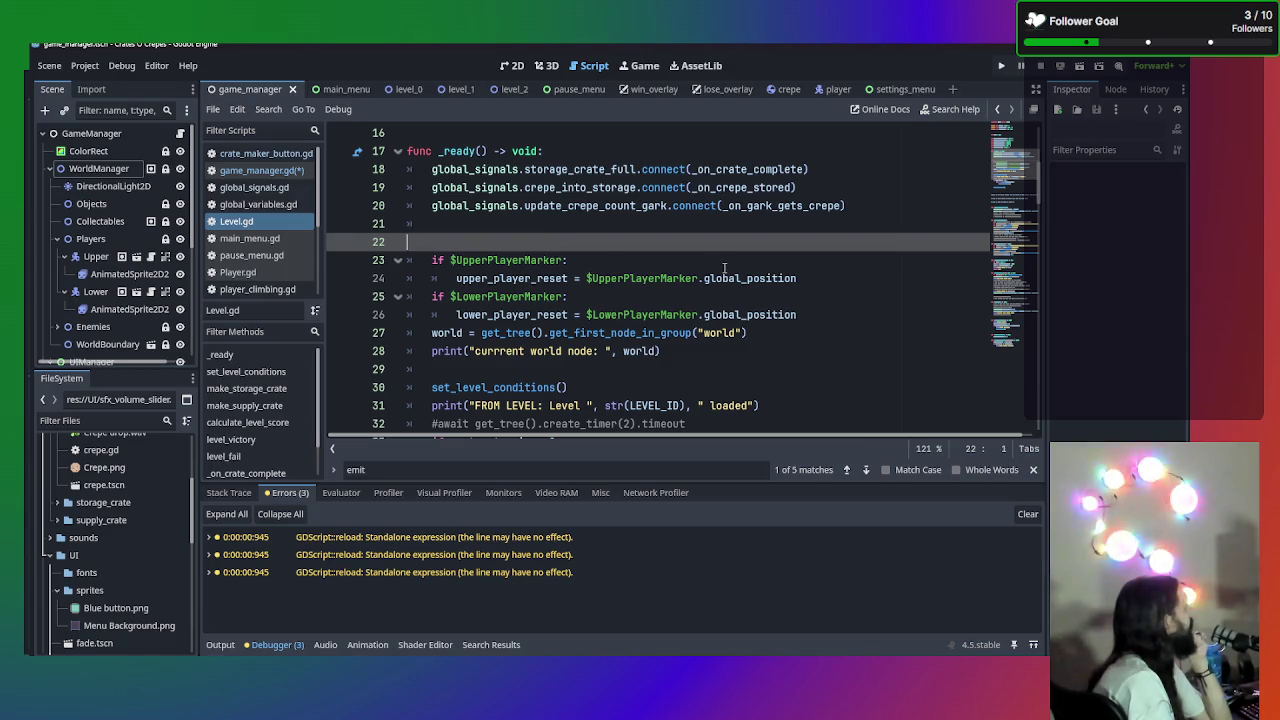
{"action": "scroll", "coordinate": [676, 312], "scroll_direction": "down", "scroll_amount": 2}
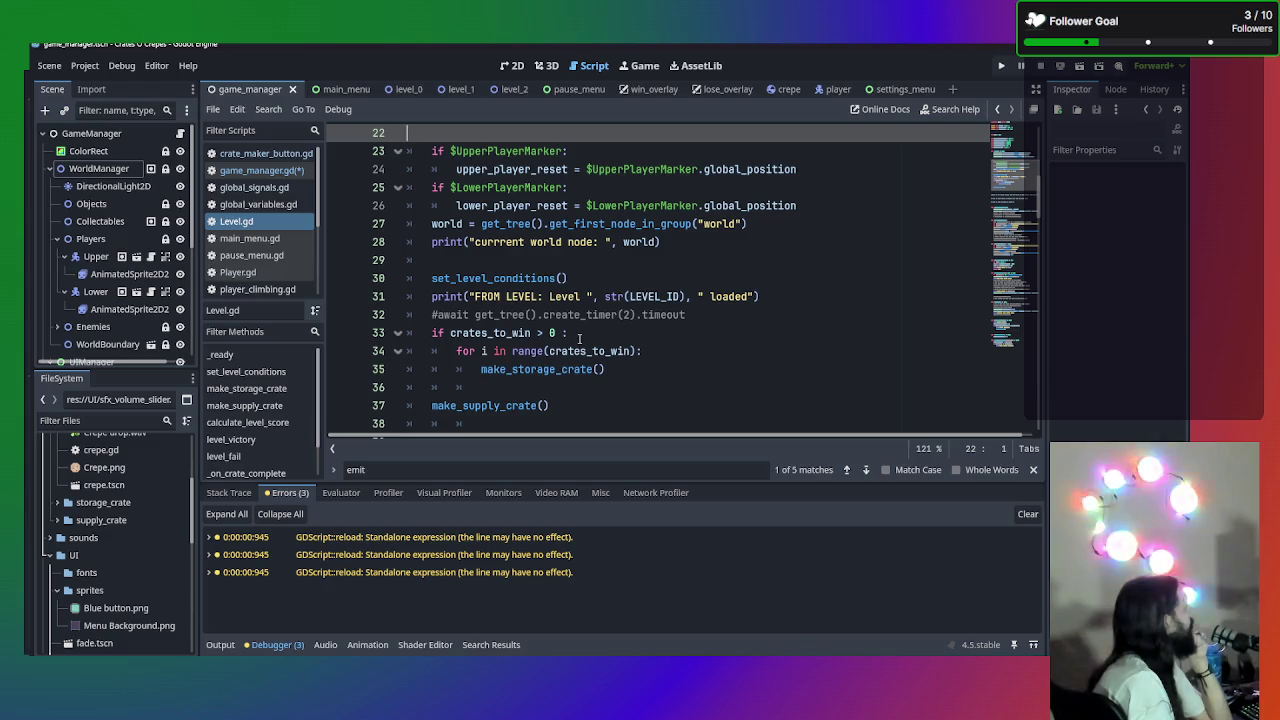
{"action": "scroll", "coordinate": [580, 338], "scroll_direction": "down", "scroll_amount": 1}
{"action": "scroll", "coordinate": [580, 338], "scroll_direction": "down", "scroll_amount": 1}
{"action": "scroll", "coordinate": [573, 330], "scroll_direction": "down", "scroll_amount": 1}
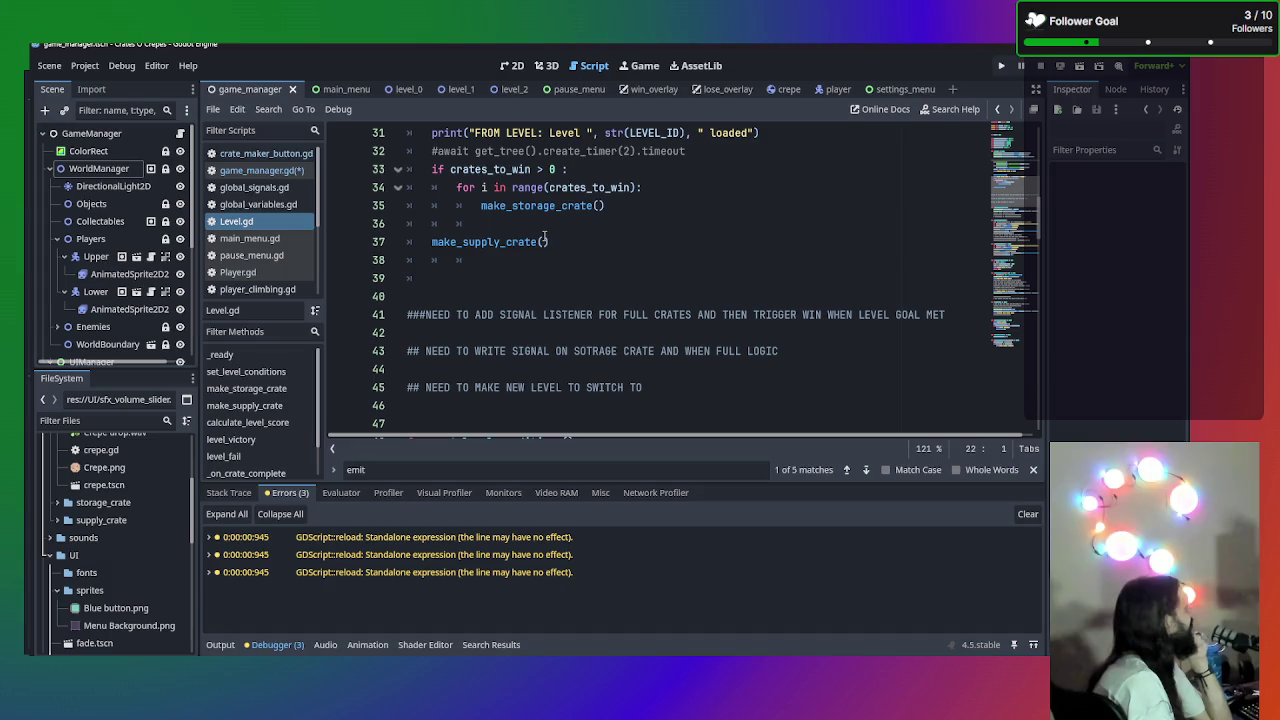
{"action": "scroll", "coordinate": [544, 236], "scroll_direction": "up", "scroll_amount": 2}
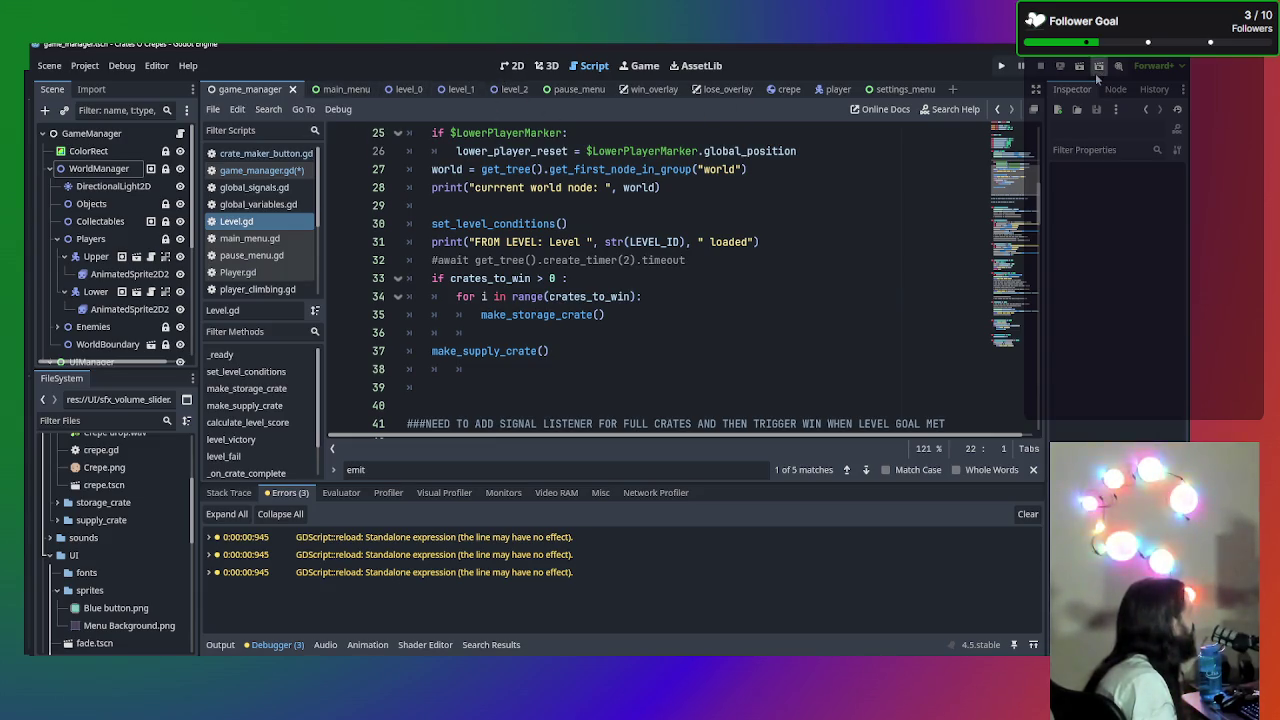
{"action": "mouse_move", "coordinate": [695, 176]}
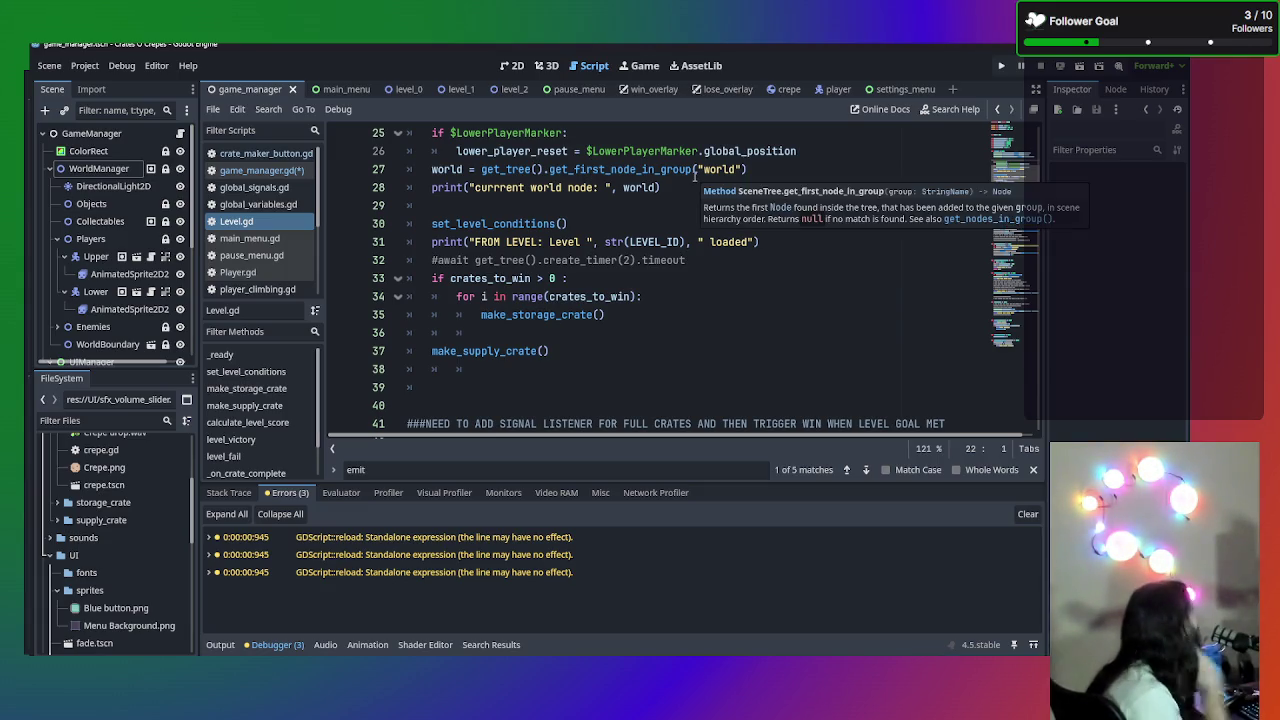
- Show the level_1 scene in the 2D view, run the project with F5, and start a New Game
{"action": "left_click", "coordinate": [445, 89]}
{"action": "left_click", "coordinate": [516, 68]}
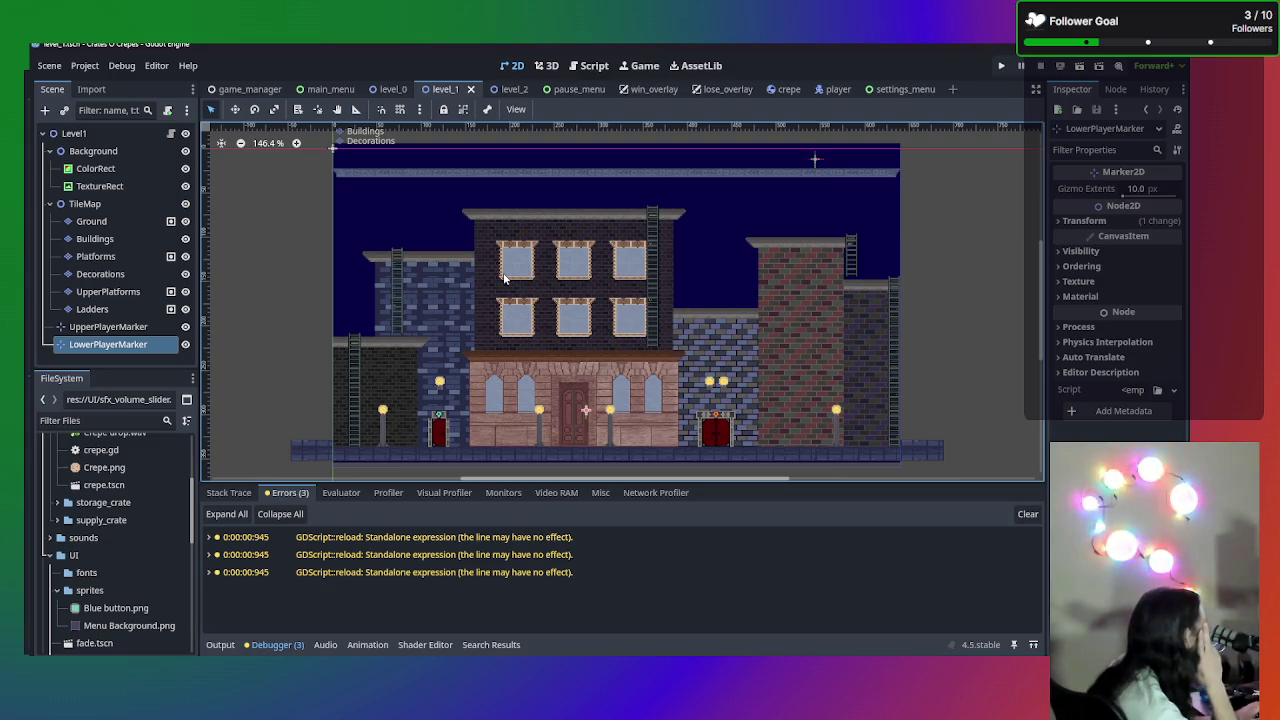
{"action": "key", "text": "F5"}
{"action": "key", "text": "Return"}
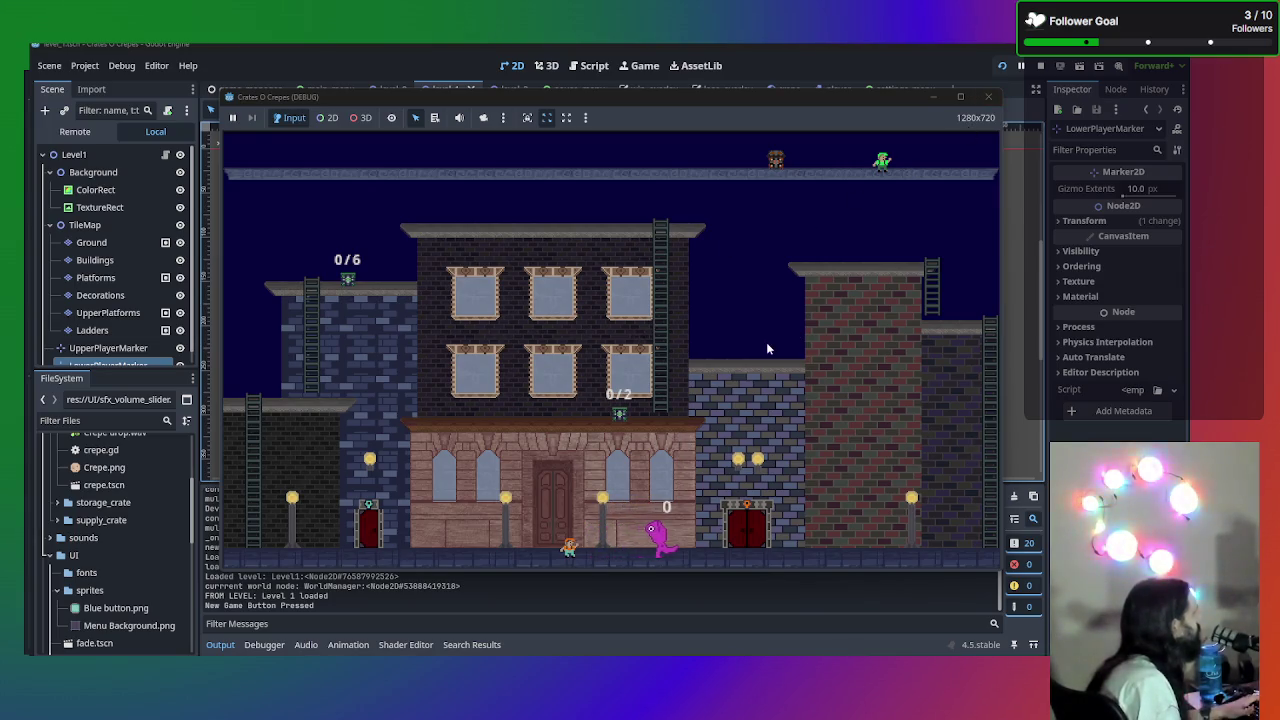
- Pause to the title screen, then lower Master Volume and adjust Music Volume in Settings
{"action": "key", "text": "Escape"}
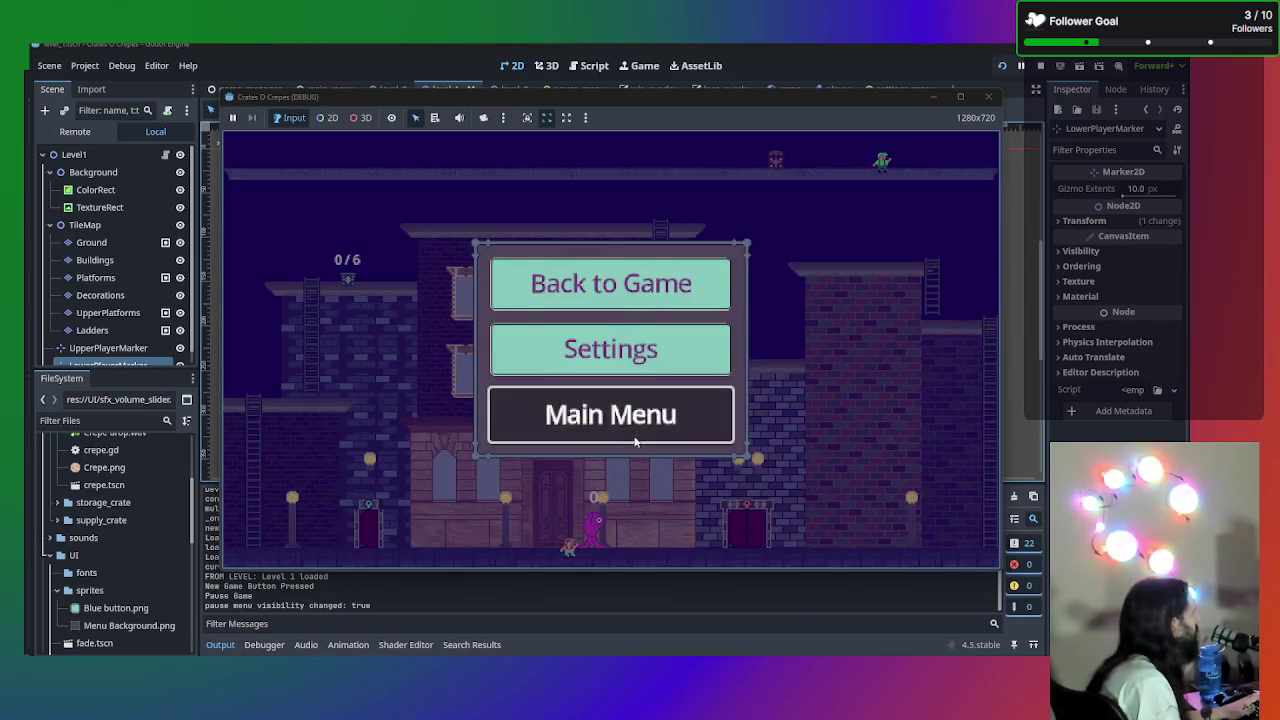
{"action": "left_click", "coordinate": [634, 441]}
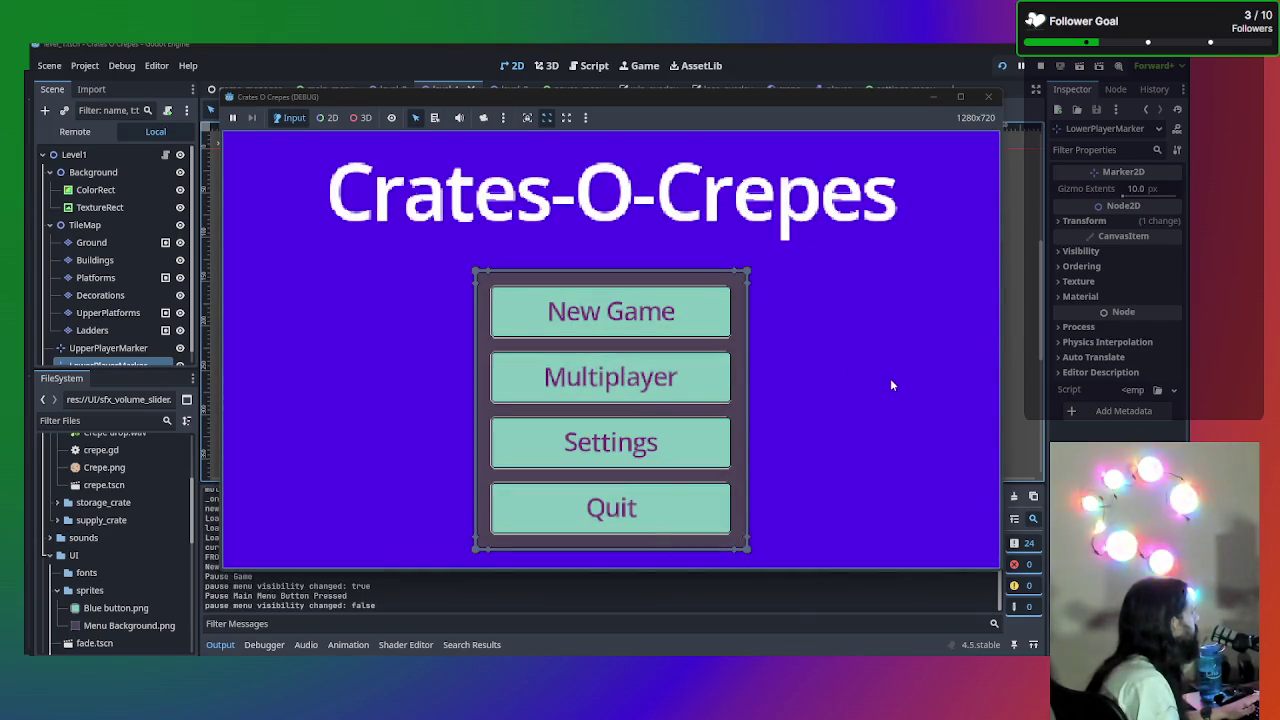
{"action": "left_click", "coordinate": [635, 455]}
{"action": "mouse_move", "coordinate": [742, 340]}
{"action": "left_mouse_down"}
{"action": "mouse_move", "coordinate": [655, 337]}
{"action": "mouse_move", "coordinate": [705, 337]}
{"action": "left_mouse_up"}
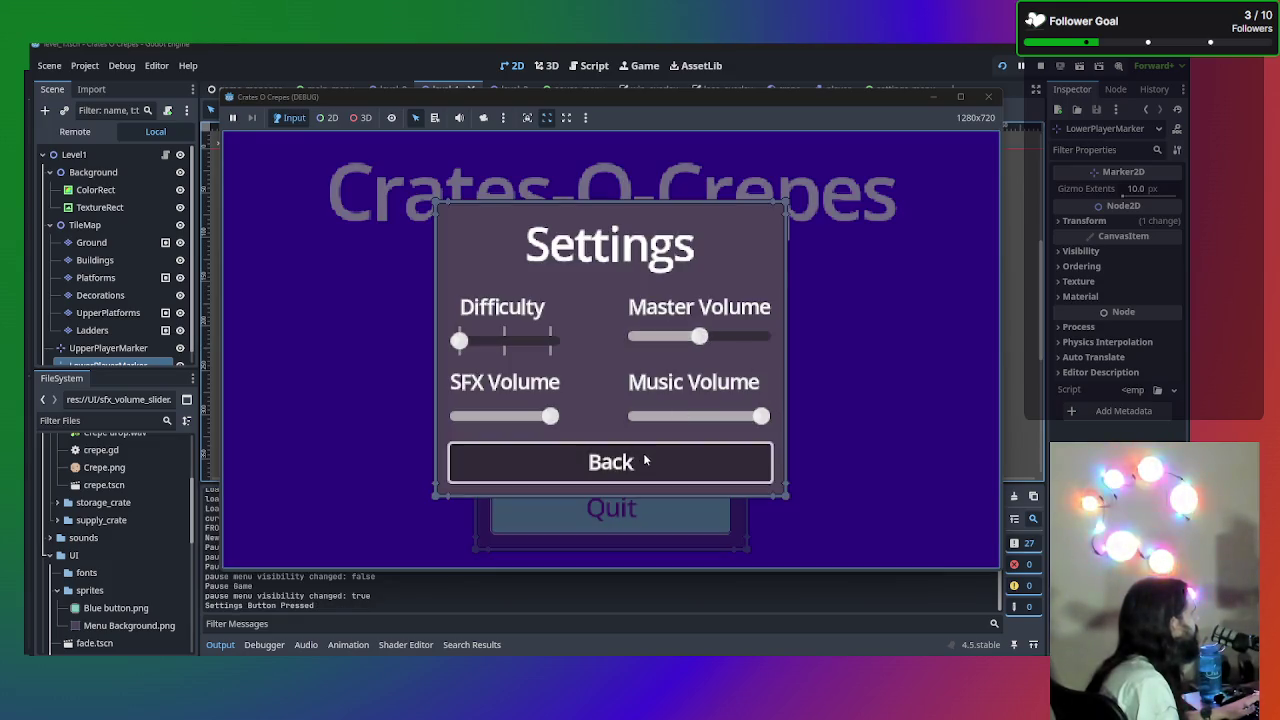
{"action": "left_click", "coordinate": [645, 462]}
{"action": "left_click", "coordinate": [682, 439]}
{"action": "mouse_move", "coordinate": [700, 417]}
{"action": "left_mouse_down"}
{"action": "mouse_move", "coordinate": [686, 418]}
{"action": "mouse_move", "coordinate": [737, 418]}
{"action": "mouse_move", "coordinate": [718, 418]}
{"action": "left_mouse_up"}
{"action": "left_click", "coordinate": [677, 466]}
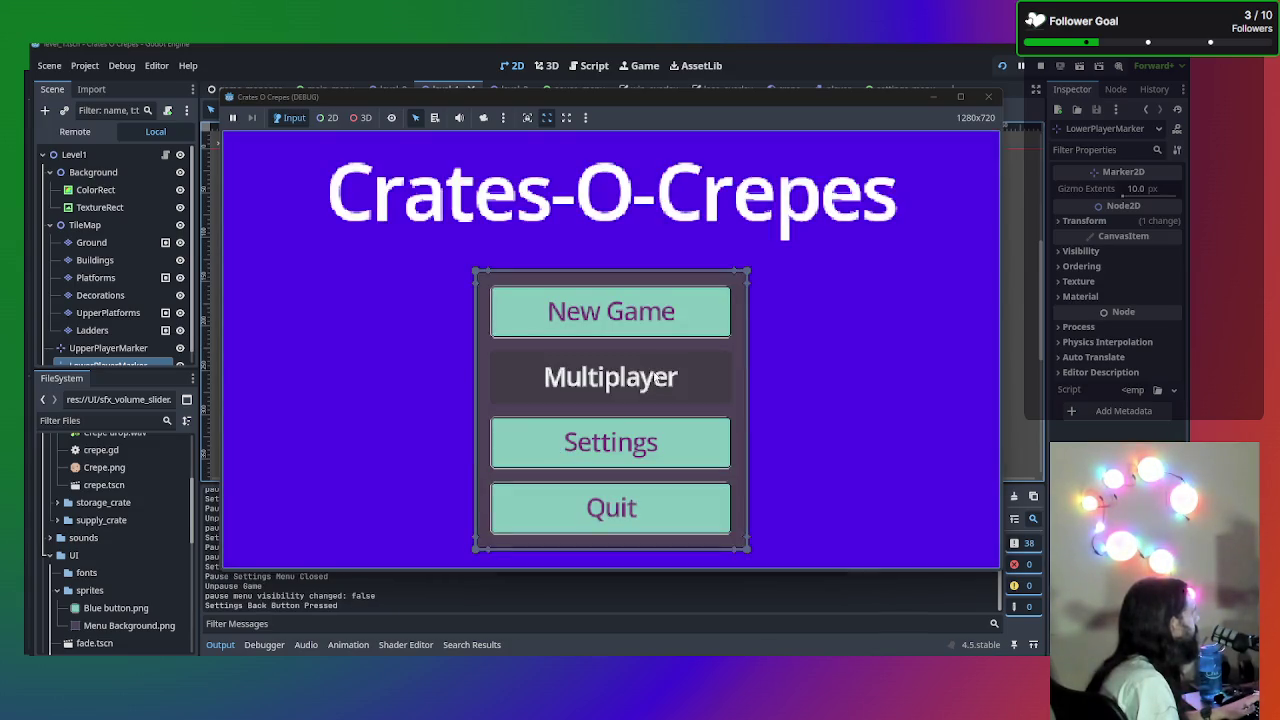
- Start New Game twice, each time pausing, resuming, then quitting to the title screen
{"action": "left_click", "coordinate": [652, 313]}
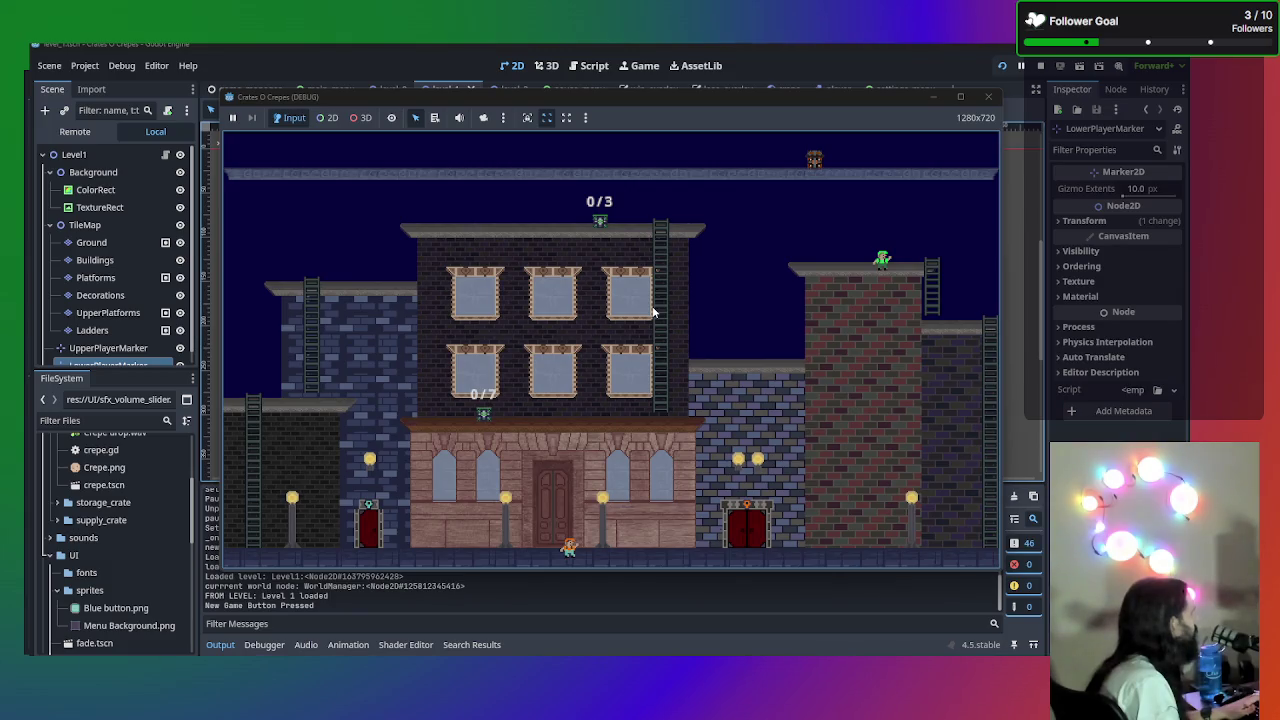
{"action": "key", "text": "Escape"}
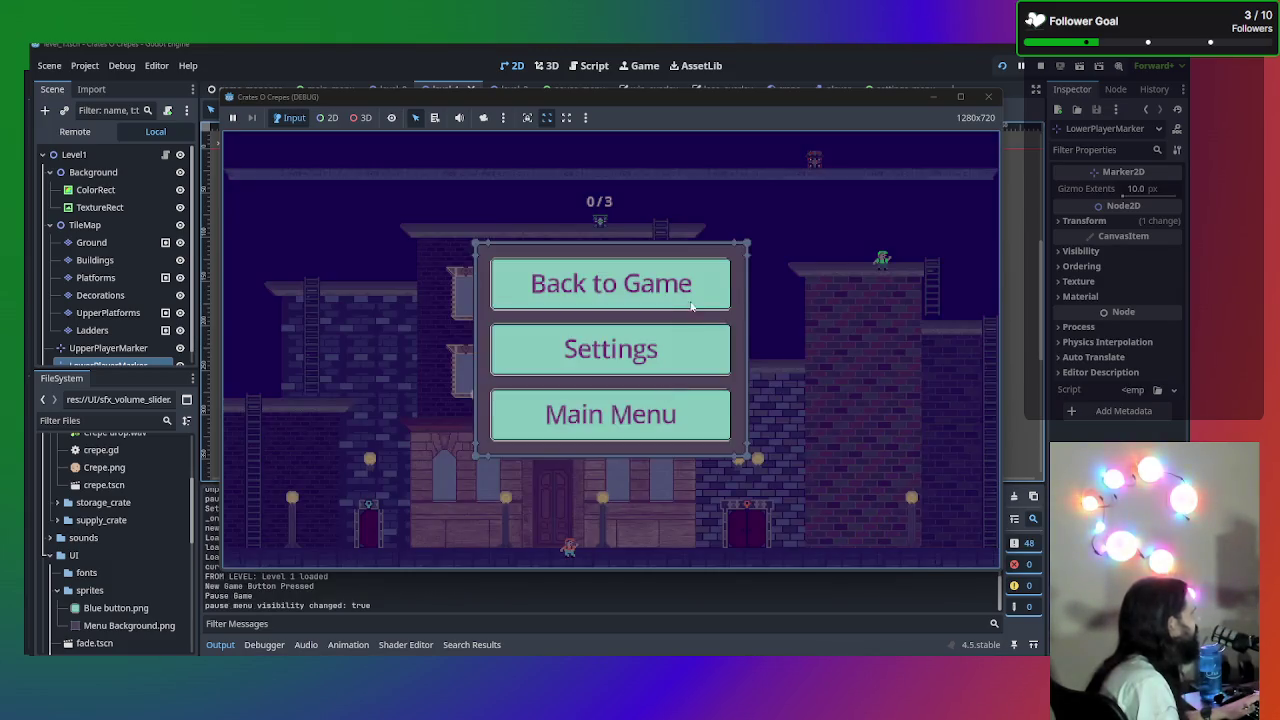
{"action": "left_click", "coordinate": [683, 287]}
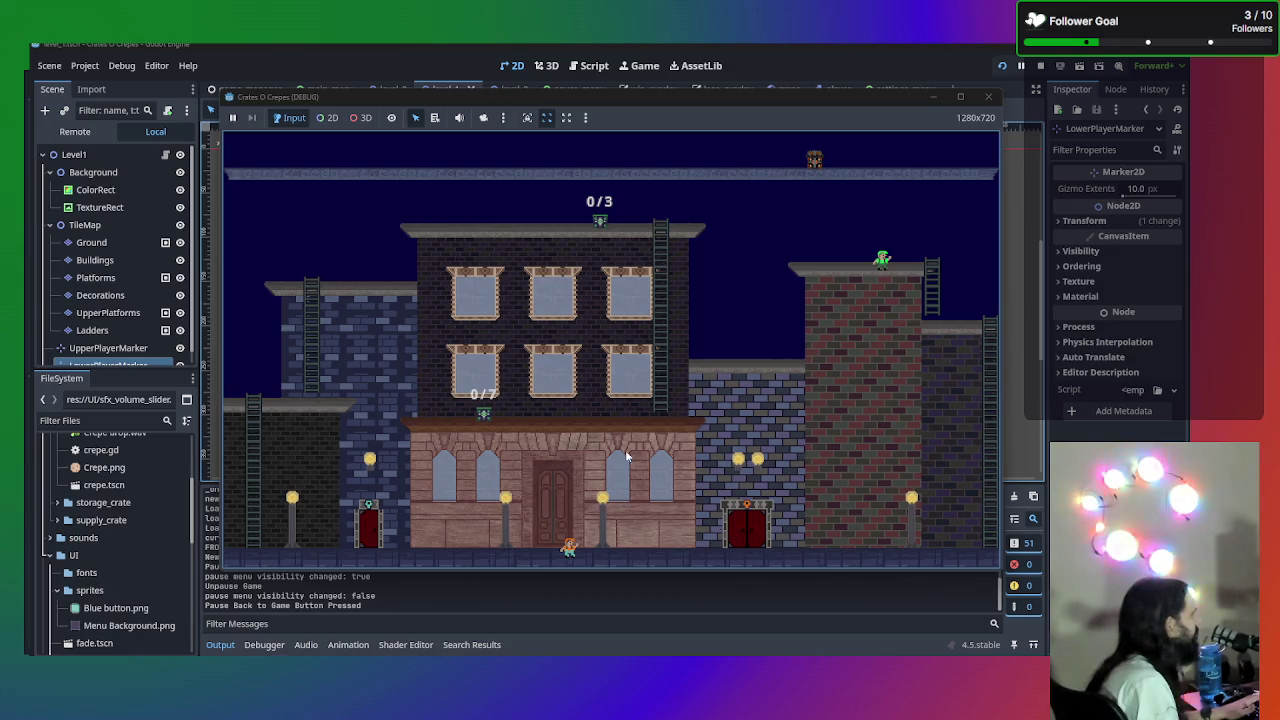
{"action": "key", "text": "Escape"}
{"action": "left_click", "coordinate": [632, 411]}
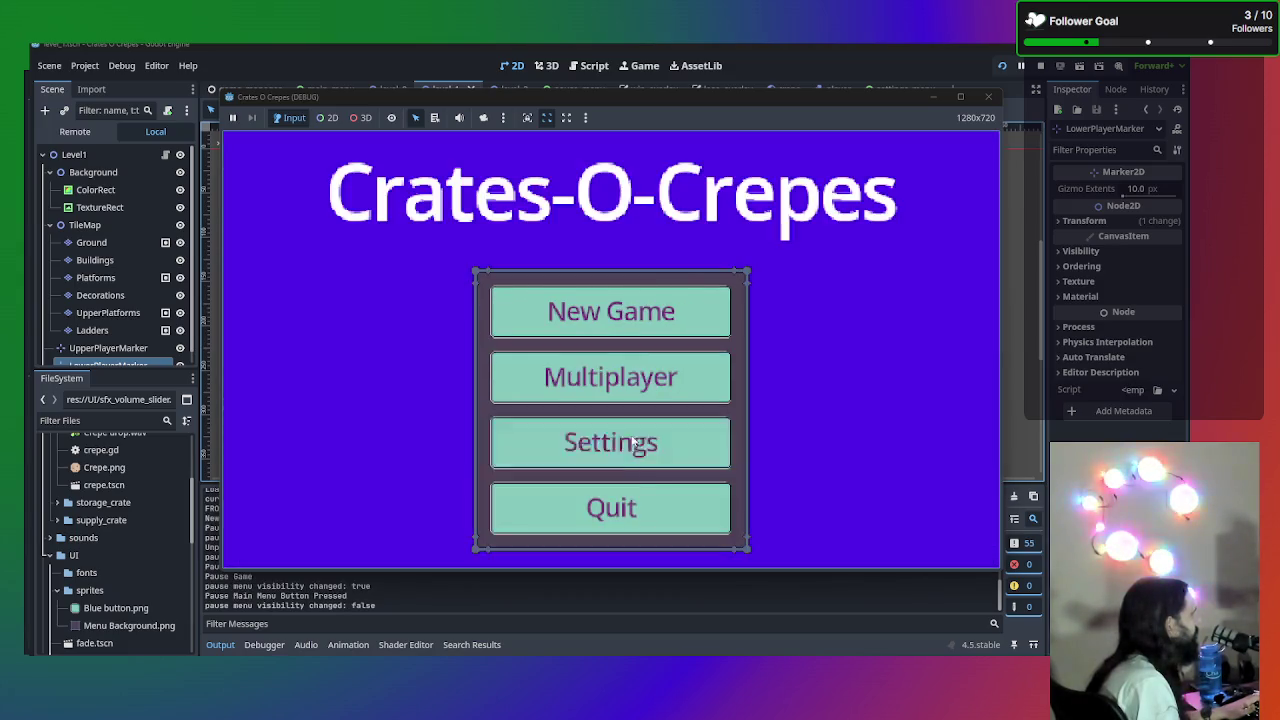
{"action": "left_click", "coordinate": [619, 319]}
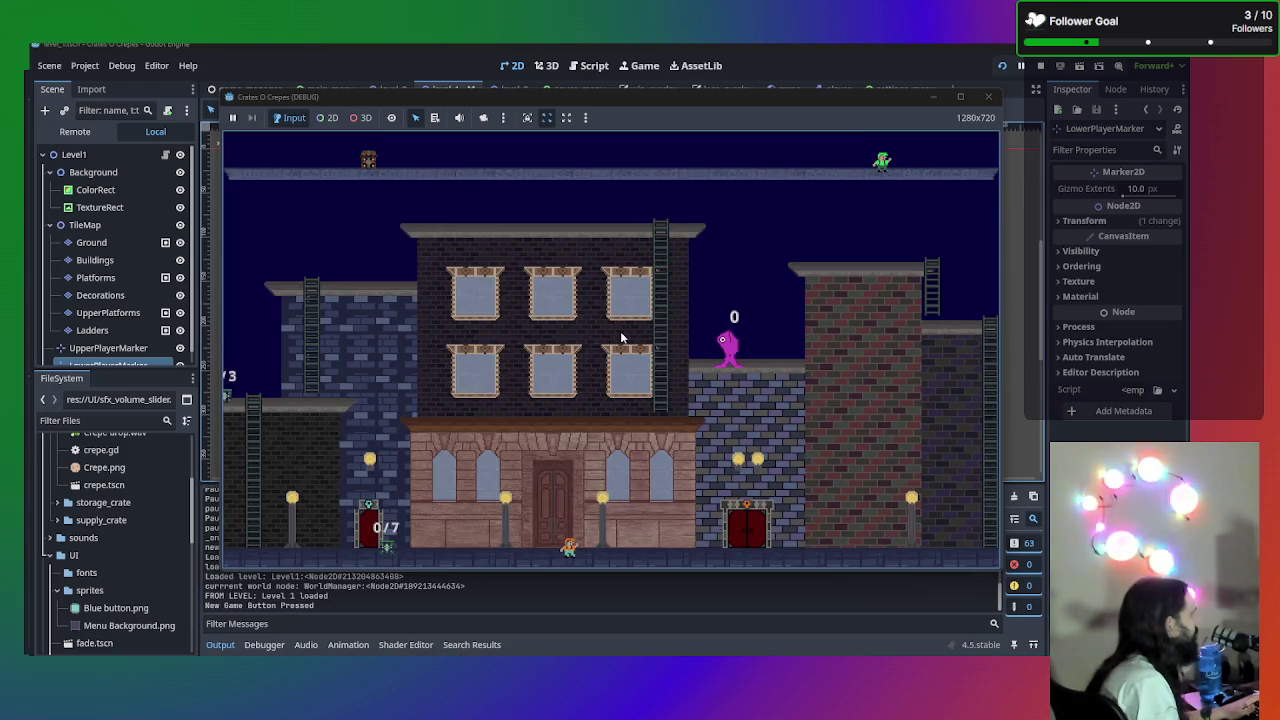
{"action": "key", "text": "Escape"}
{"action": "left_click", "coordinate": [628, 292]}
{"action": "key", "text": "Escape"}
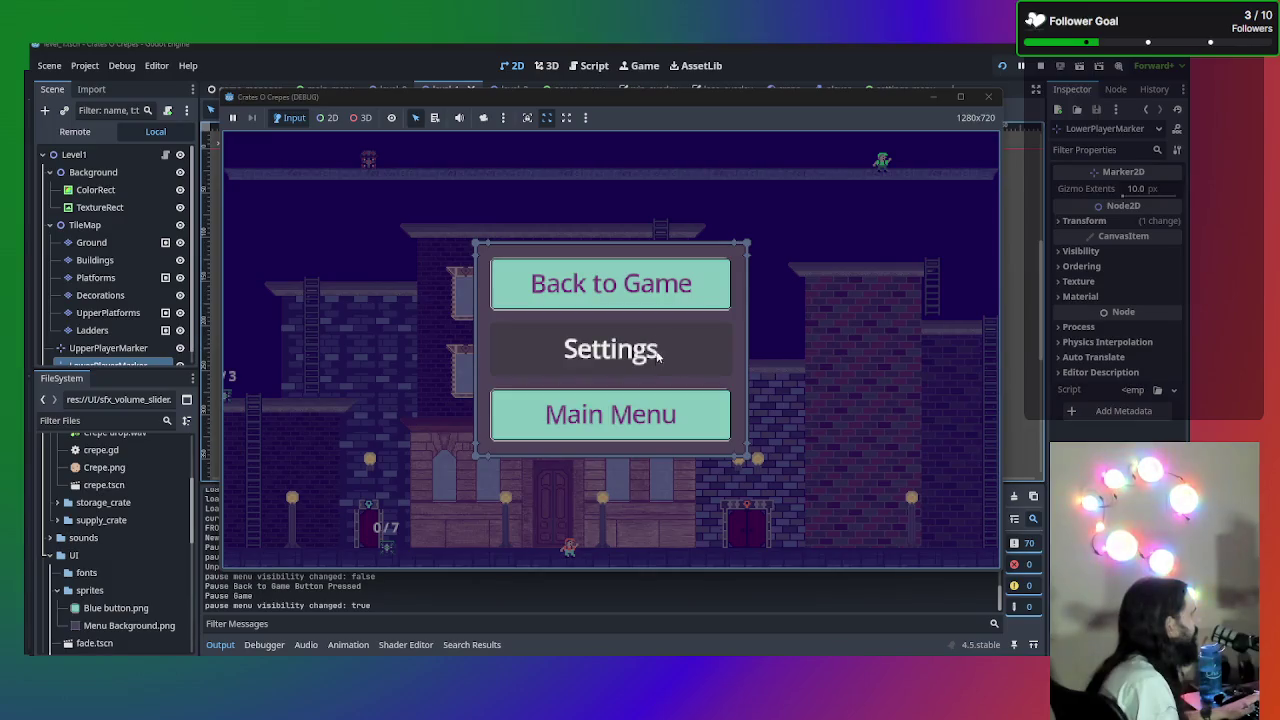
{"action": "left_click", "coordinate": [645, 414]}
- Start New Game, test pause and resume with keyboard menu navigation, then stop the run
{"action": "left_click", "coordinate": [633, 322]}
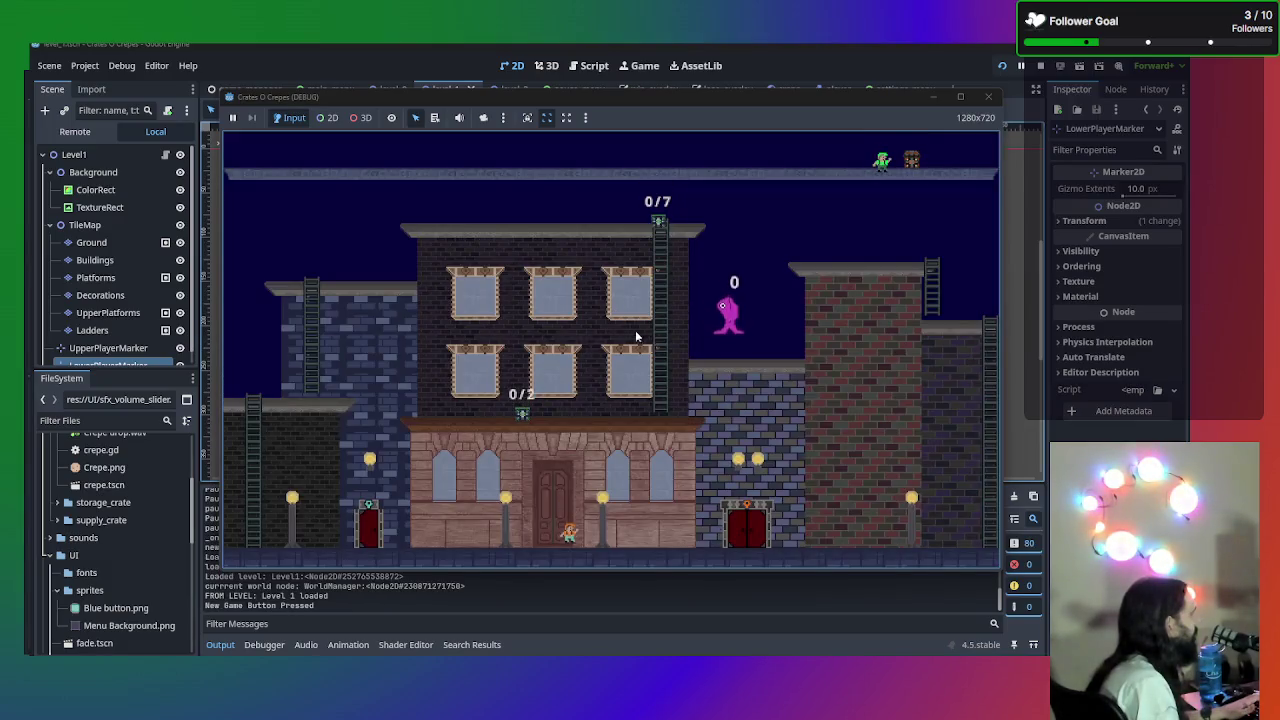
{"action": "key", "text": "Escape"}
{"action": "left_click", "coordinate": [651, 288]}
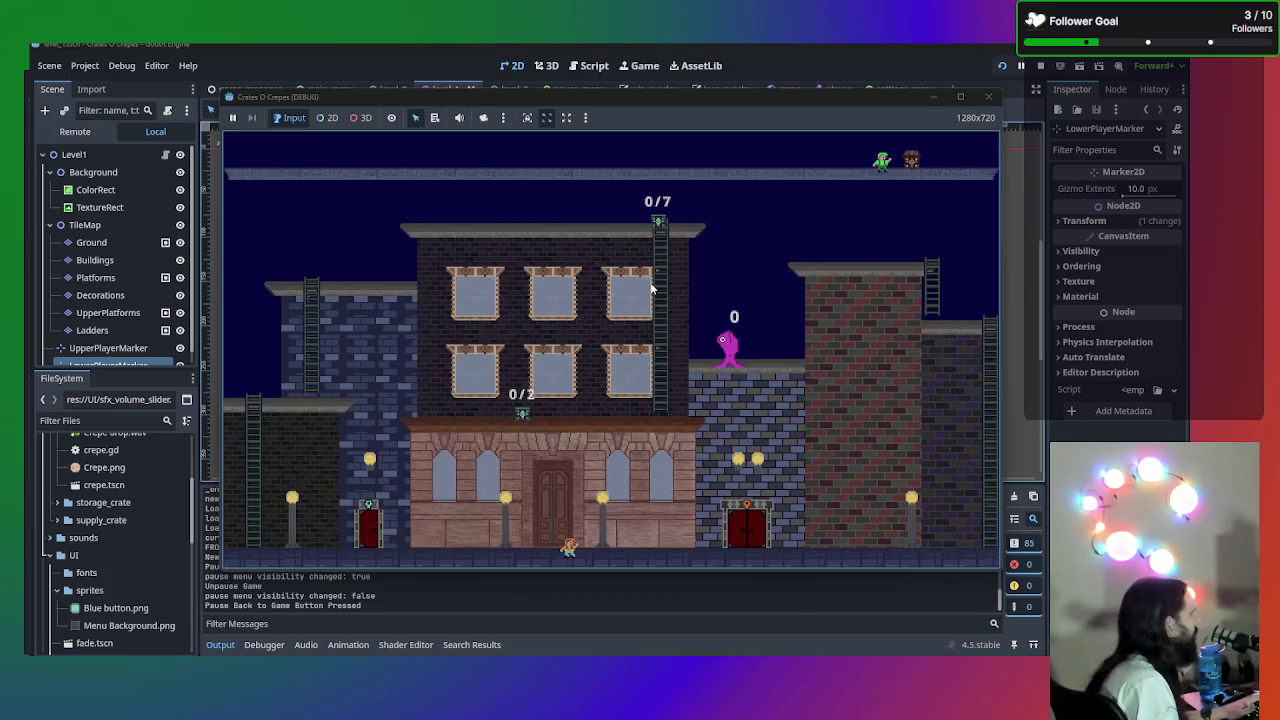
{"action": "key", "text": "Escape"}
{"action": "key", "text": "Down"}
{"action": "key", "text": "Down"}
{"action": "key", "text": "Return"}
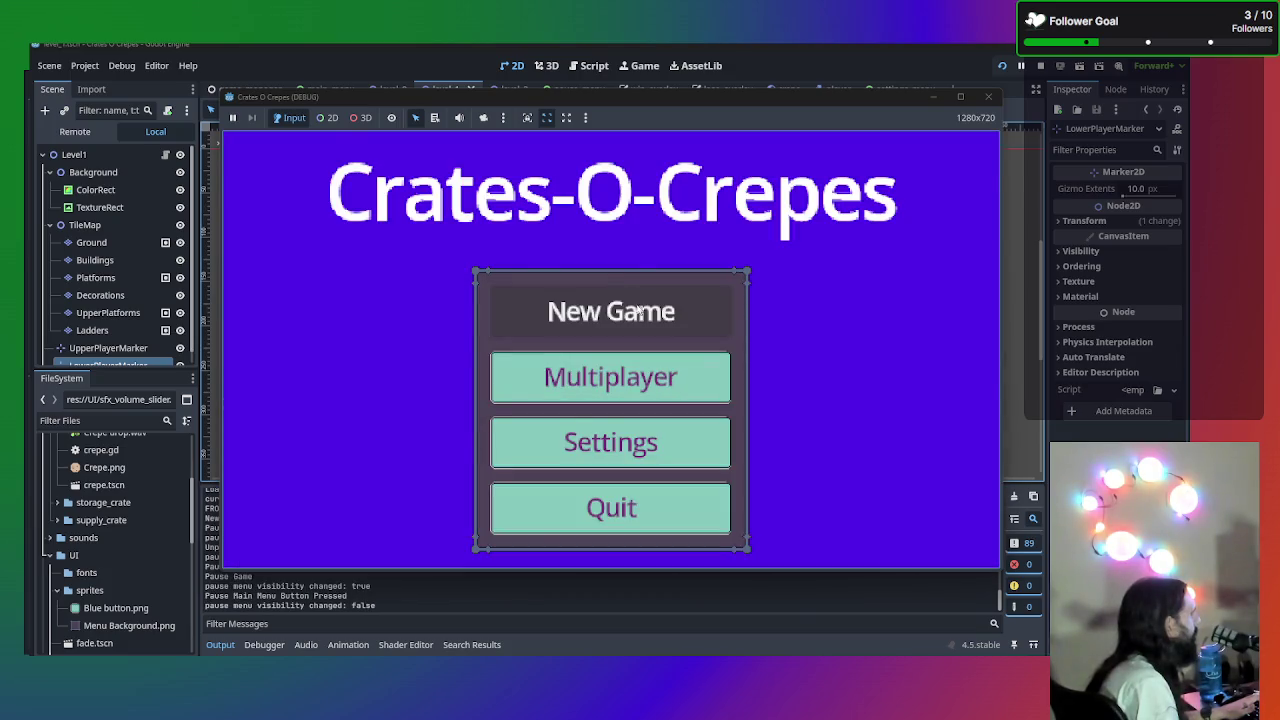
{"action": "key", "text": "Return"}
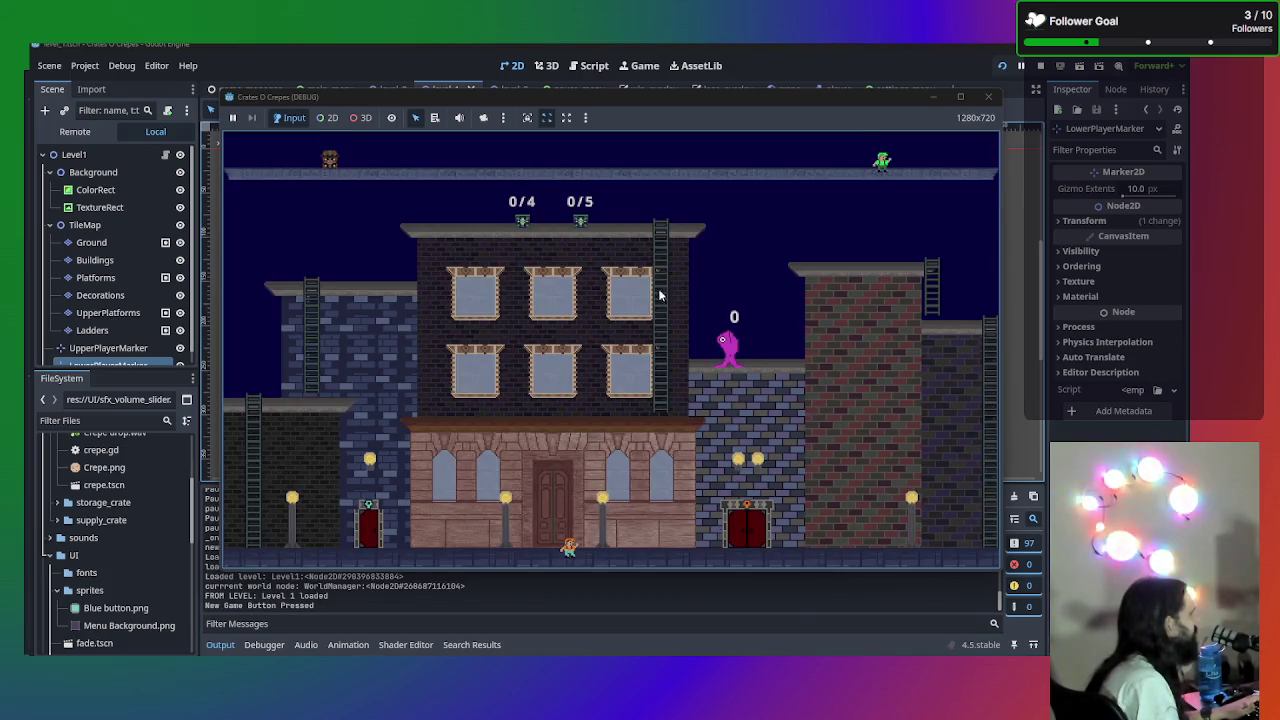
{"action": "key", "text": "Escape"}
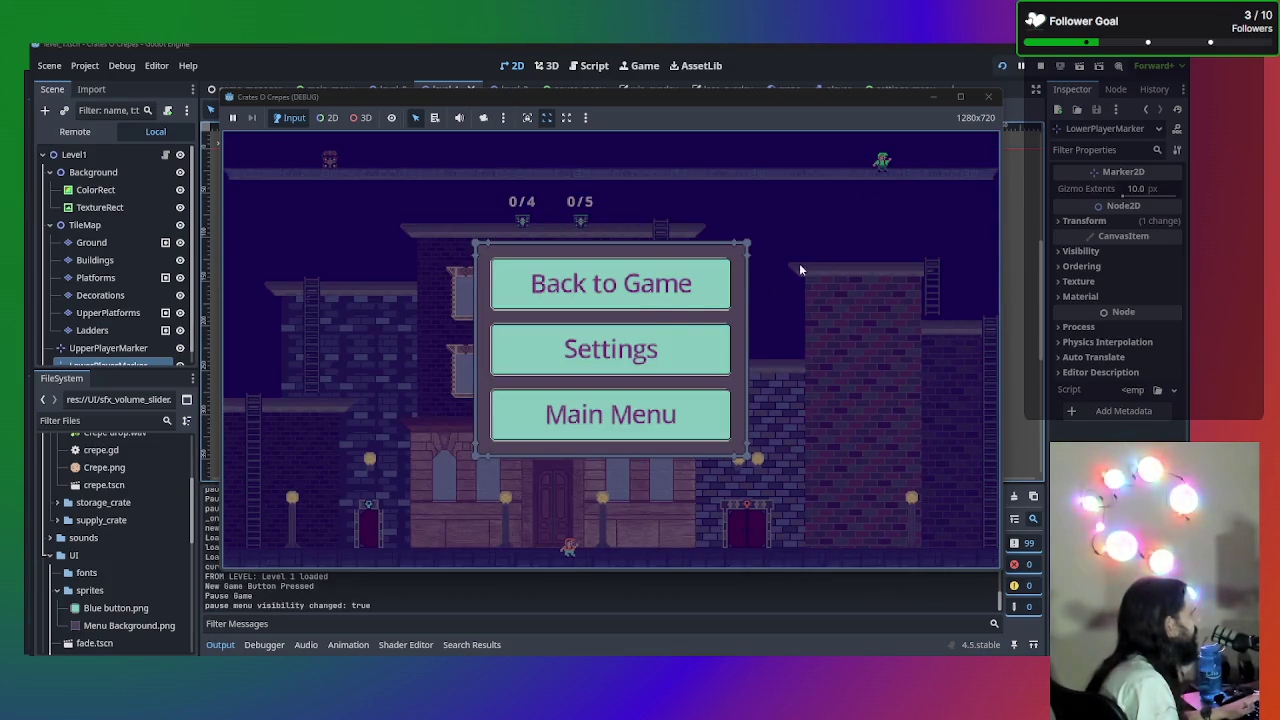
{"action": "left_click", "coordinate": [715, 286]}
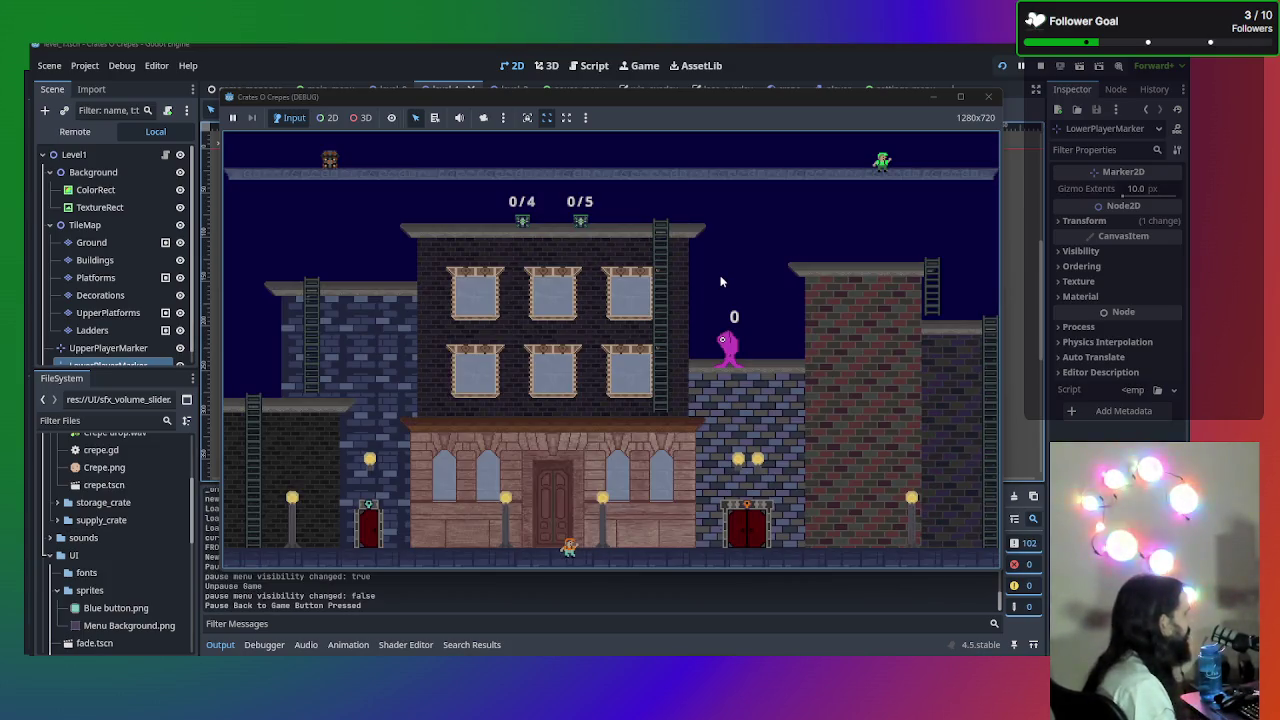
{"action": "left_click", "coordinate": [988, 97]}
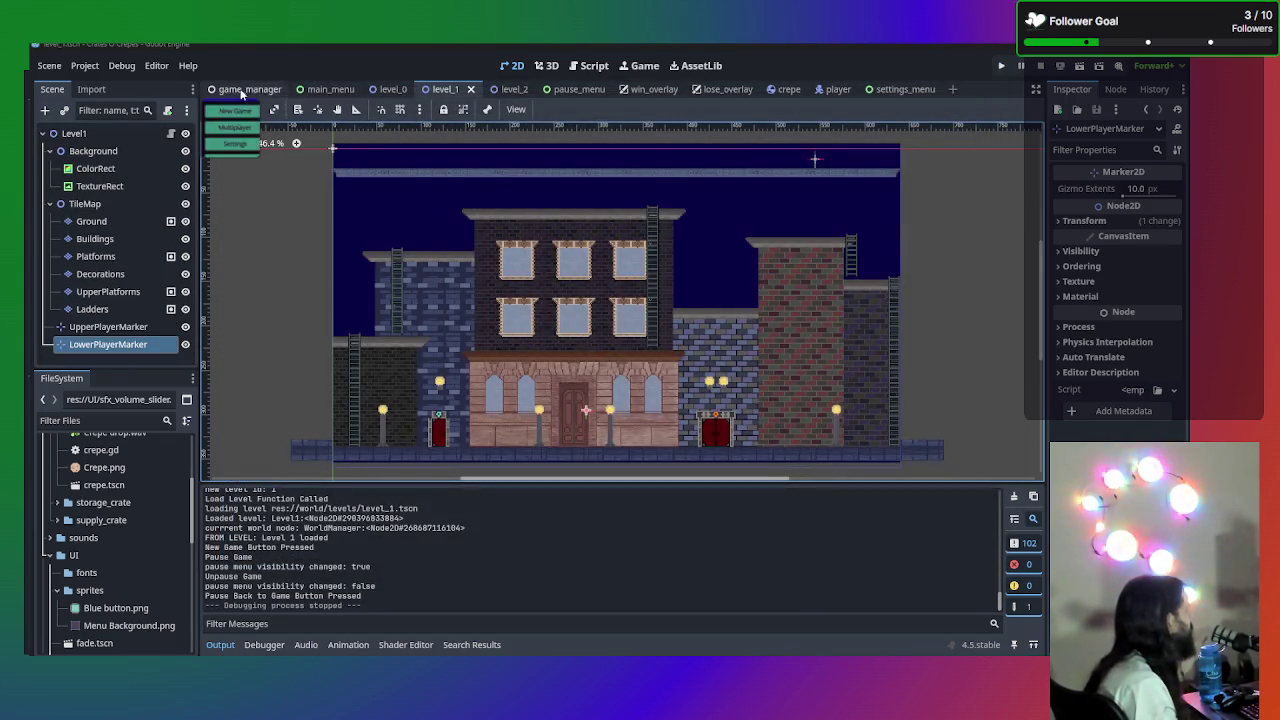
- In game_manager, try moving UpperPlayer up near the title, then undo the move
{"action": "left_click", "coordinate": [268, 92]}
{"action": "left_click", "coordinate": [104, 258]}
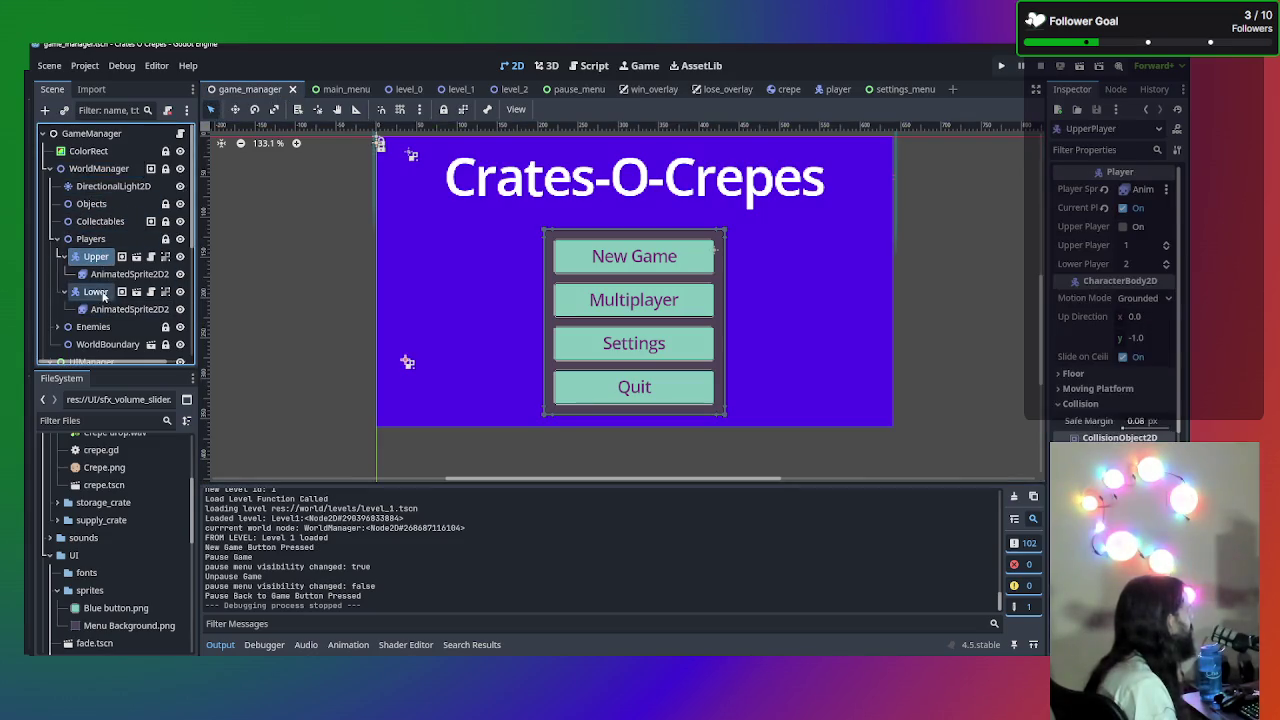
{"action": "left_click", "coordinate": [97, 292]}
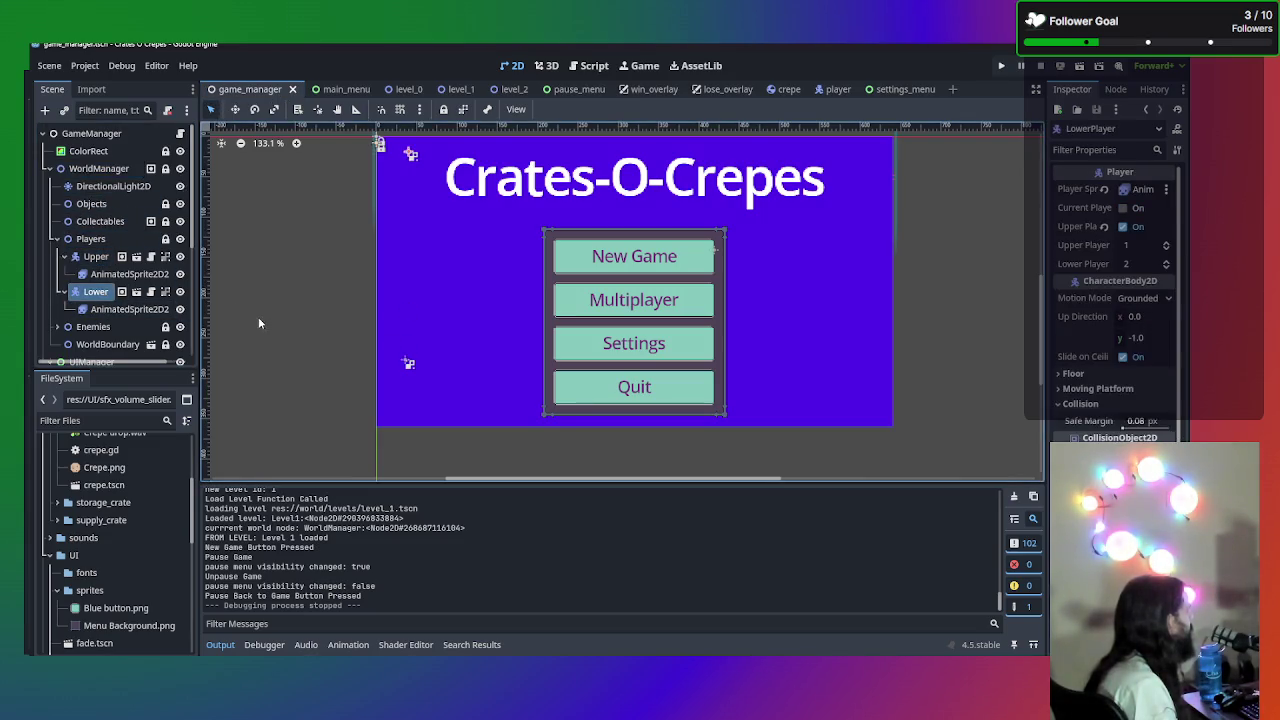
{"action": "left_click", "coordinate": [407, 363]}
{"action": "mouse_move", "coordinate": [407, 363]}
{"action": "left_mouse_down"}
{"action": "mouse_move", "coordinate": [471, 287]}
{"action": "mouse_move", "coordinate": [477, 168]}
{"action": "mouse_move", "coordinate": [455, 150]}
{"action": "left_mouse_up"}
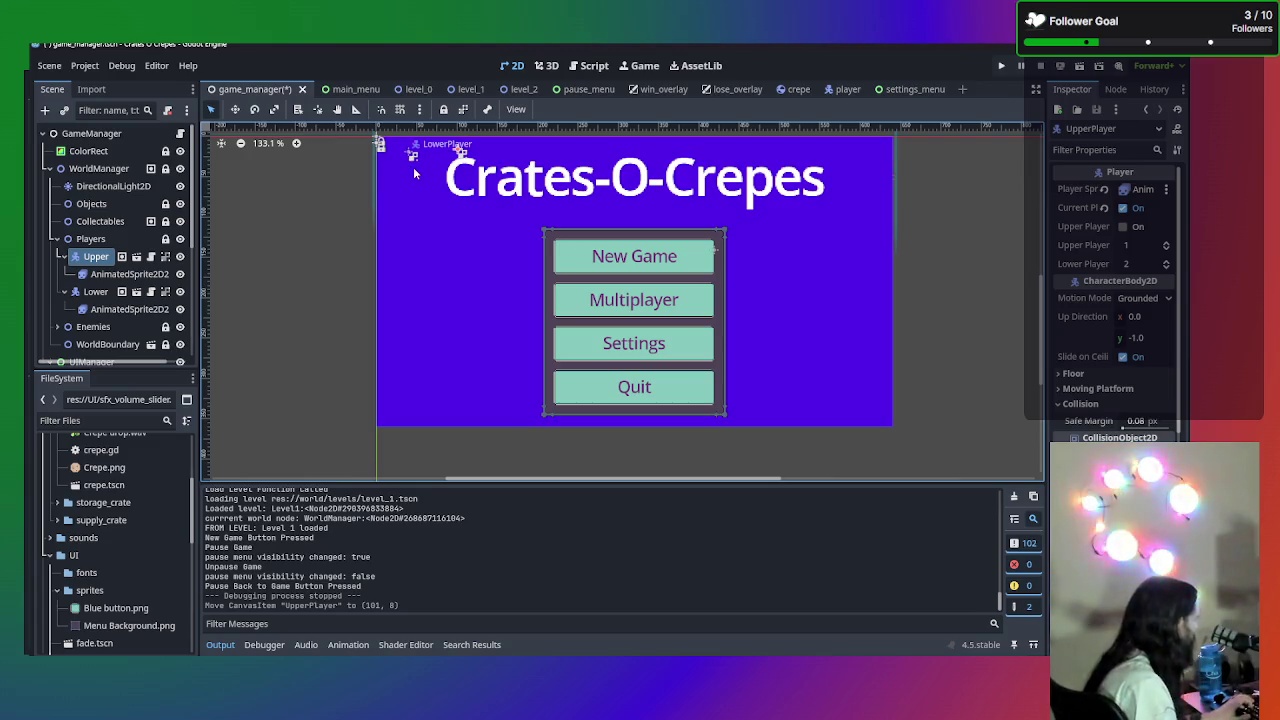
{"action": "key", "text": "ctrl+z"}
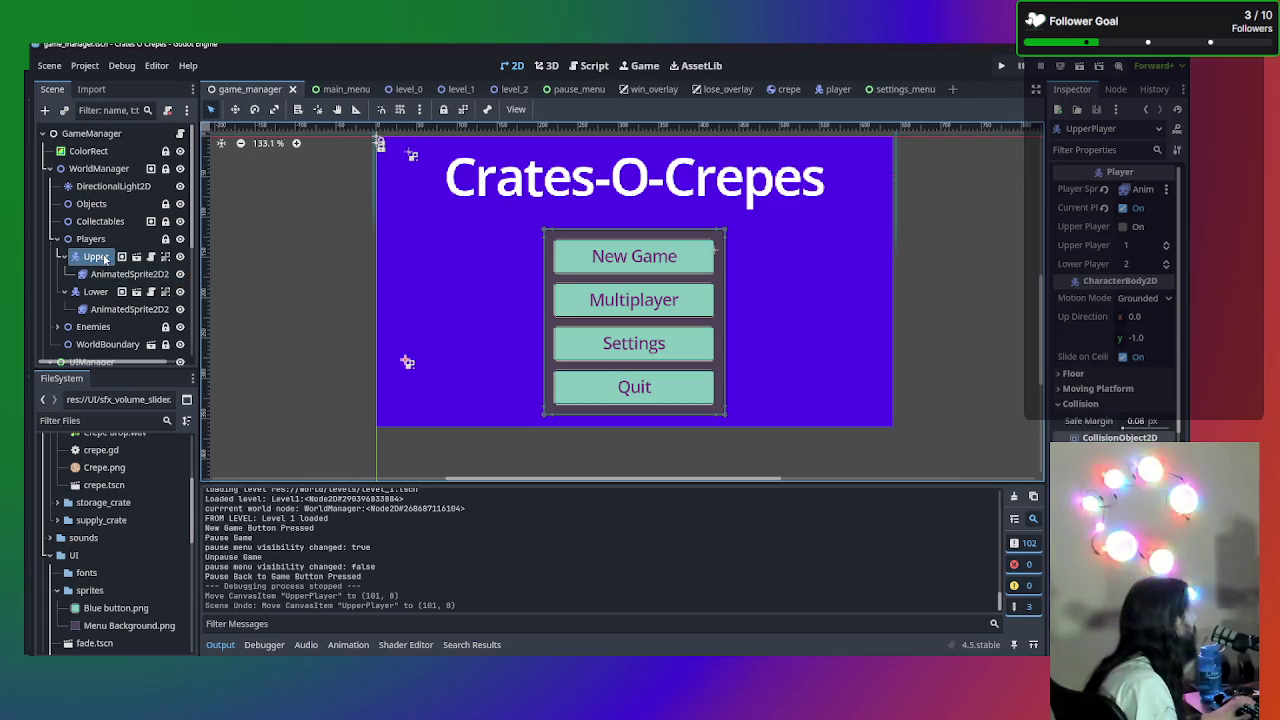
- Hide the MainMenu node so the players beneath show on the canvas
{"action": "left_click", "coordinate": [93, 259]}
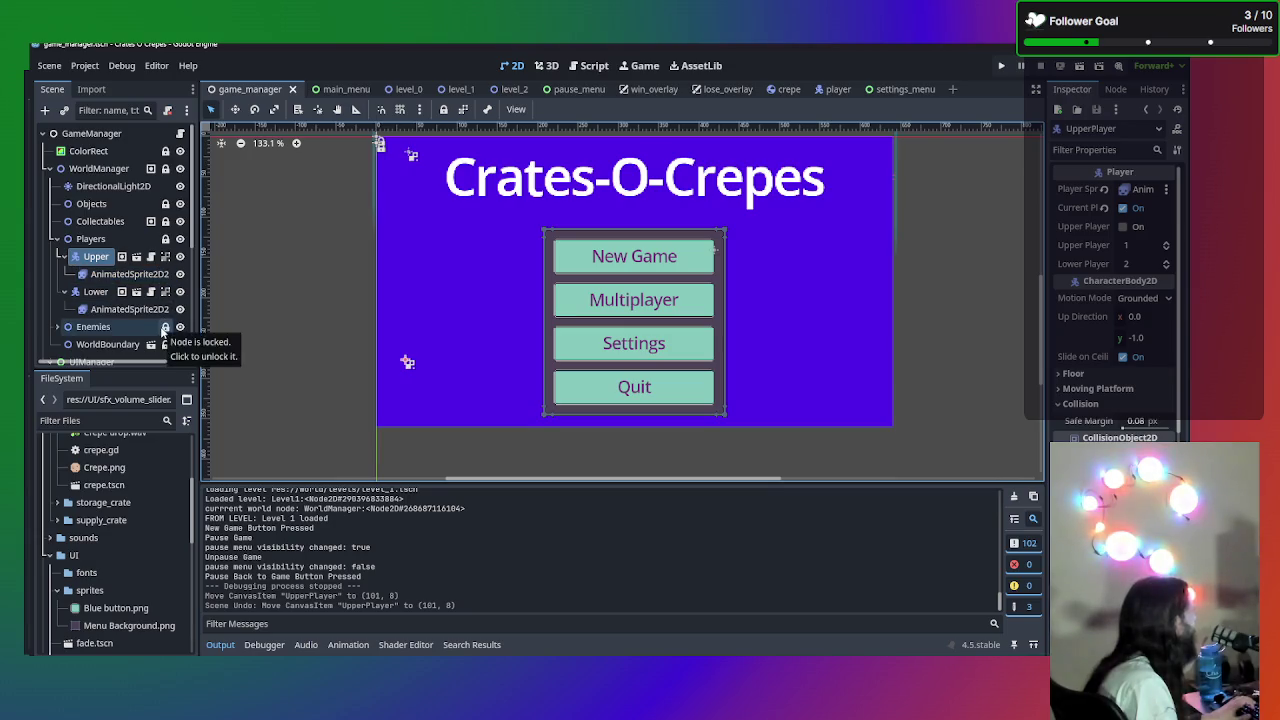
{"action": "scroll", "coordinate": [162, 330], "scroll_direction": "down", "scroll_amount": 1}
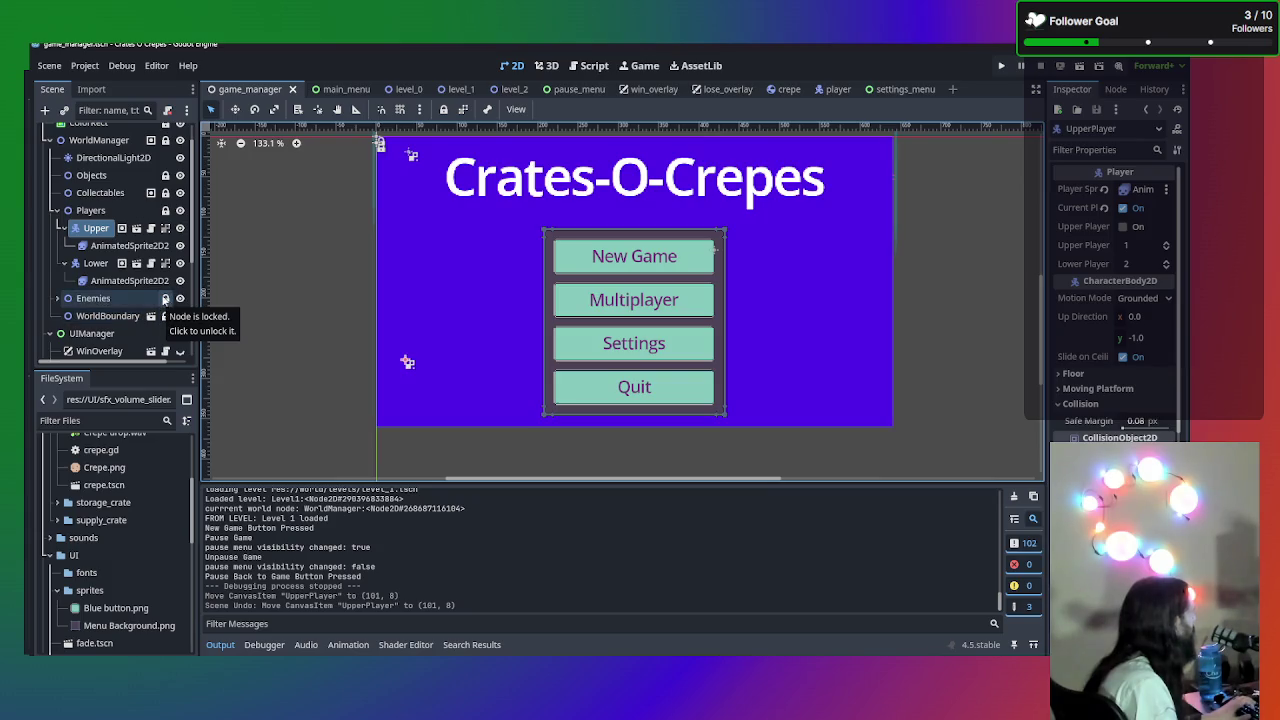
{"action": "scroll", "coordinate": [160, 290], "scroll_direction": "down", "scroll_amount": 4}
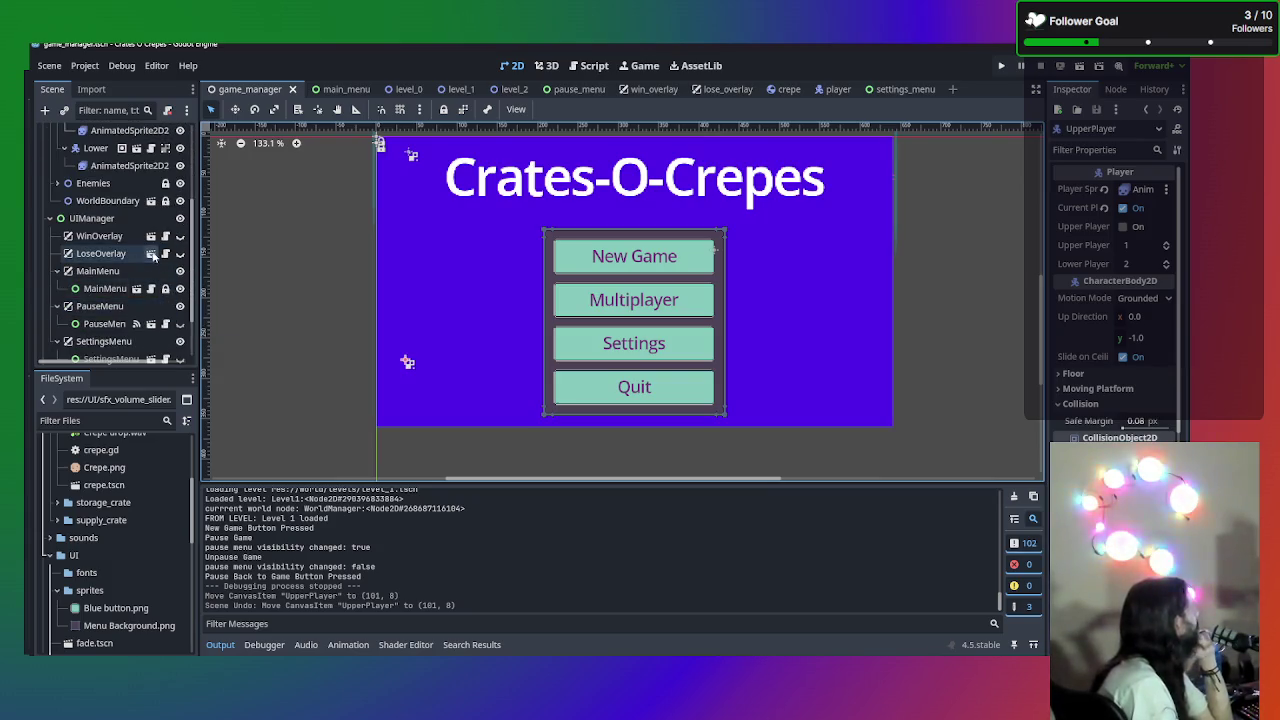
{"action": "left_click", "coordinate": [180, 271]}
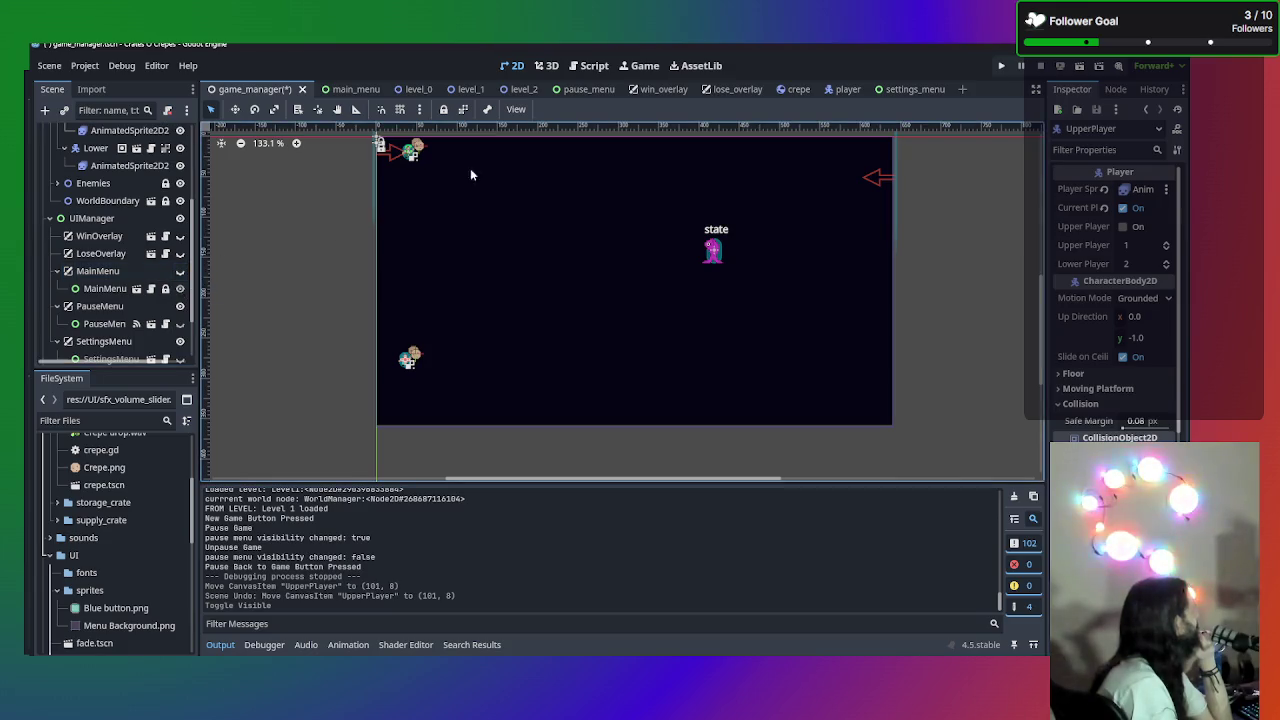
- Drag UpperPlayer to the scene's top edge at (101, 11), then save and run with F5
{"action": "mouse_move", "coordinate": [406, 358]}
{"action": "left_mouse_down"}
{"action": "mouse_move", "coordinate": [491, 240]}
{"action": "mouse_move", "coordinate": [589, 164]}
{"action": "left_mouse_up"}
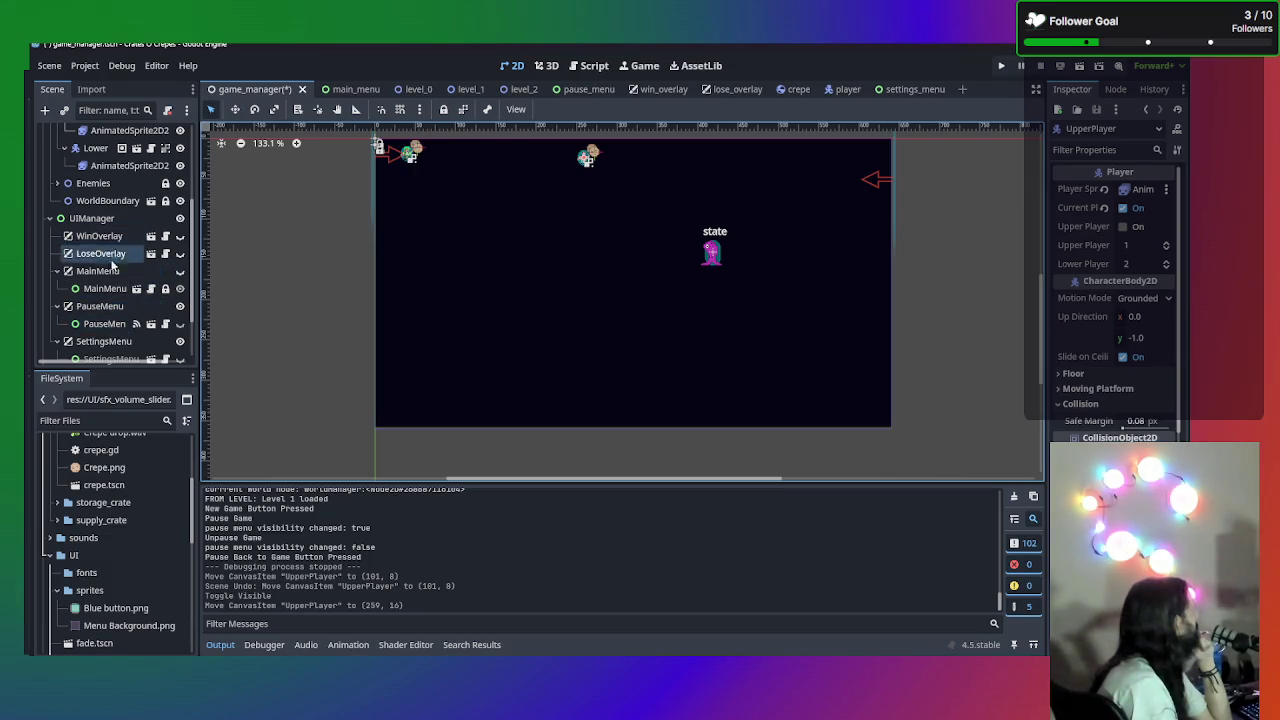
{"action": "scroll", "coordinate": [117, 318], "scroll_direction": "down", "scroll_amount": 2}
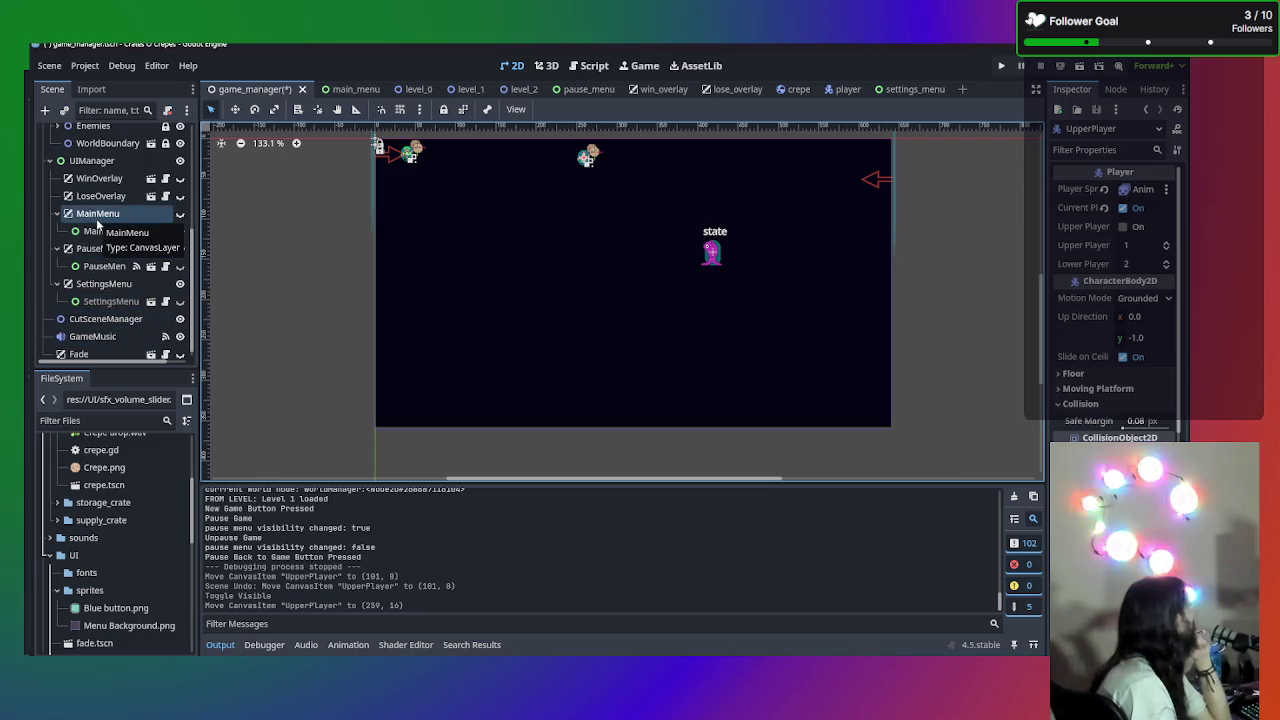
{"action": "scroll", "coordinate": [97, 222], "scroll_direction": "up", "scroll_amount": 3}
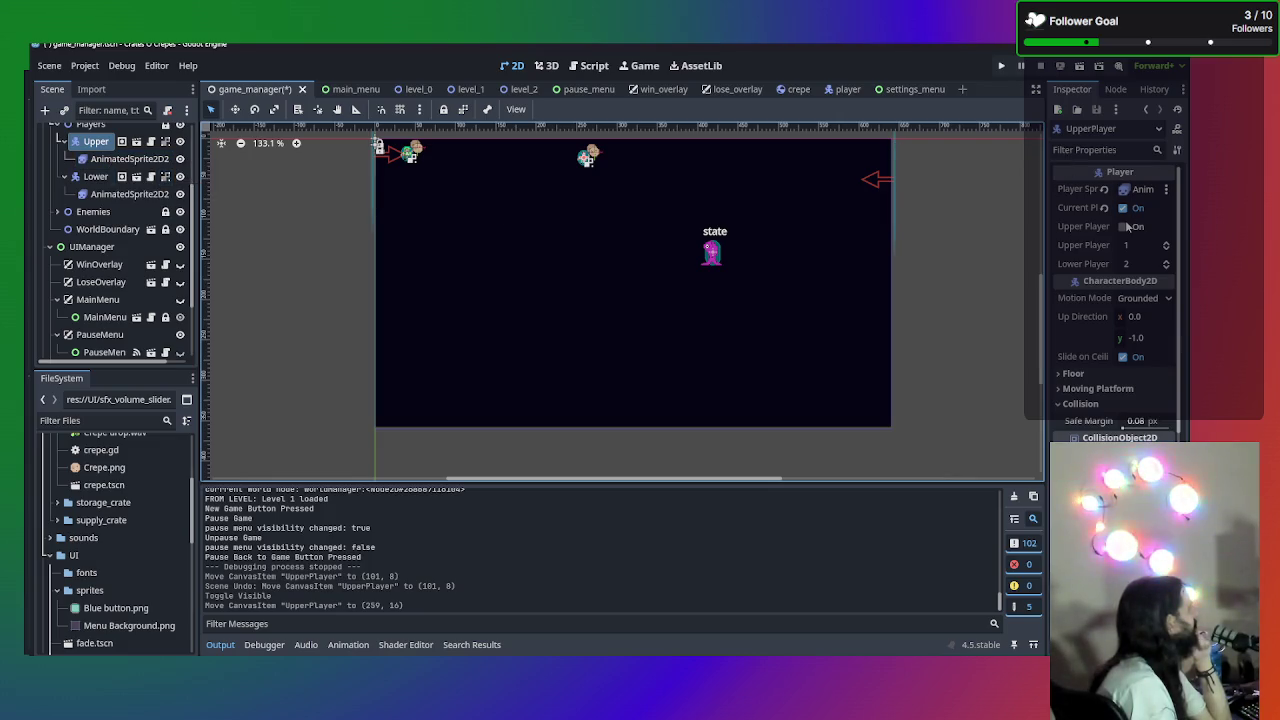
{"action": "left_click", "coordinate": [96, 177]}
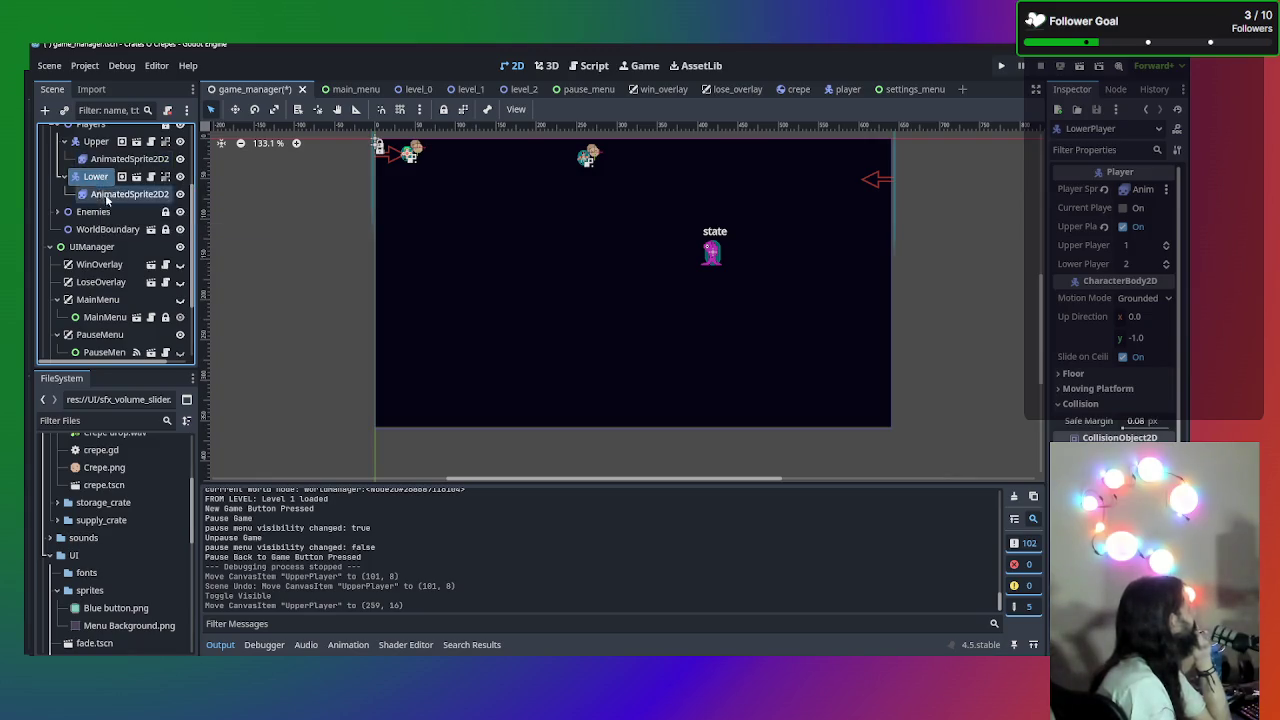
{"action": "scroll", "coordinate": [110, 230], "scroll_direction": "up", "scroll_amount": 2}
{"action": "scroll", "coordinate": [343, 182], "scroll_direction": "up", "scroll_amount": 1}
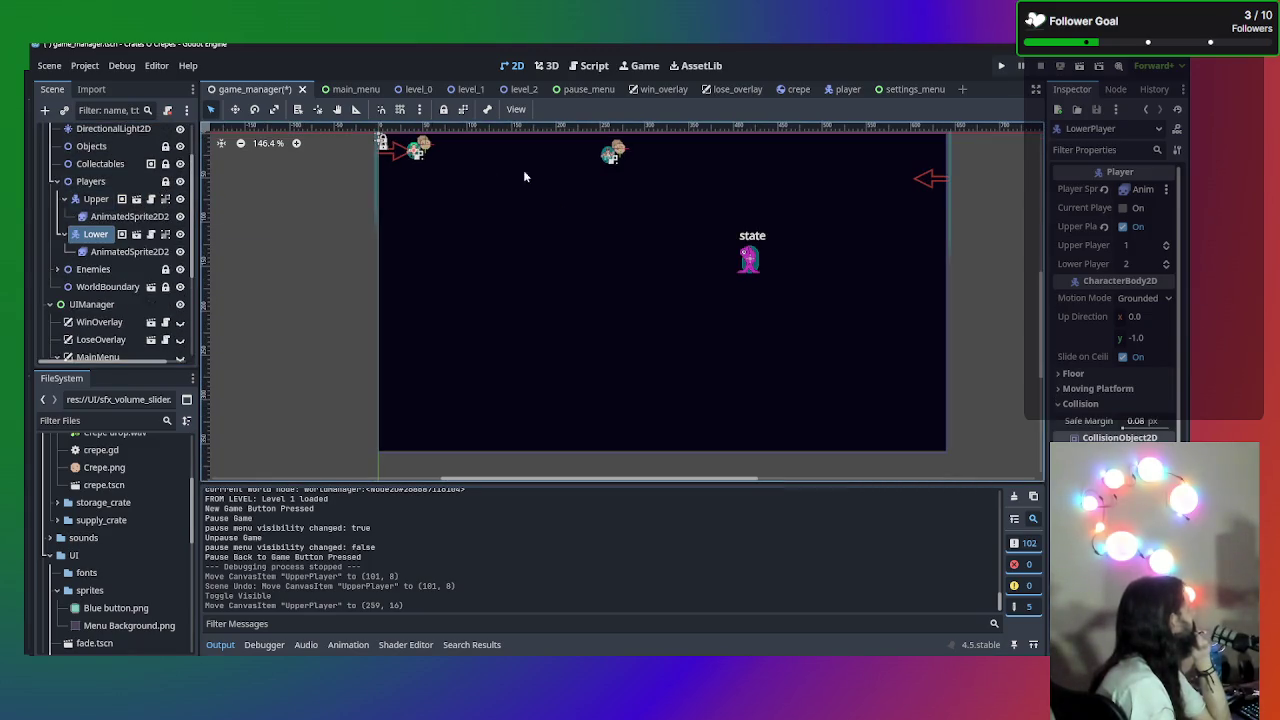
{"action": "mouse_move", "coordinate": [611, 157]}
{"action": "left_mouse_down"}
{"action": "mouse_move", "coordinate": [477, 402]}
{"action": "mouse_move", "coordinate": [449, 425]}
{"action": "mouse_move", "coordinate": [522, 364]}
{"action": "mouse_move", "coordinate": [727, 343]}
{"action": "mouse_move", "coordinate": [679, 363]}
{"action": "mouse_move", "coordinate": [658, 291]}
{"action": "mouse_move", "coordinate": [668, 375]}
{"action": "left_mouse_up"}
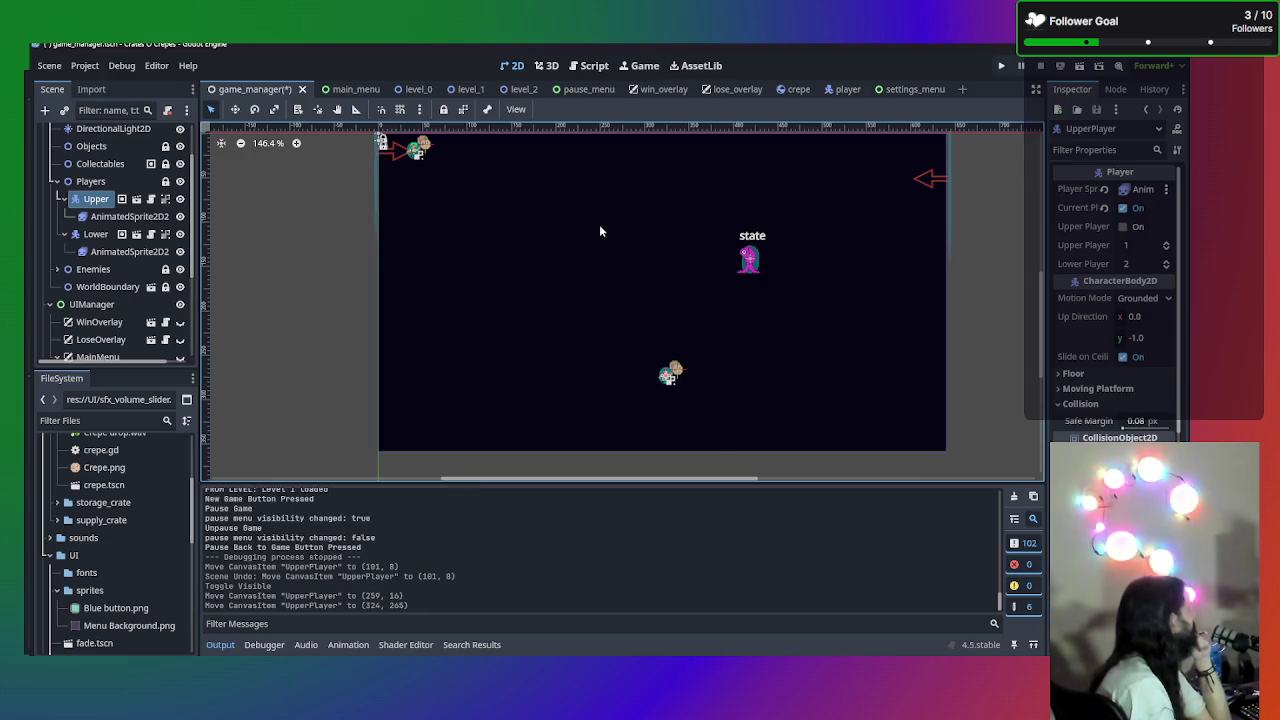
{"action": "mouse_move", "coordinate": [665, 388]}
{"action": "left_mouse_down"}
{"action": "mouse_move", "coordinate": [654, 226]}
{"action": "mouse_move", "coordinate": [831, 151]}
{"action": "mouse_move", "coordinate": [903, 148]}
{"action": "mouse_move", "coordinate": [600, 240]}
{"action": "mouse_move", "coordinate": [890, 262]}
{"action": "mouse_move", "coordinate": [708, 167]}
{"action": "mouse_move", "coordinate": [568, 146]}
{"action": "mouse_move", "coordinate": [470, 152]}
{"action": "left_mouse_up"}
{"action": "key", "text": "F5"}
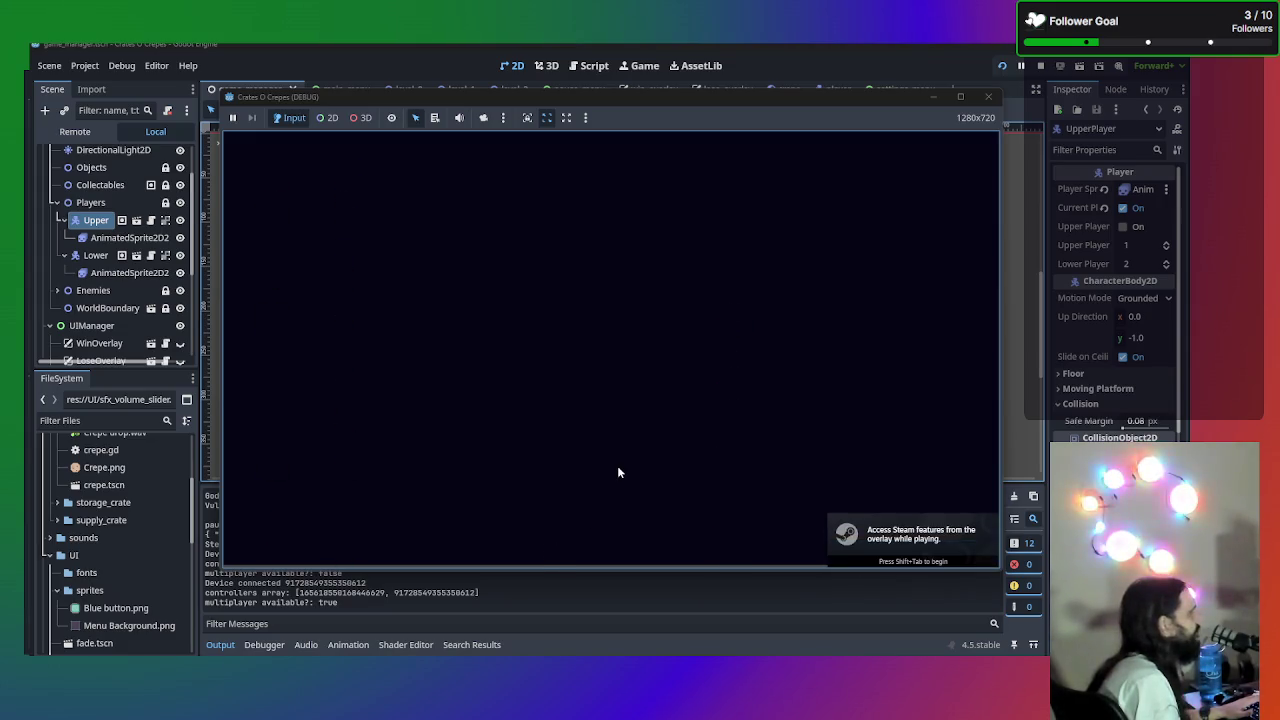
- Run the game twice, entering Level 1 via New Game each time, then stop it
{"action": "left_click", "coordinate": [988, 97]}
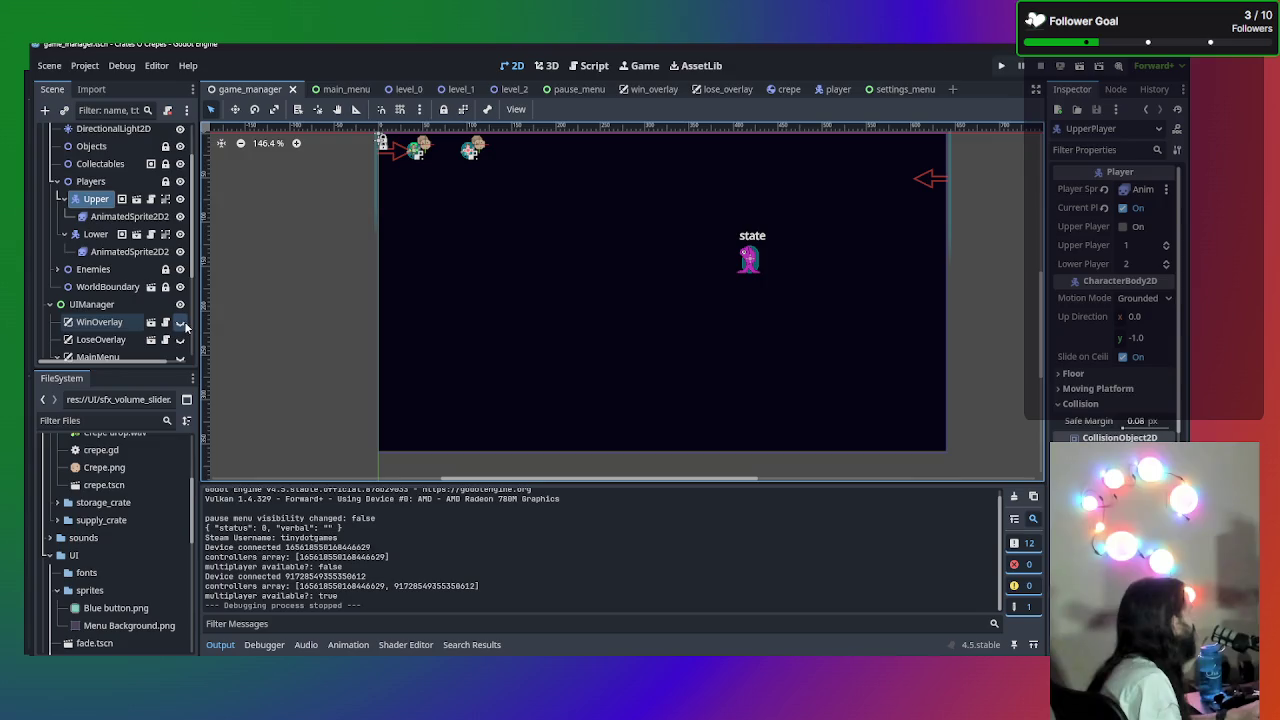
{"action": "key", "text": "F5"}
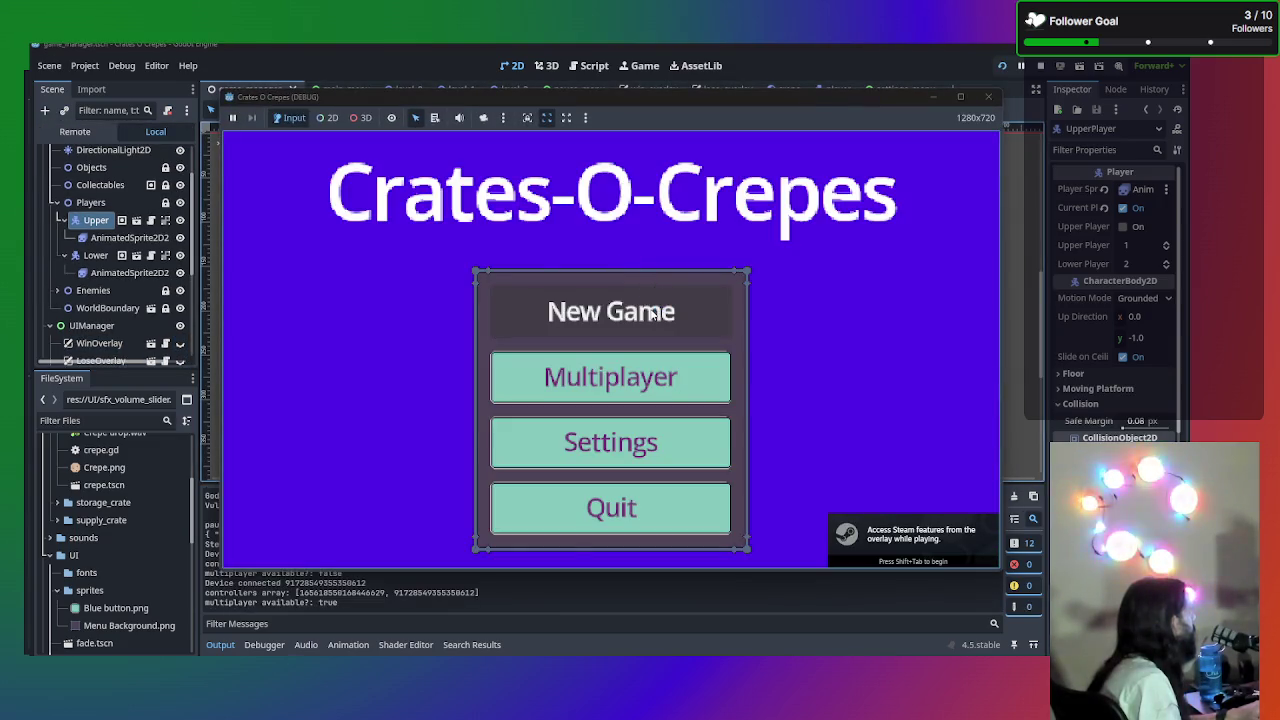
{"action": "left_click", "coordinate": [652, 314]}
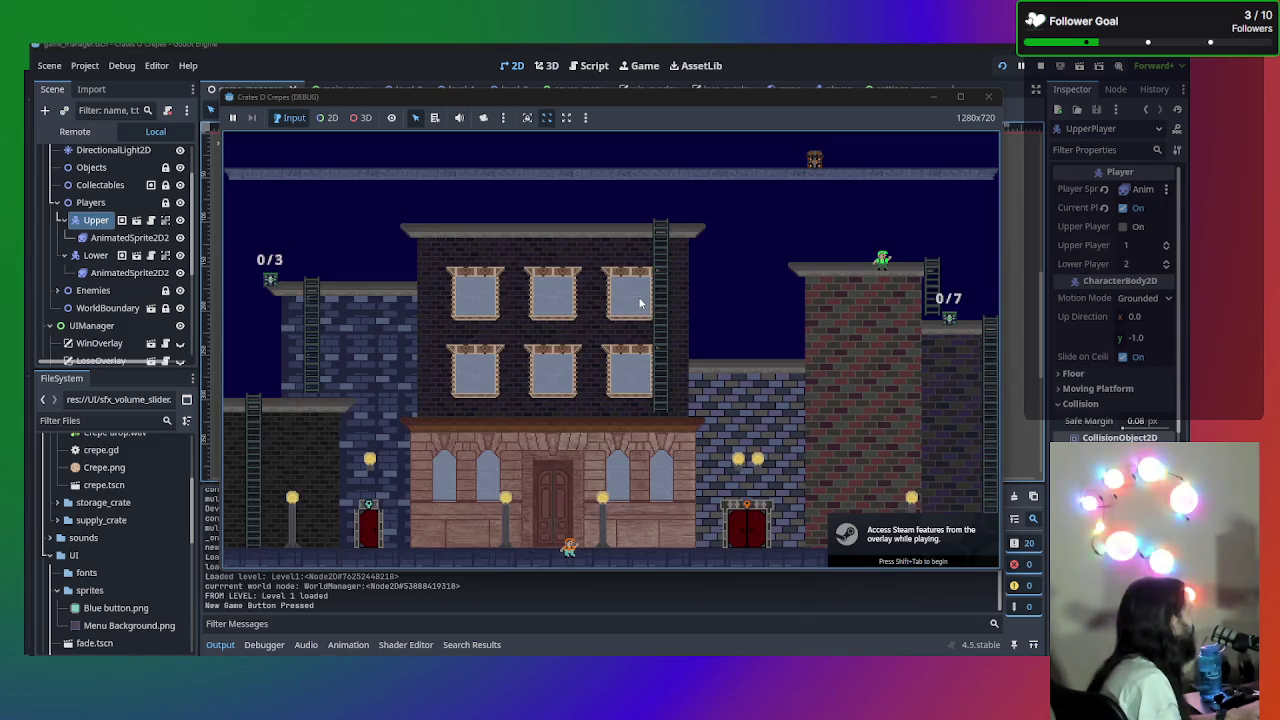
{"action": "left_click", "coordinate": [988, 100]}
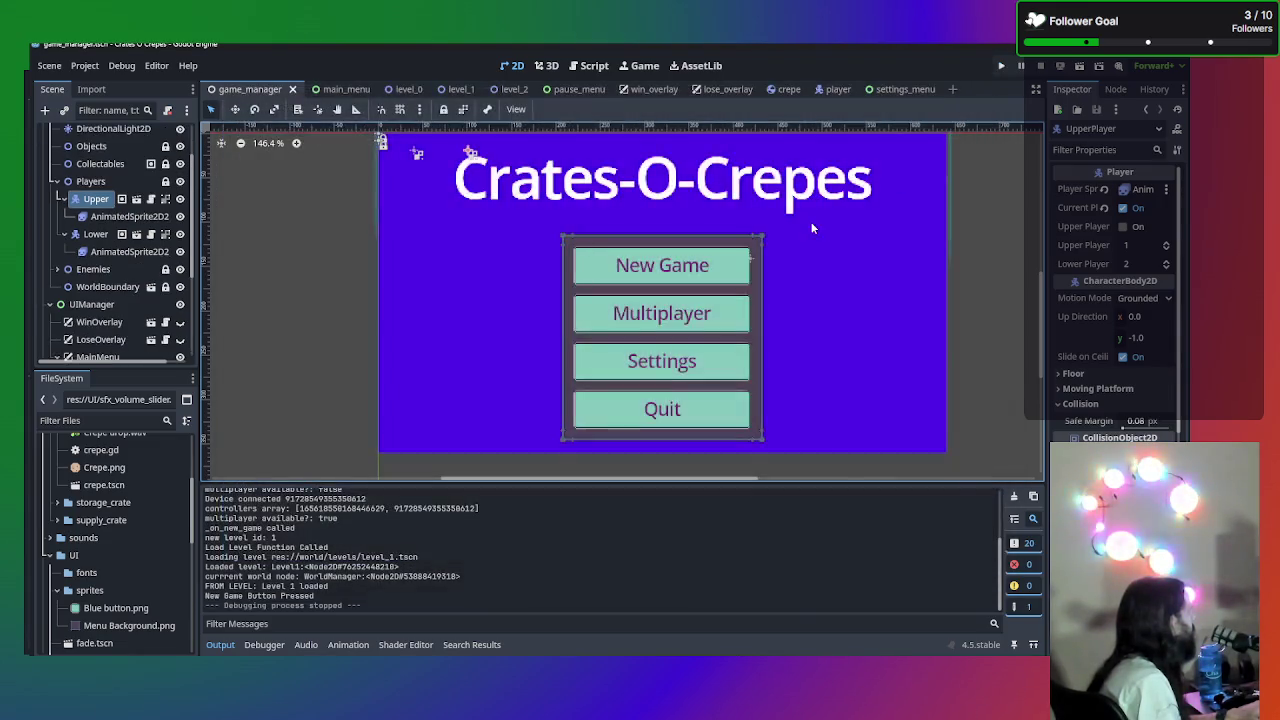
{"action": "key", "text": "F5"}
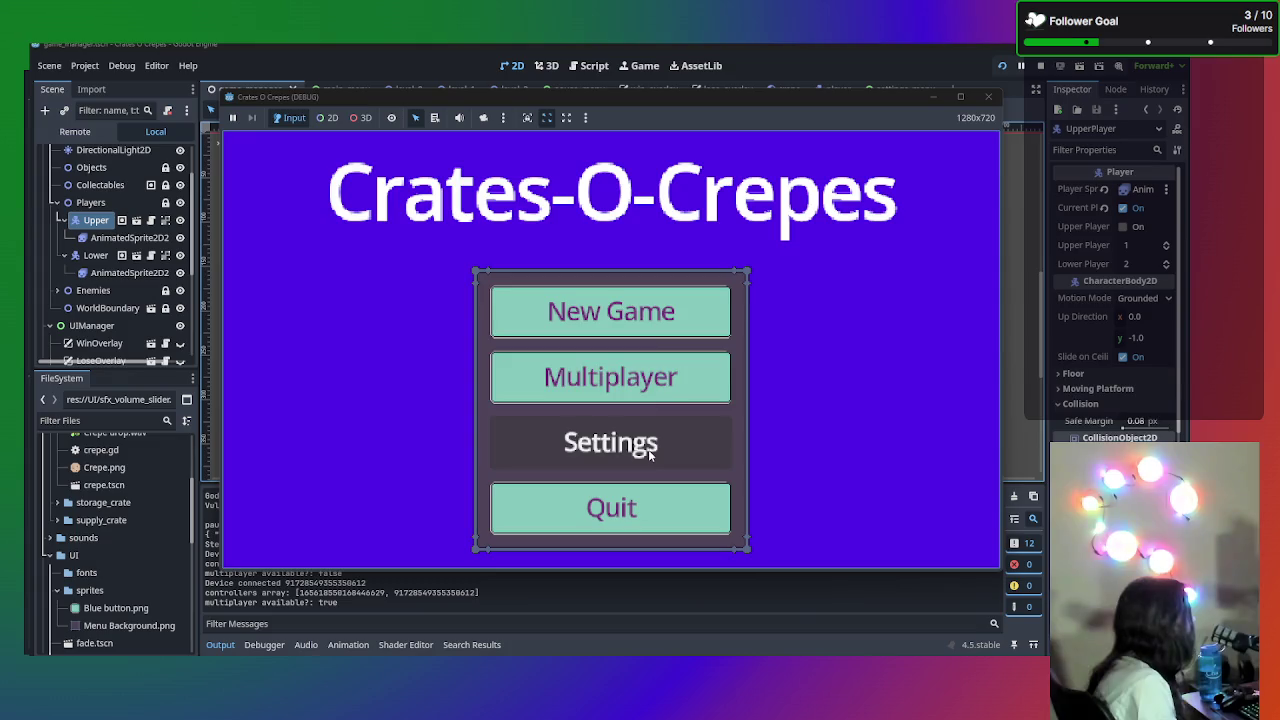
{"action": "left_click", "coordinate": [643, 314]}
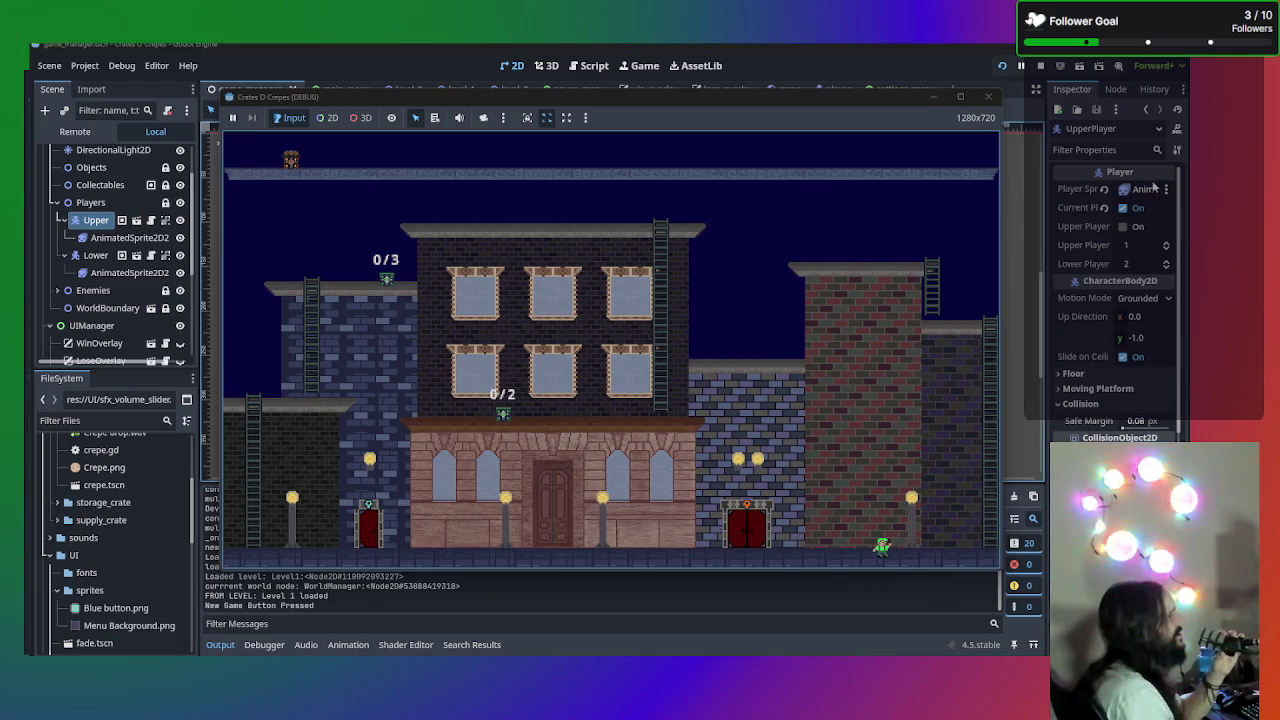
{"action": "left_click", "coordinate": [988, 97]}
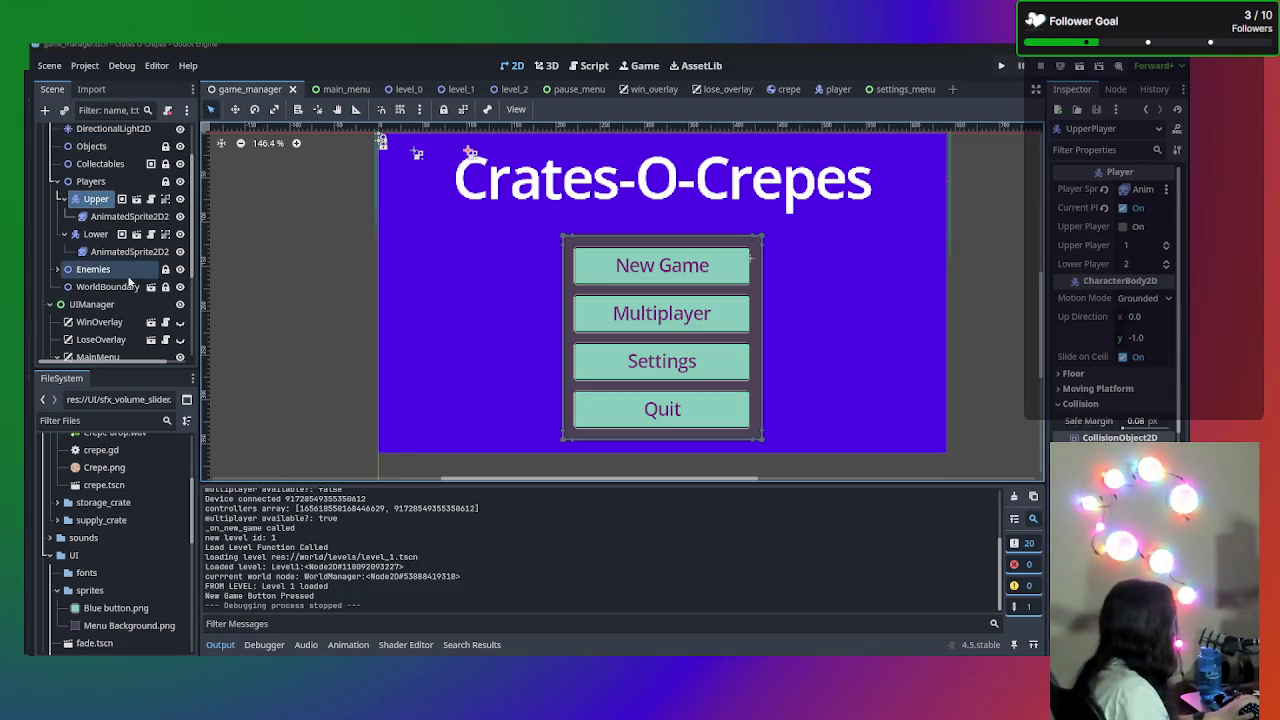
- Select WorldBoundary in game_manager's Scene tree and open the world_boundary scene in its own tab
{"action": "scroll", "coordinate": [110, 282], "scroll_direction": "down", "scroll_amount": 3}
{"action": "scroll", "coordinate": [110, 282], "scroll_direction": "up", "scroll_amount": 5}
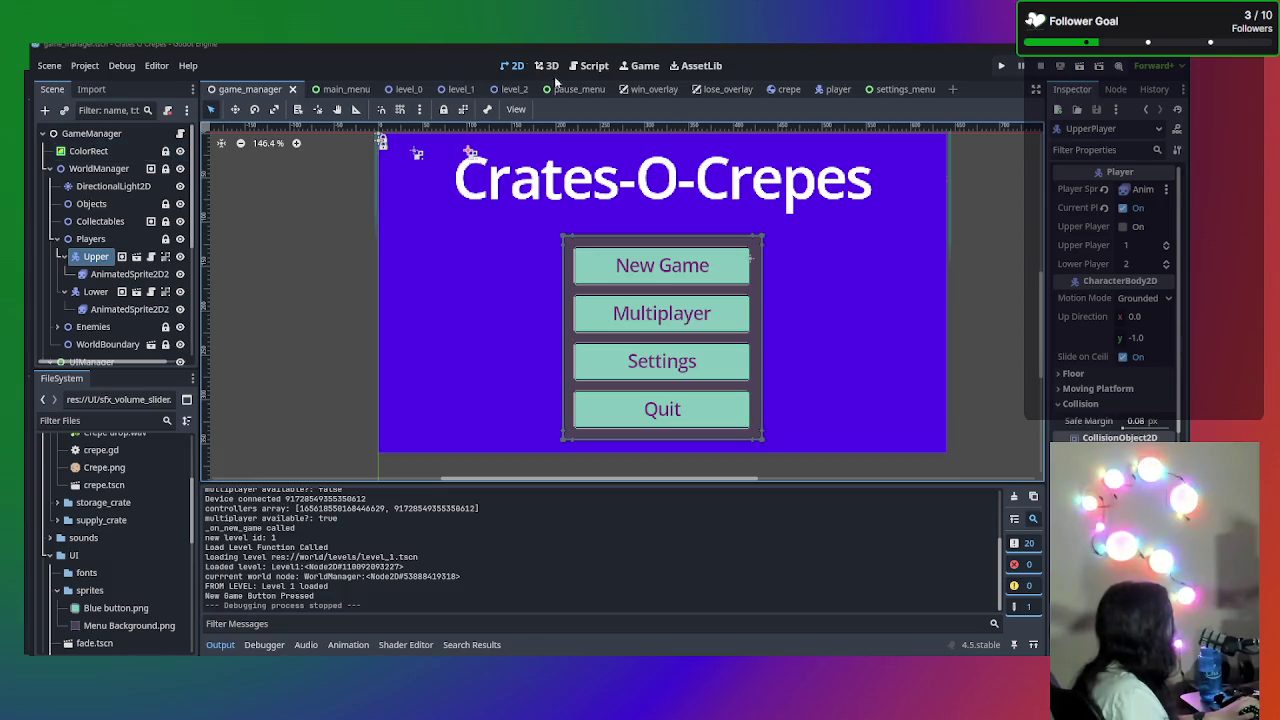
{"action": "left_click", "coordinate": [400, 89]}
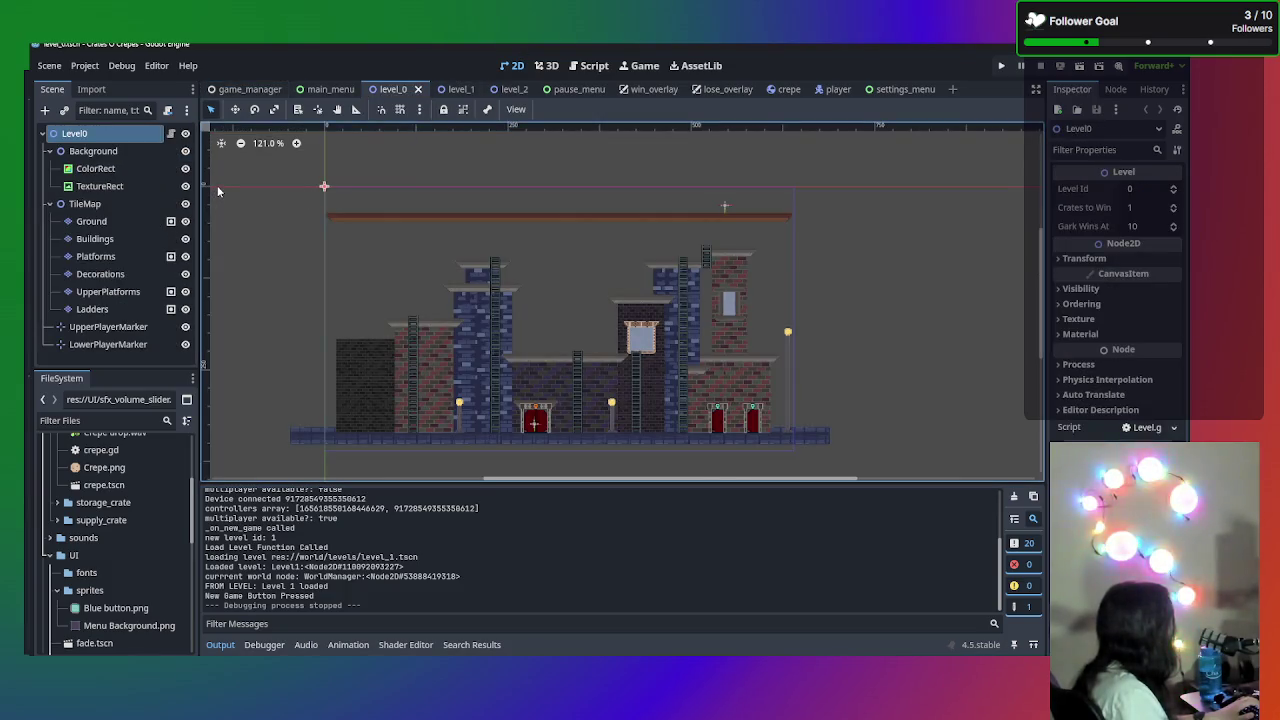
{"action": "left_click", "coordinate": [243, 90]}
{"action": "scroll", "coordinate": [124, 198], "scroll_direction": "down", "scroll_amount": 5}
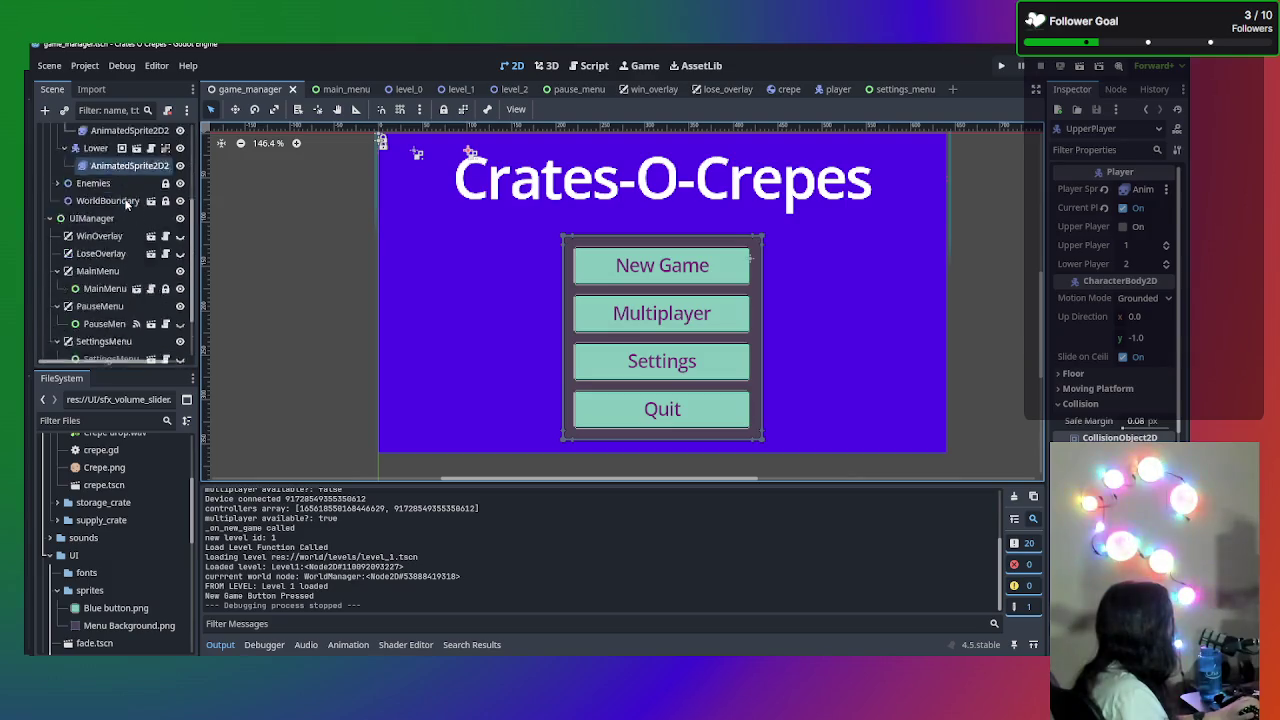
{"action": "scroll", "coordinate": [113, 346], "scroll_direction": "up", "scroll_amount": 2}
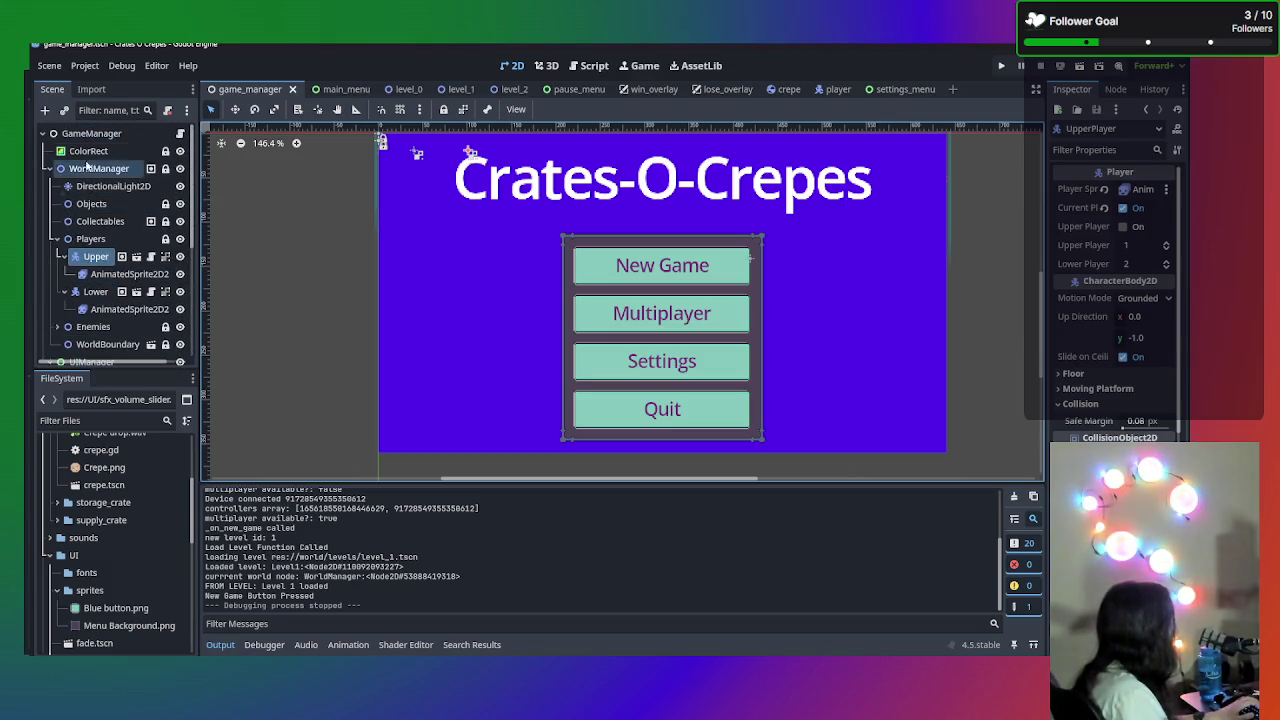
{"action": "scroll", "coordinate": [110, 200], "scroll_direction": "up", "scroll_amount": 5}
{"action": "left_click", "coordinate": [100, 286]}
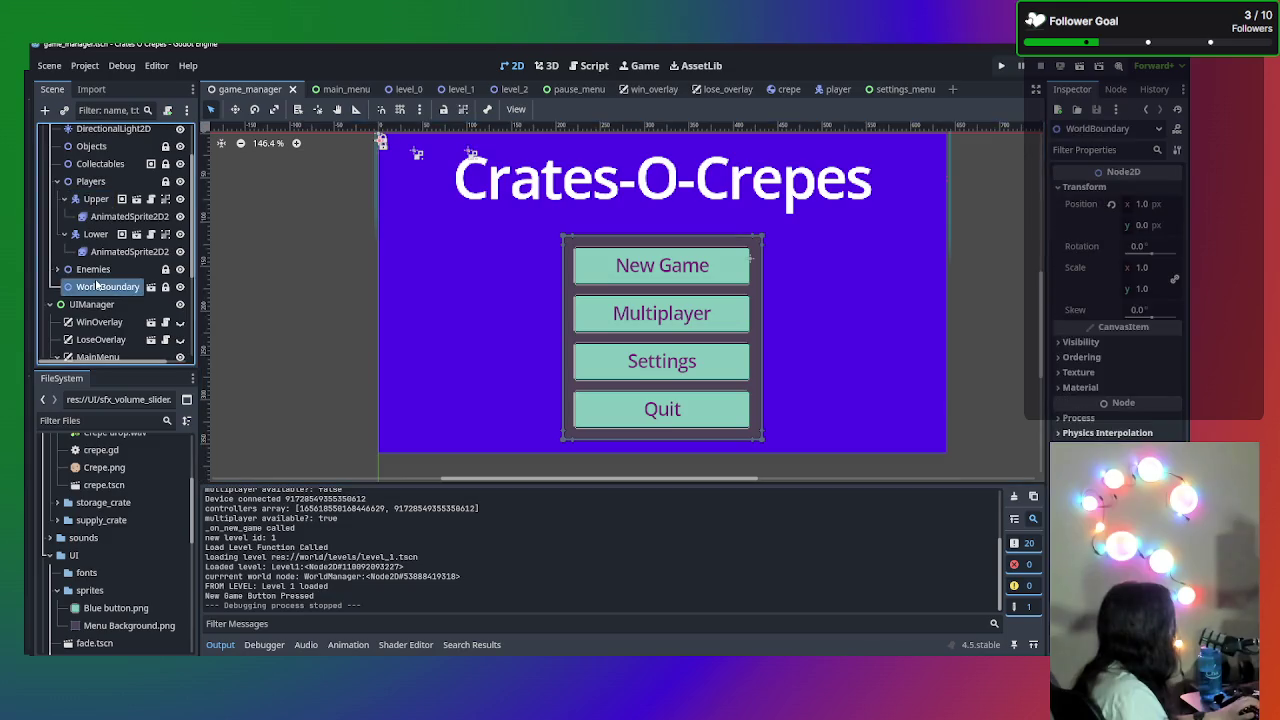
{"action": "left_click", "coordinate": [153, 287]}
{"action": "scroll", "coordinate": [461, 225], "scroll_direction": "up", "scroll_amount": 5}
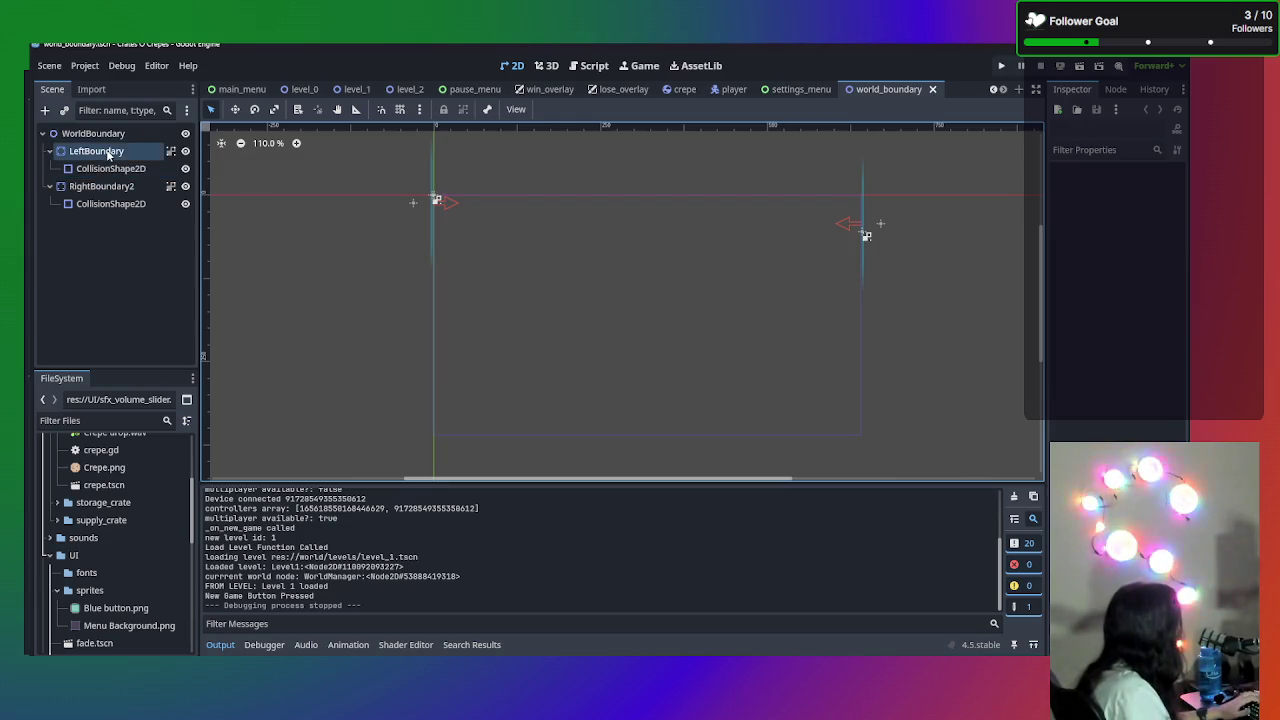
- Duplicate RightBoundary2 as BottomBoundary and rename RightBoundary2 to RightBoundary
{"action": "left_click", "coordinate": [110, 188]}
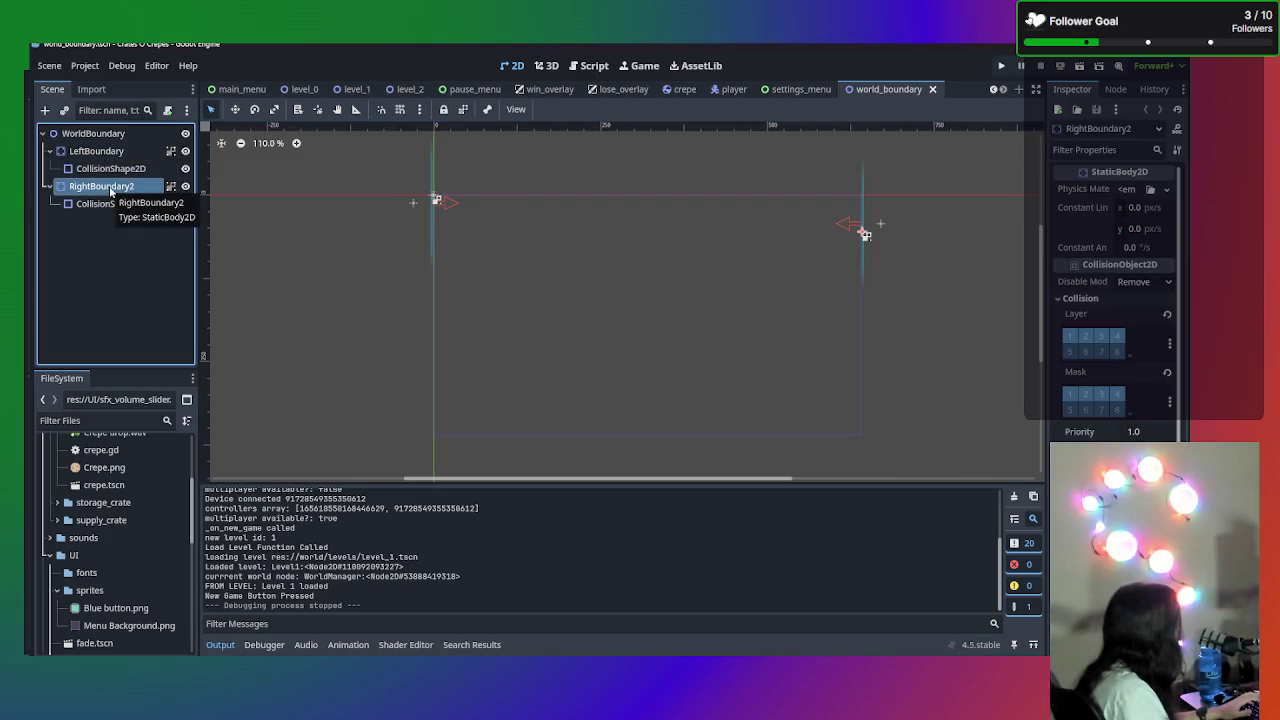
{"action": "right_click", "coordinate": [110, 188]}
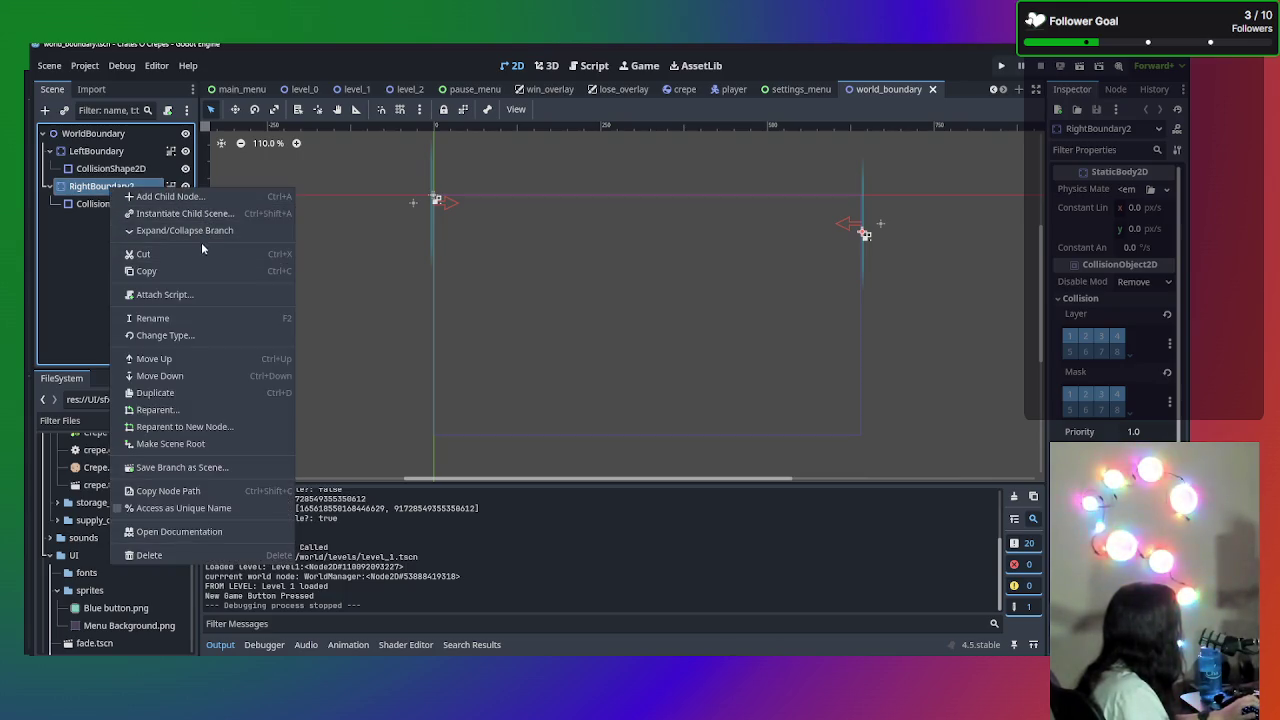
{"action": "left_click", "coordinate": [224, 394]}
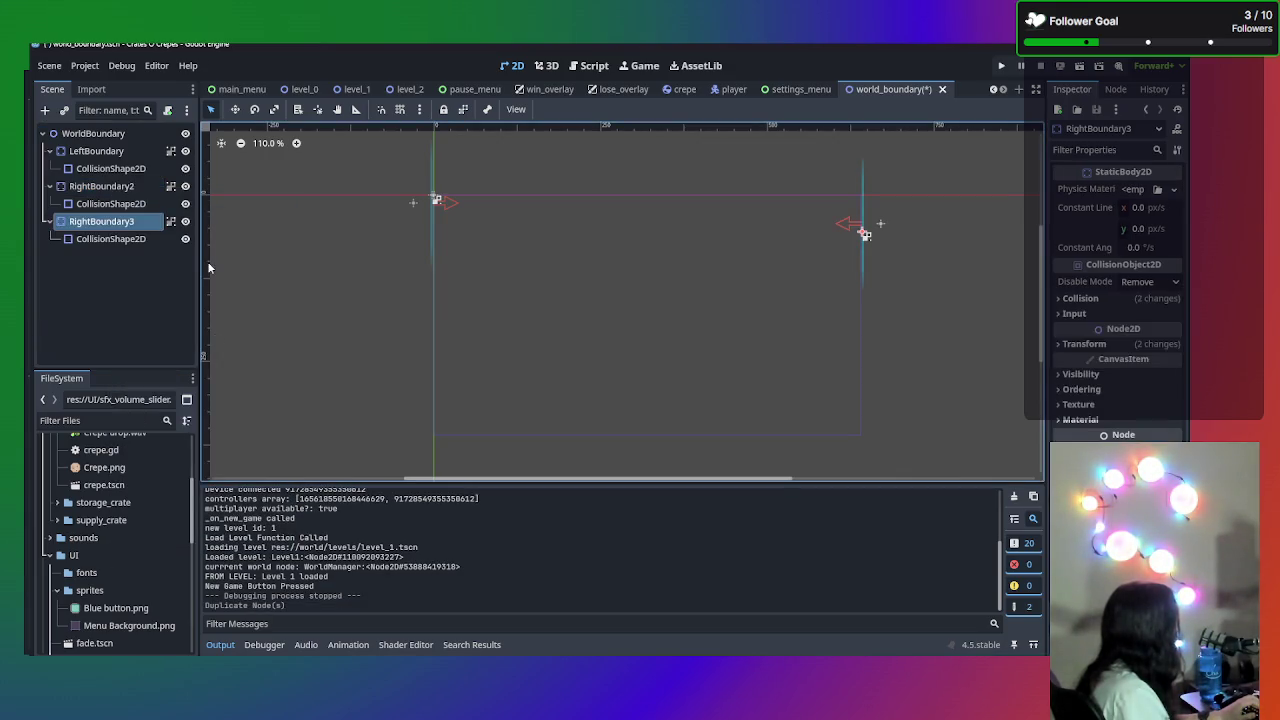
{"action": "double_click", "coordinate": [126, 230]}
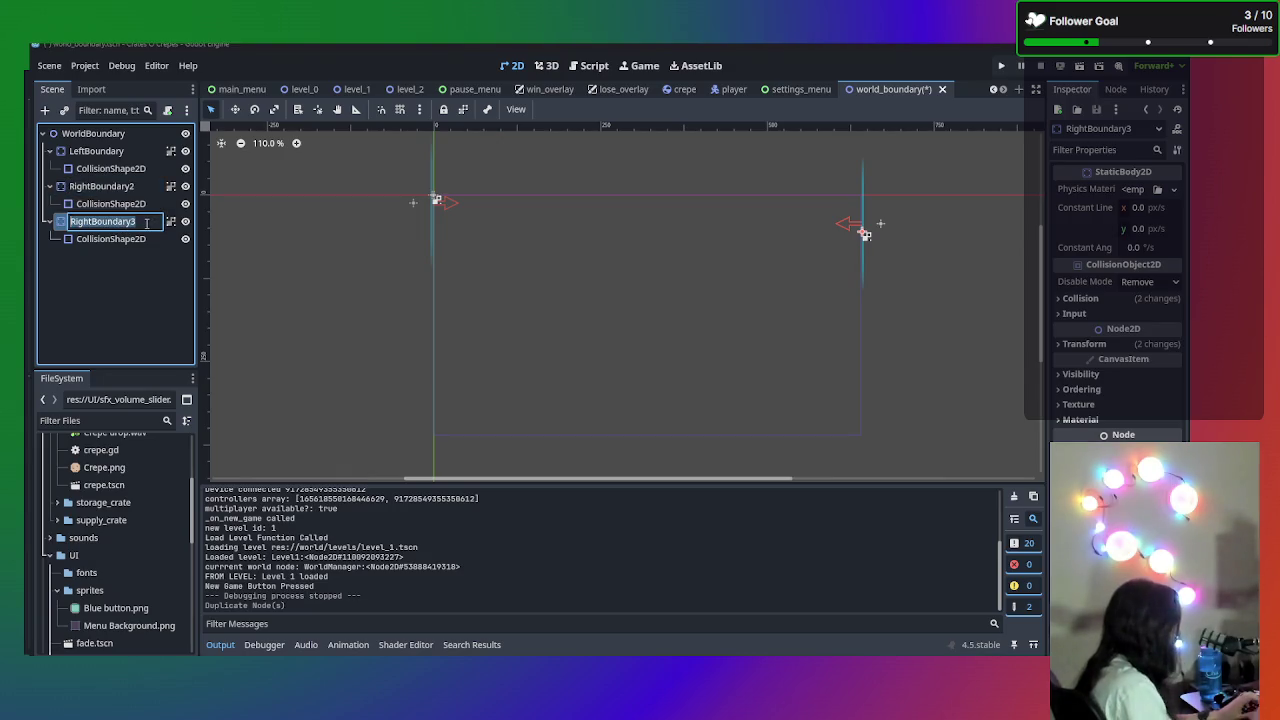
{"action": "type", "text": "Bottom B"}
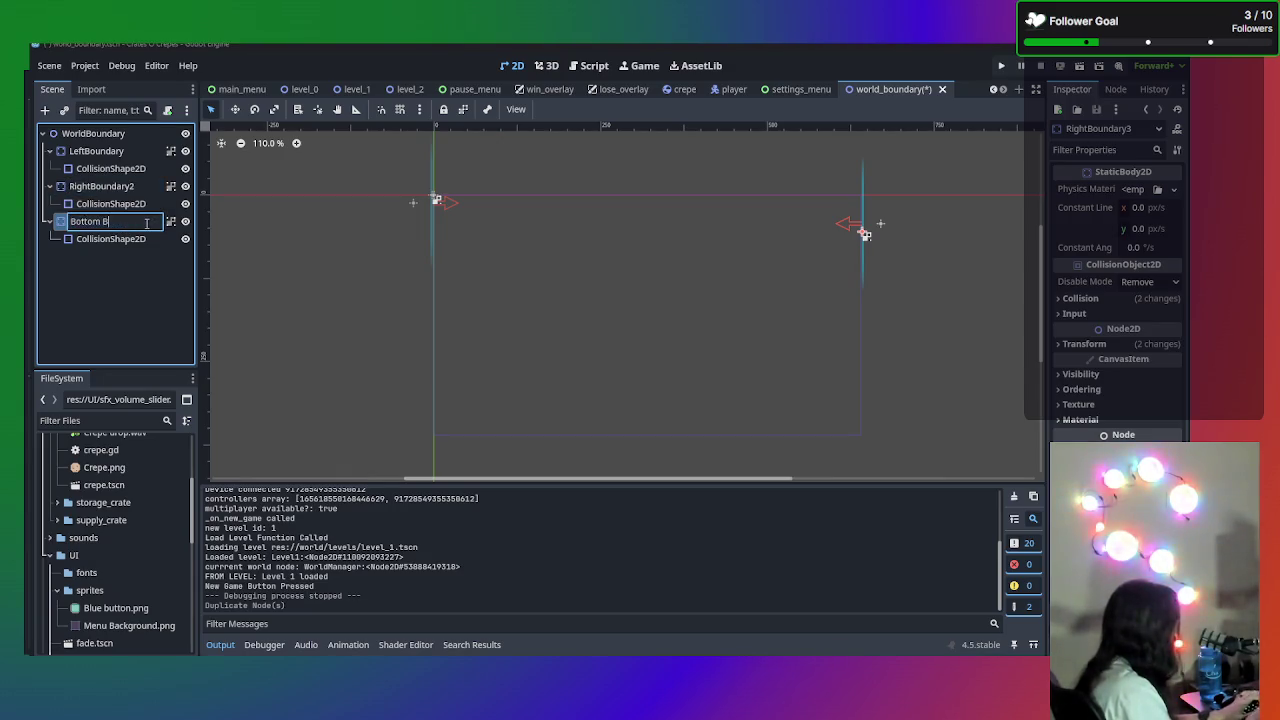
{"action": "key", "text": "BackSpace"}
{"action": "key", "text": "BackSpace"}
{"action": "type", "text": "Boundary"}
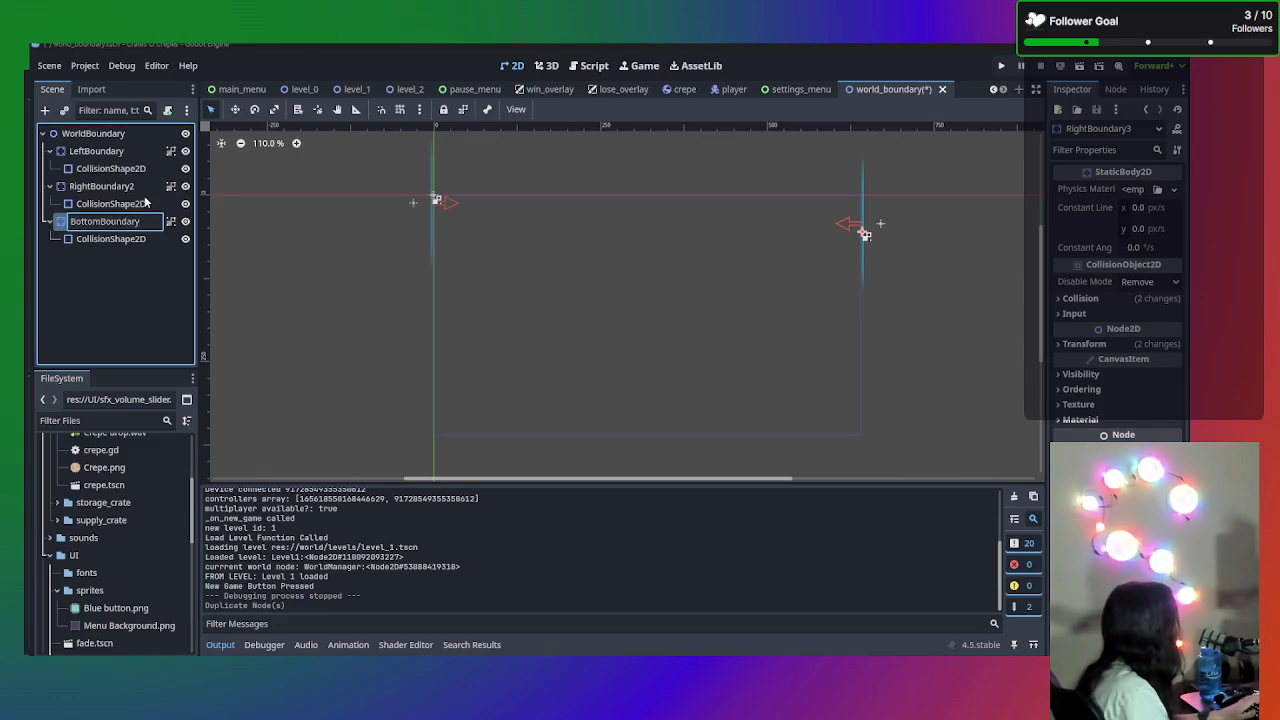
{"action": "key", "text": "Return"}
{"action": "double_click", "coordinate": [134, 186]}
{"action": "left_click", "coordinate": [136, 186]}
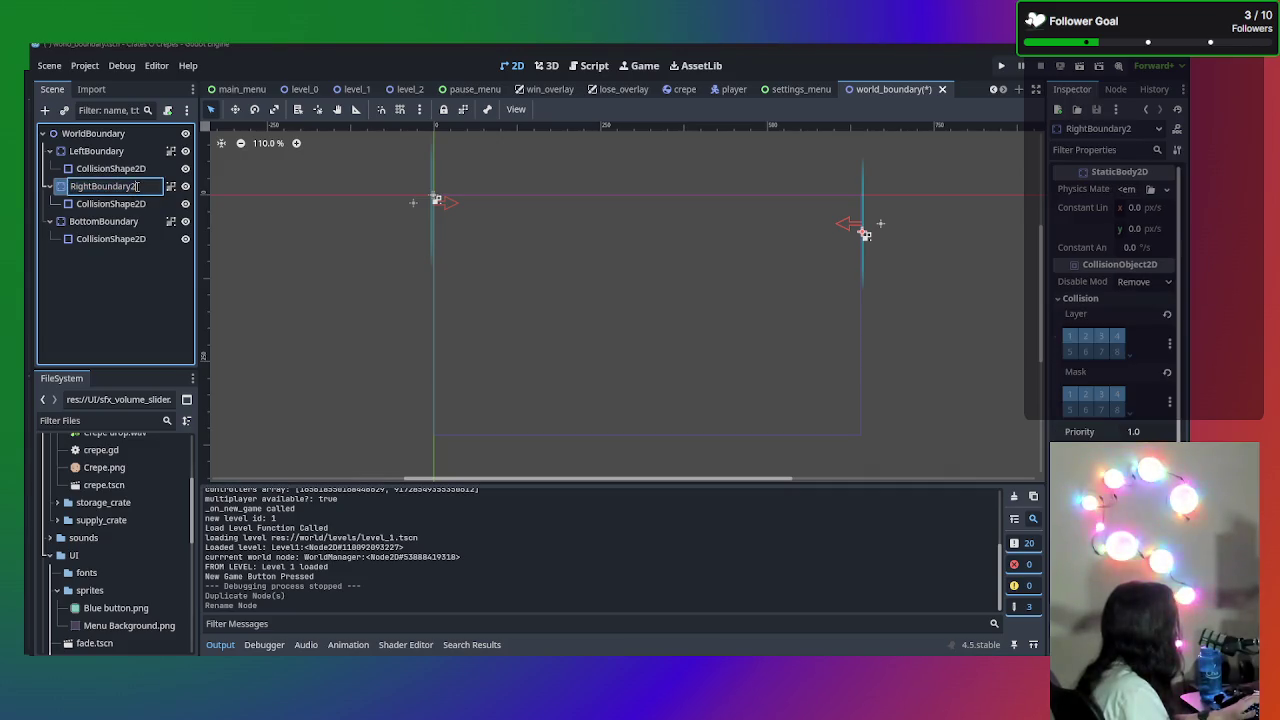
{"action": "key", "text": "BackSpace"}
{"action": "key", "text": "Return"}
- Drag BottomBoundary down to the lower middle of the scene, around (282, 269)
{"action": "left_click", "coordinate": [133, 224]}
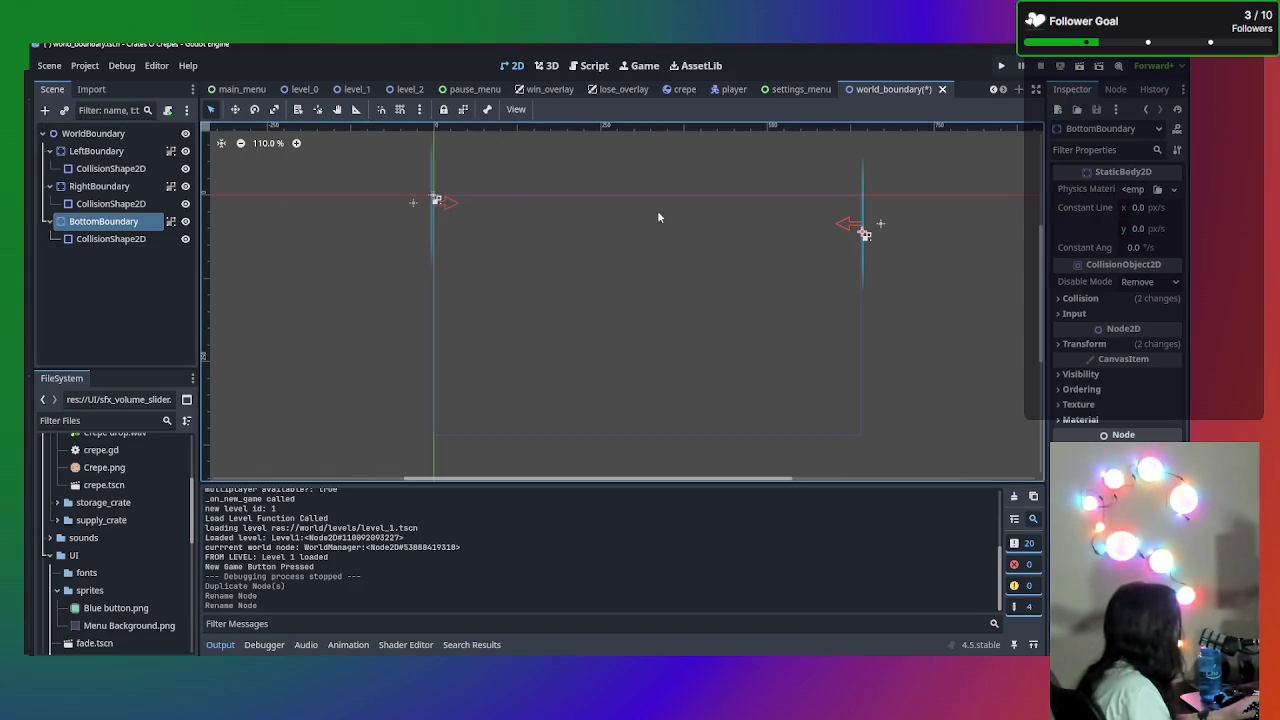
{"action": "left_click_drag", "start_coordinate": [860, 234], "coordinate": [777, 263]}
{"action": "left_click", "coordinate": [112, 220]}
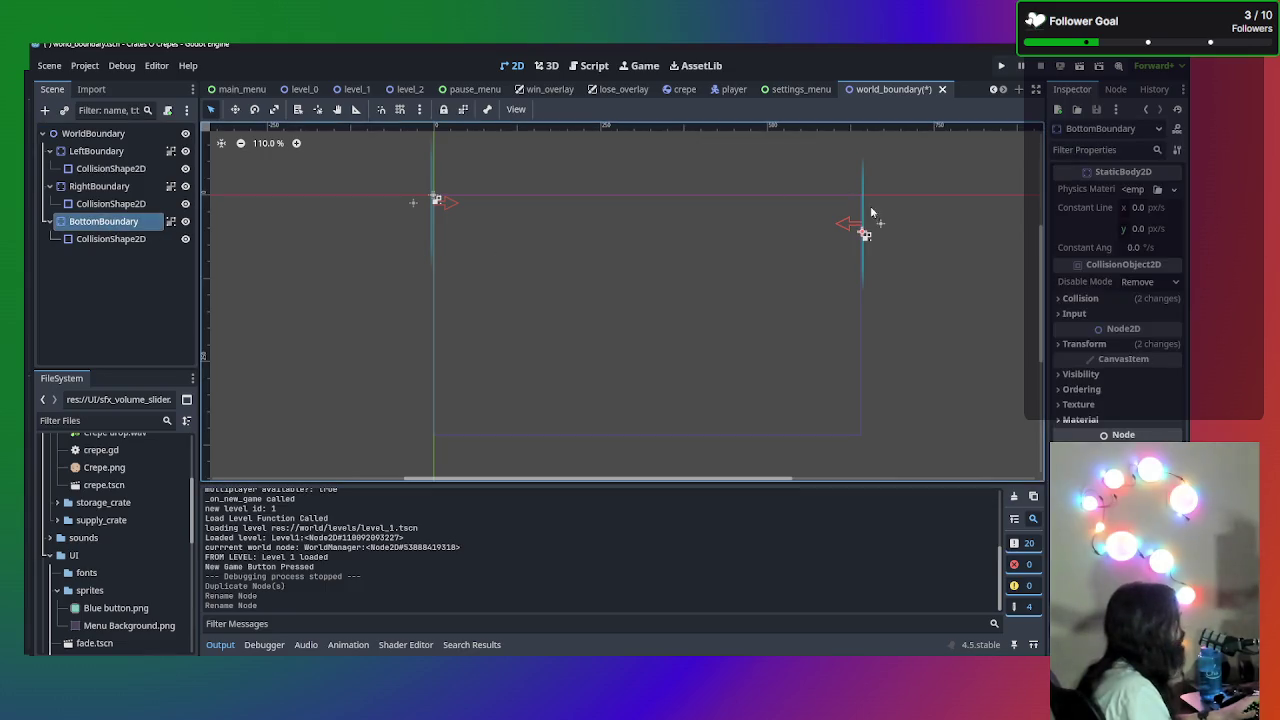
{"action": "mouse_move", "coordinate": [864, 228]}
{"action": "left_mouse_down"}
{"action": "mouse_move", "coordinate": [790, 248]}
{"action": "mouse_move", "coordinate": [700, 302]}
{"action": "mouse_move", "coordinate": [625, 377]}
{"action": "left_mouse_up"}
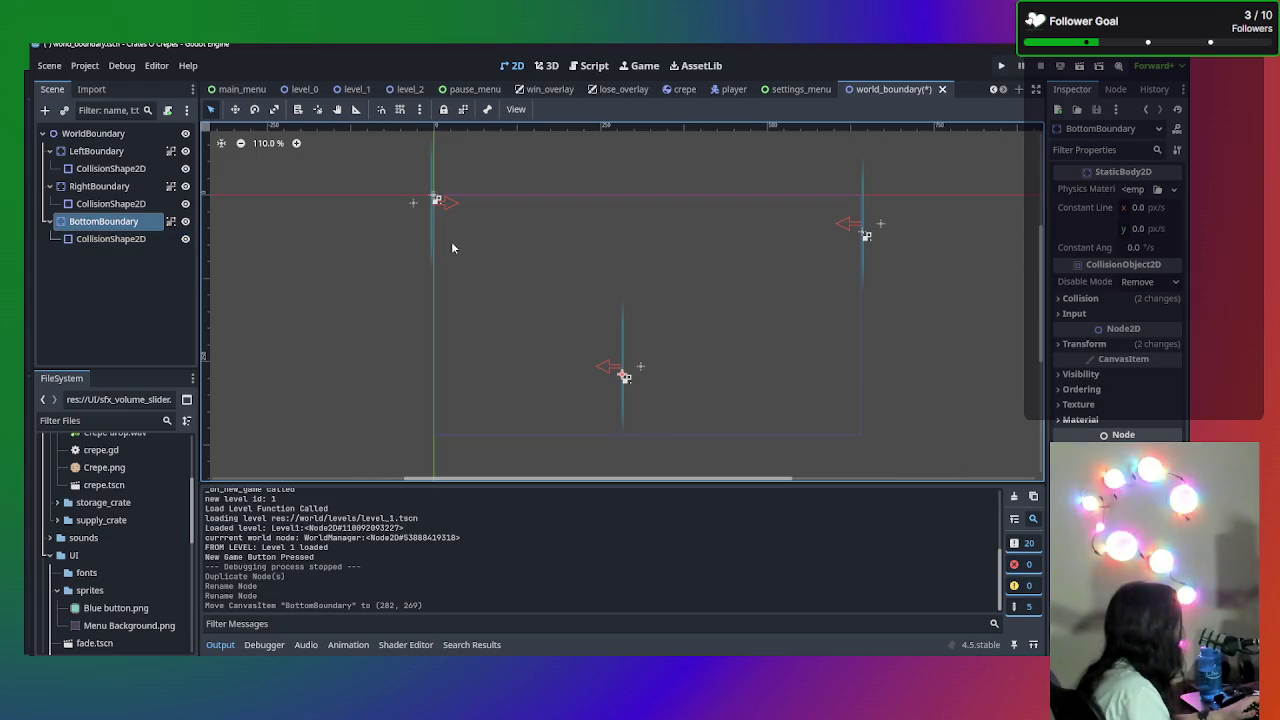
- Try rotating BottomBoundary toward horizontal with the Rotate tool
{"action": "left_click", "coordinate": [255, 109]}
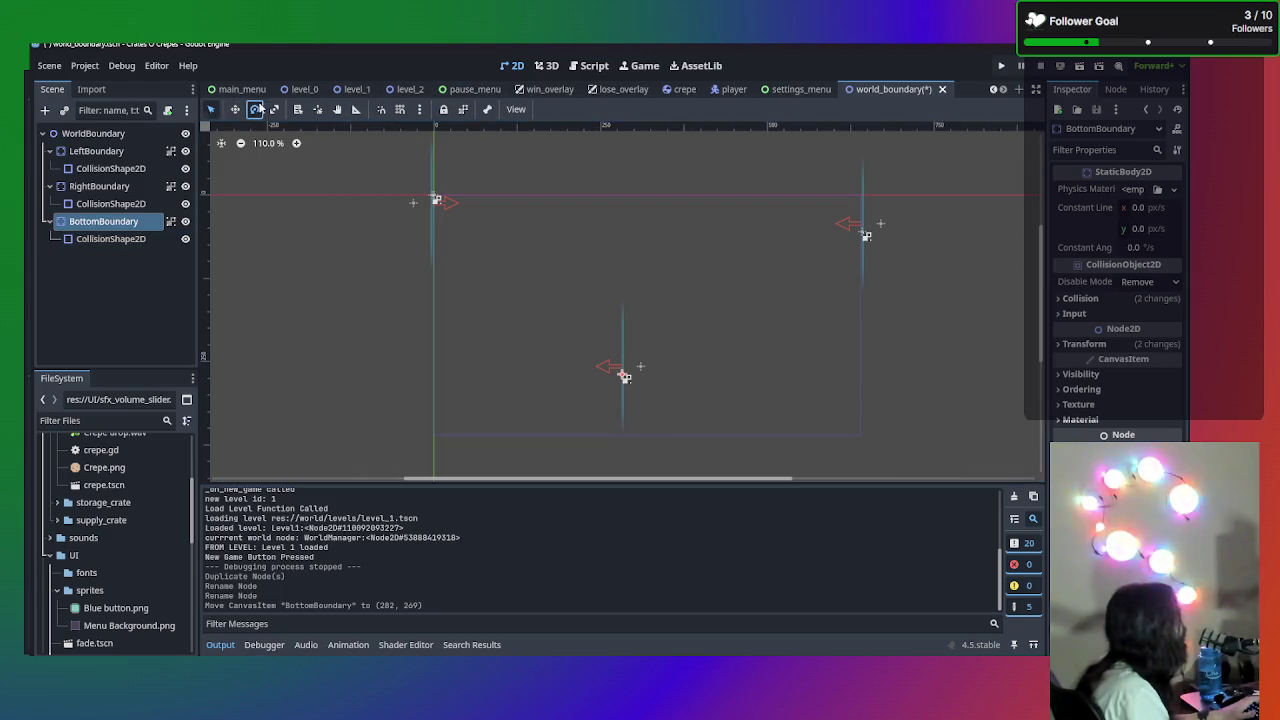
{"action": "mouse_move", "coordinate": [628, 325]}
{"action": "left_mouse_down"}
{"action": "mouse_move", "coordinate": [694, 360]}
{"action": "mouse_move", "coordinate": [698, 382]}
{"action": "mouse_move", "coordinate": [690, 375]}
{"action": "left_mouse_up"}
{"action": "scroll", "coordinate": [667, 420], "scroll_direction": "up", "scroll_amount": 5}
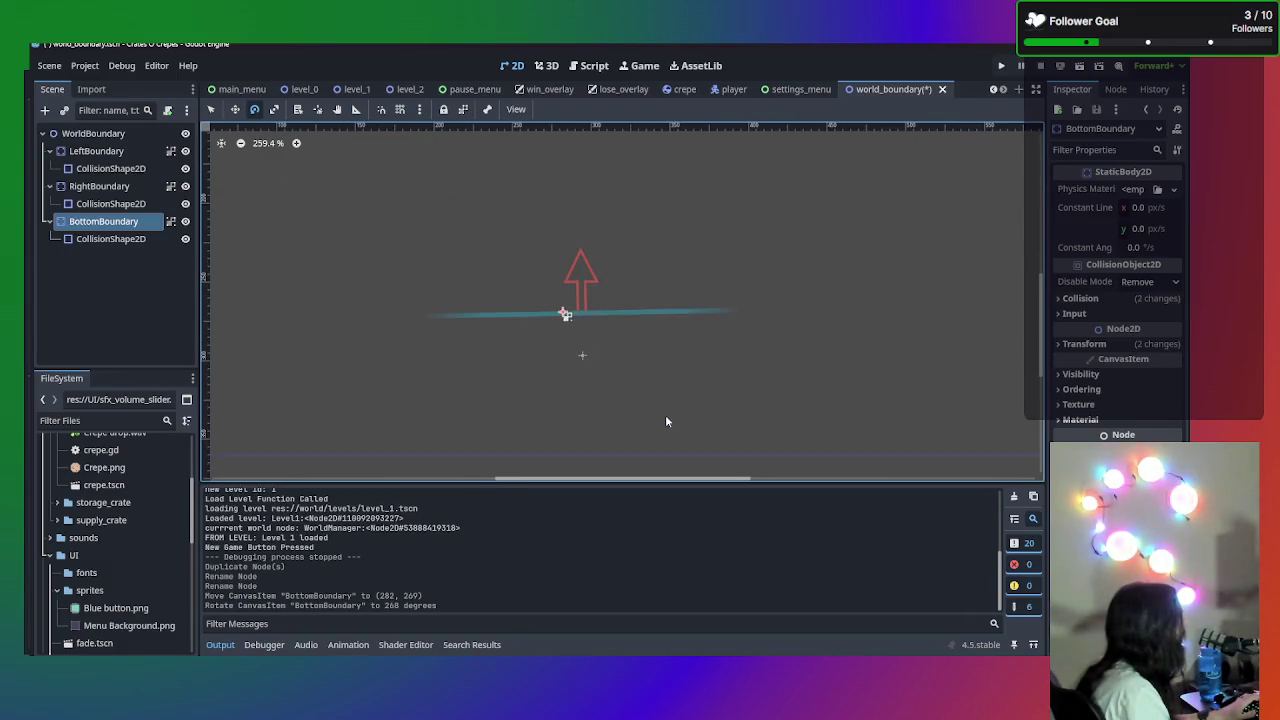
{"action": "left_click_drag", "start_coordinate": [681, 311], "coordinate": [682, 311]}
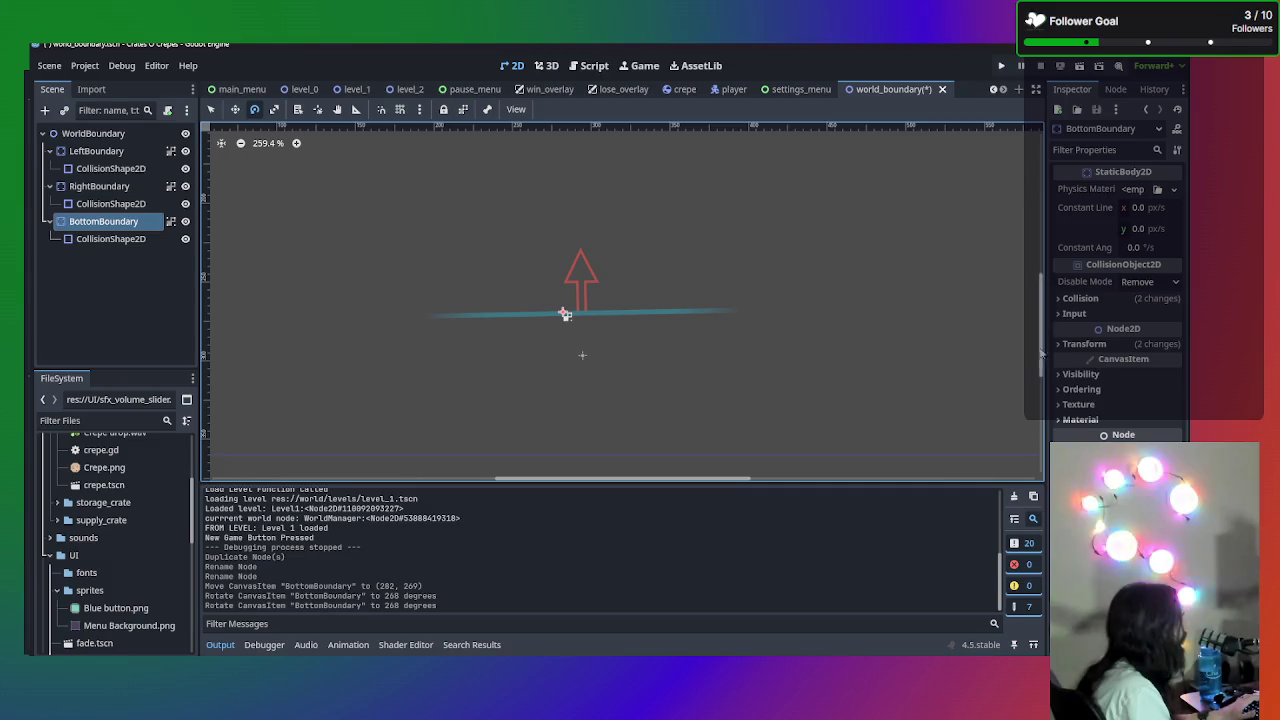
- Set BottomBoundary's Inspector rotation to 270° so it faces up, after trying 0 and 90
{"action": "left_click", "coordinate": [1084, 344]}
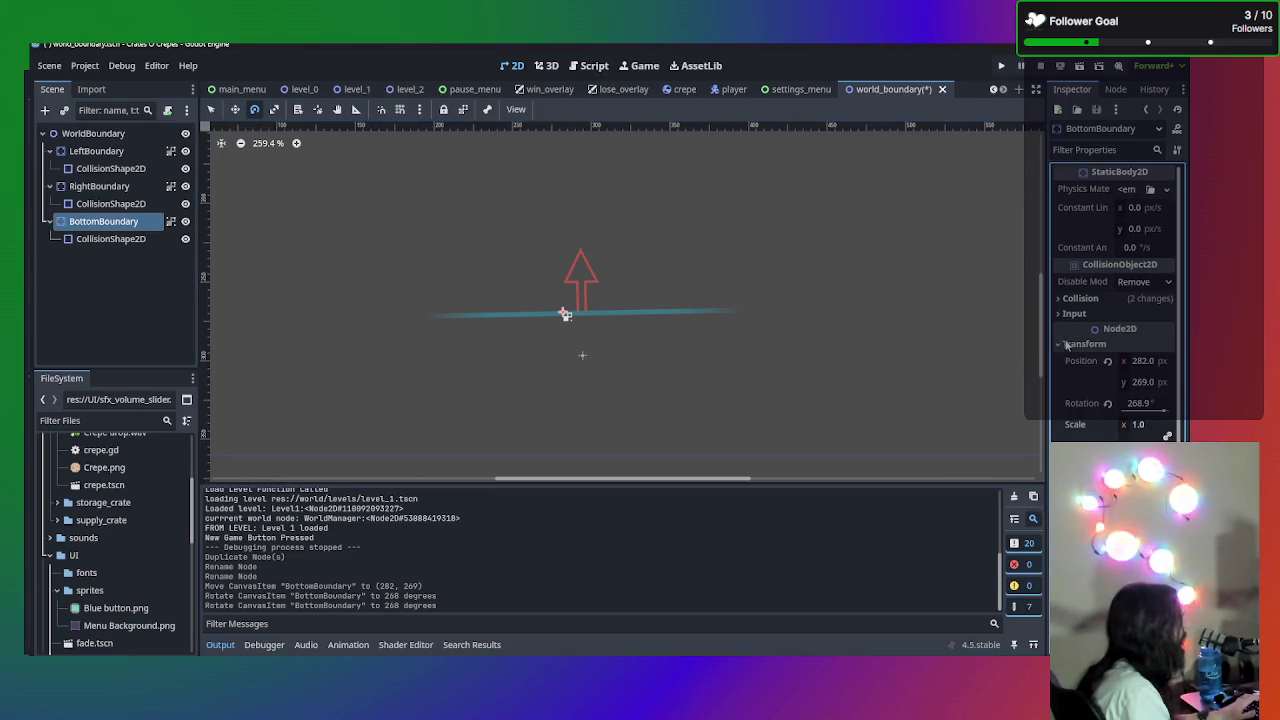
{"action": "left_click", "coordinate": [1138, 403]}
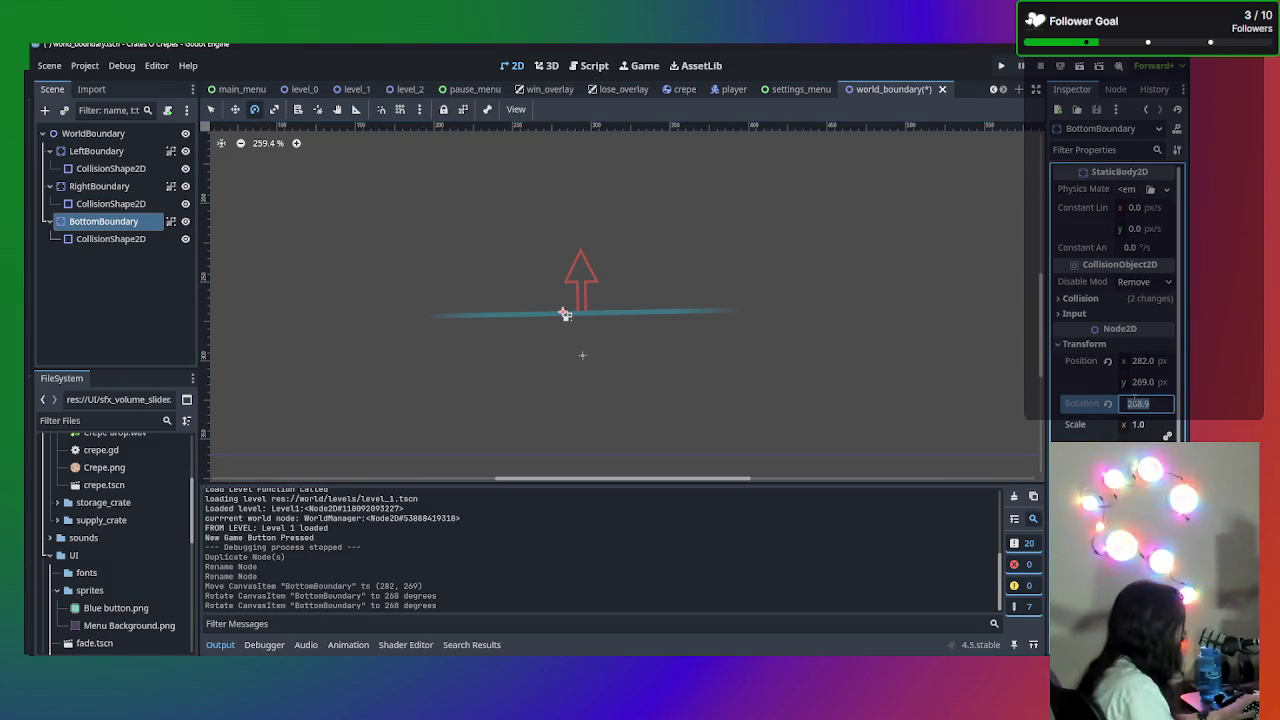
{"action": "type", "text": "0"}
{"action": "key", "text": "Return"}
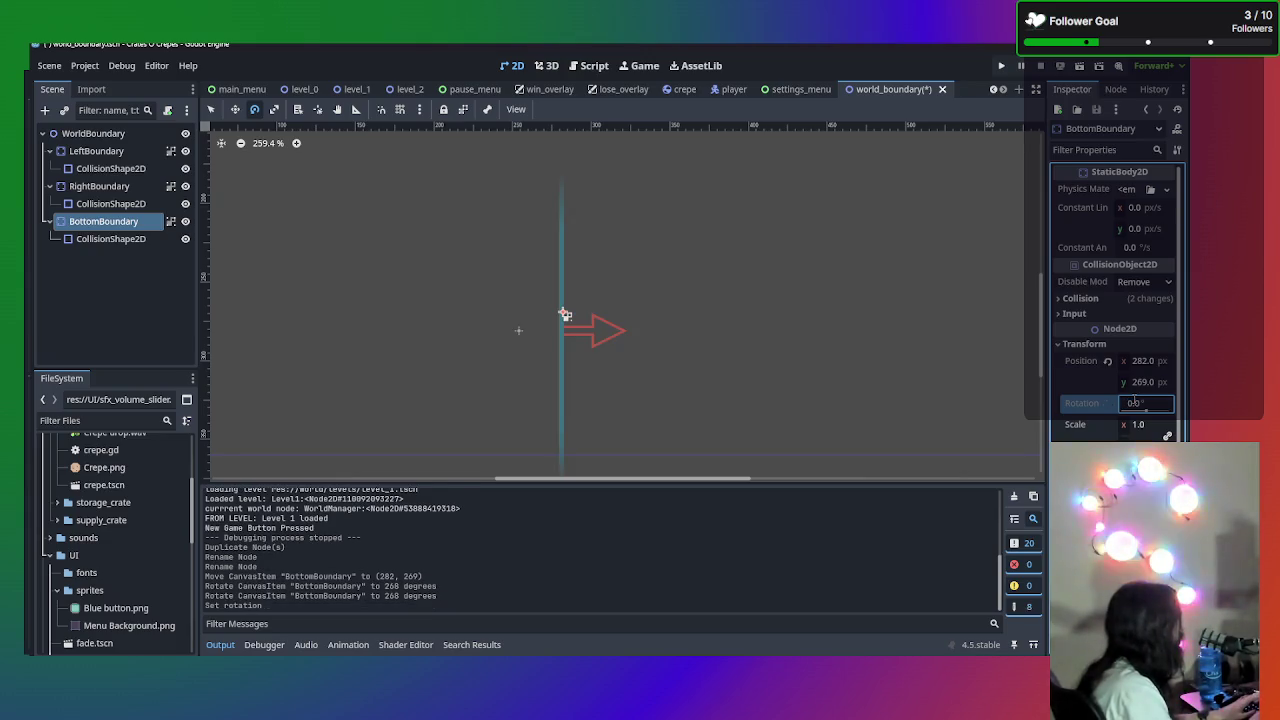
{"action": "left_click", "coordinate": [1135, 402]}
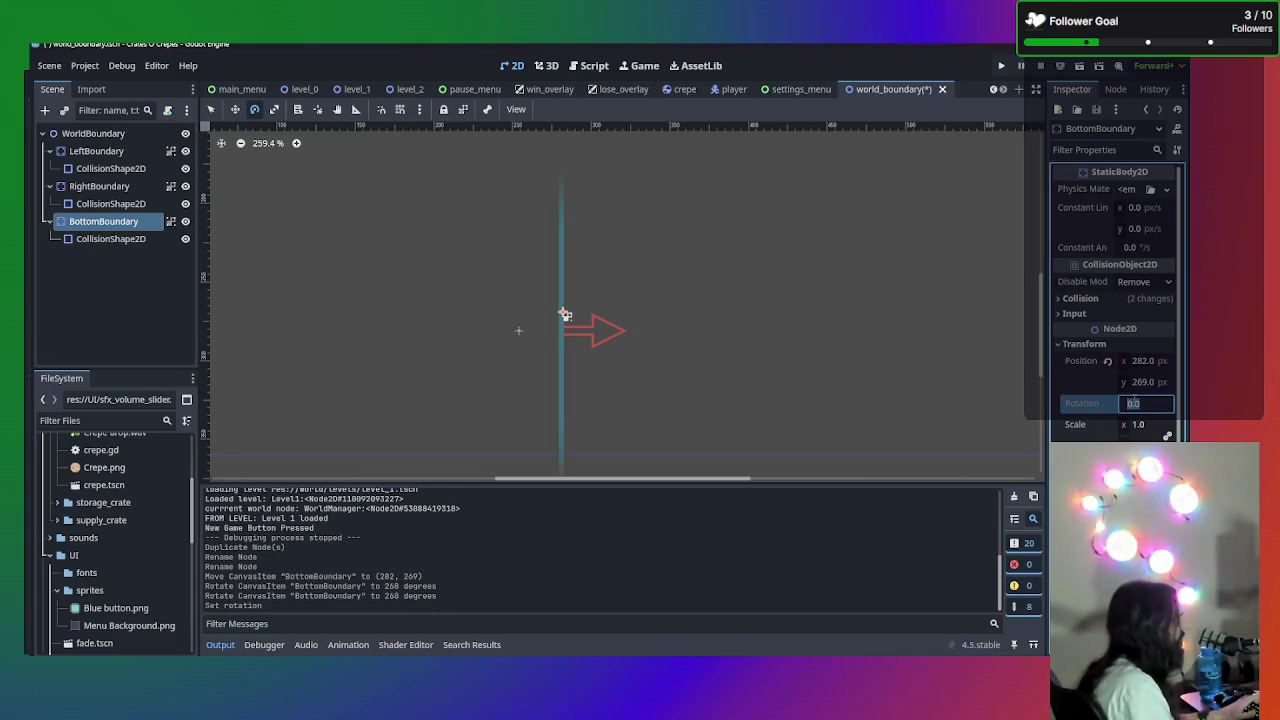
{"action": "type", "text": "90"}
{"action": "key", "text": "Return"}
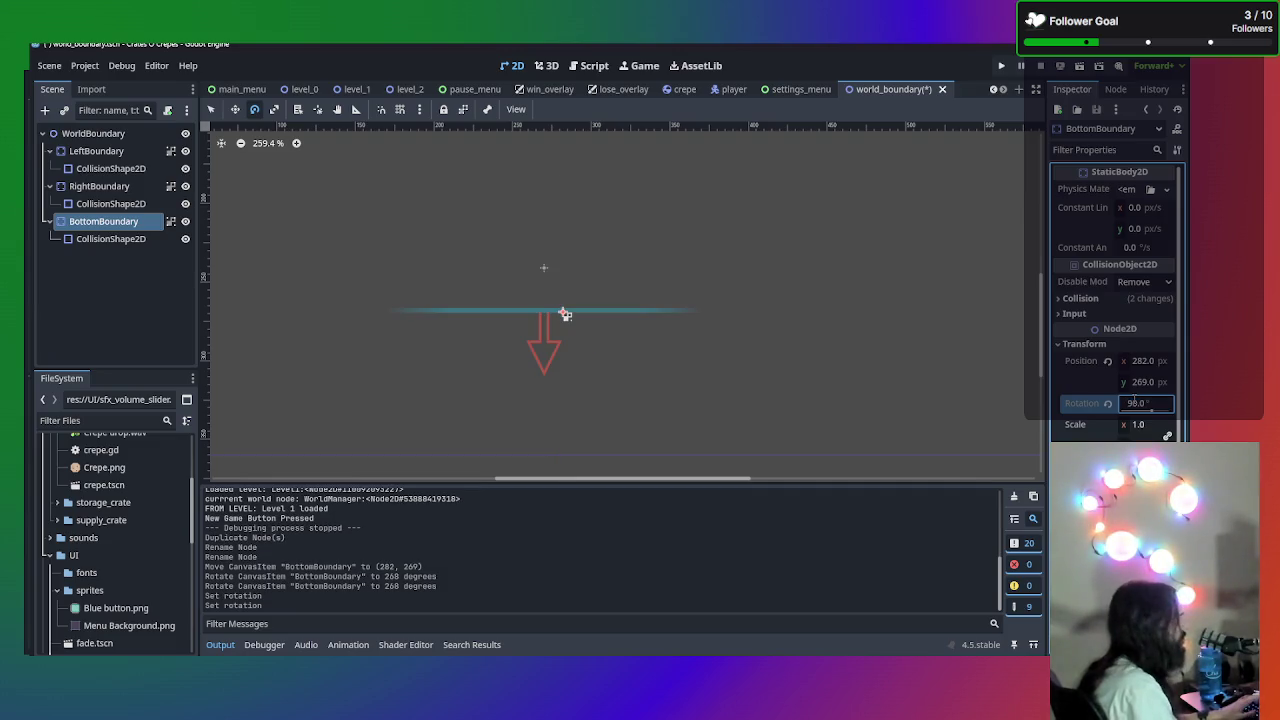
{"action": "left_click", "coordinate": [1135, 402]}
{"action": "type", "text": "270"}
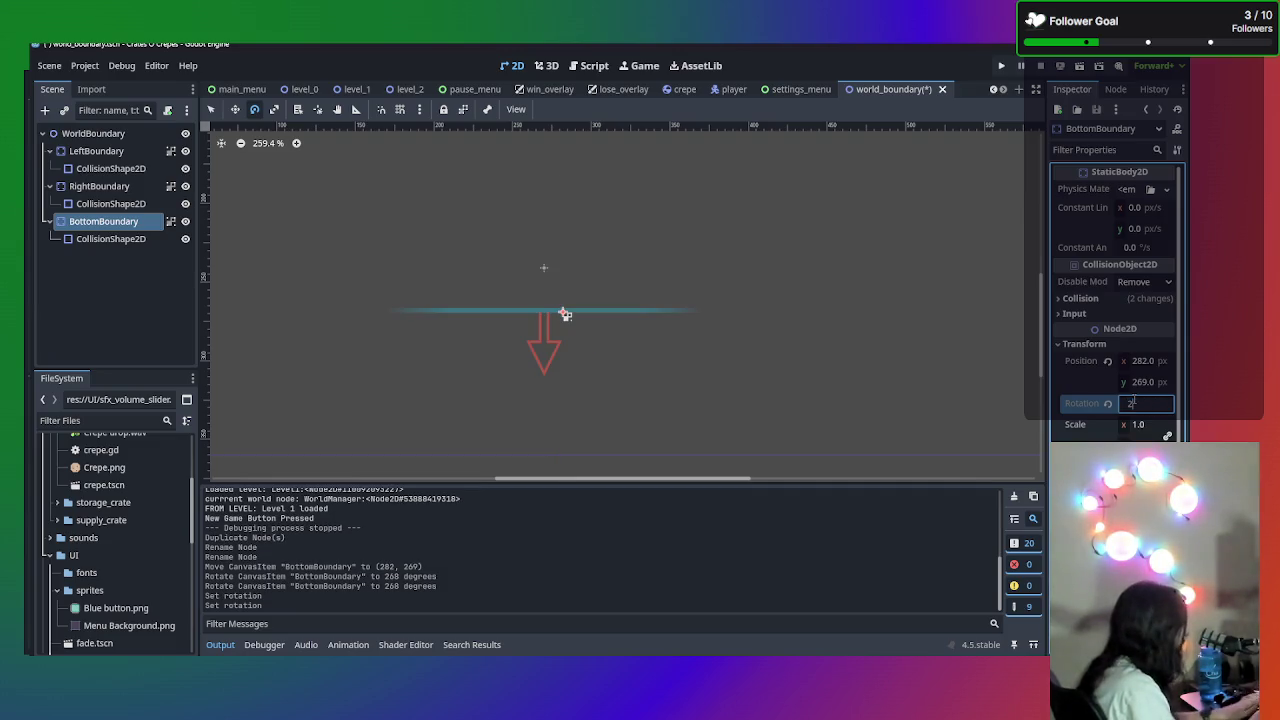
{"action": "key", "text": "Return"}
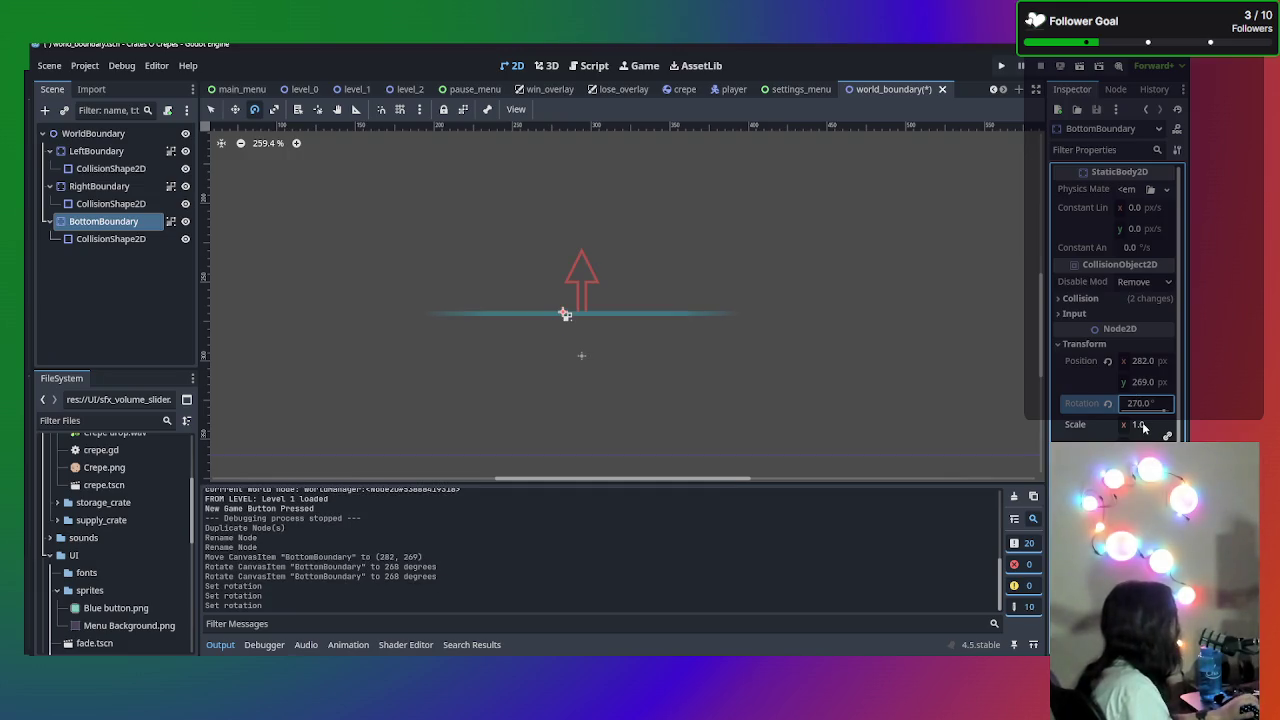
- Undo a stray 314° tilt, switch to Move mode with W, then save and run
{"action": "scroll", "coordinate": [1143, 427], "scroll_direction": "down", "scroll_amount": 1}
{"action": "scroll", "coordinate": [898, 368], "scroll_direction": "down", "scroll_amount": 3}
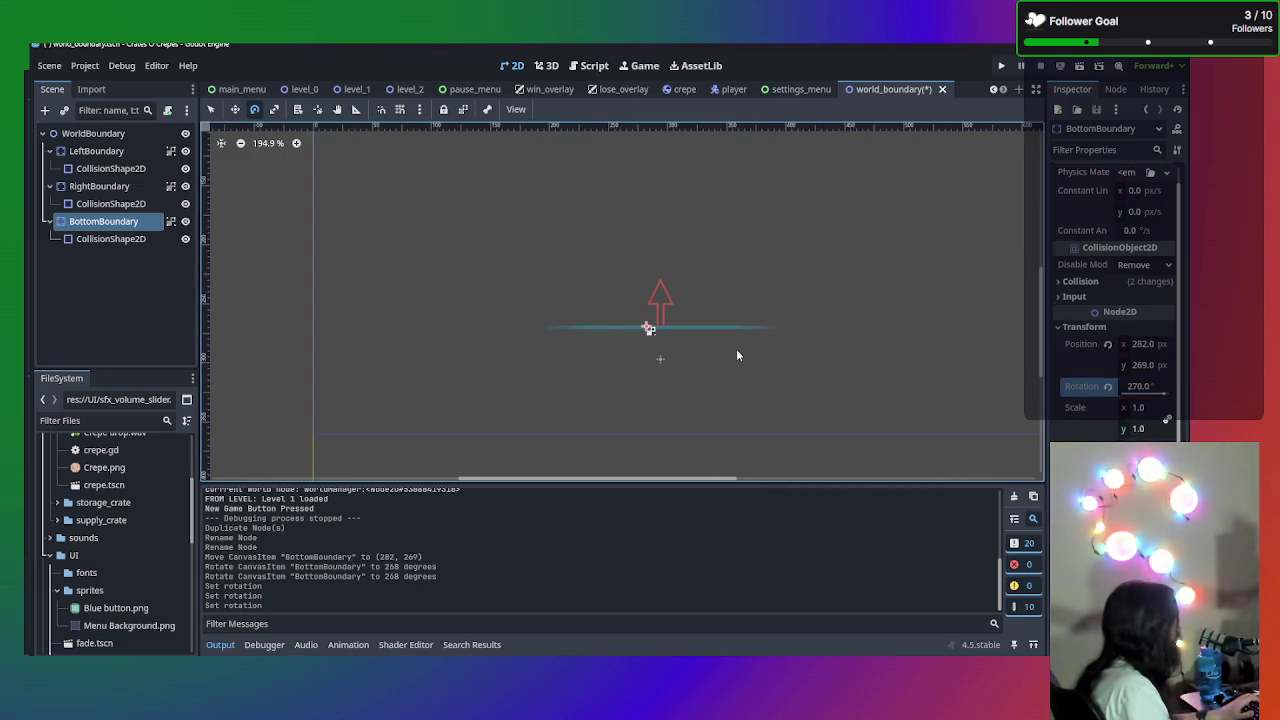
{"action": "scroll", "coordinate": [808, 357], "scroll_direction": "down", "scroll_amount": 5}
{"action": "mouse_move", "coordinate": [727, 369]}
{"action": "left_mouse_down"}
{"action": "mouse_move", "coordinate": [734, 343]}
{"action": "mouse_move", "coordinate": [750, 398]}
{"action": "mouse_move", "coordinate": [731, 374]}
{"action": "mouse_move", "coordinate": [750, 442]}
{"action": "mouse_move", "coordinate": [738, 430]}
{"action": "mouse_move", "coordinate": [748, 468]}
{"action": "mouse_move", "coordinate": [734, 472]}
{"action": "mouse_move", "coordinate": [737, 451]}
{"action": "mouse_move", "coordinate": [737, 475]}
{"action": "left_mouse_up"}
{"action": "key", "text": "ctrl+z"}
{"action": "key", "text": "w"}
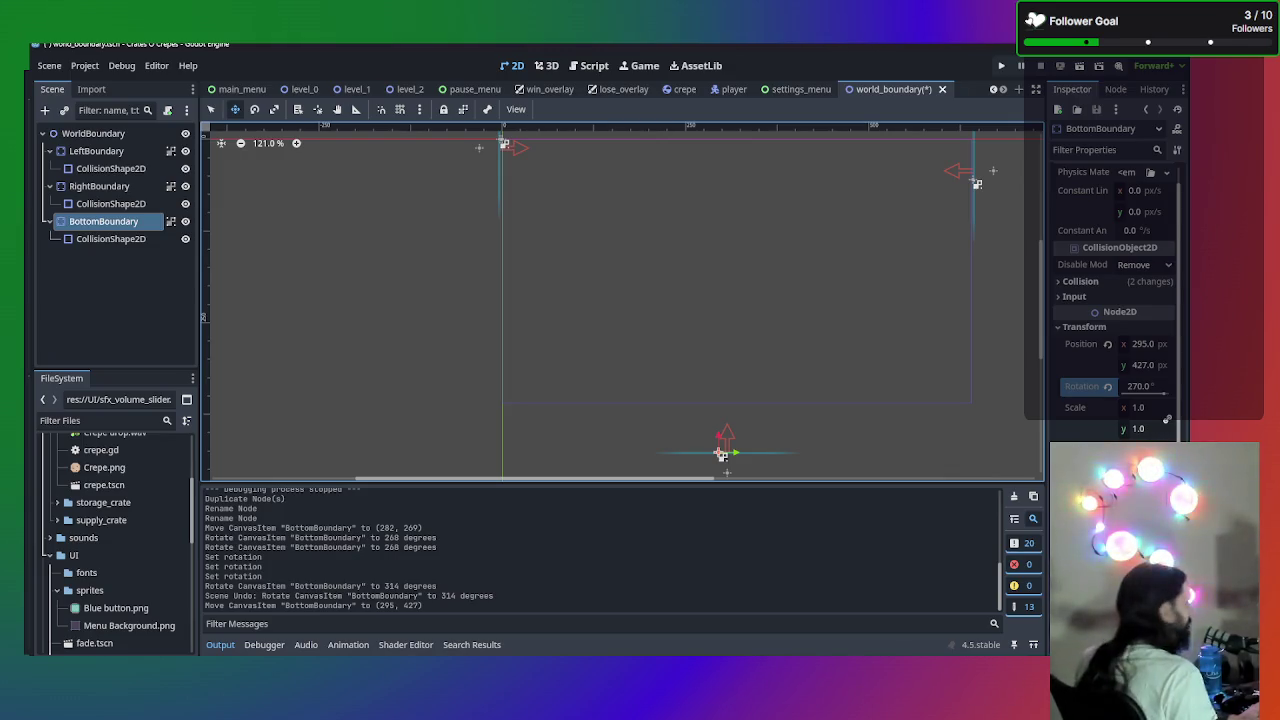
{"action": "key", "text": "F5"}
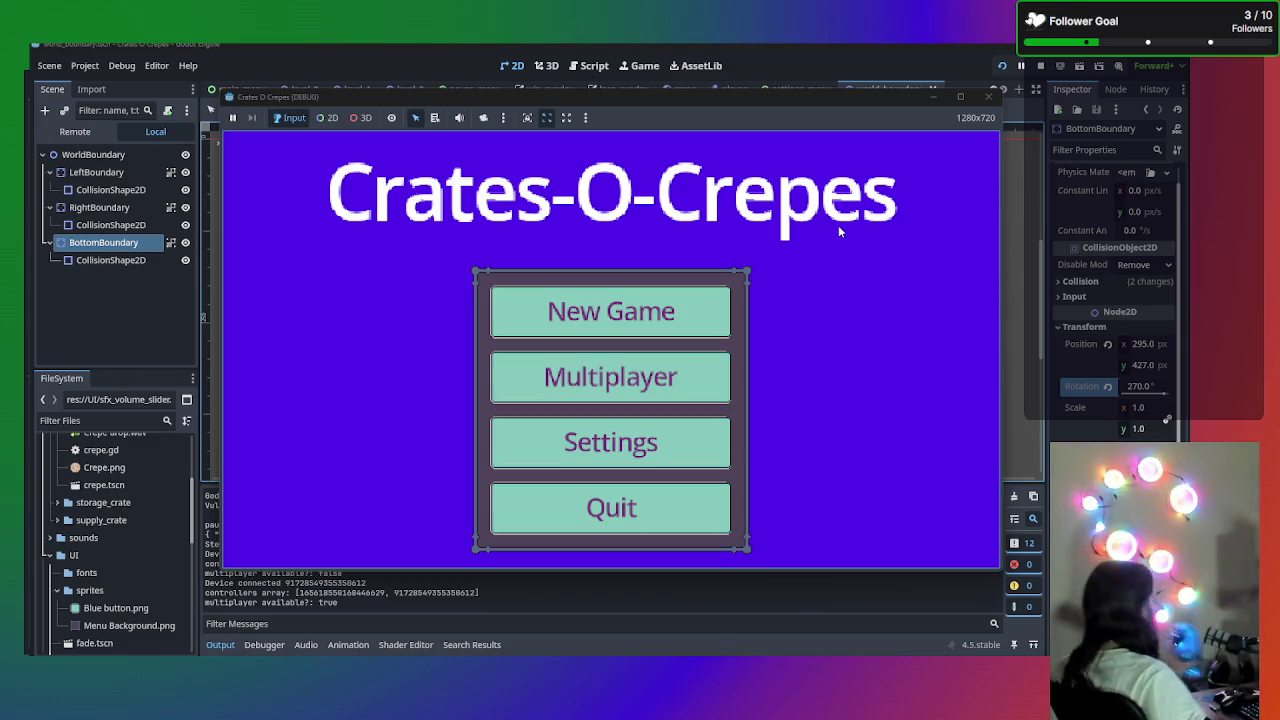
- Start a New Game into Level 1, stop the run, and switch to the main_menu scene
{"action": "left_click", "coordinate": [616, 313]}
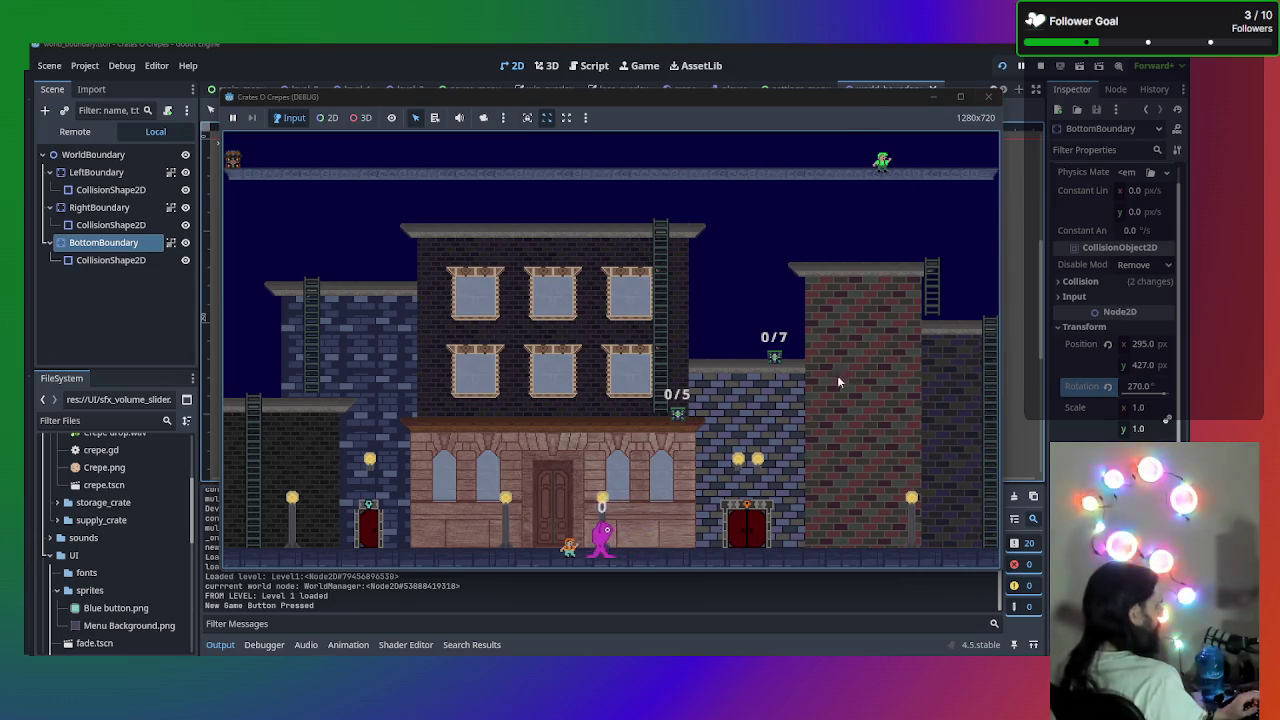
{"action": "left_click", "coordinate": [988, 96]}
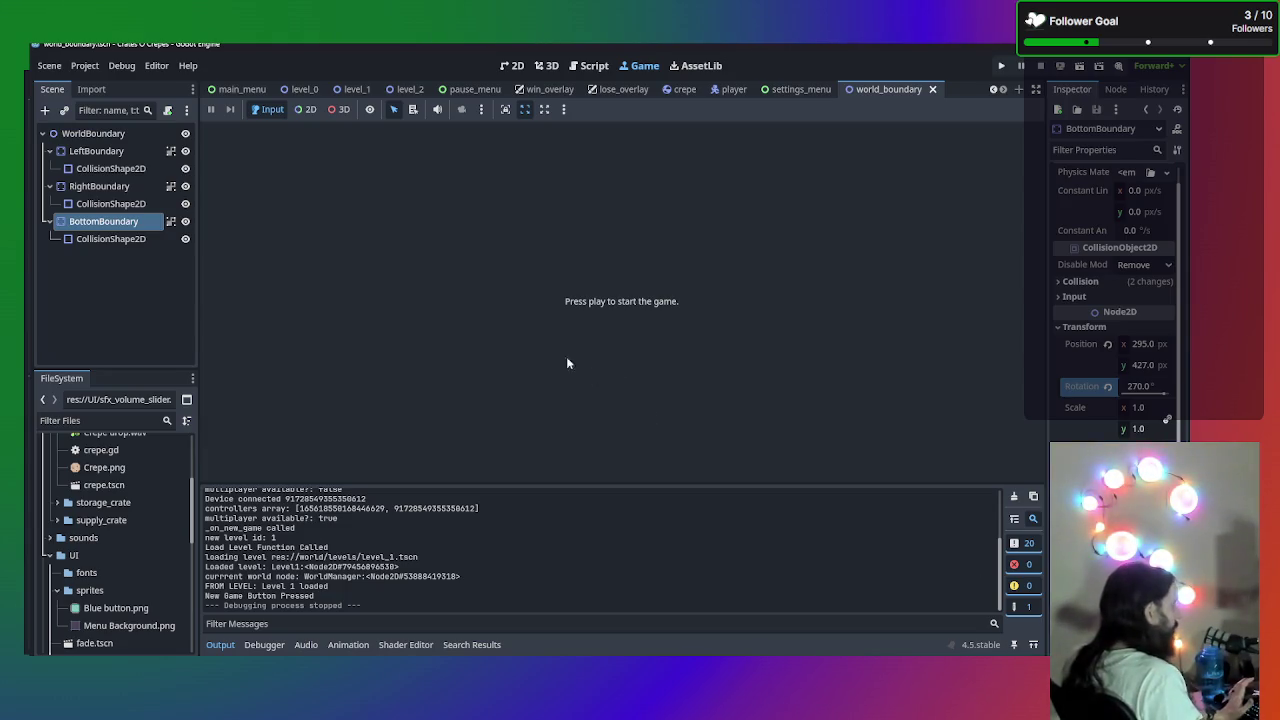
{"action": "left_click", "coordinate": [242, 89]}
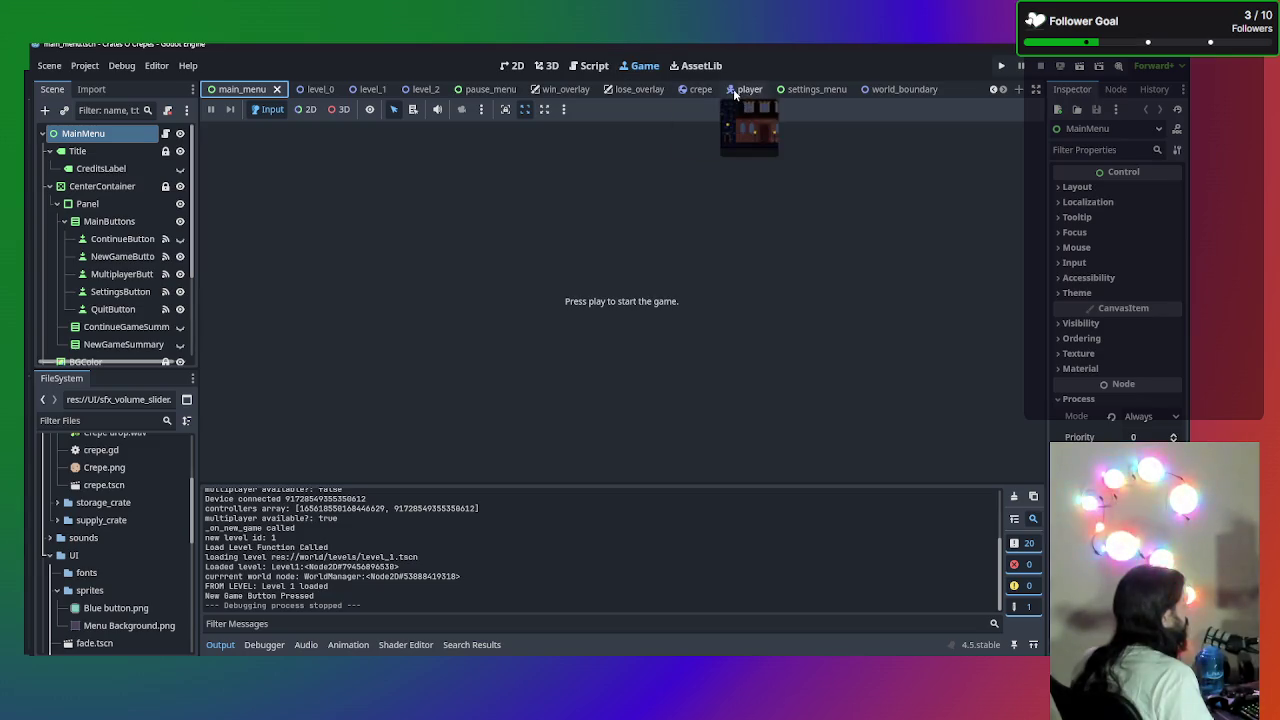
- Open Player.gd in the Script workspace and scroll through its code
{"action": "left_click", "coordinate": [593, 68]}
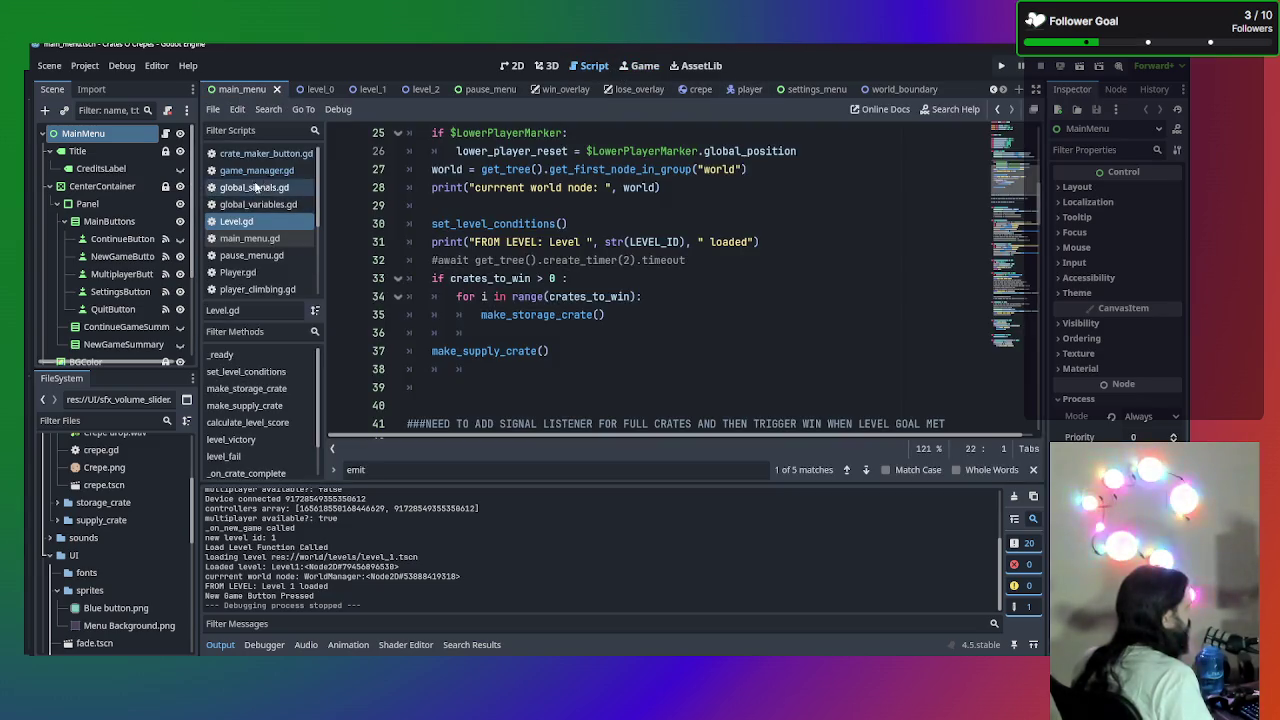
{"action": "left_click", "coordinate": [249, 235]}
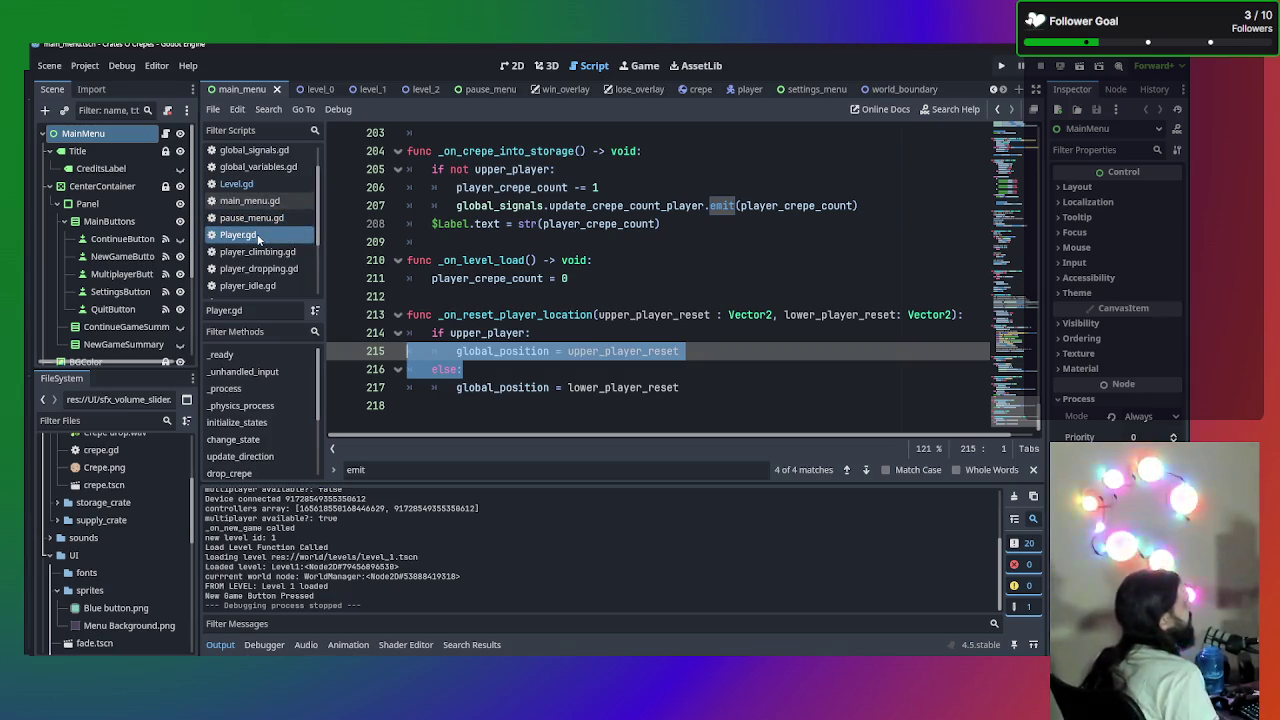
{"action": "left_click", "coordinate": [258, 236]}
{"action": "scroll", "coordinate": [88, 541], "scroll_direction": "up", "scroll_amount": 3}
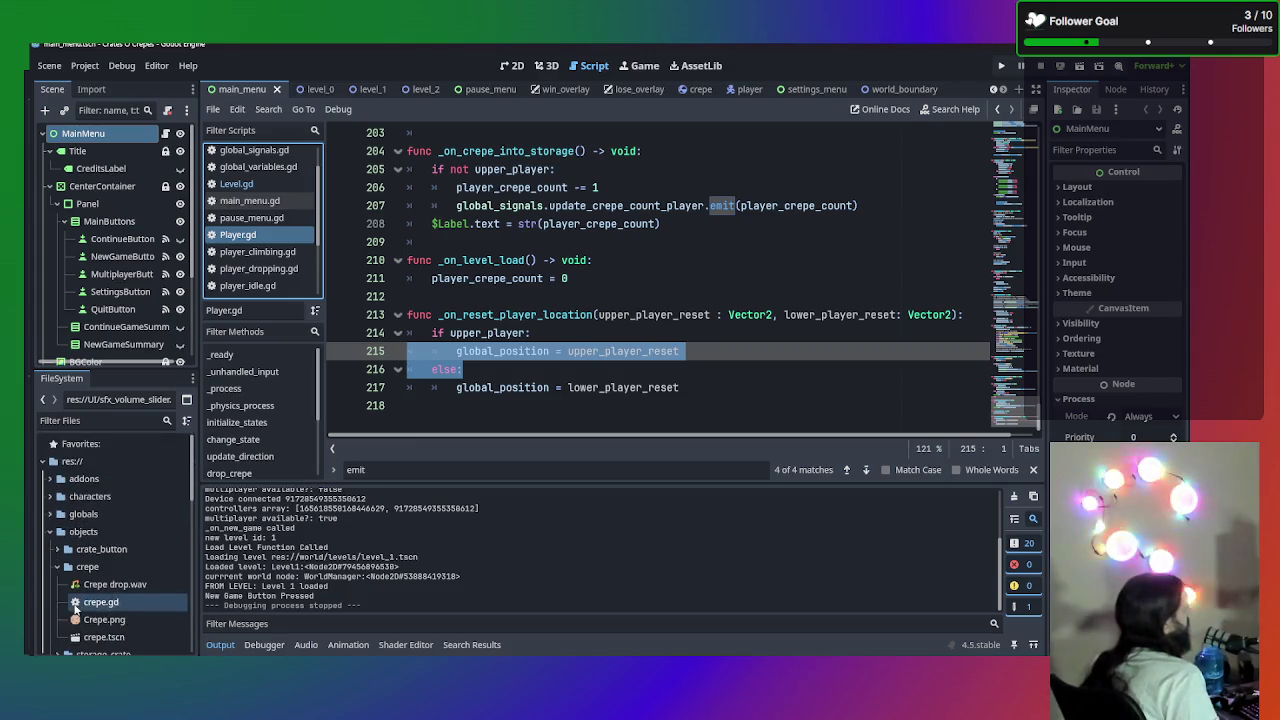
{"action": "scroll", "coordinate": [64, 527], "scroll_direction": "down", "scroll_amount": 5}
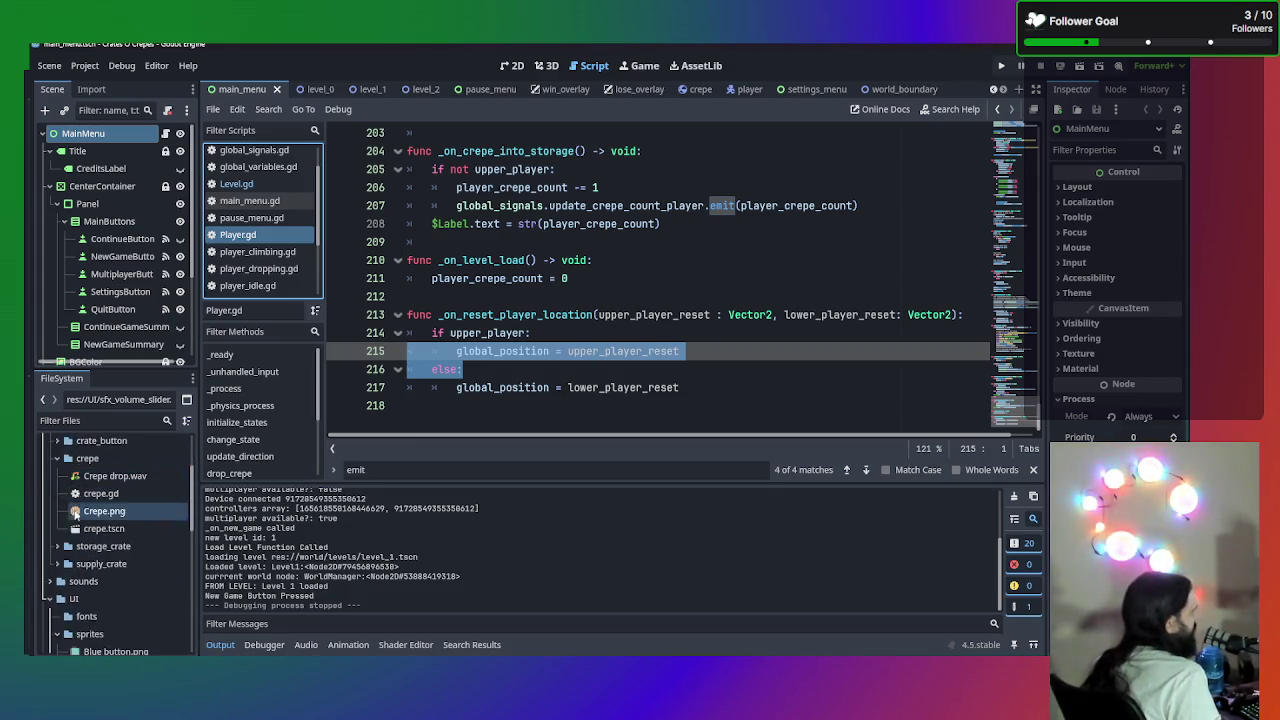
{"action": "scroll", "coordinate": [64, 527], "scroll_direction": "down", "scroll_amount": 10}
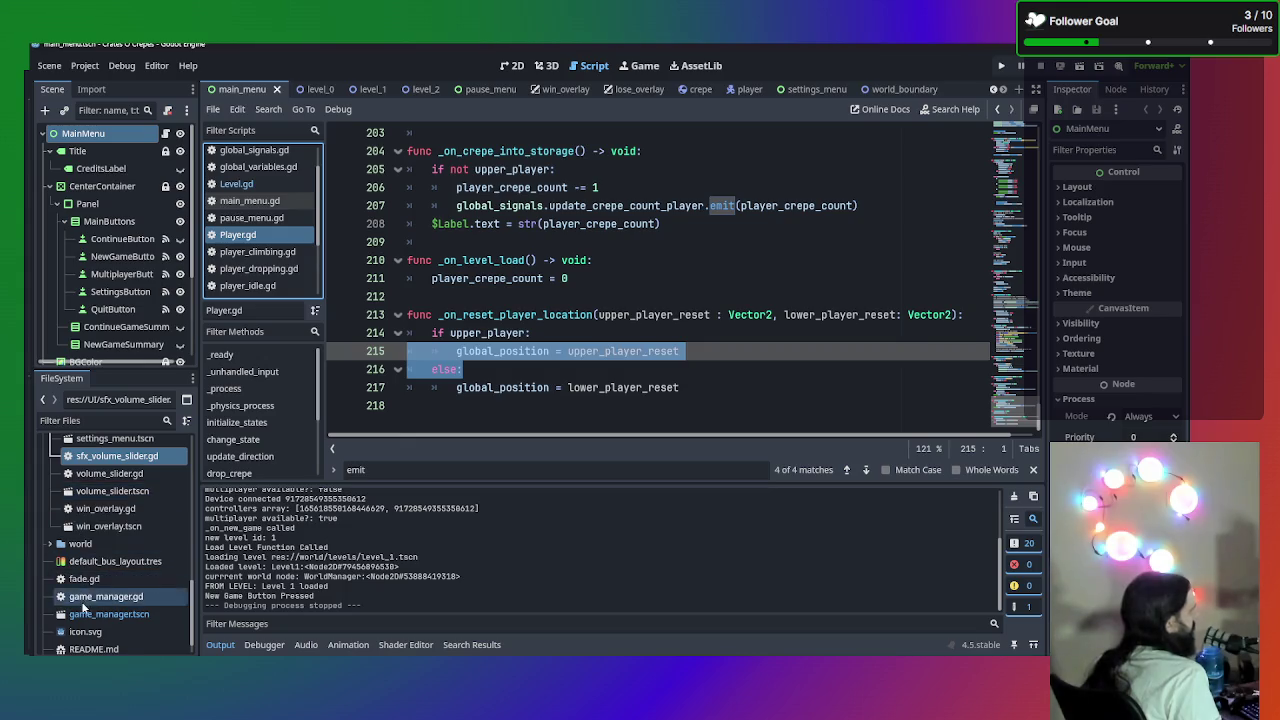
{"action": "scroll", "coordinate": [85, 606], "scroll_direction": "up", "scroll_amount": 8}
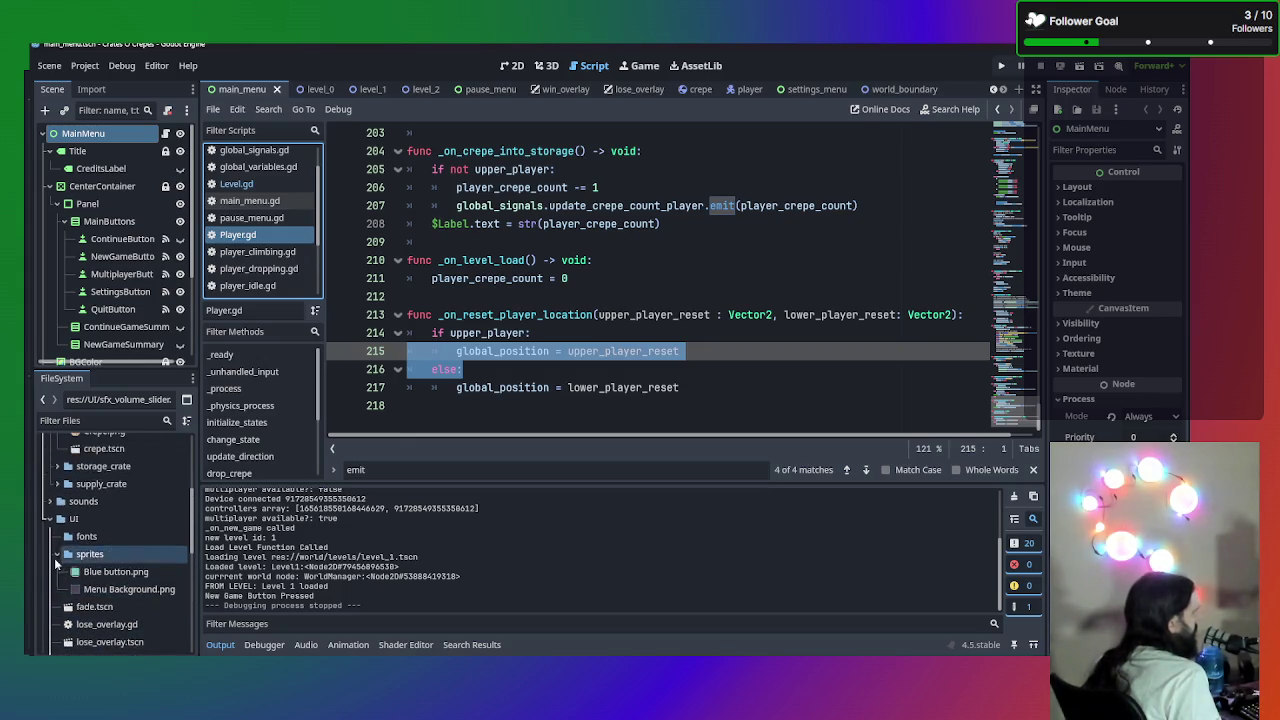
- Collapse the UI folder and select the objects folder in the FileSystem dock
{"action": "left_click", "coordinate": [49, 519]}
{"action": "scroll", "coordinate": [49, 520], "scroll_direction": "up", "scroll_amount": 5}
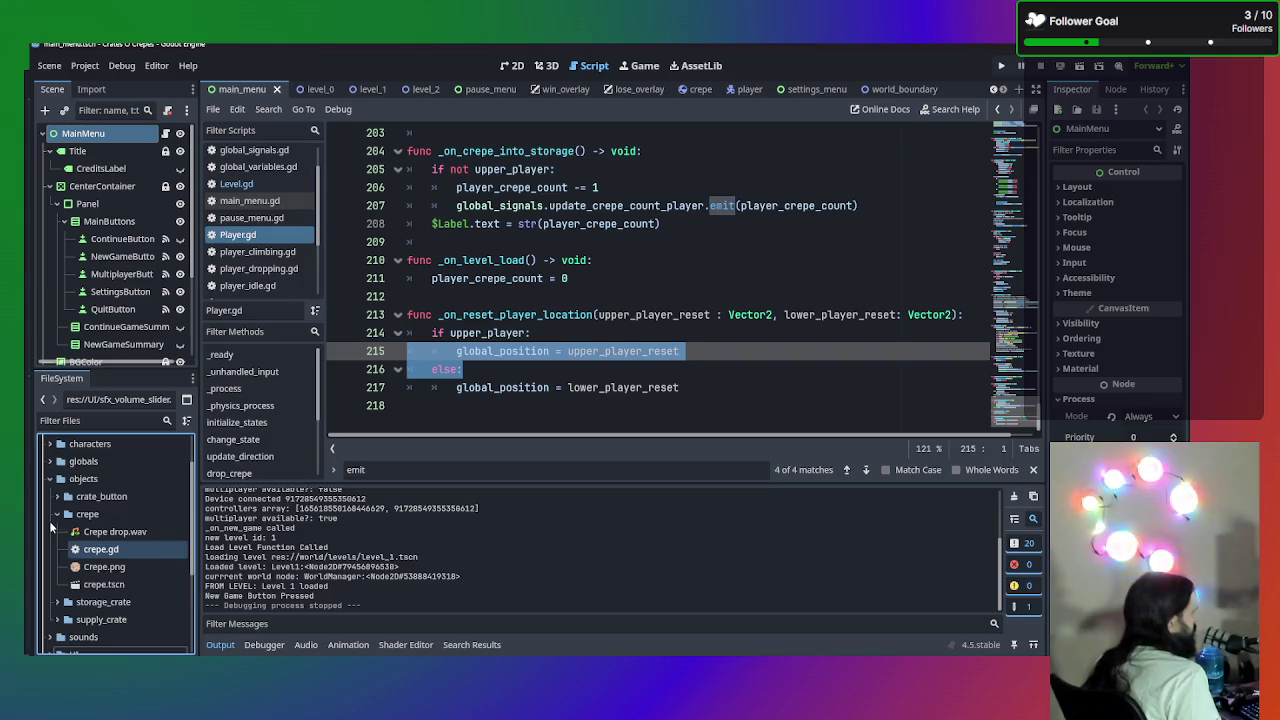
{"action": "left_click", "coordinate": [53, 478]}
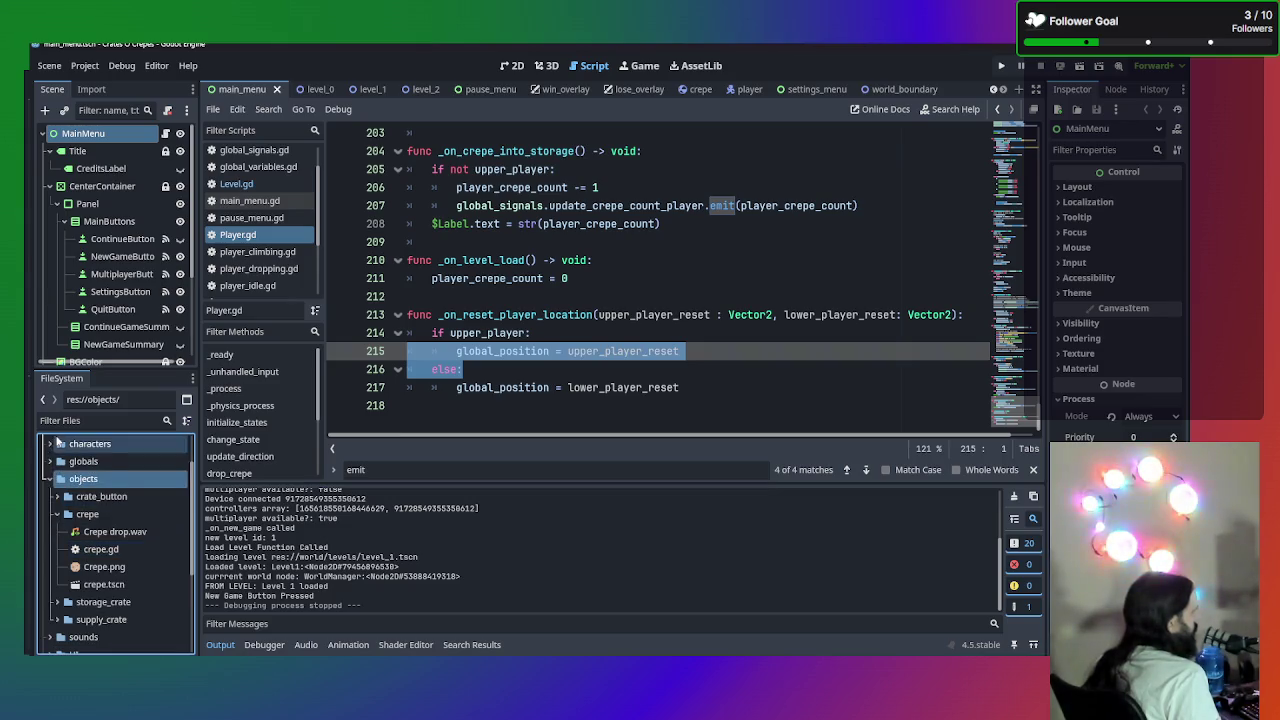
- Open player_walking.gd from the characters folder, review its climbing-state return, then go back to Player.gd
{"action": "left_click", "coordinate": [49, 441]}
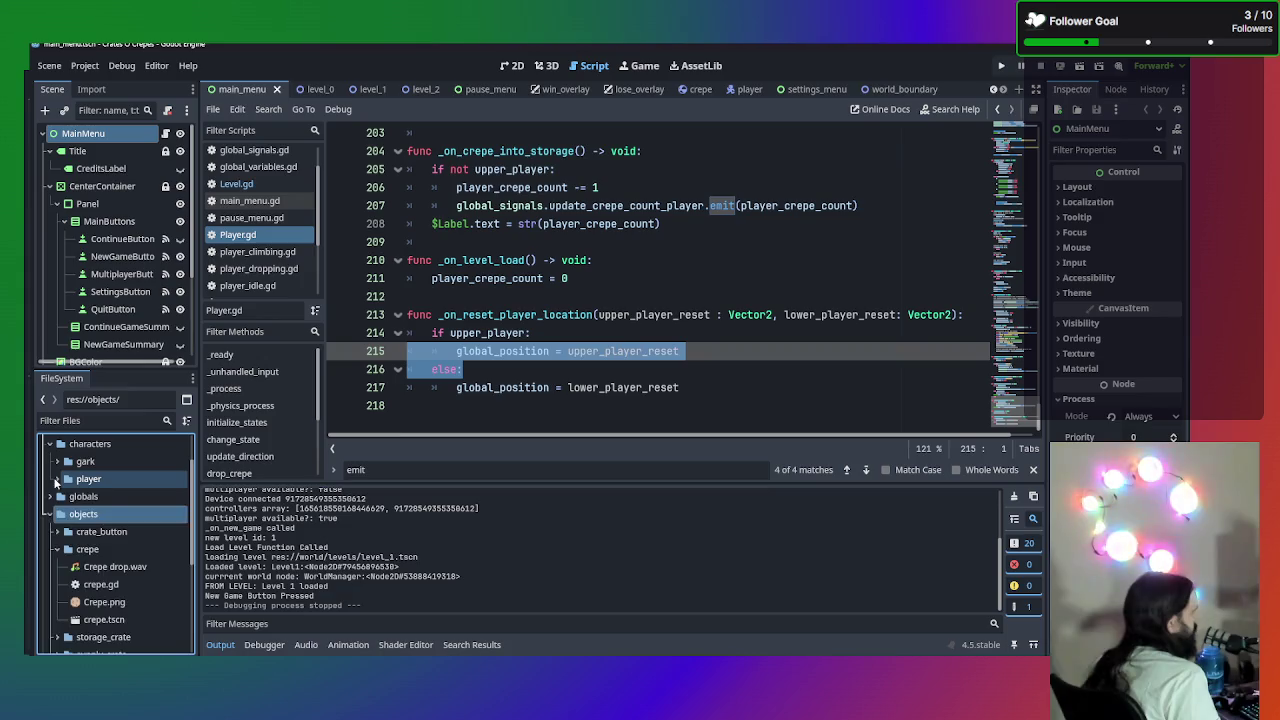
{"action": "scroll", "coordinate": [140, 555], "scroll_direction": "down", "scroll_amount": 2}
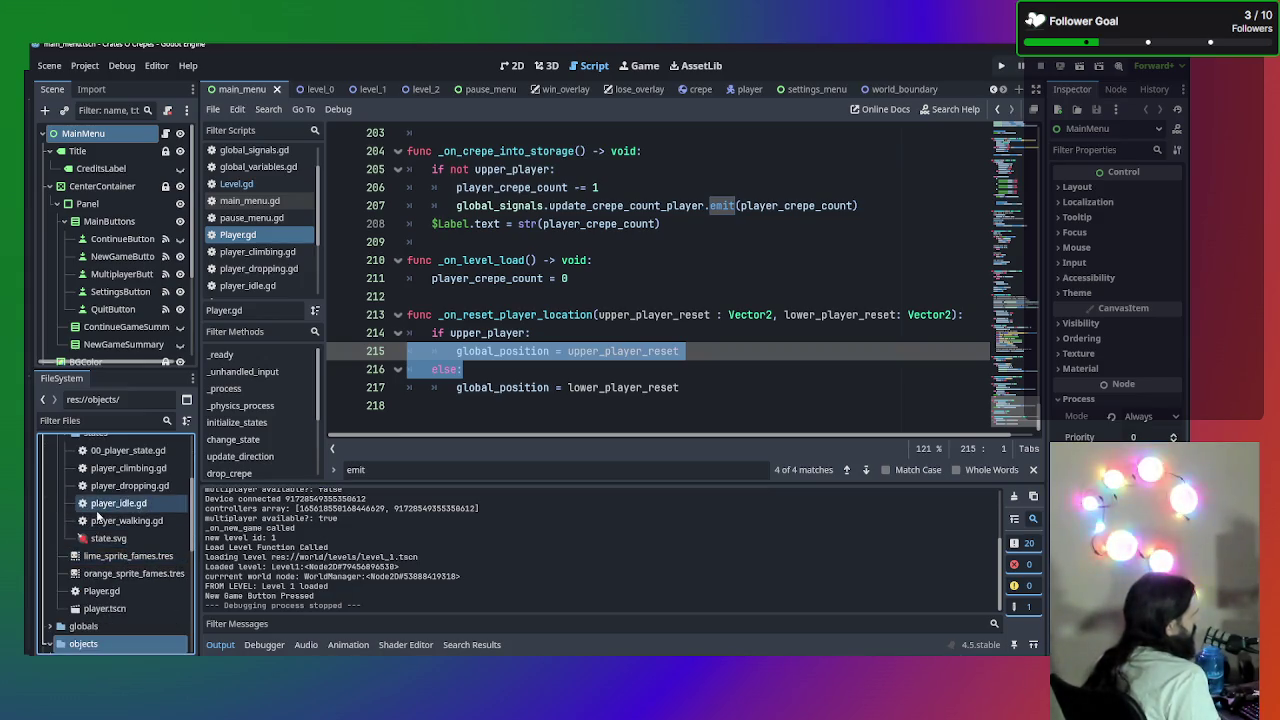
{"action": "left_click", "coordinate": [110, 521]}
{"action": "double_click", "coordinate": [110, 521]}
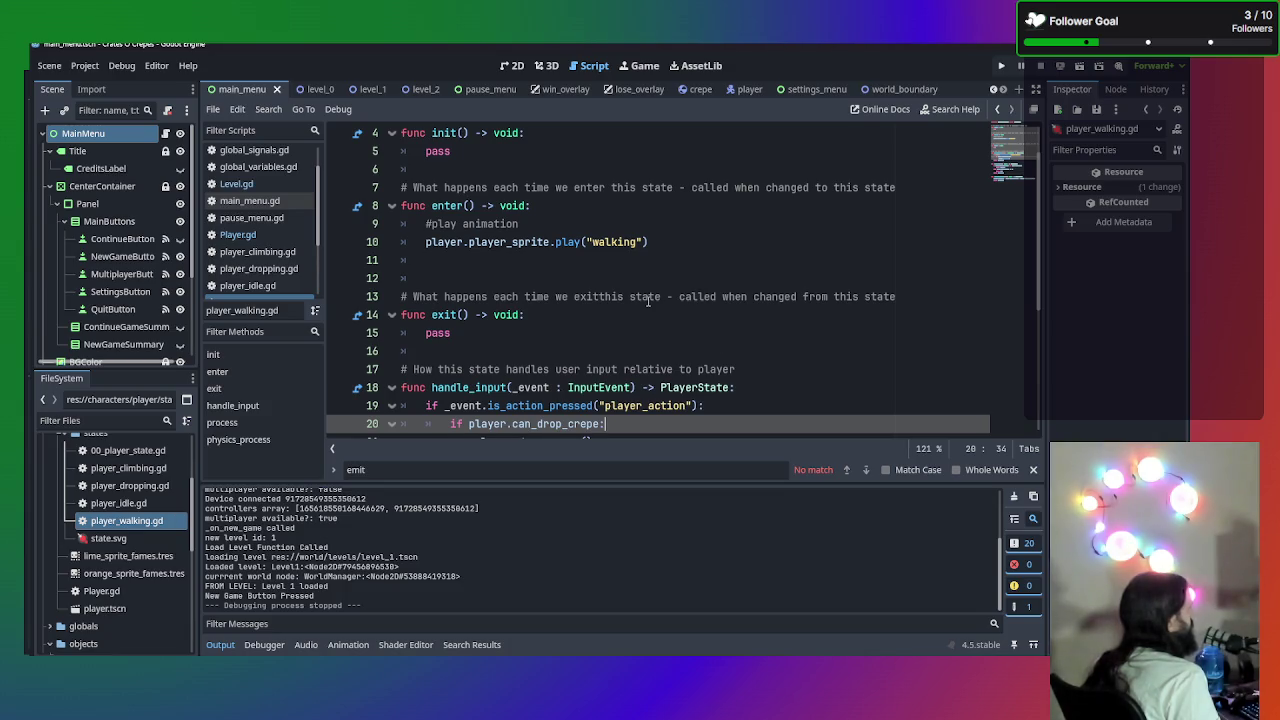
{"action": "scroll", "coordinate": [649, 302], "scroll_direction": "down", "scroll_amount": 2}
{"action": "scroll", "coordinate": [317, 268], "scroll_direction": "down", "scroll_amount": 1}
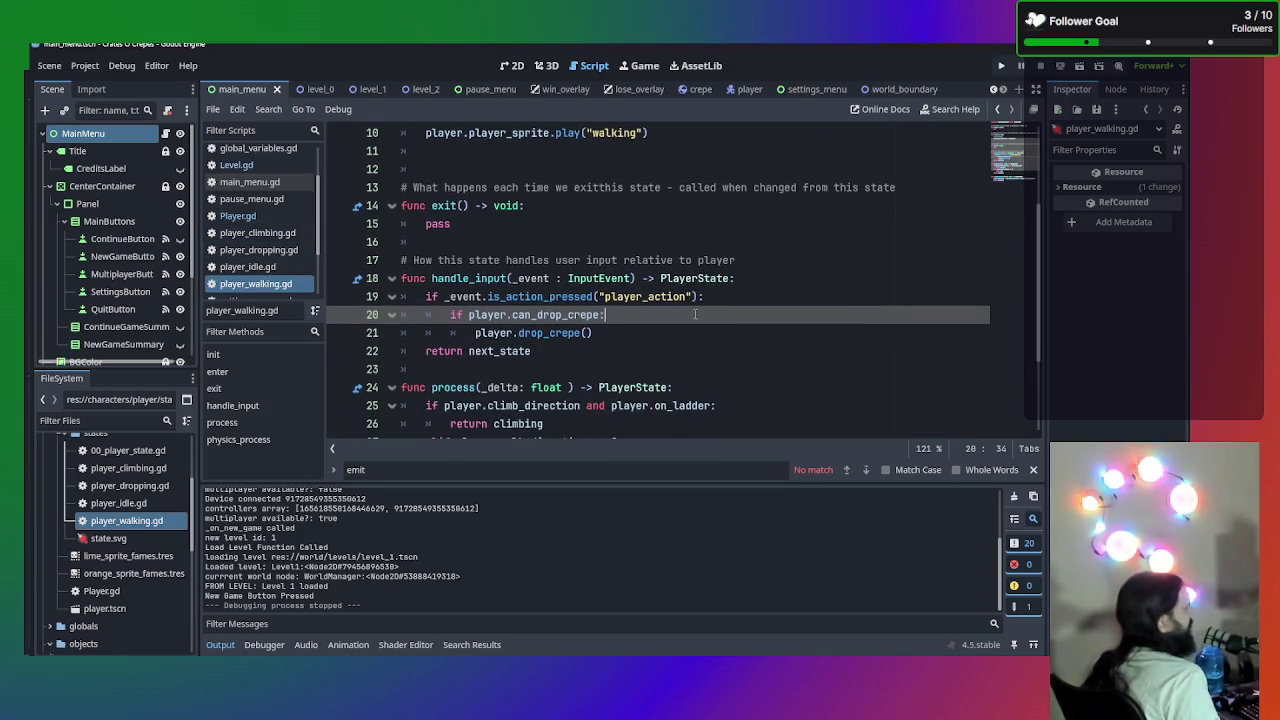
{"action": "scroll", "coordinate": [731, 313], "scroll_direction": "down", "scroll_amount": 2}
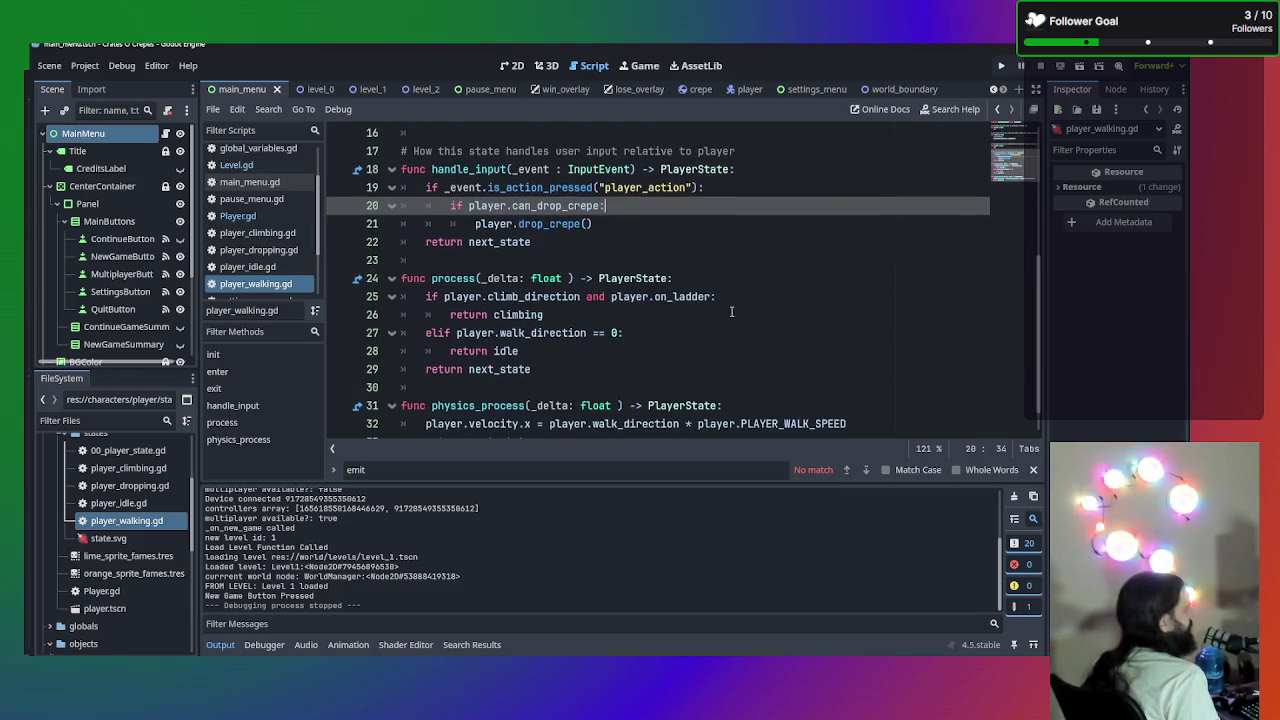
{"action": "left_click", "coordinate": [557, 315]}
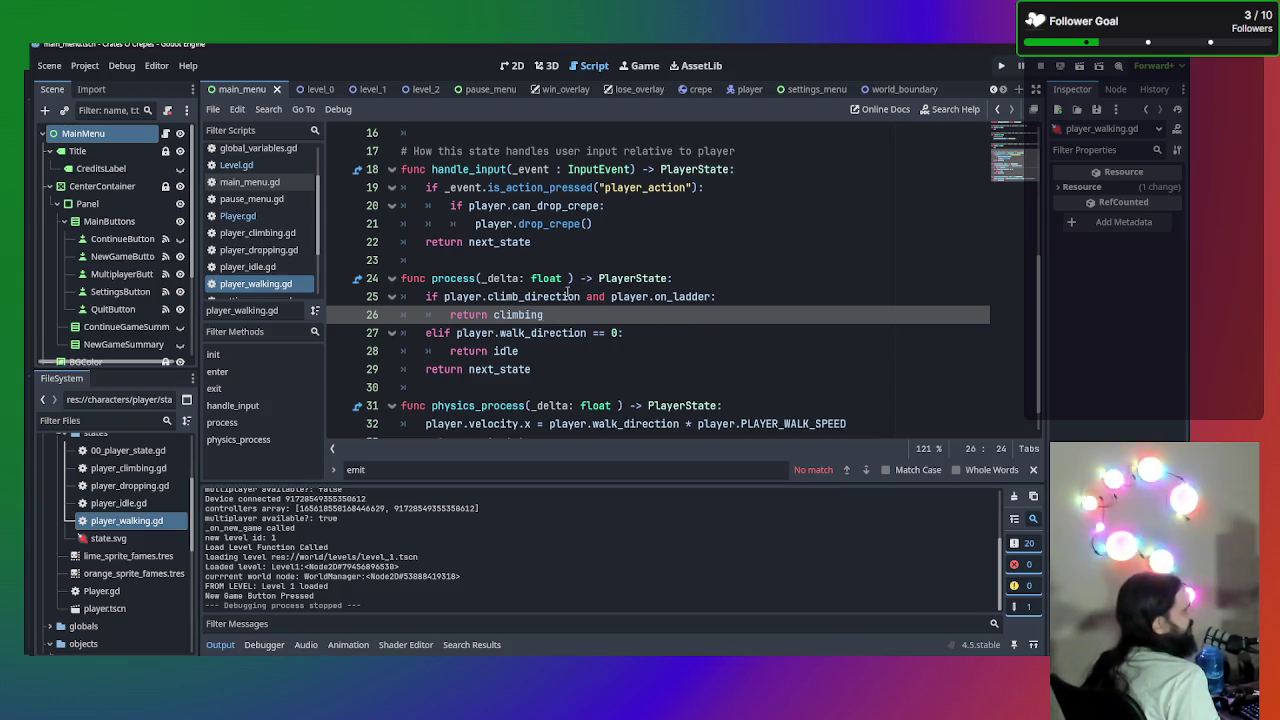
{"action": "scroll", "coordinate": [645, 305], "scroll_direction": "down", "scroll_amount": 1}
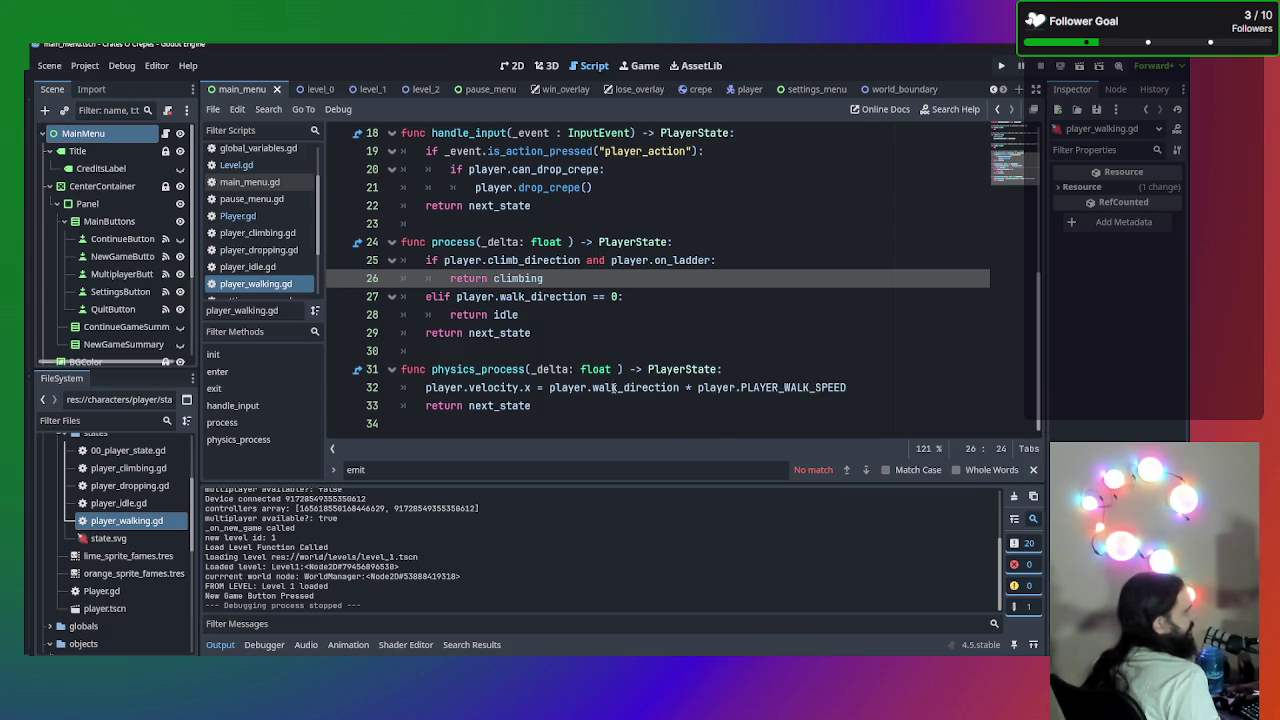
{"action": "left_click", "coordinate": [238, 216]}
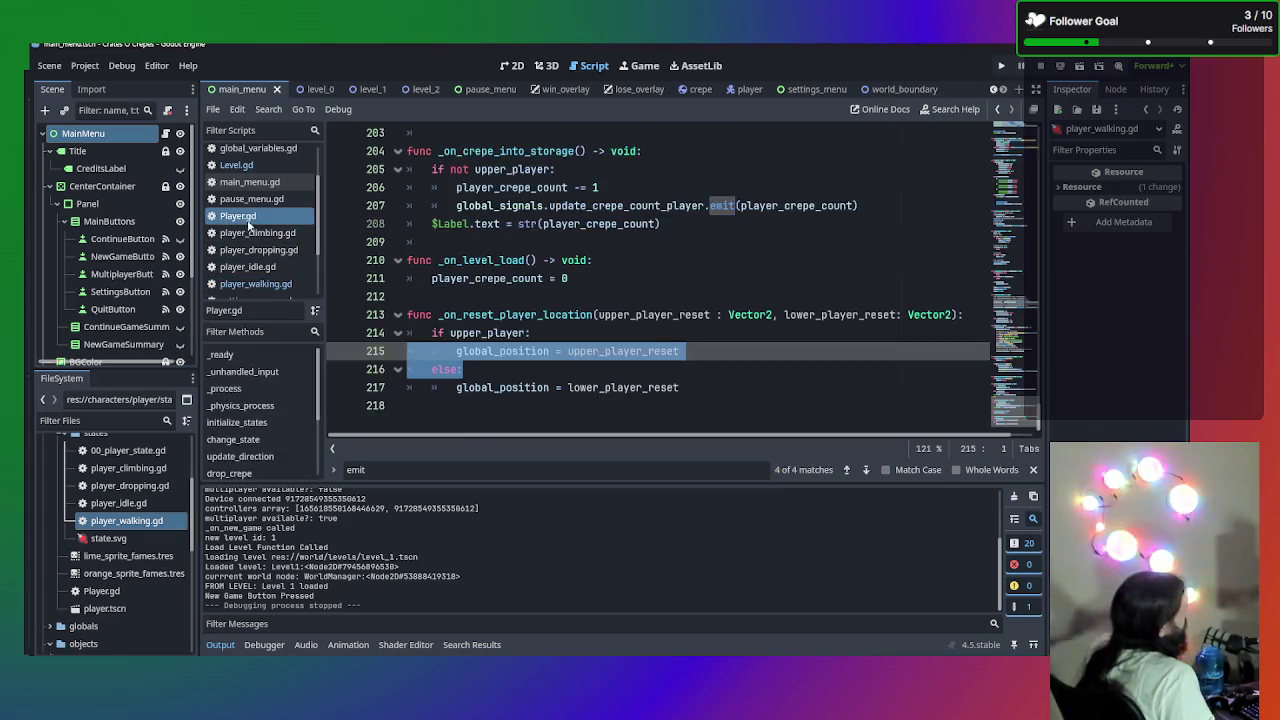
{"action": "scroll", "coordinate": [573, 295], "scroll_direction": "up", "scroll_amount": 20}
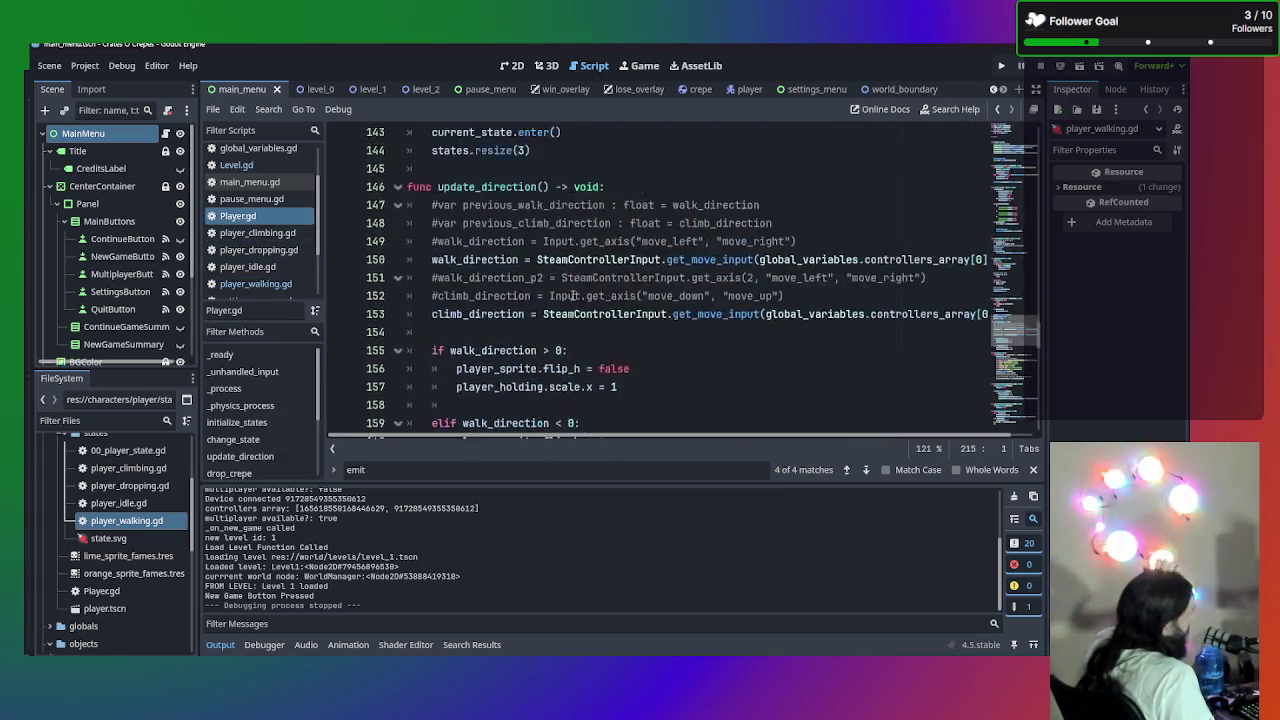
{"action": "scroll", "coordinate": [573, 295], "scroll_direction": "down", "scroll_amount": 15}
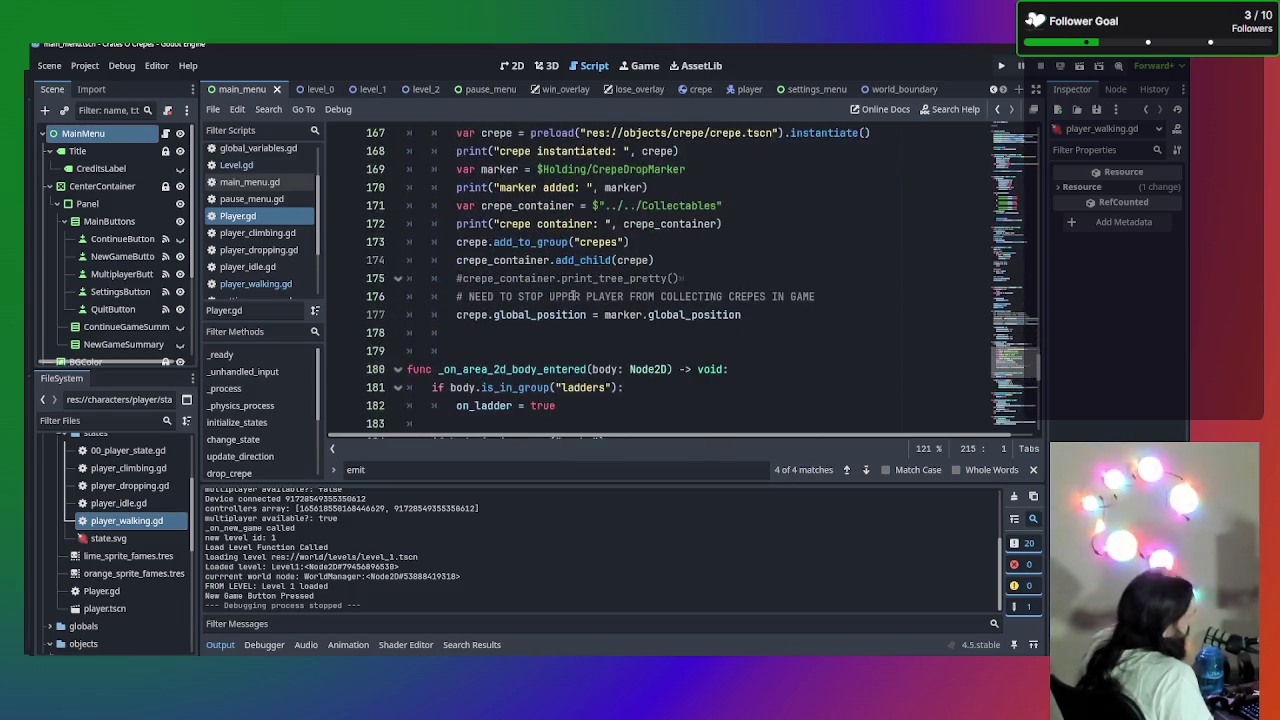
{"action": "scroll", "coordinate": [572, 296], "scroll_direction": "down", "scroll_amount": 4}
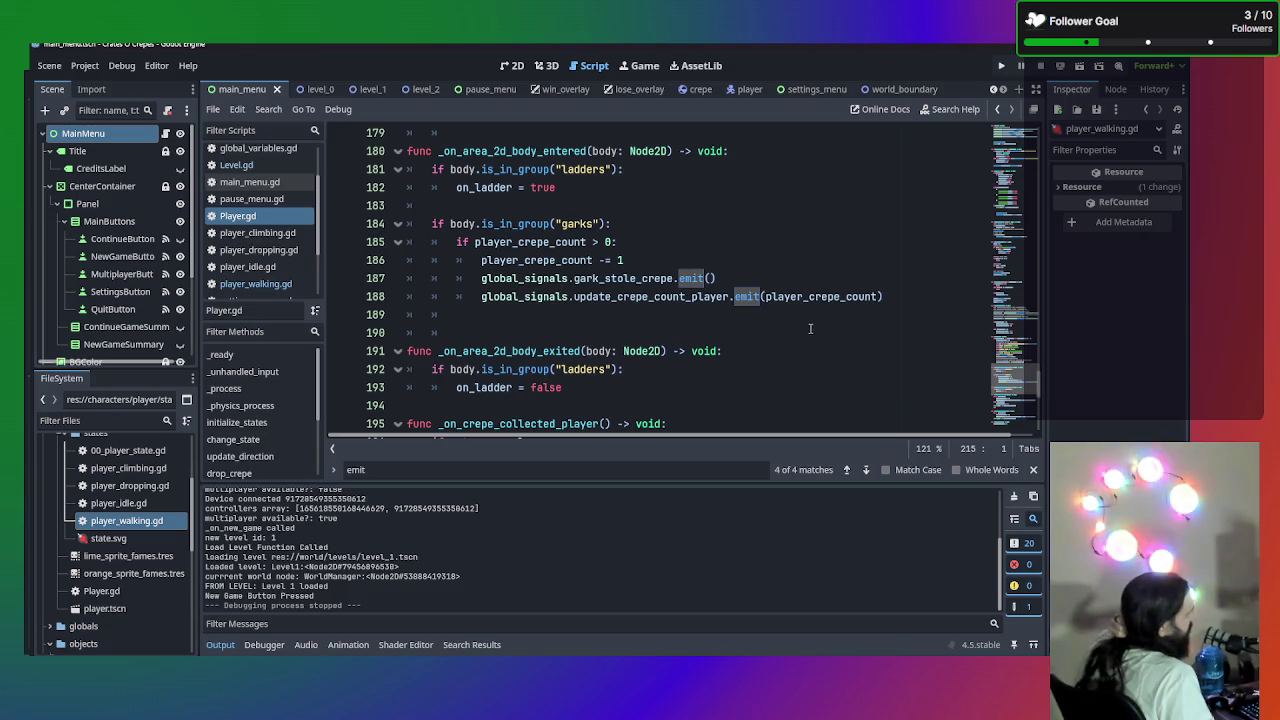
{"action": "left_click", "coordinate": [832, 350]}
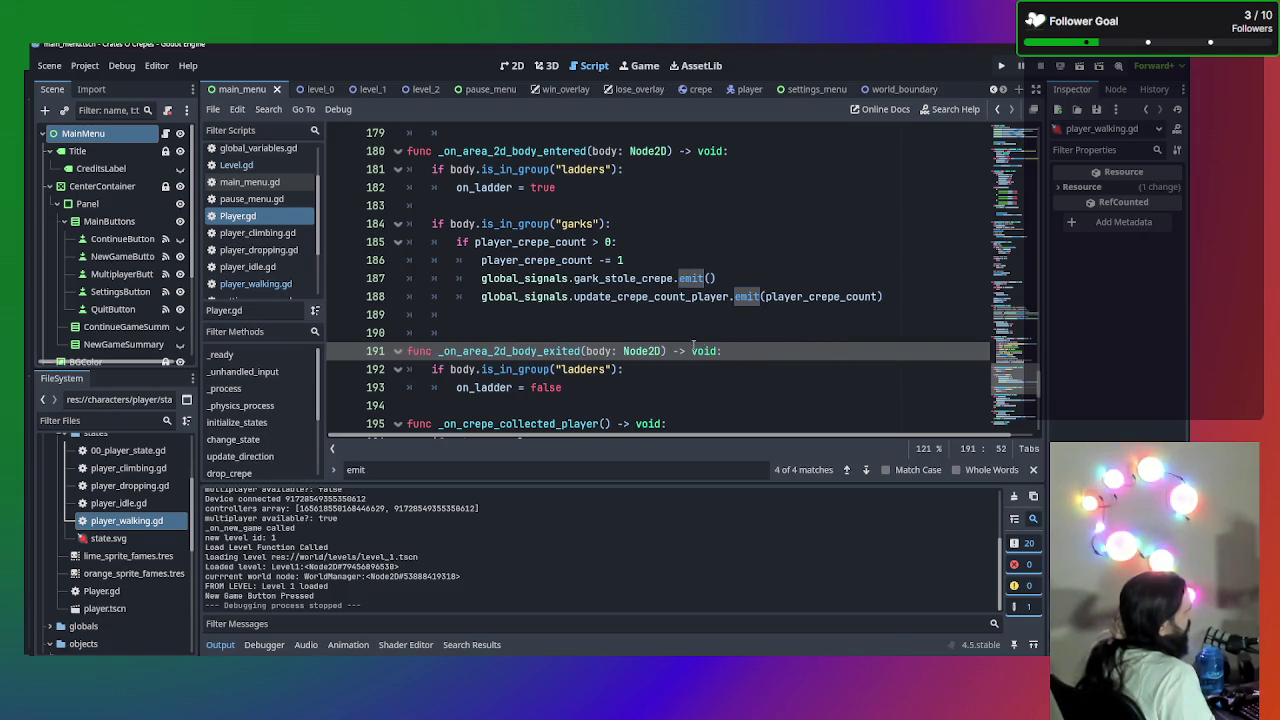
{"action": "scroll", "coordinate": [632, 343], "scroll_direction": "up", "scroll_amount": 1}
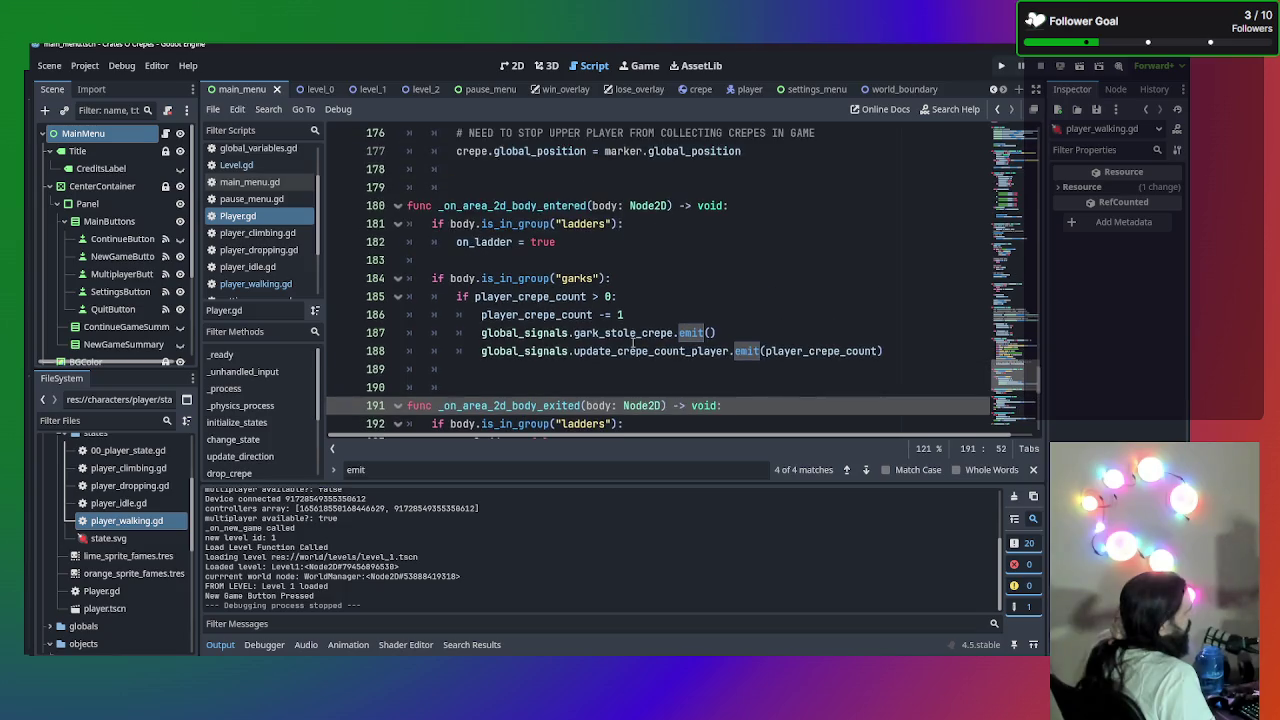
{"action": "scroll", "coordinate": [632, 343], "scroll_direction": "up", "scroll_amount": 15}
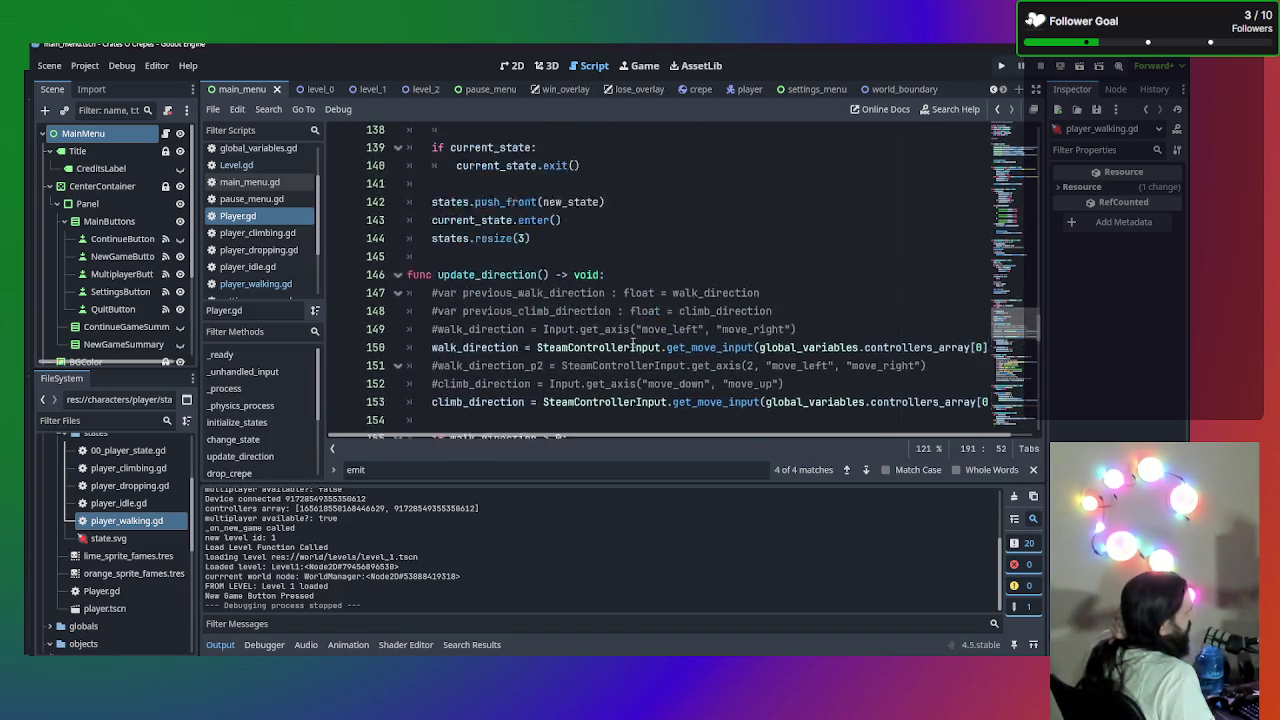
{"action": "scroll", "coordinate": [632, 343], "scroll_direction": "up", "scroll_amount": 8}
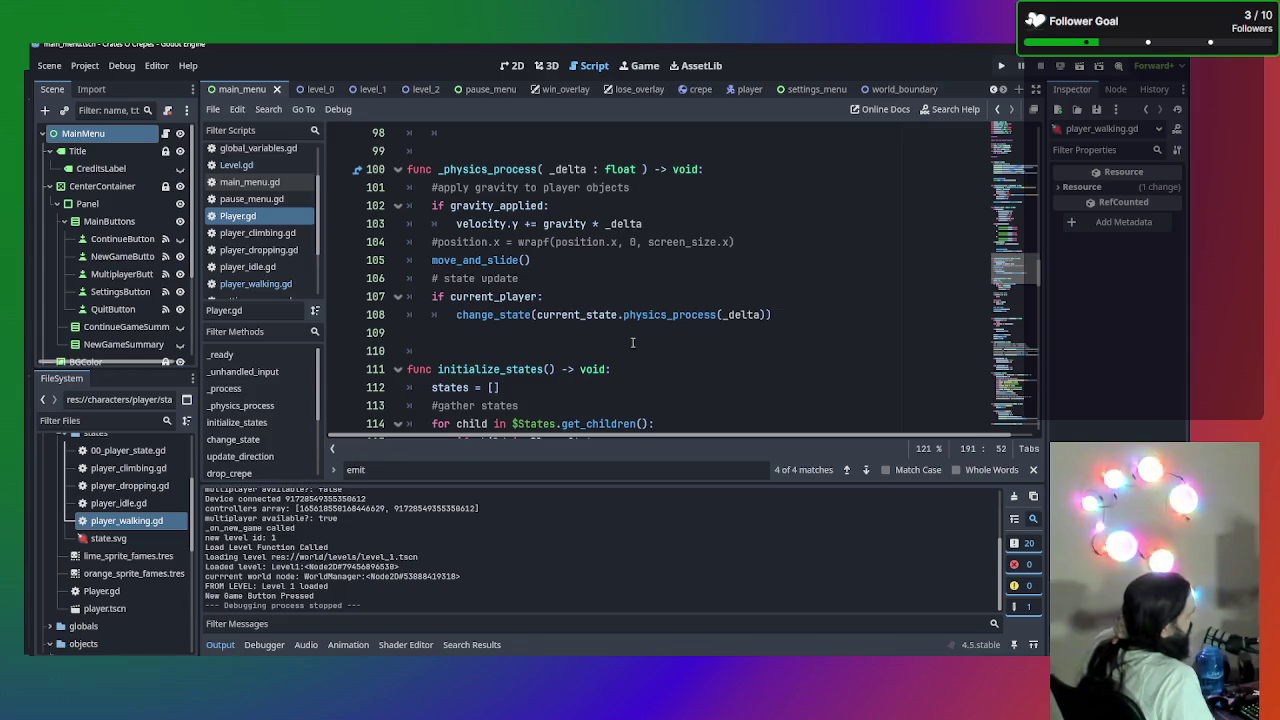
{"action": "scroll", "coordinate": [632, 343], "scroll_direction": "up", "scroll_amount": 4}
{"action": "scroll", "coordinate": [632, 343], "scroll_direction": "down", "scroll_amount": 3}
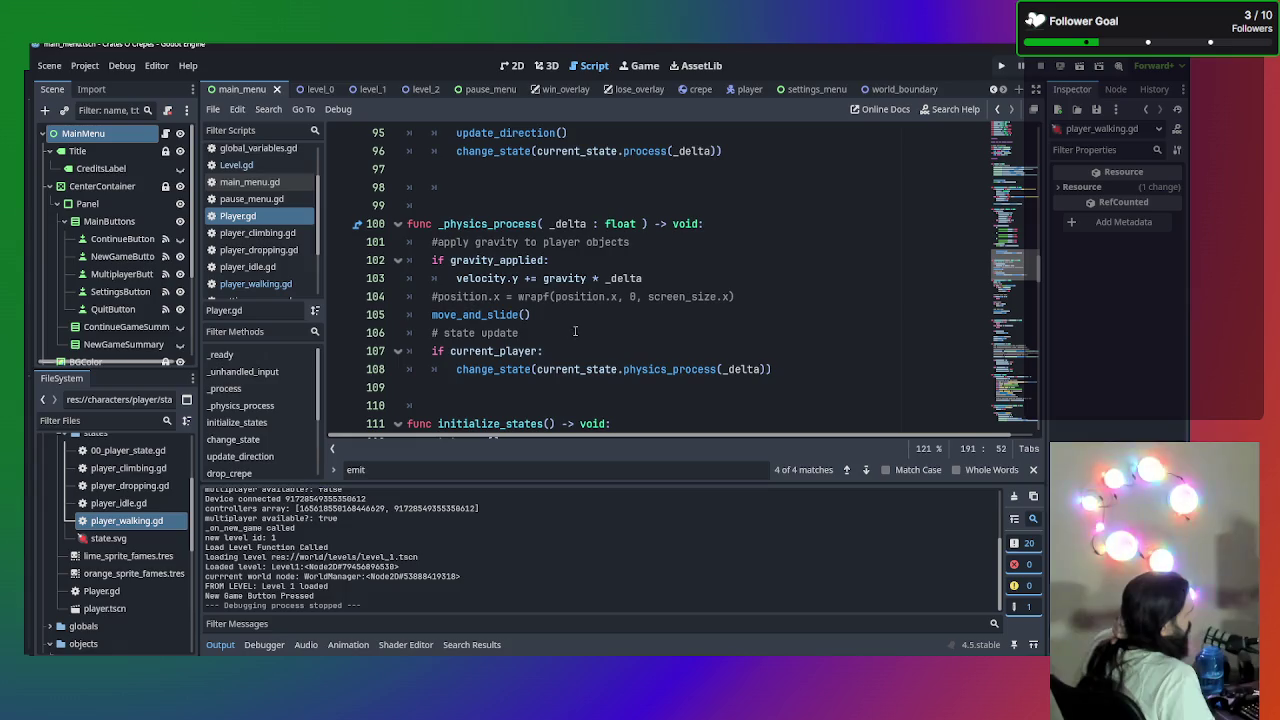
{"action": "scroll", "coordinate": [621, 356], "scroll_direction": "up", "scroll_amount": 2}
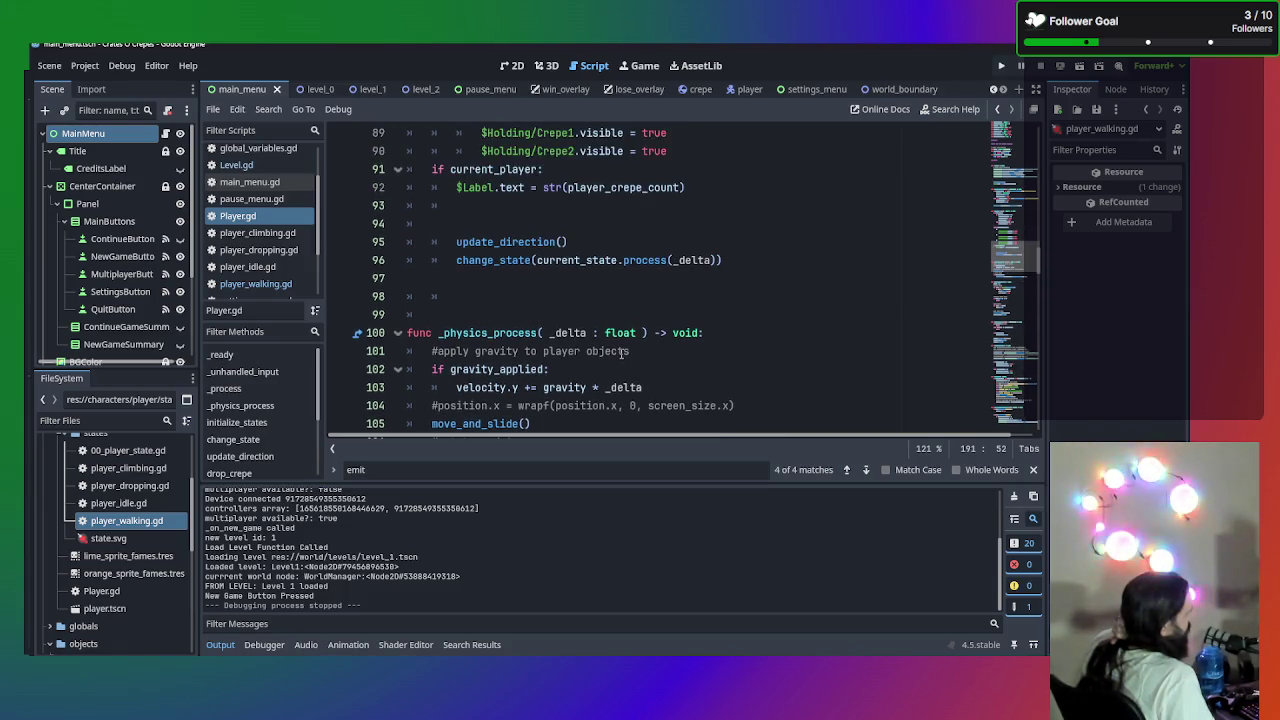
{"action": "scroll", "coordinate": [590, 338], "scroll_direction": "up", "scroll_amount": 1}
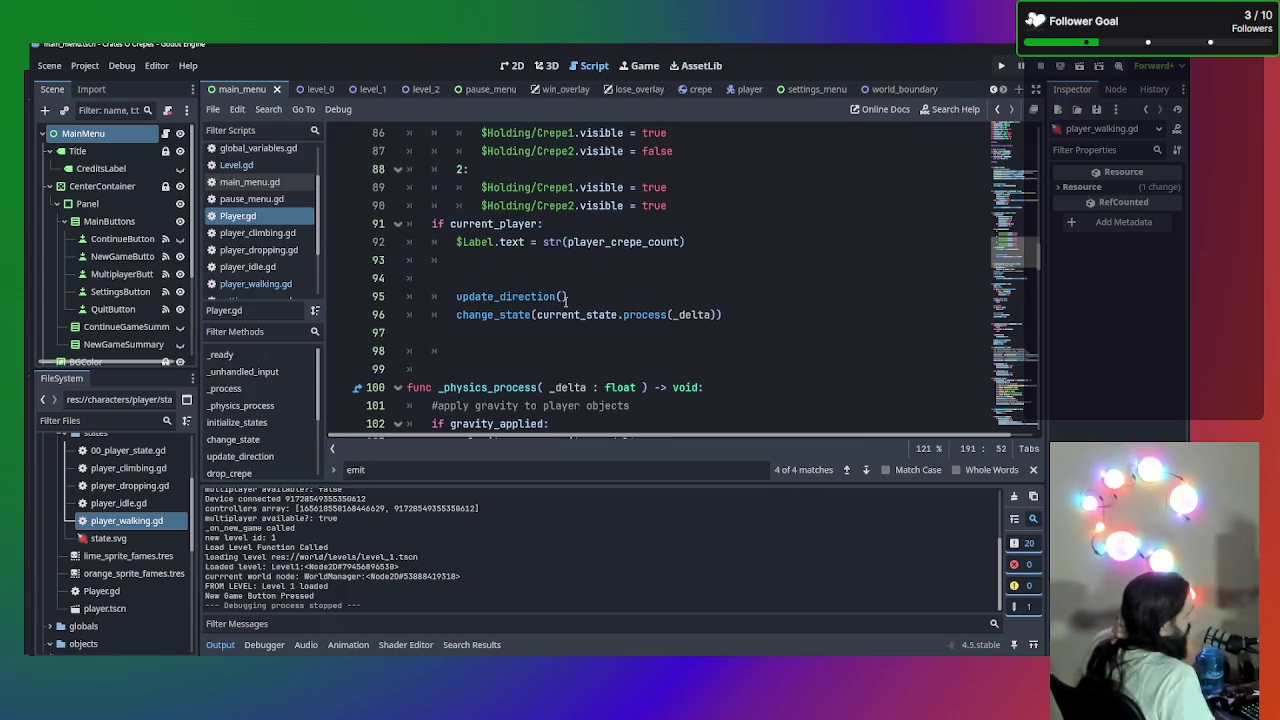
{"action": "left_click_drag", "start_coordinate": [585, 296], "coordinate": [457, 296]}
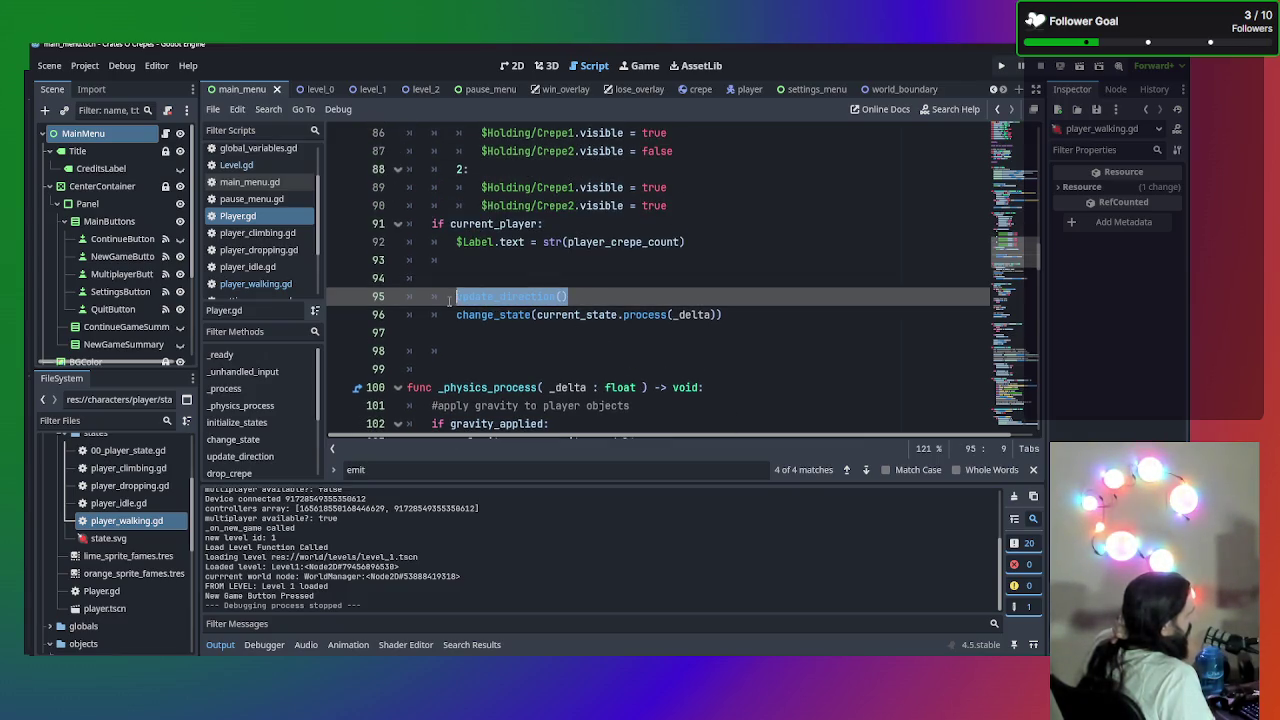
{"action": "left_click", "coordinate": [616, 293]}
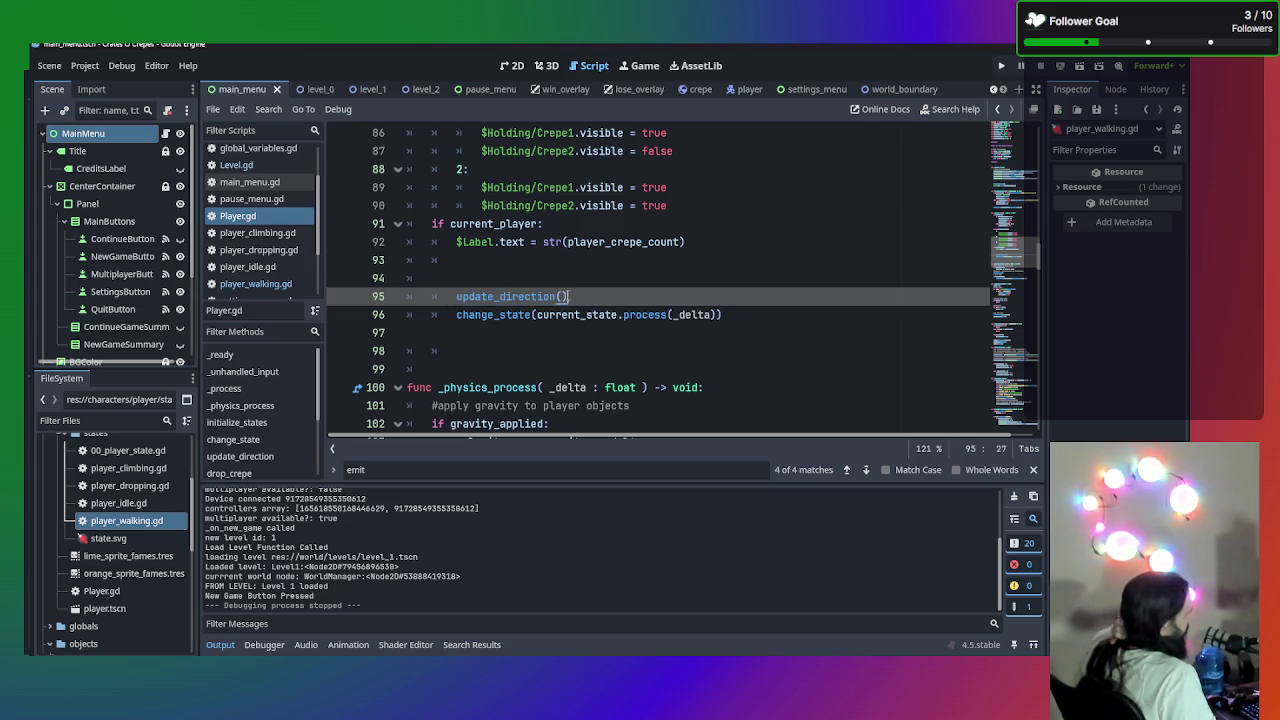
{"action": "scroll", "coordinate": [566, 296], "scroll_direction": "down", "scroll_amount": 2}
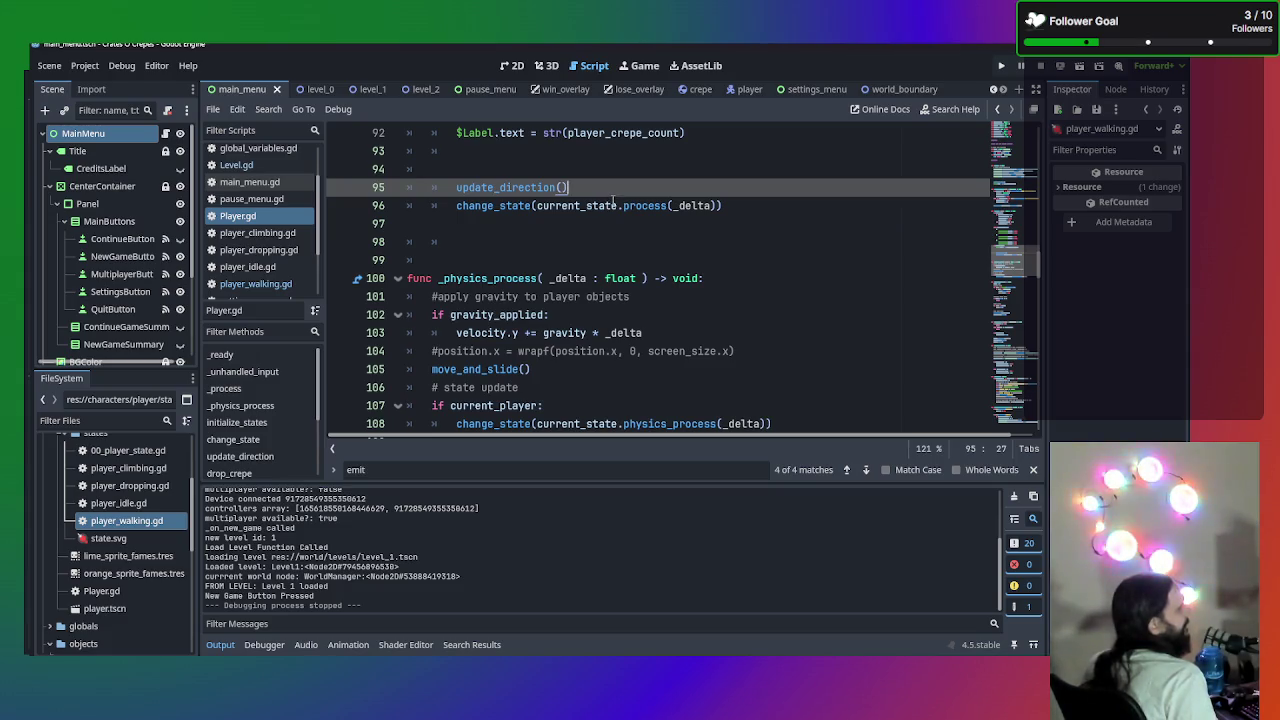
{"action": "scroll", "coordinate": [613, 200], "scroll_direction": "down", "scroll_amount": 1}
{"action": "scroll", "coordinate": [613, 200], "scroll_direction": "up", "scroll_amount": 1}
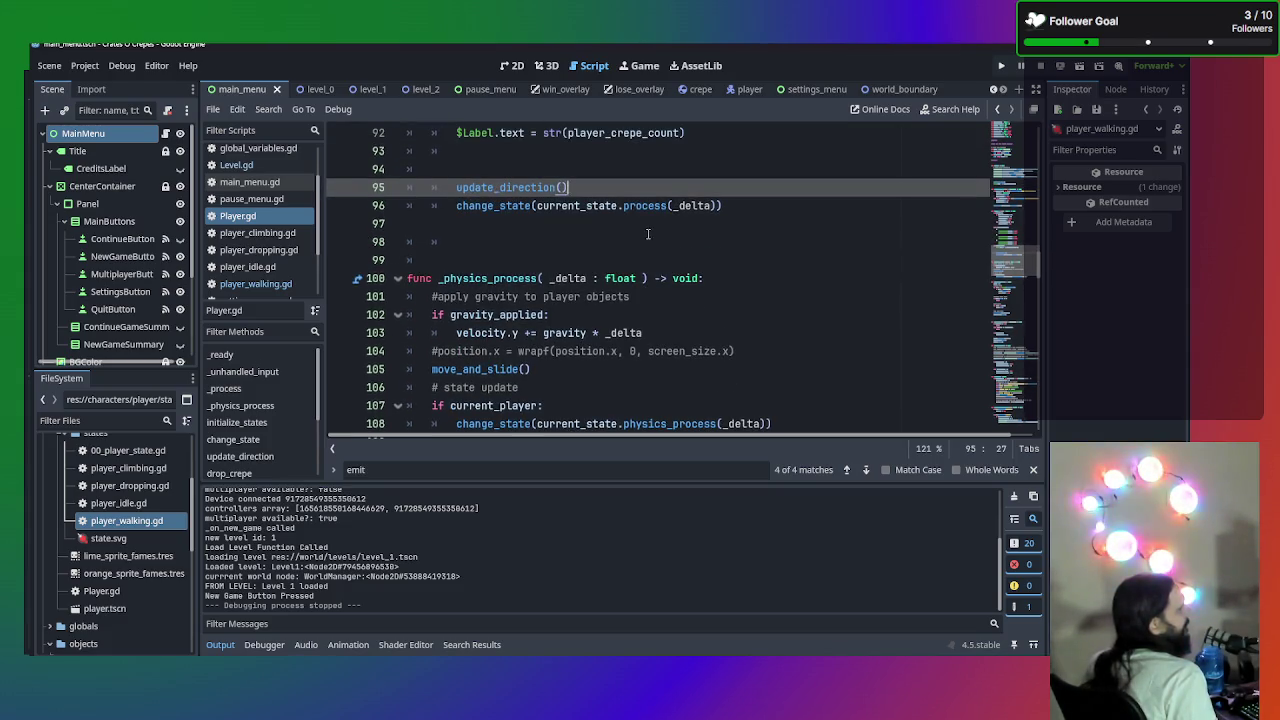
{"action": "scroll", "coordinate": [645, 232], "scroll_direction": "up", "scroll_amount": 1}
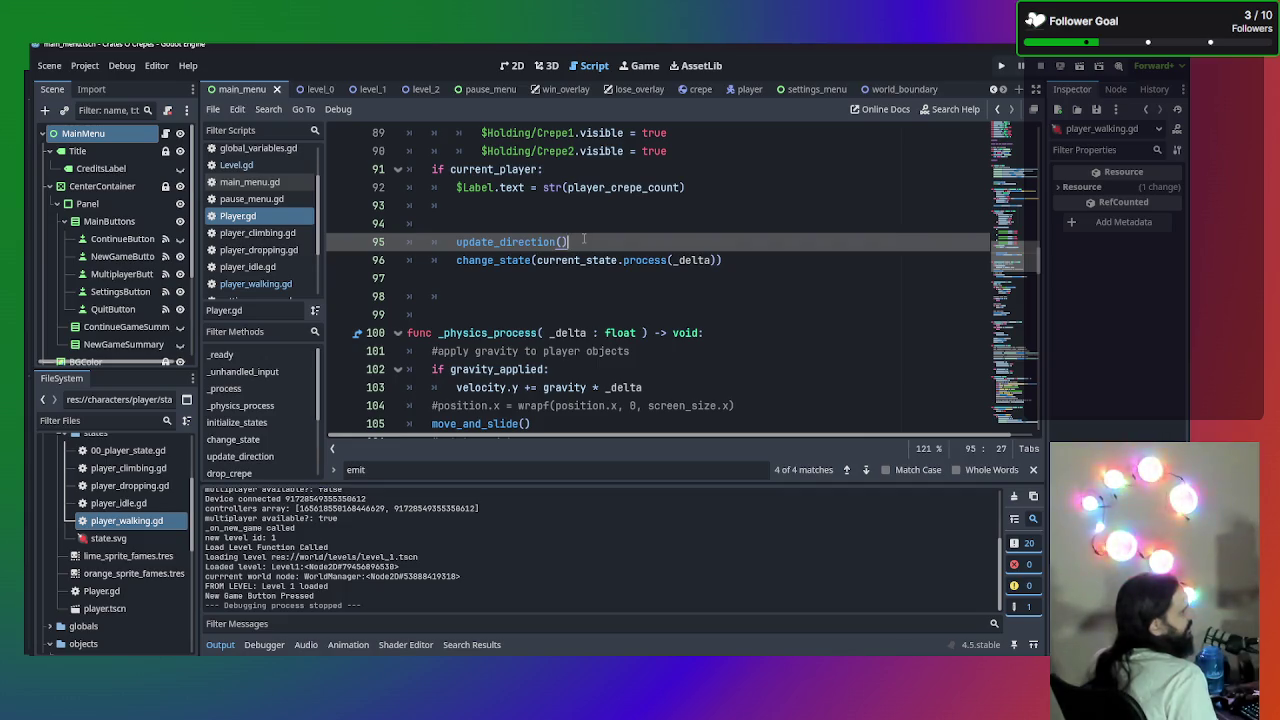
{"action": "scroll", "coordinate": [583, 238], "scroll_direction": "down", "scroll_amount": 1}
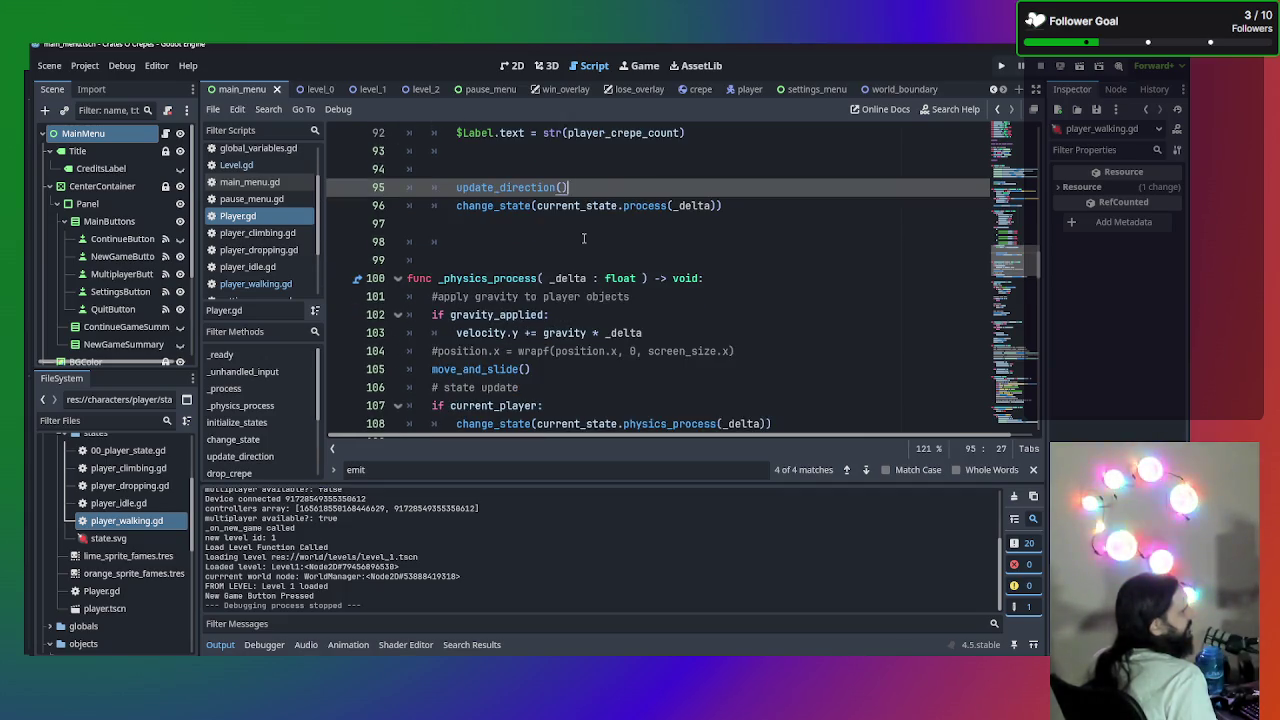
{"action": "scroll", "coordinate": [583, 238], "scroll_direction": "up", "scroll_amount": 20}
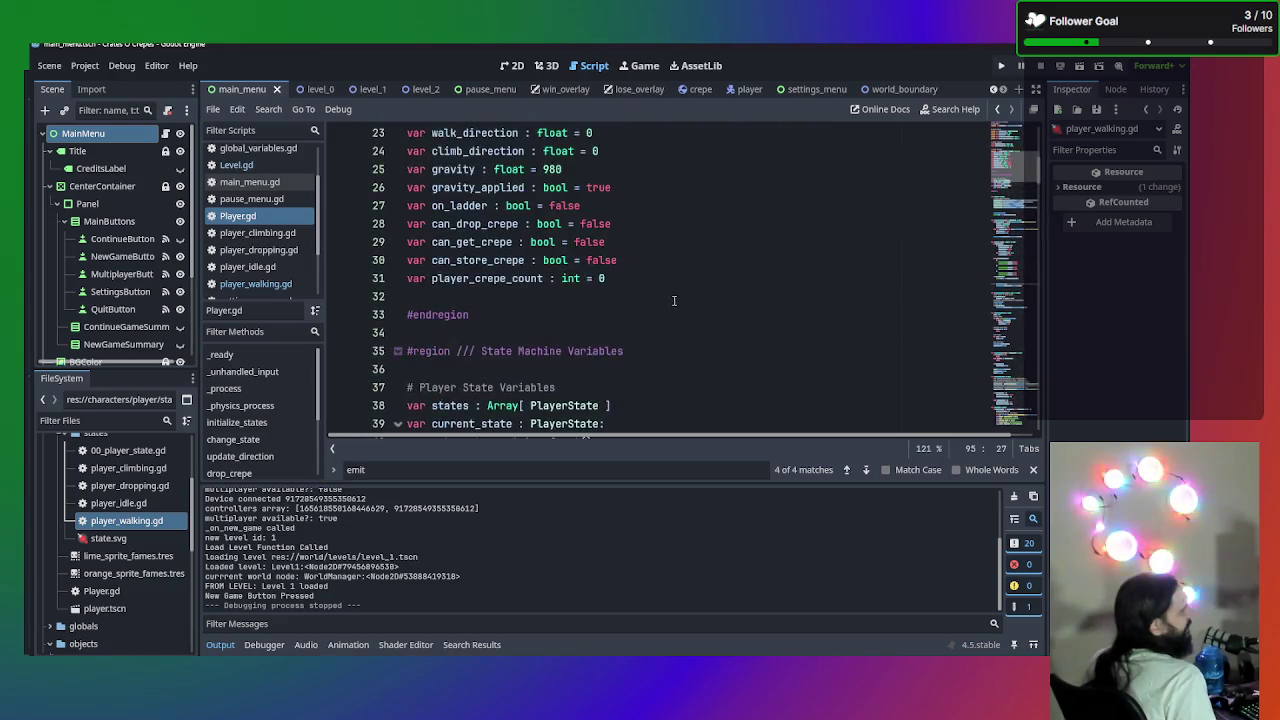
{"action": "scroll", "coordinate": [674, 300], "scroll_direction": "up", "scroll_amount": 7}
{"action": "scroll", "coordinate": [674, 300], "scroll_direction": "up", "scroll_amount": 1}
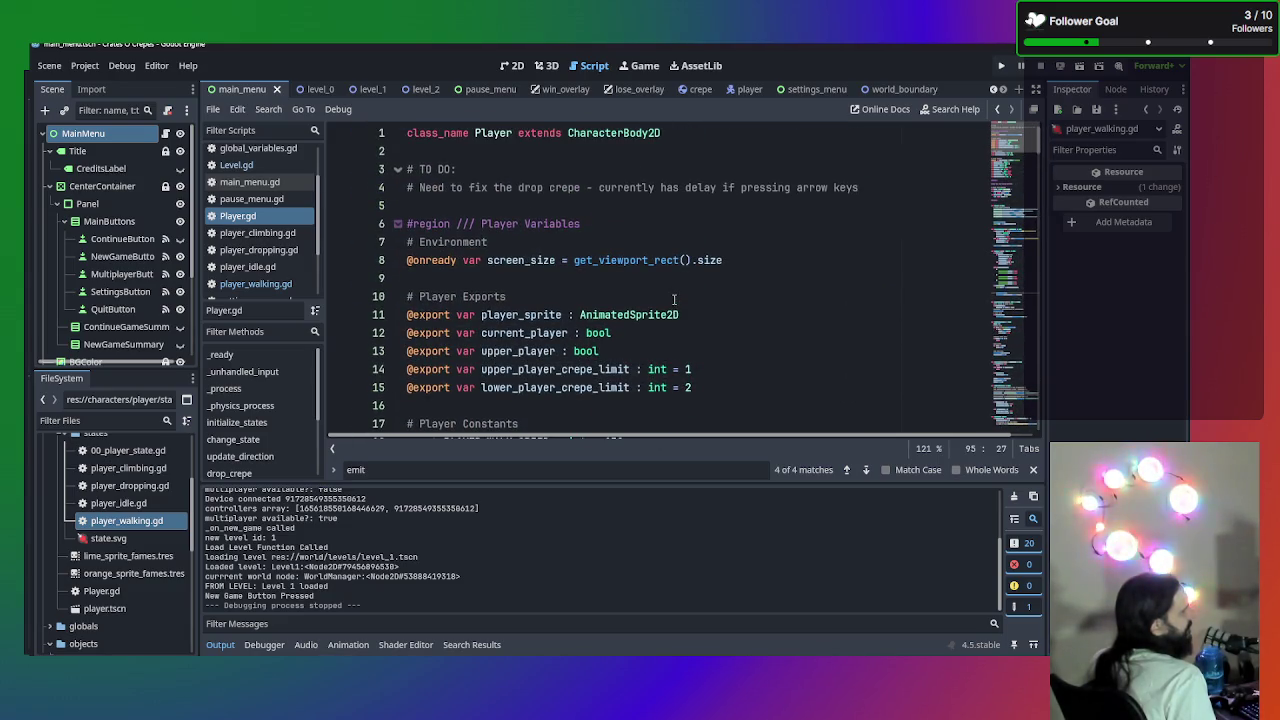
{"action": "scroll", "coordinate": [674, 300], "scroll_direction": "down", "scroll_amount": 2}
{"action": "scroll", "coordinate": [657, 250], "scroll_direction": "down", "scroll_amount": 2}
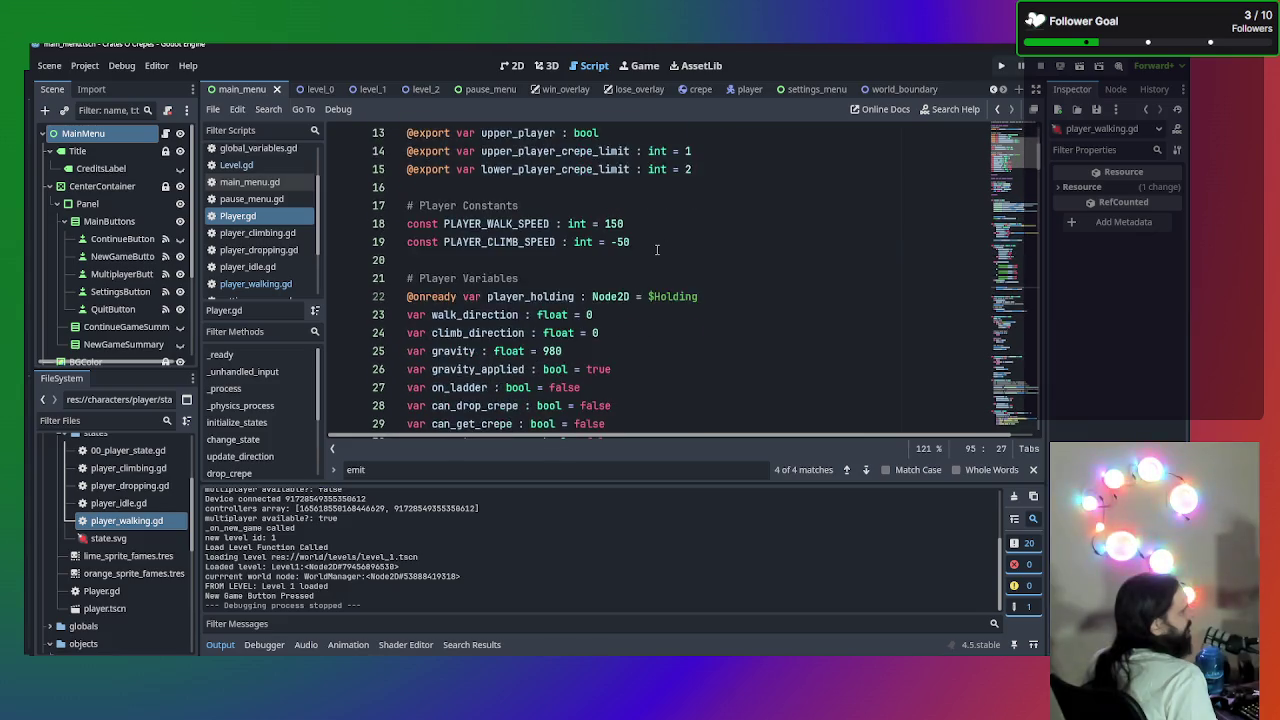
{"action": "scroll", "coordinate": [657, 250], "scroll_direction": "up", "scroll_amount": 4}
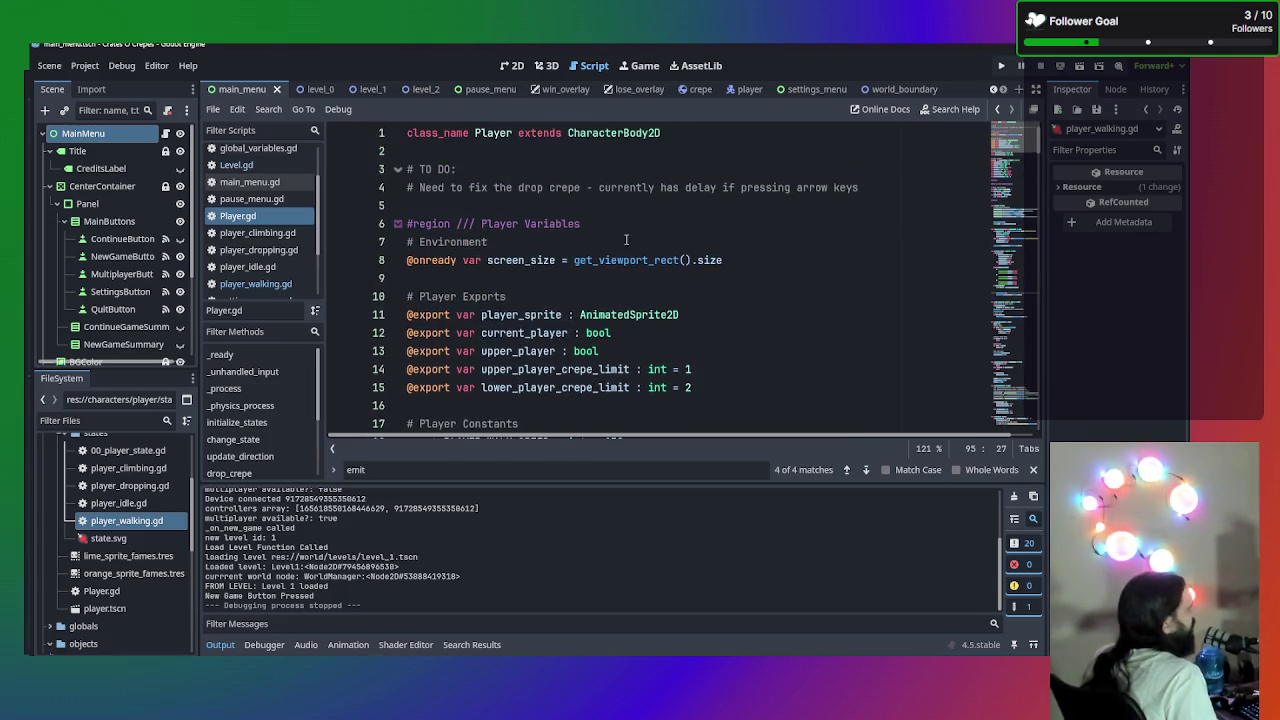
{"action": "scroll", "coordinate": [639, 193], "scroll_direction": "down", "scroll_amount": 3}
{"action": "scroll", "coordinate": [639, 195], "scroll_direction": "down", "scroll_amount": 4}
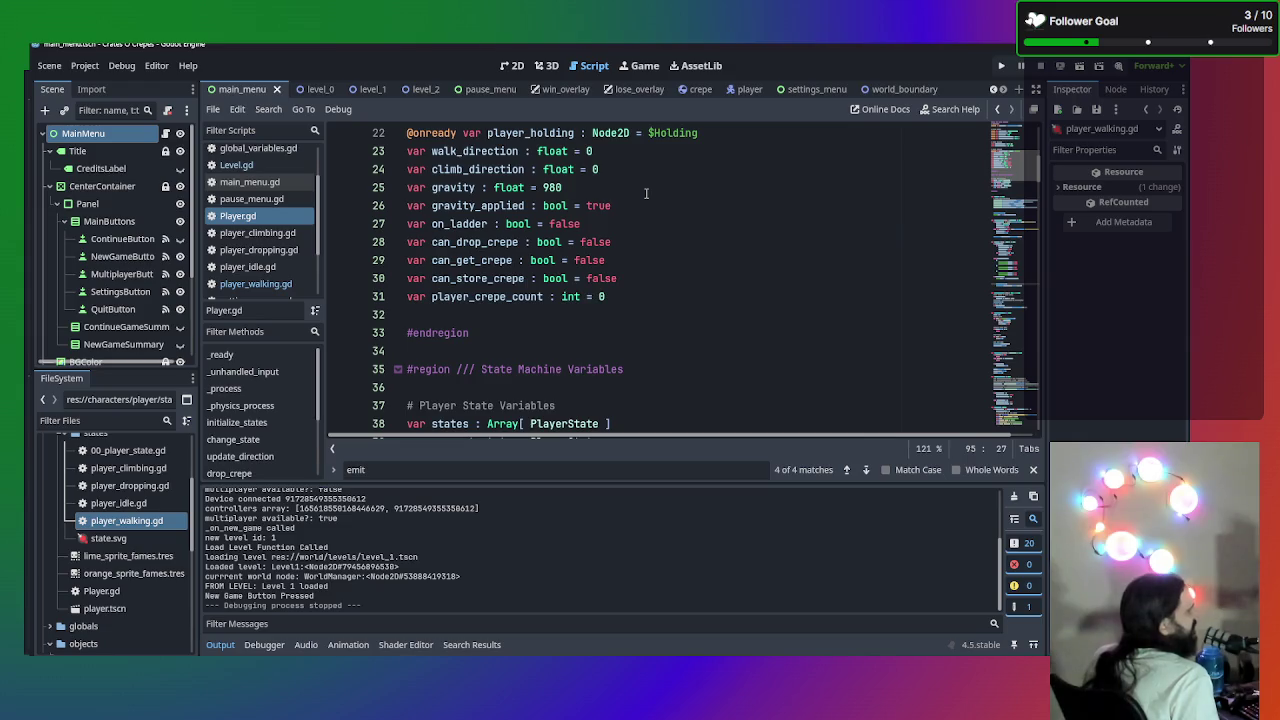
{"action": "scroll", "coordinate": [639, 197], "scroll_direction": "down", "scroll_amount": 2}
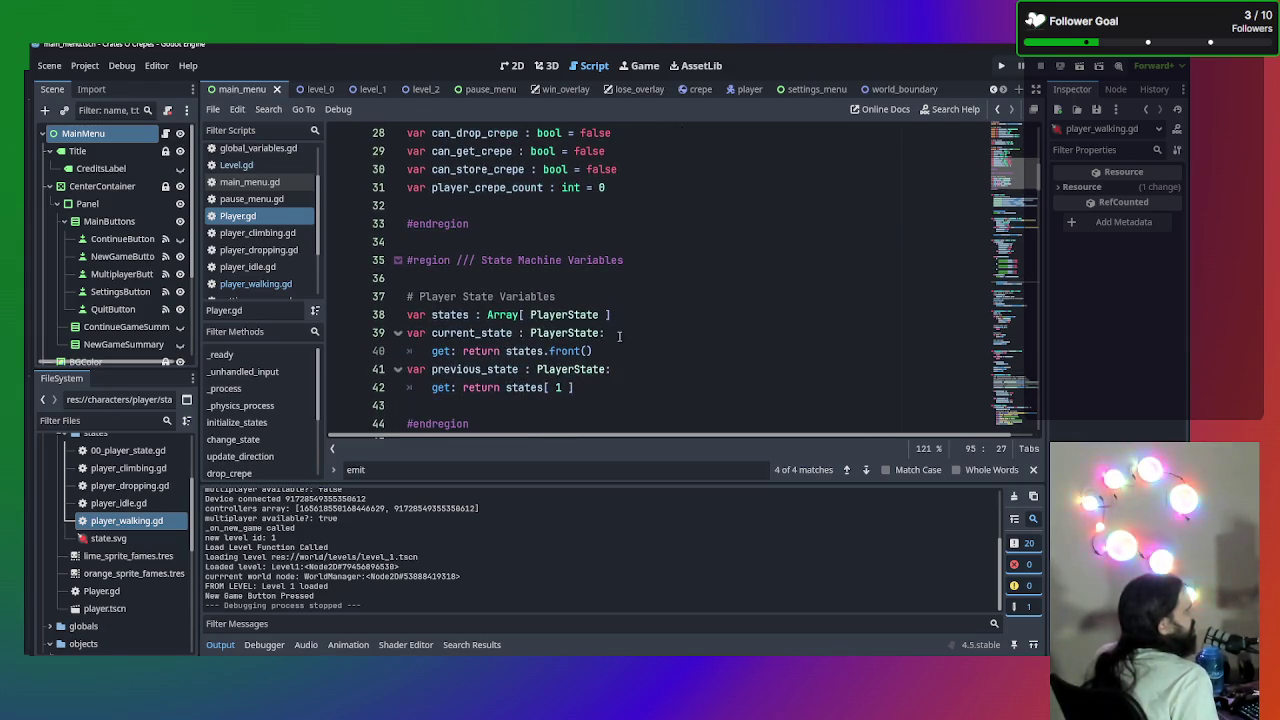
{"action": "scroll", "coordinate": [597, 360], "scroll_direction": "down", "scroll_amount": 2}
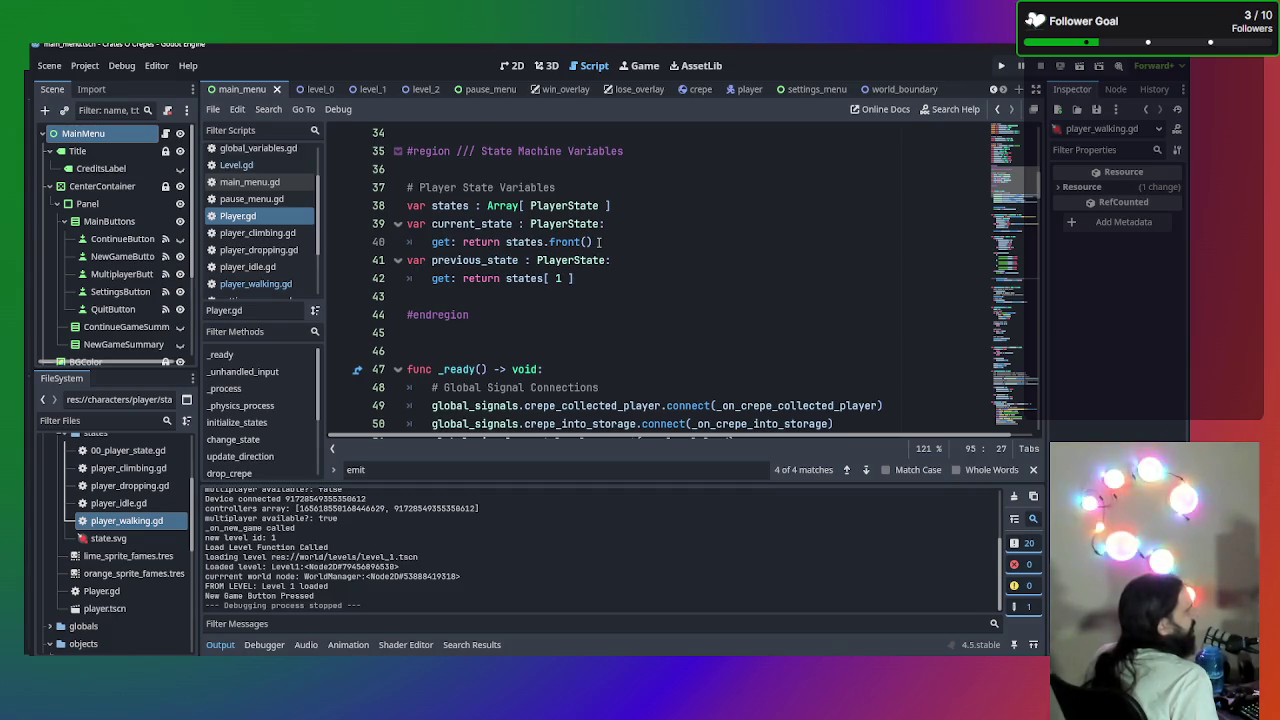
{"action": "scroll", "coordinate": [532, 206], "scroll_direction": "down", "scroll_amount": 1}
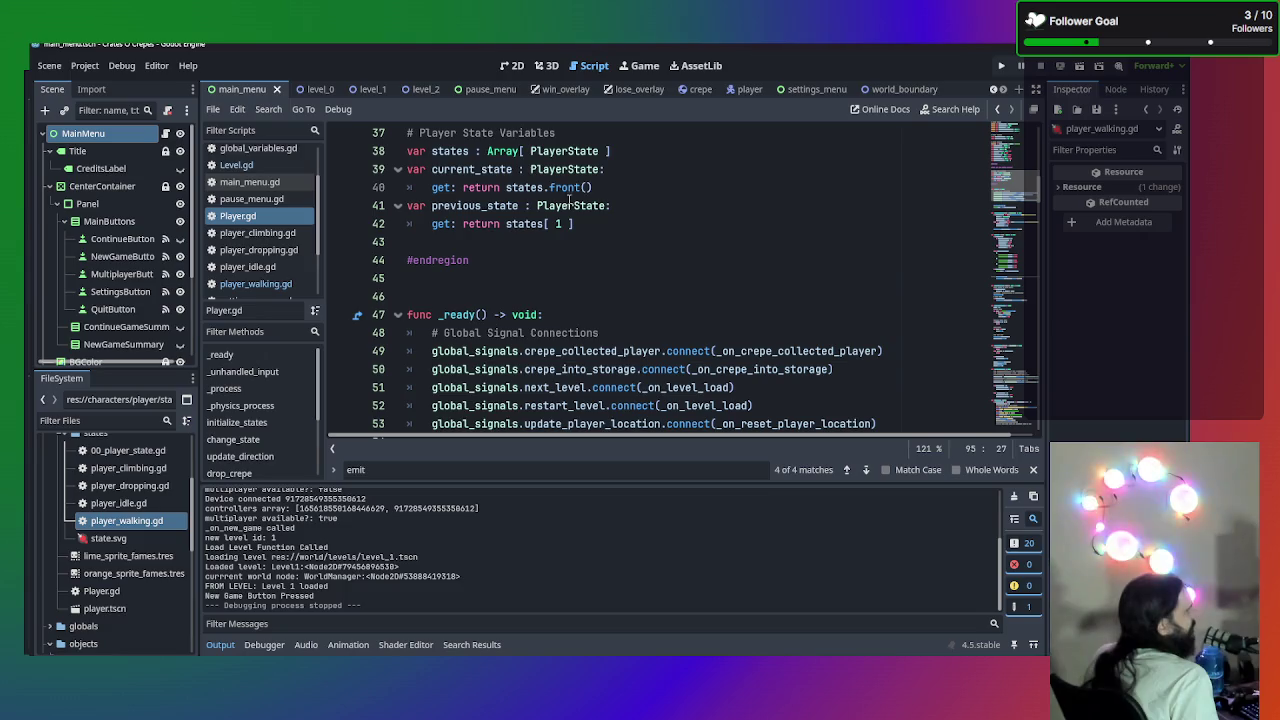
{"action": "scroll", "coordinate": [590, 172], "scroll_direction": "down", "scroll_amount": 1}
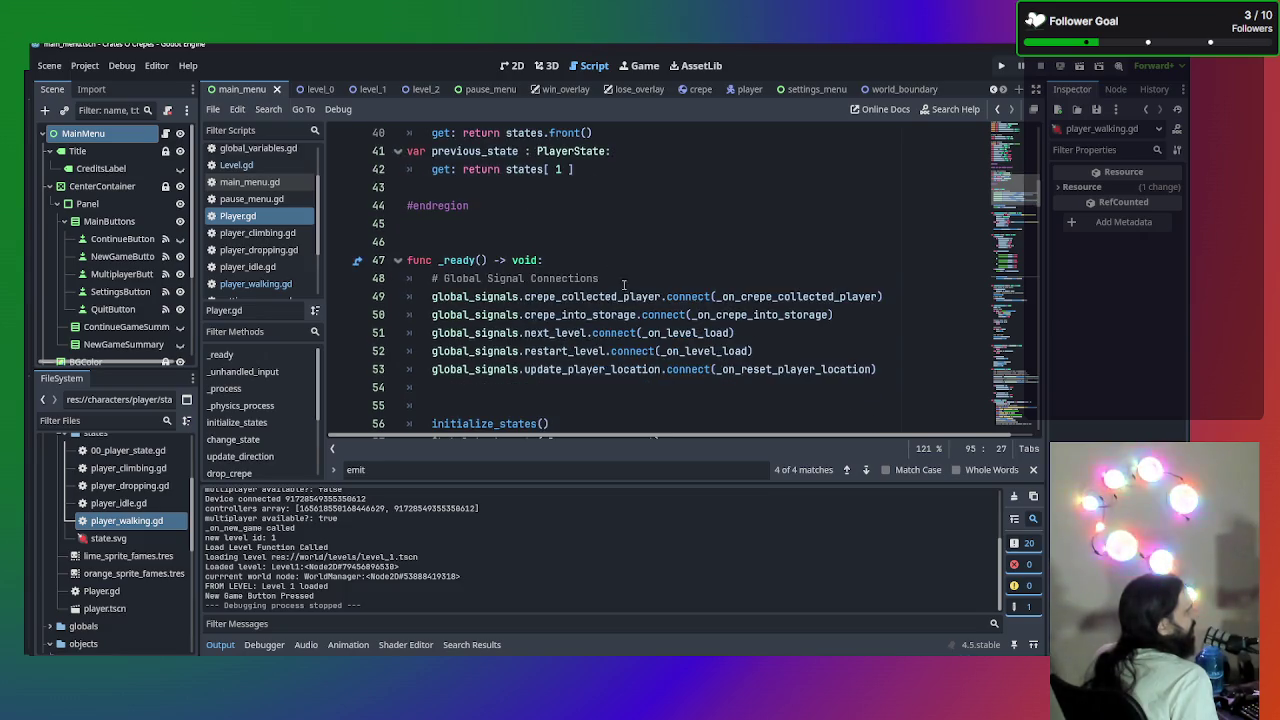
{"action": "scroll", "coordinate": [648, 278], "scroll_direction": "down", "scroll_amount": 4}
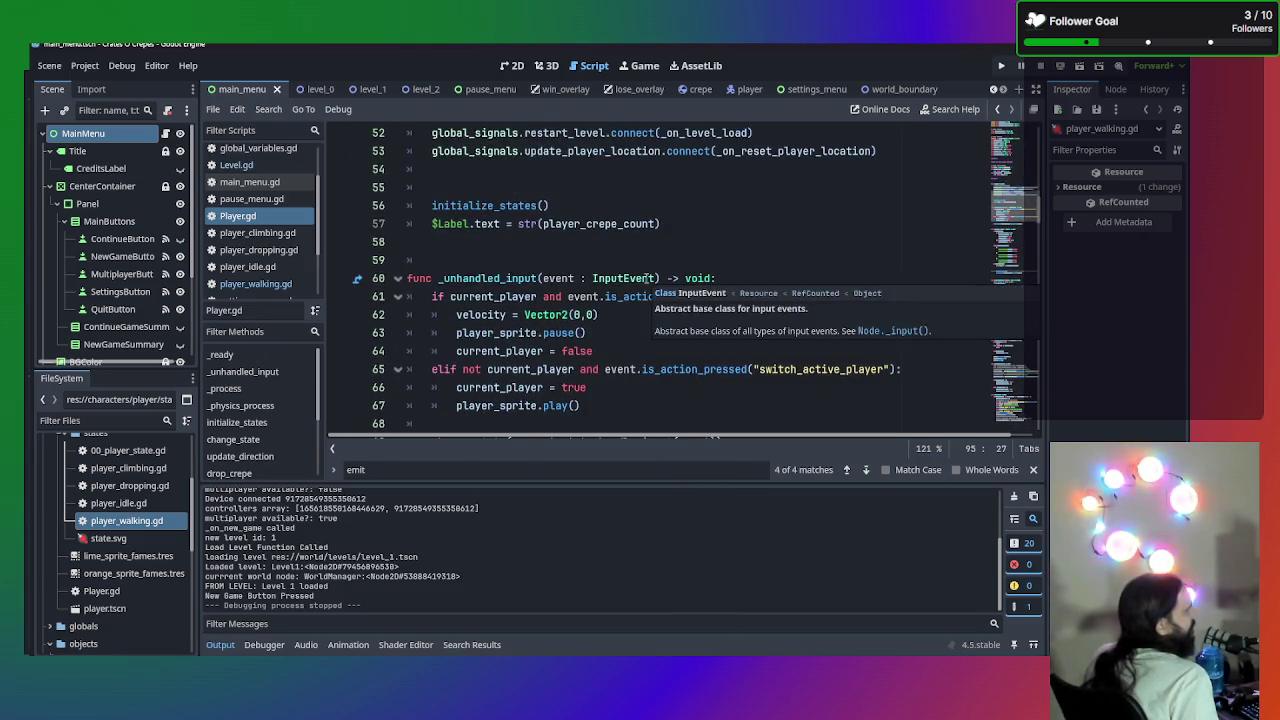
{"action": "scroll", "coordinate": [646, 278], "scroll_direction": "down", "scroll_amount": 3}
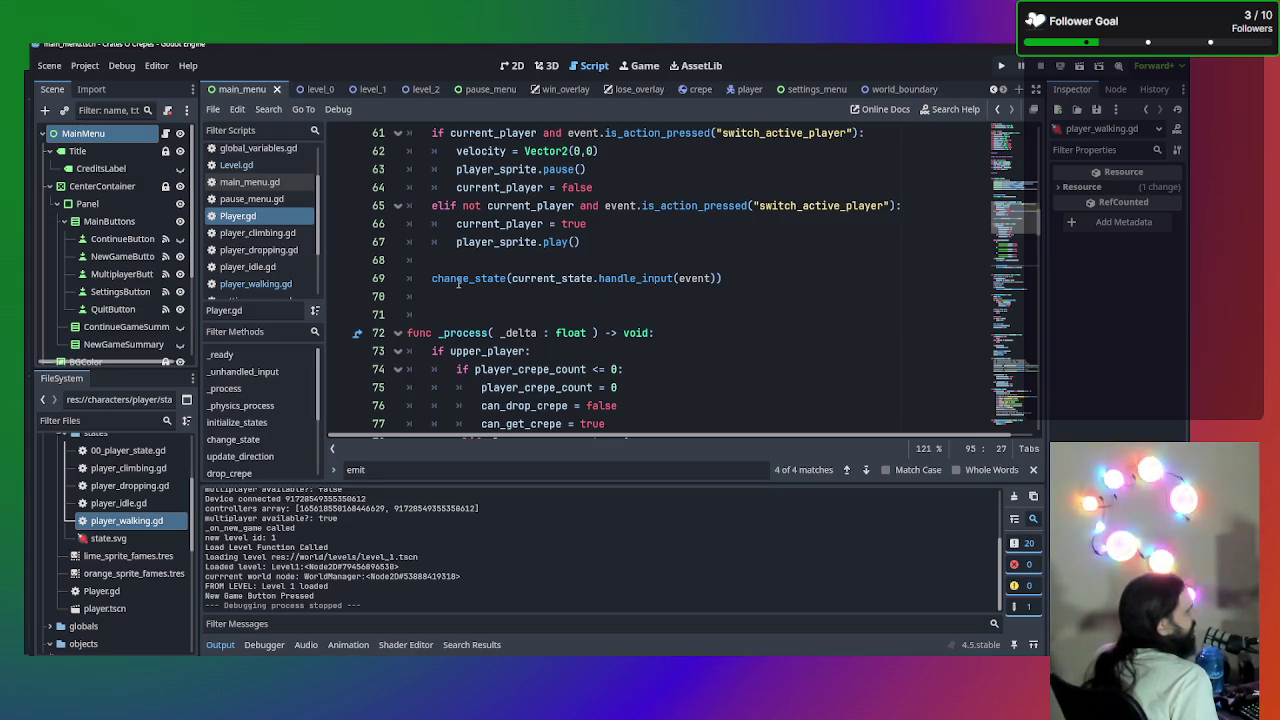
{"action": "scroll", "coordinate": [267, 252], "scroll_direction": "down", "scroll_amount": 2}
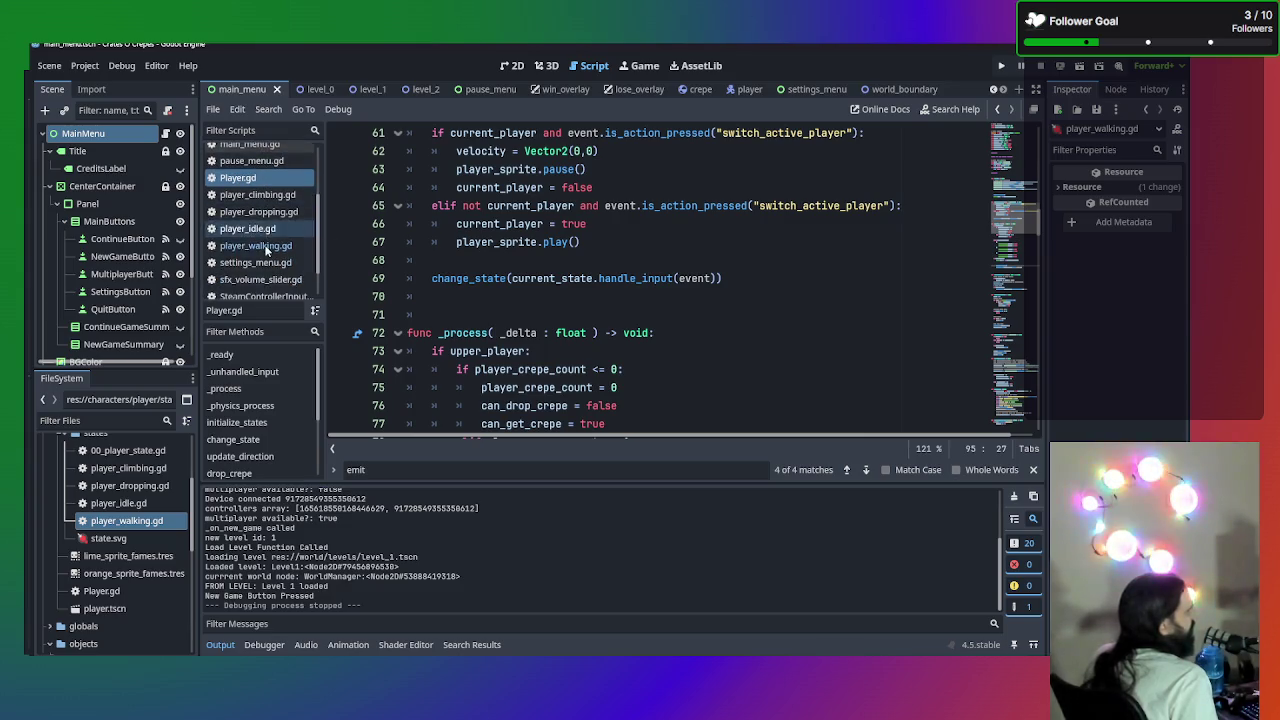
{"action": "left_click", "coordinate": [276, 231]}
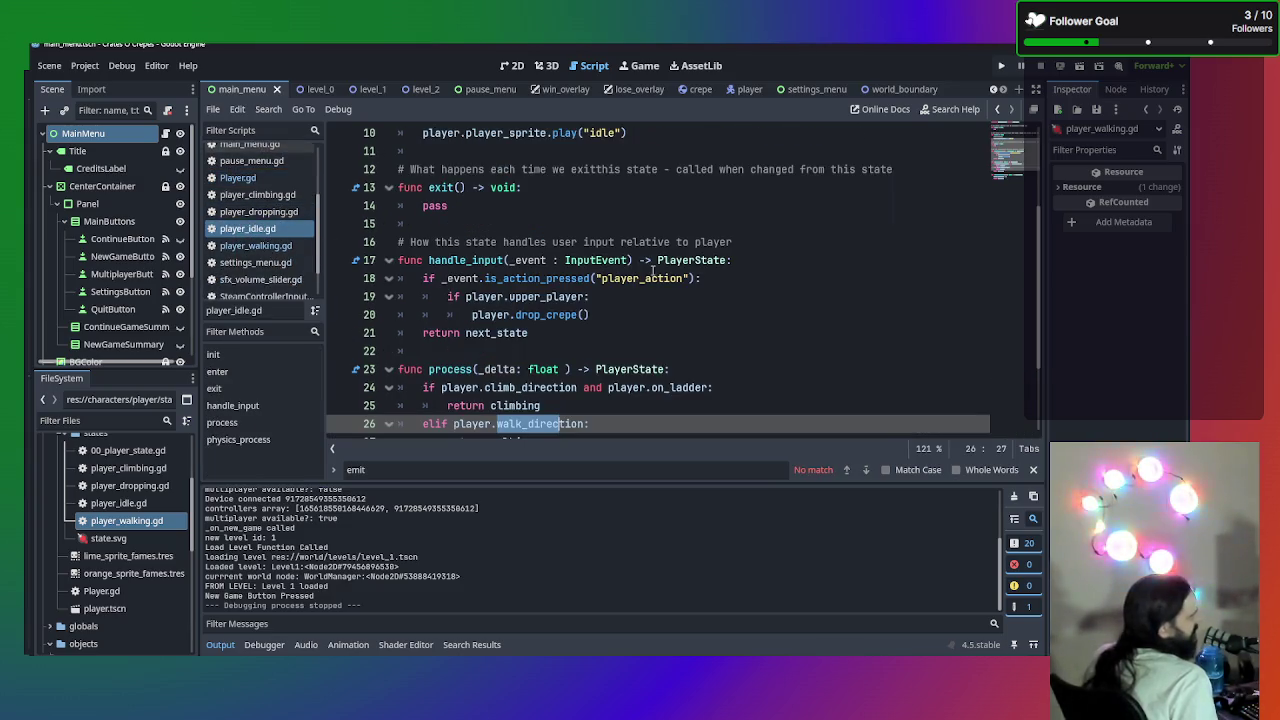
- Read through player_idle.gd around its walk_direction check, then switch to player_walking.gd
{"action": "scroll", "coordinate": [680, 290], "scroll_direction": "down", "scroll_amount": 2}
{"action": "left_click", "coordinate": [780, 316]}
{"action": "scroll", "coordinate": [712, 283], "scroll_direction": "up", "scroll_amount": 5}
{"action": "scroll", "coordinate": [680, 268], "scroll_direction": "down", "scroll_amount": 2}
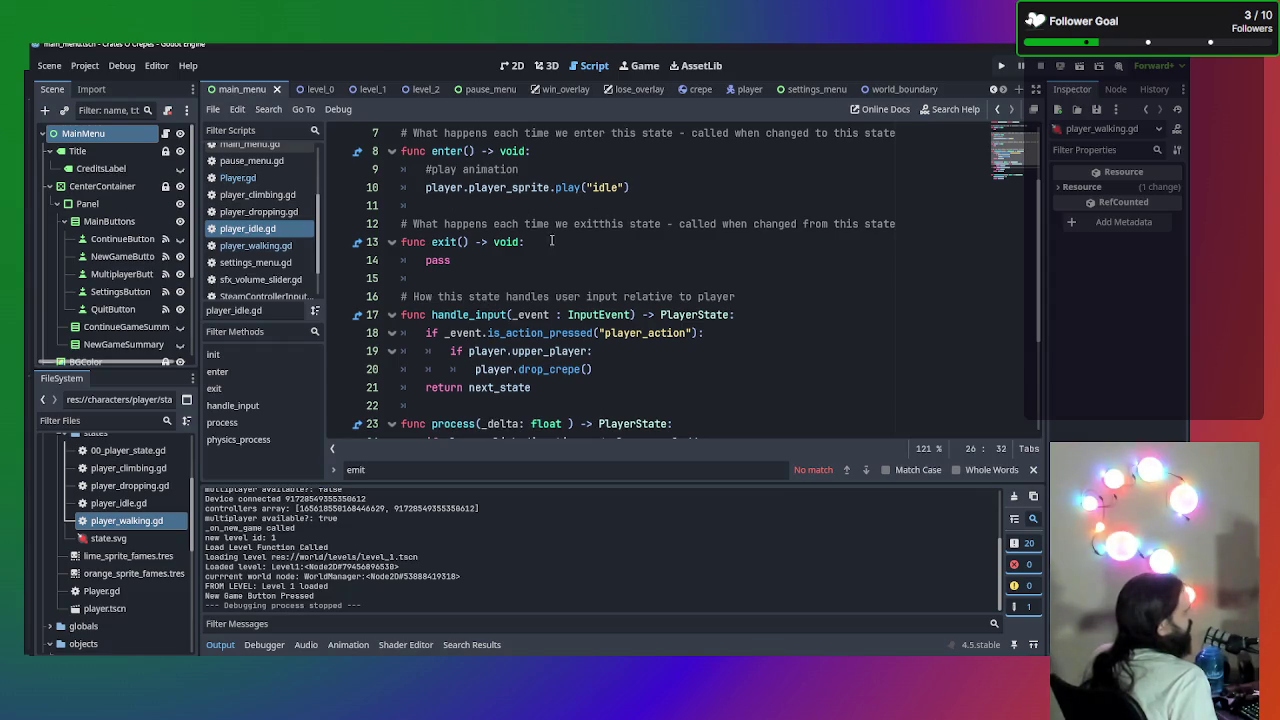
{"action": "scroll", "coordinate": [552, 240], "scroll_direction": "down", "scroll_amount": 1}
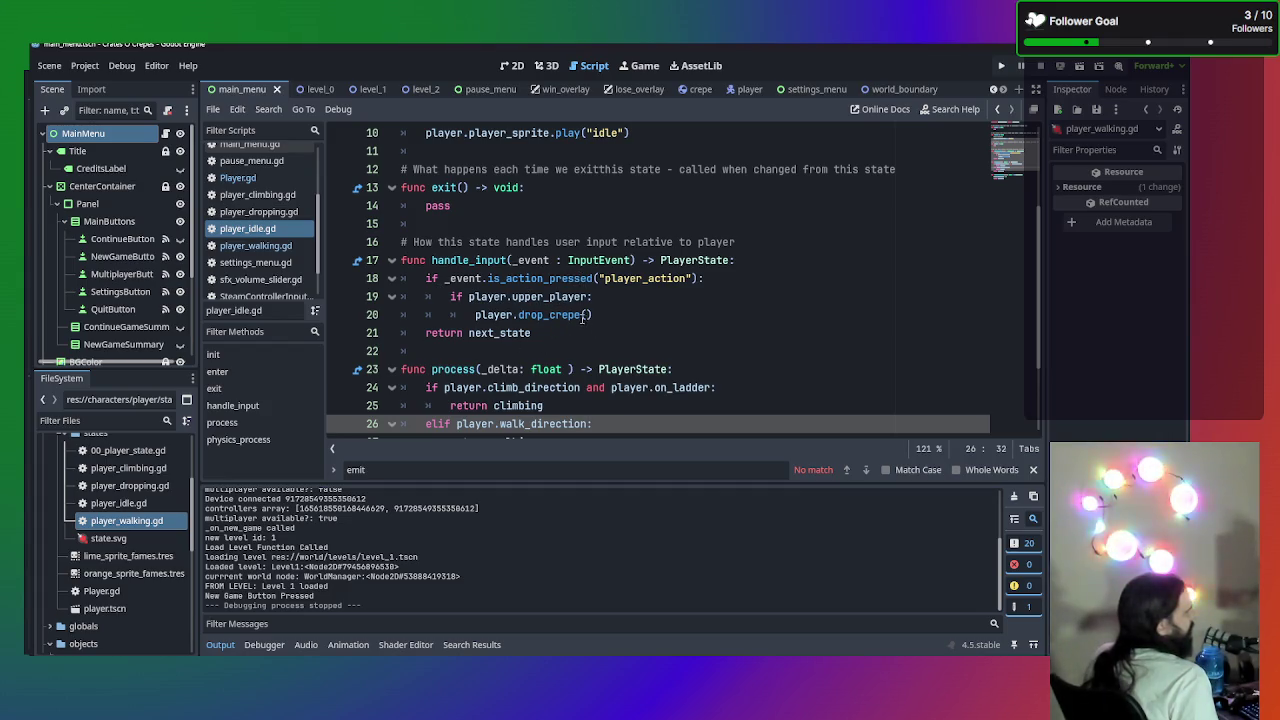
{"action": "scroll", "coordinate": [580, 309], "scroll_direction": "down", "scroll_amount": 3}
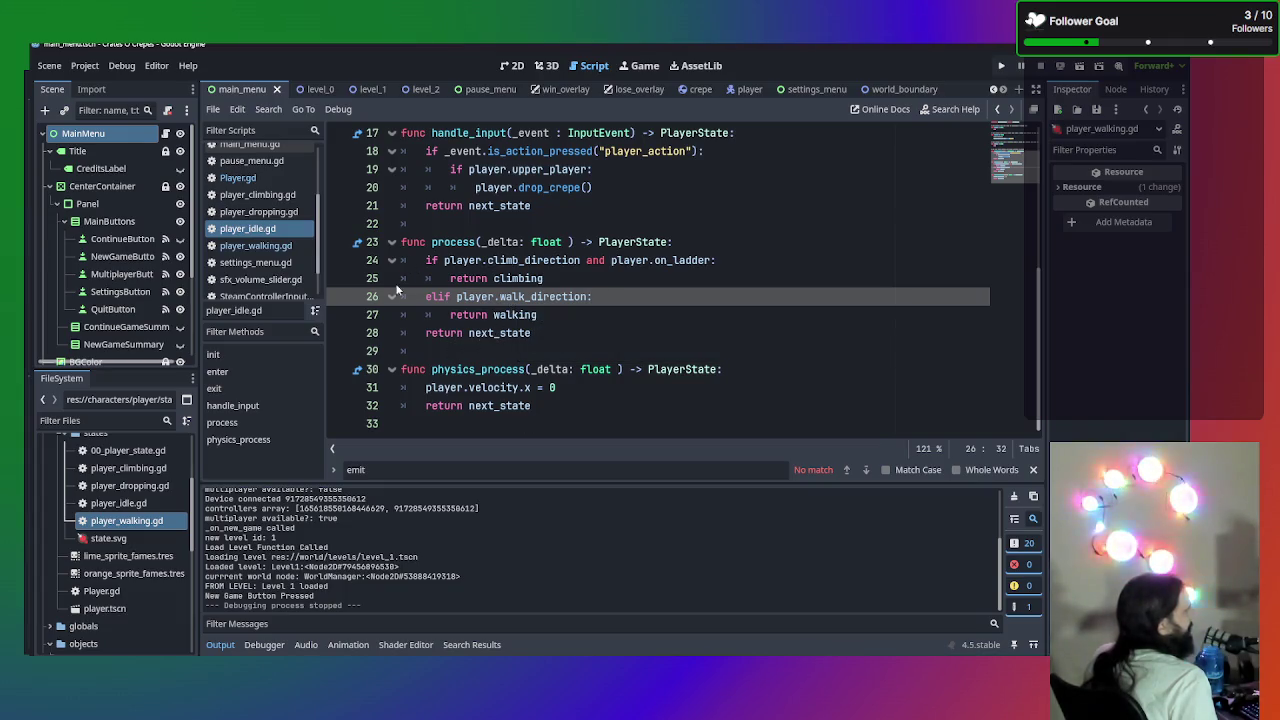
{"action": "left_click", "coordinate": [256, 245]}
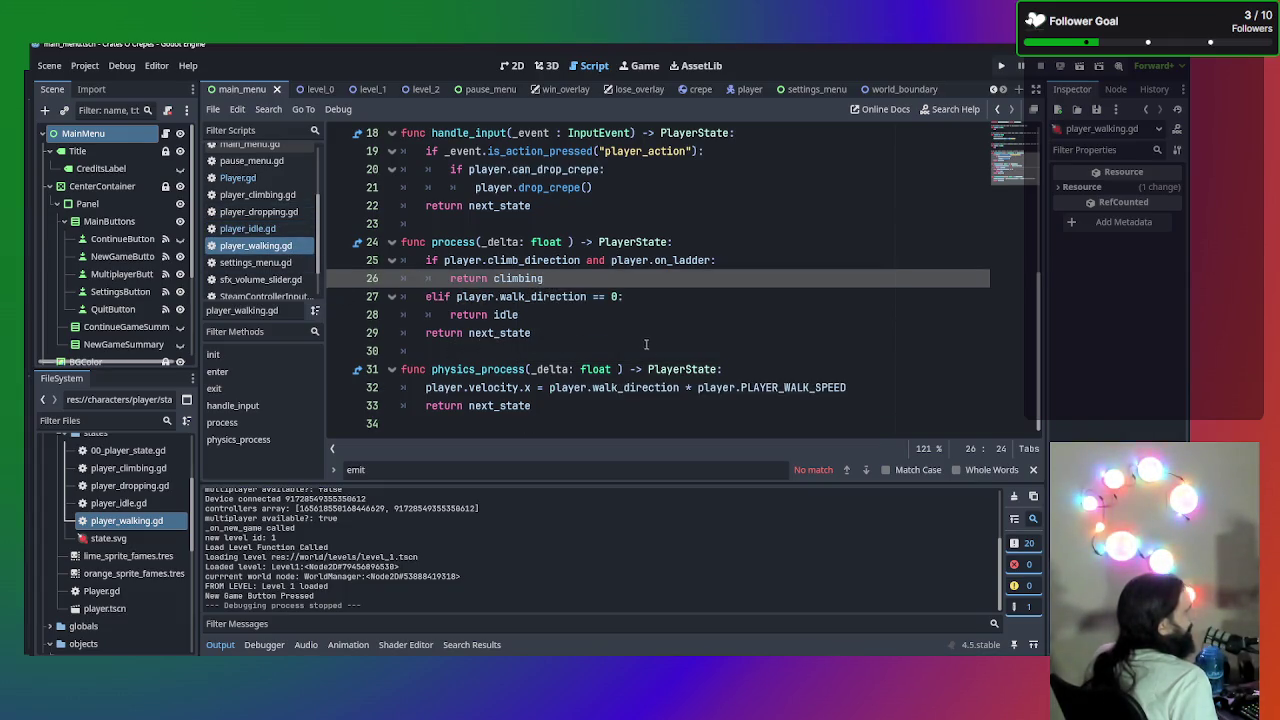